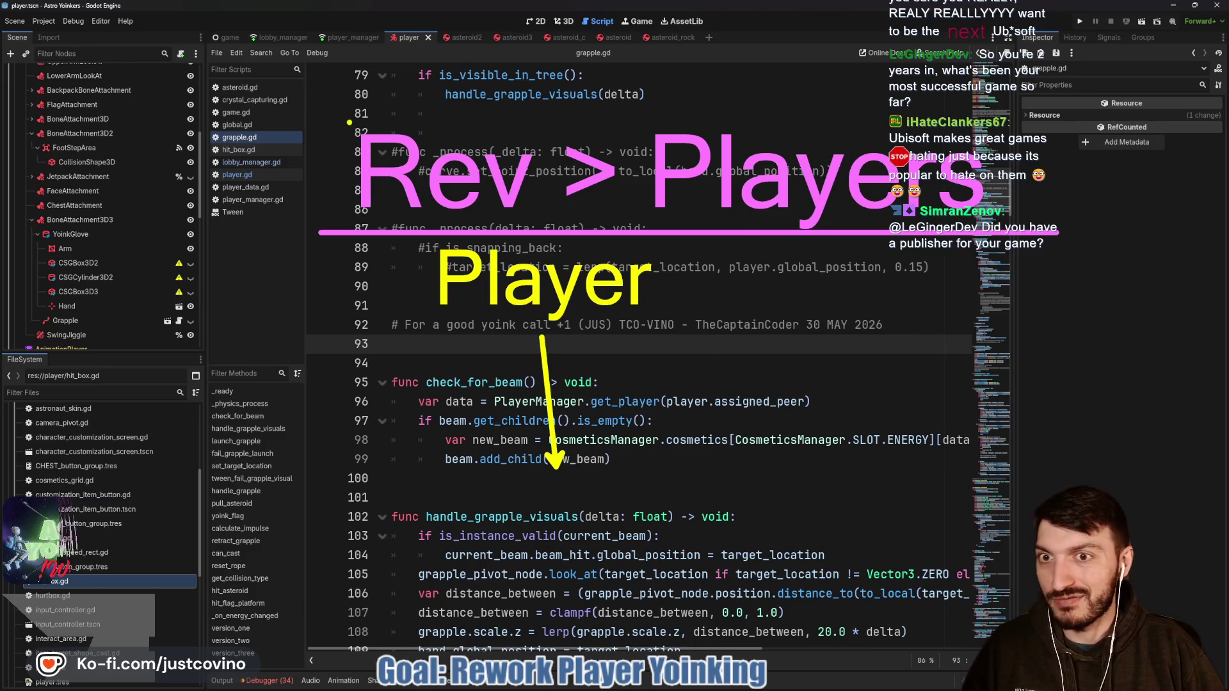
Step: Box 'Rev' and the Player note, arrow the grapple visuals call, then clear all annotations
mouse_move(322, 120)
mouse_down()
mouse_move(384, 182)
mouse_move(544, 222)
mouse_up()
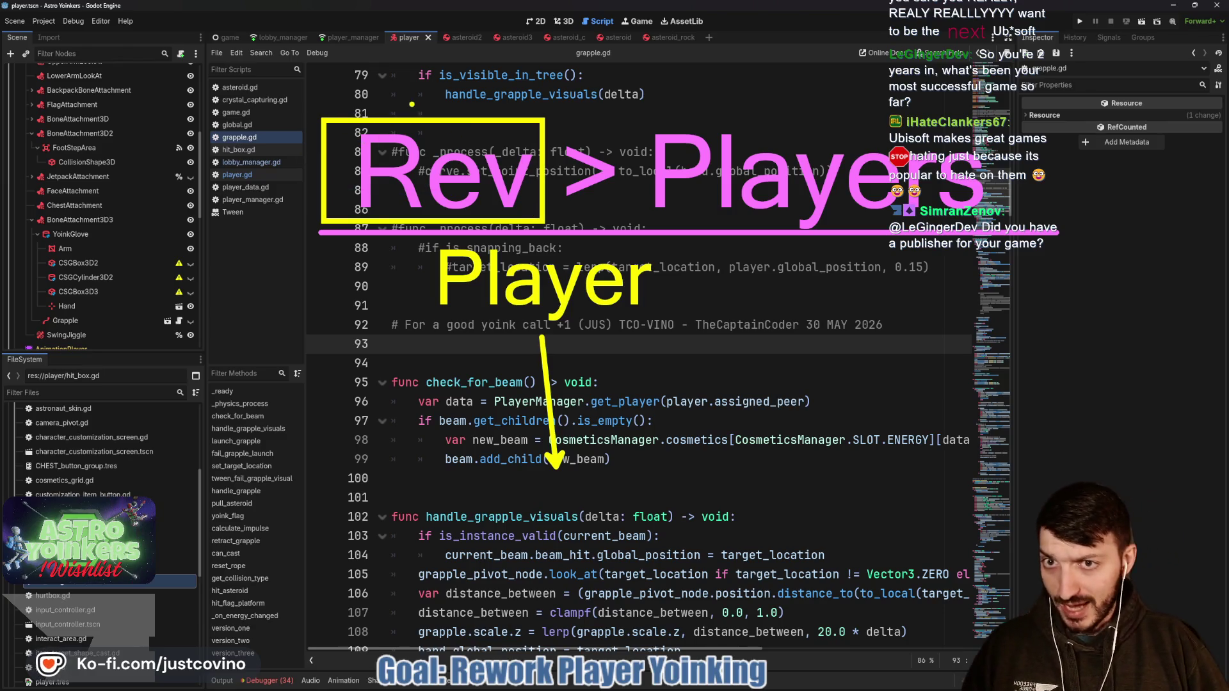
drag(368, 60, 416, 109)
drag(250, 155, 306, 155)
drag(643, 107, 561, 124)
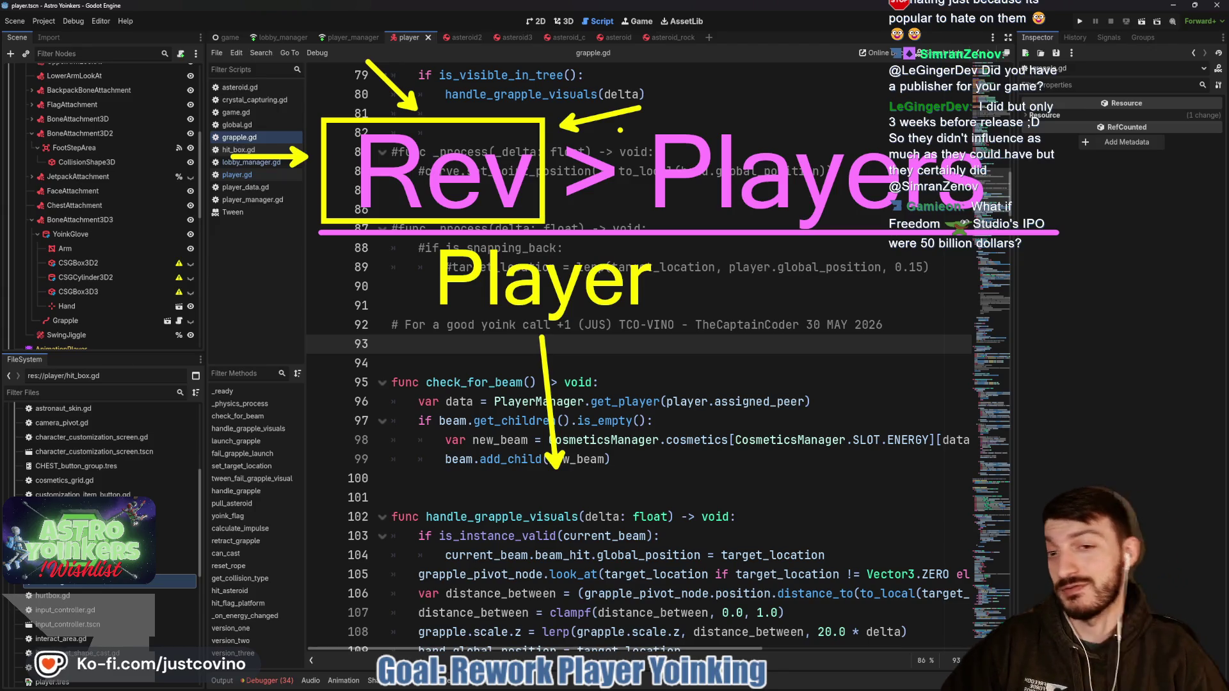
mouse_move(446, 239)
mouse_down()
mouse_move(417, 327)
mouse_move(665, 257)
mouse_move(444, 237)
mouse_up()
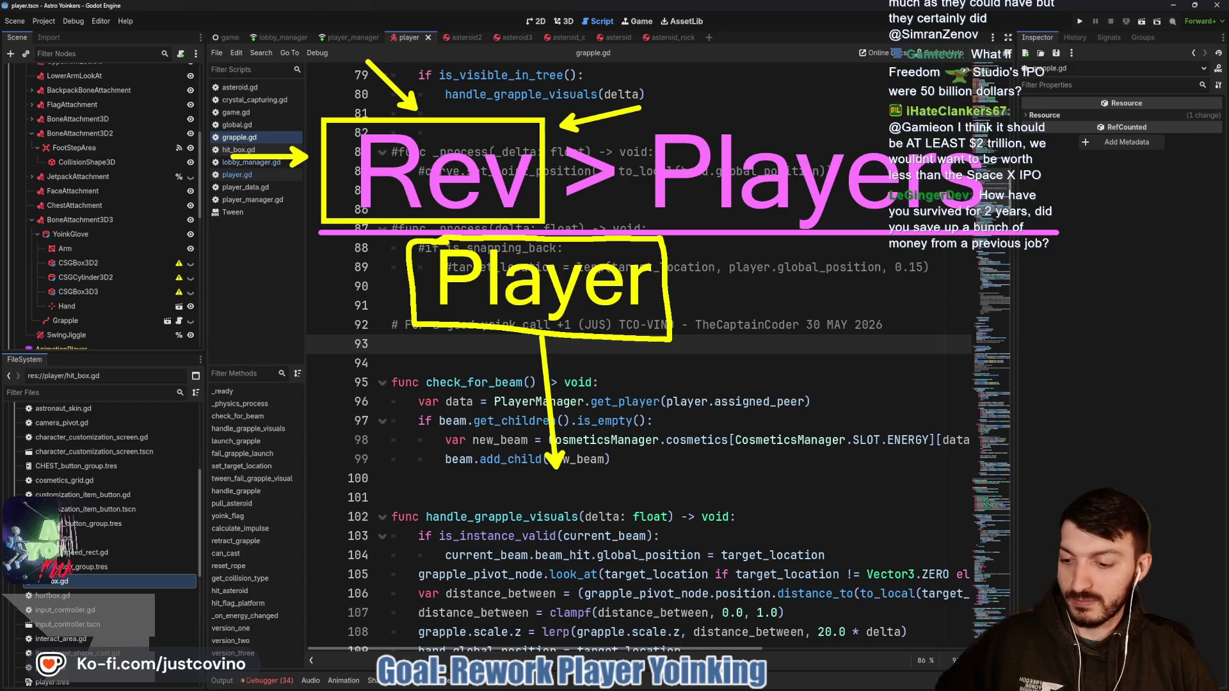
key(Escape)
key(Up)
key(Up)
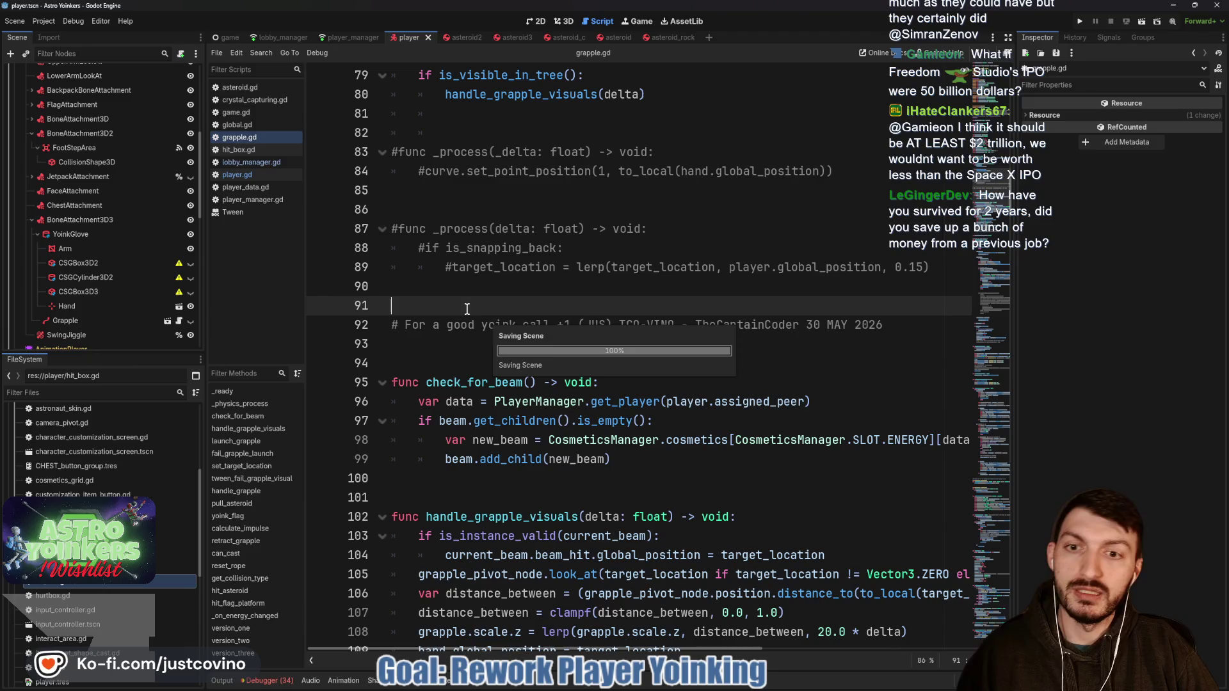
drag(357, 143, 557, 329)
drag(584, 208, 807, 229)
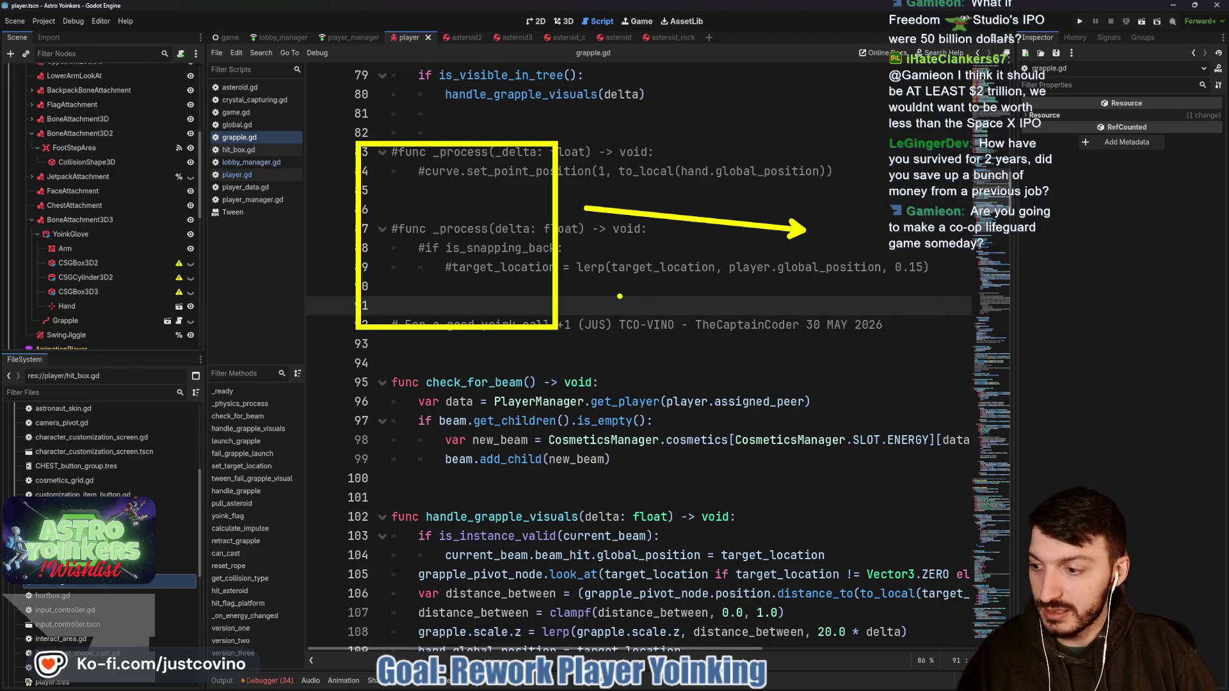
drag(743, 301, 676, 372)
drag(717, 266, 707, 390)
drag(791, 316, 903, 386)
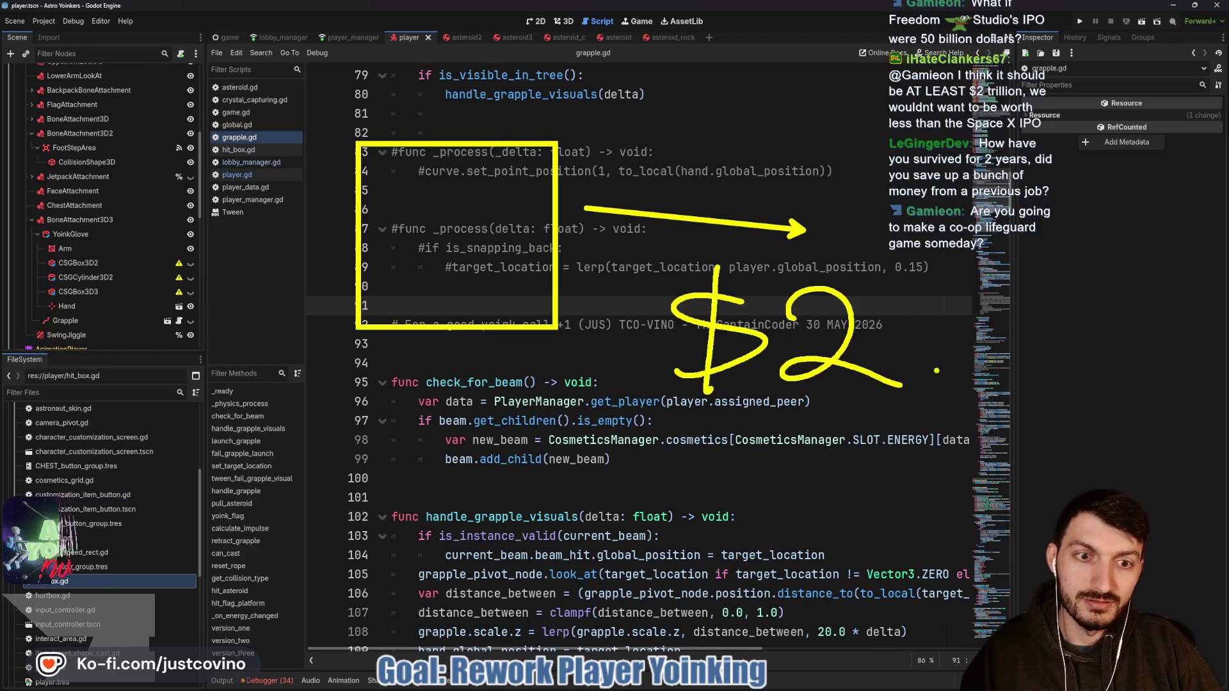
drag(922, 275, 907, 382)
drag(944, 296, 963, 382)
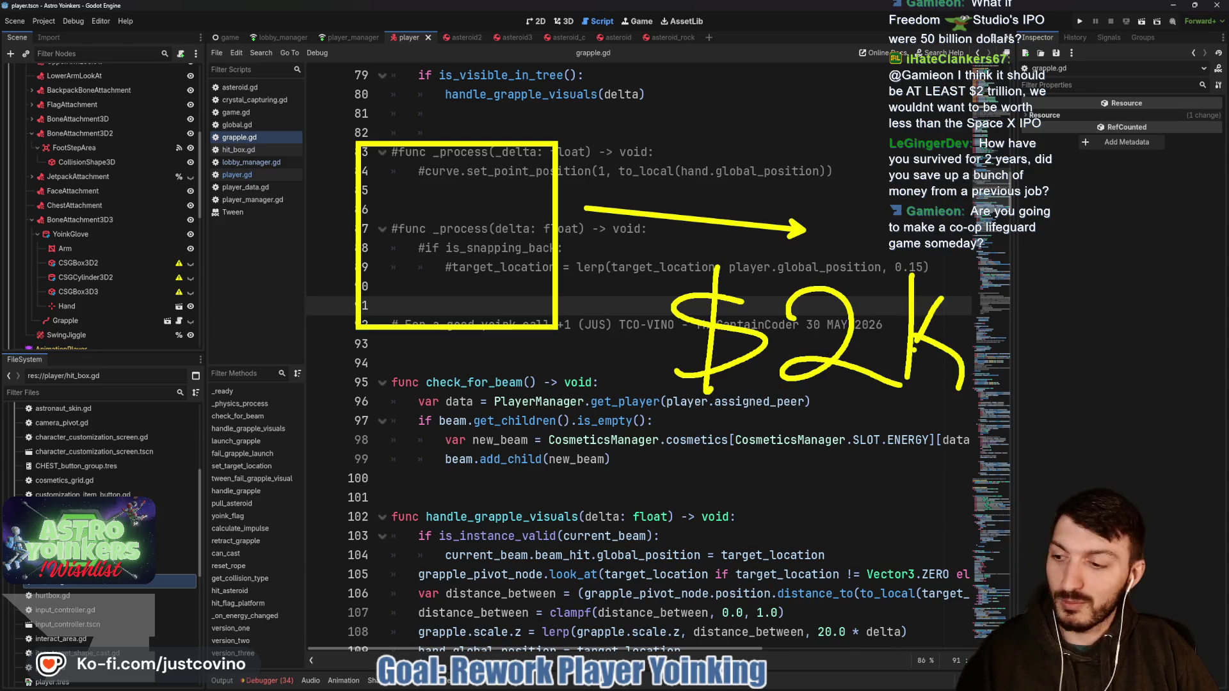
drag(658, 412, 989, 412)
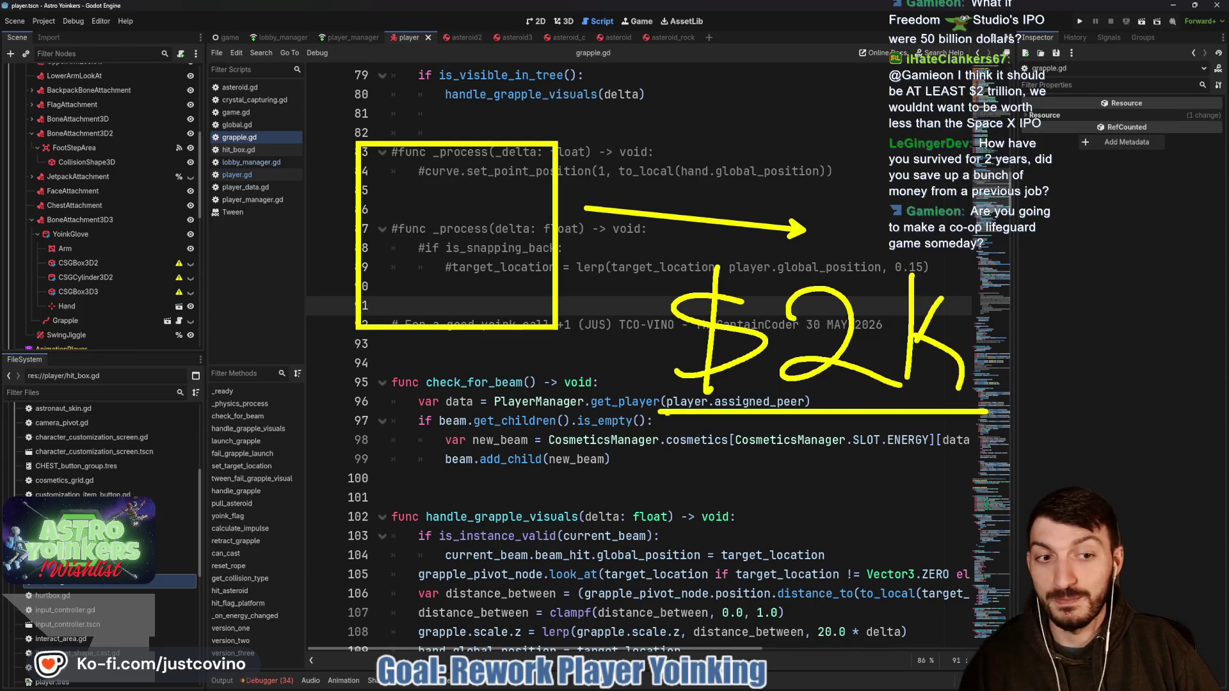
mouse_move(660, 258)
mouse_down()
mouse_move(659, 409)
mouse_move(1005, 256)
mouse_move(1000, 434)
mouse_up()
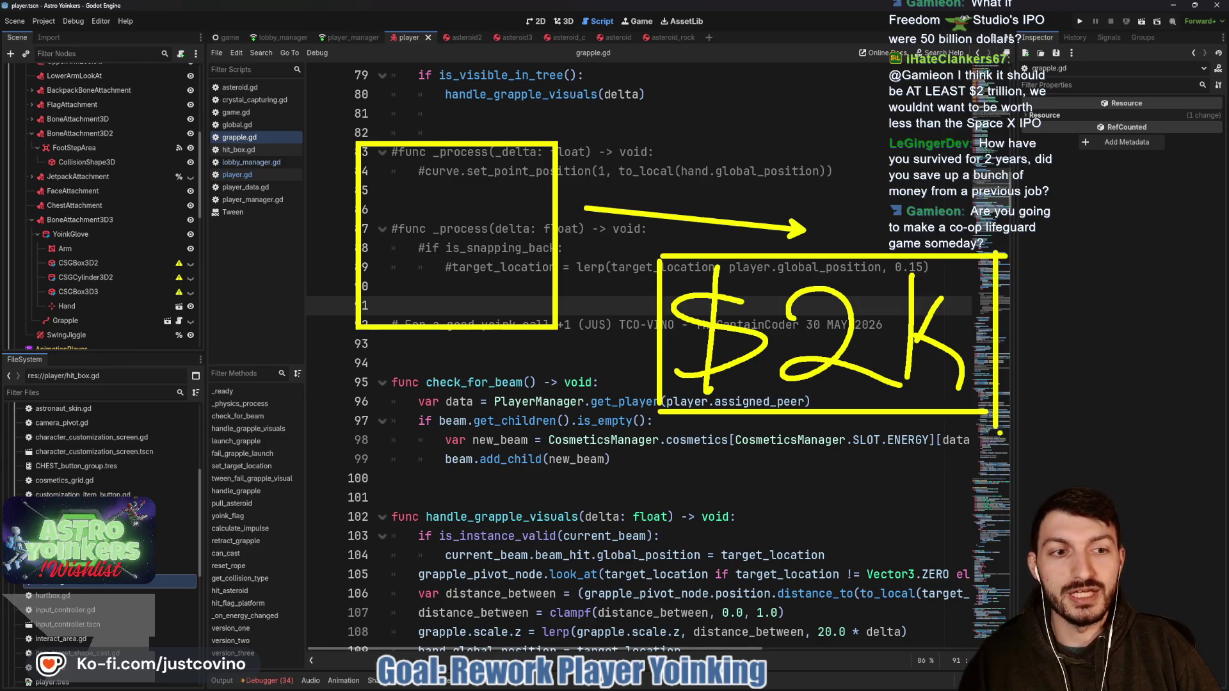
key(ctrl+z)
key(ctrl+z)
key(ctrl+z)
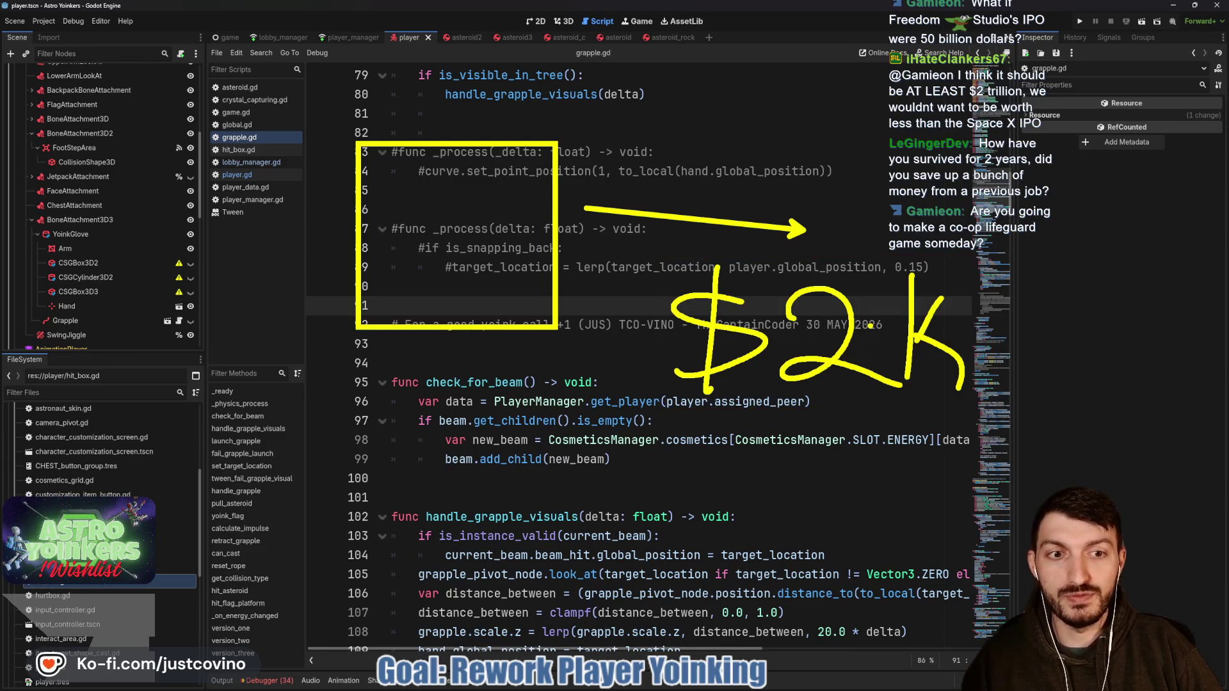
key(ctrl+z)
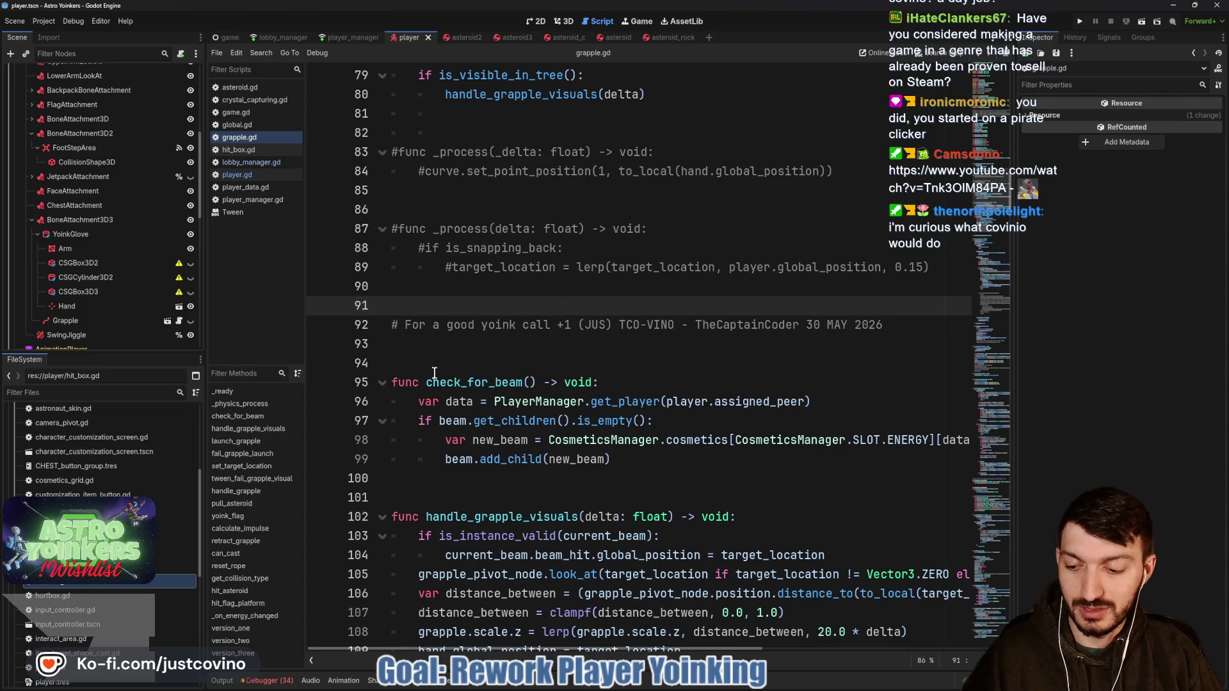
click(493, 336)
click(476, 304)
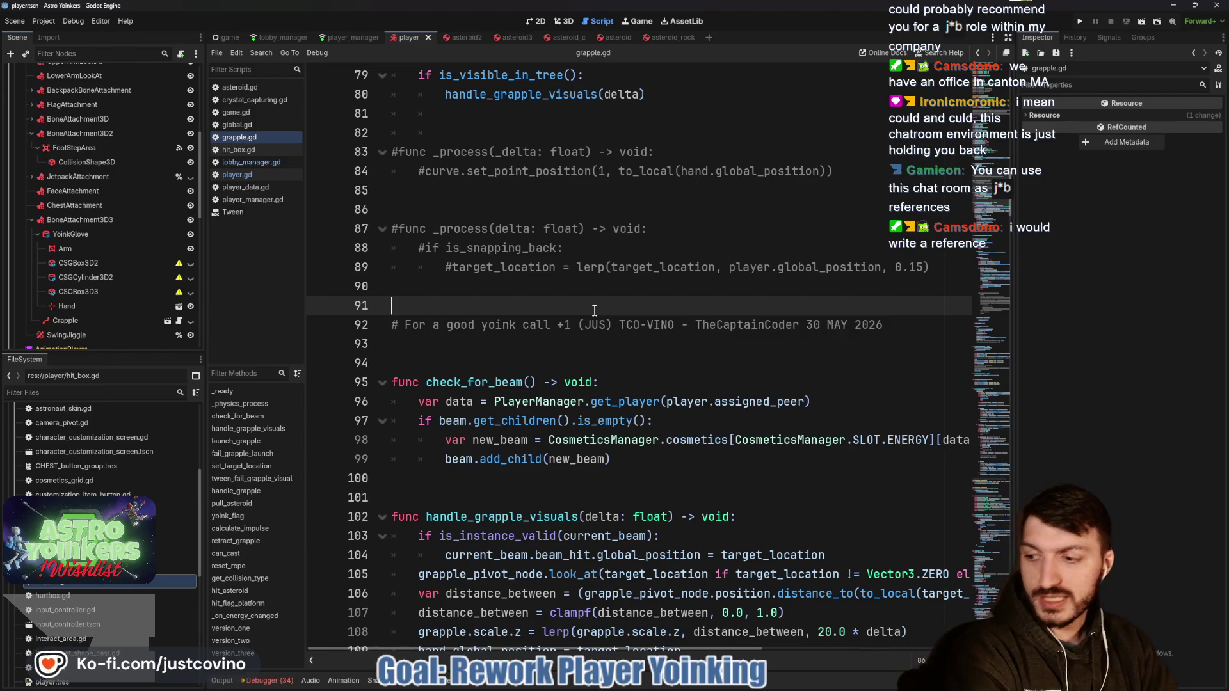
Step: Comment out the old snap-back _process lines around lines 90–91, keeping the yoink credit comment
click(614, 295)
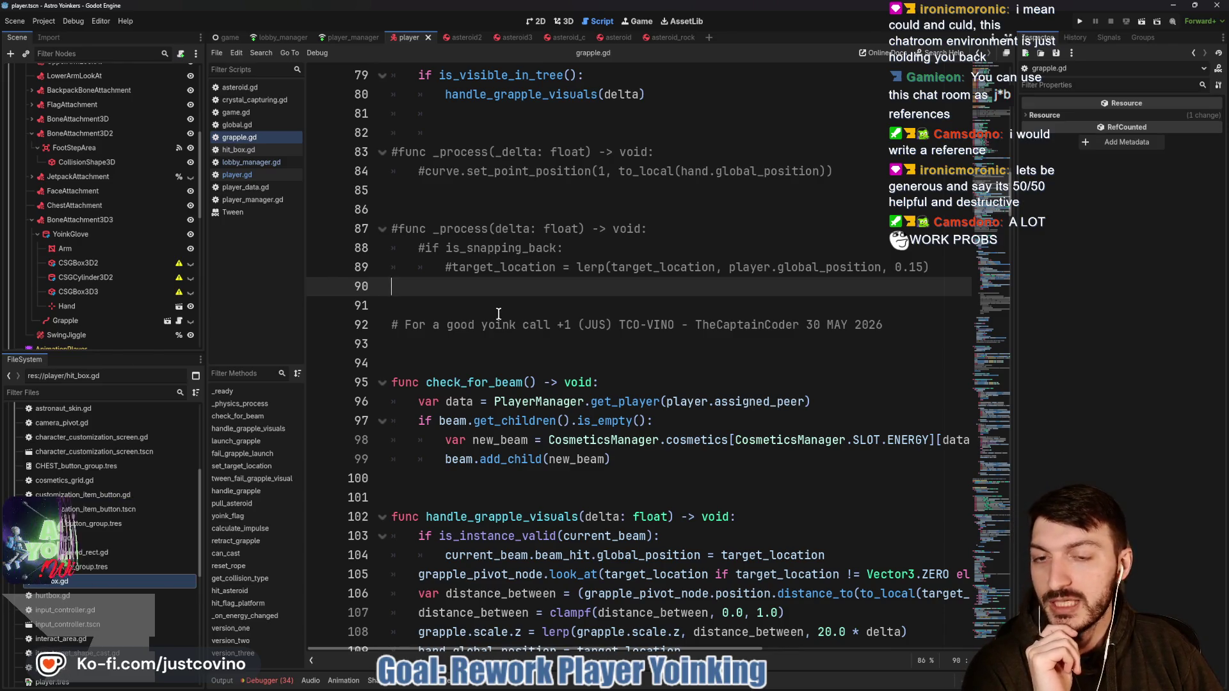
click(486, 307)
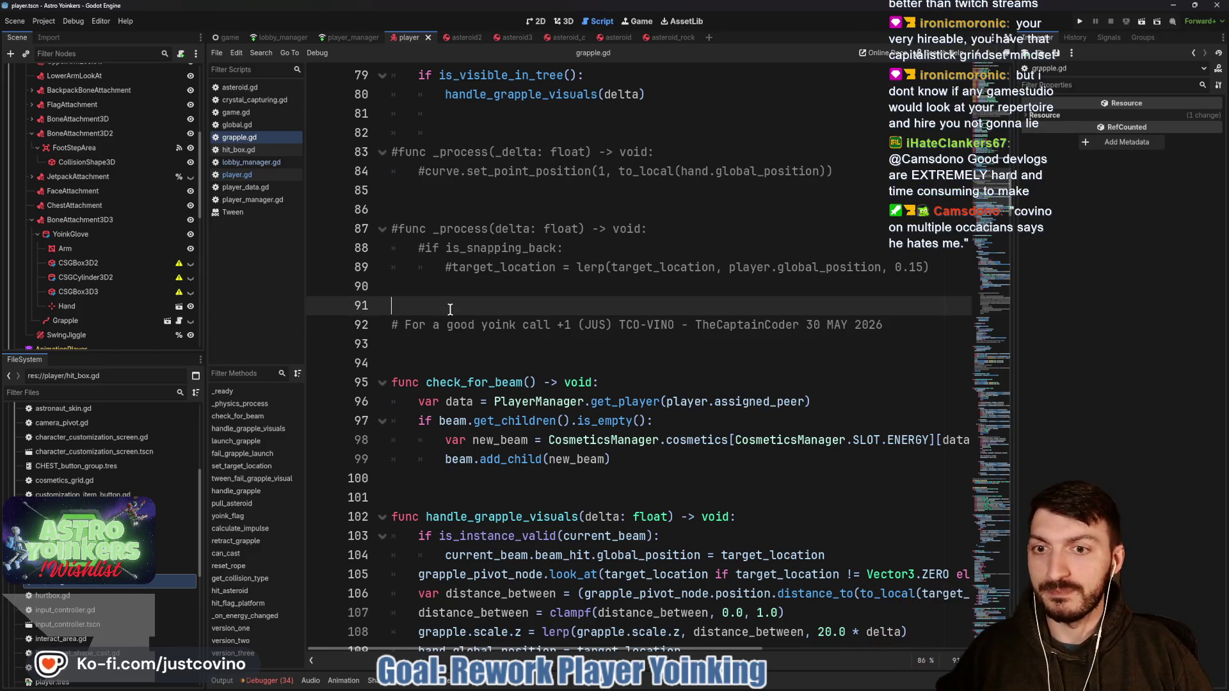
key(ctrl+z)
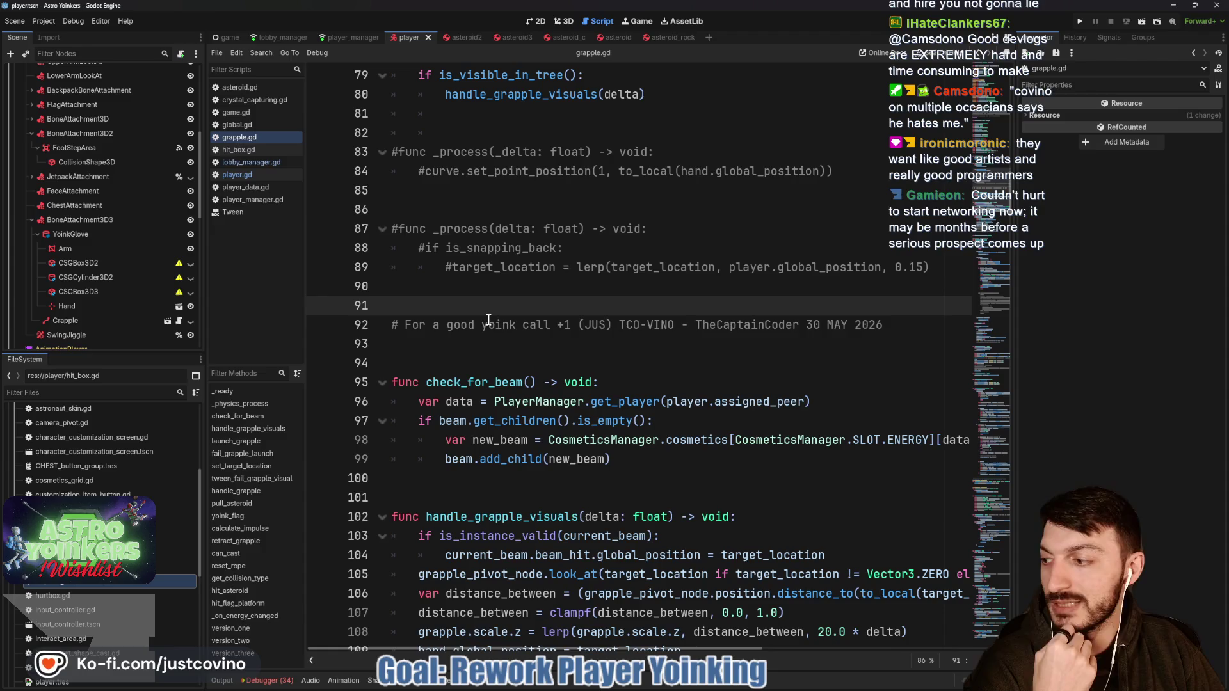
click(517, 324)
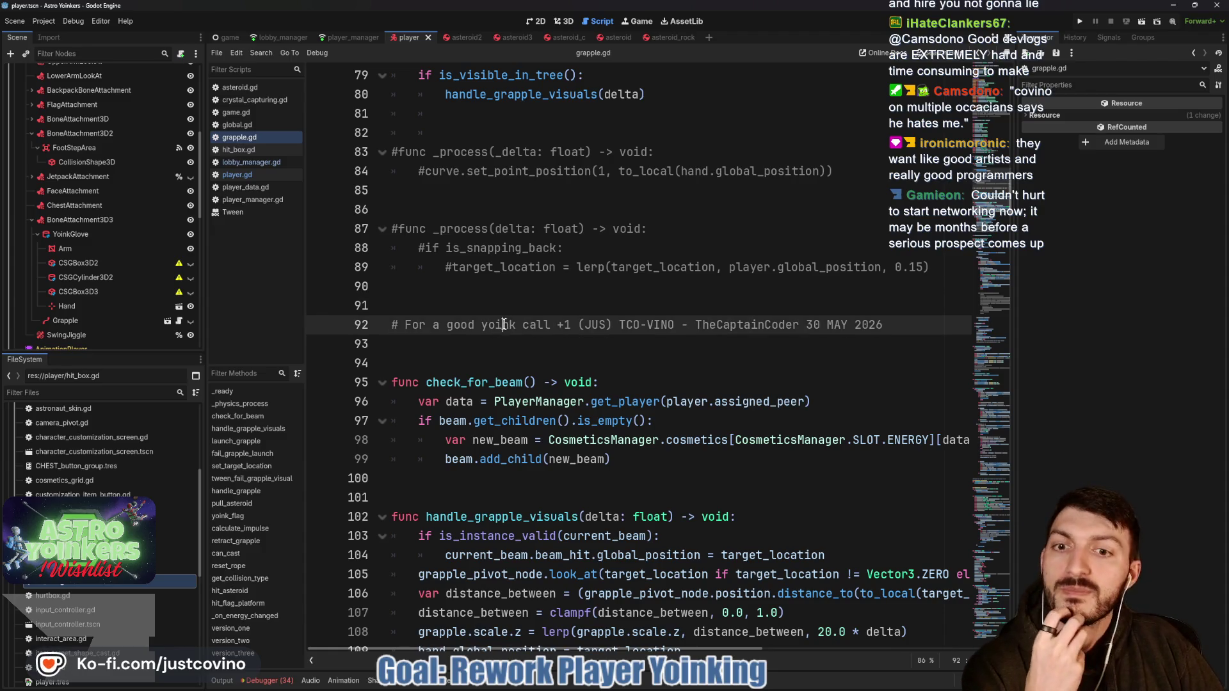
click(484, 350)
scroll(484, 350, down, 2)
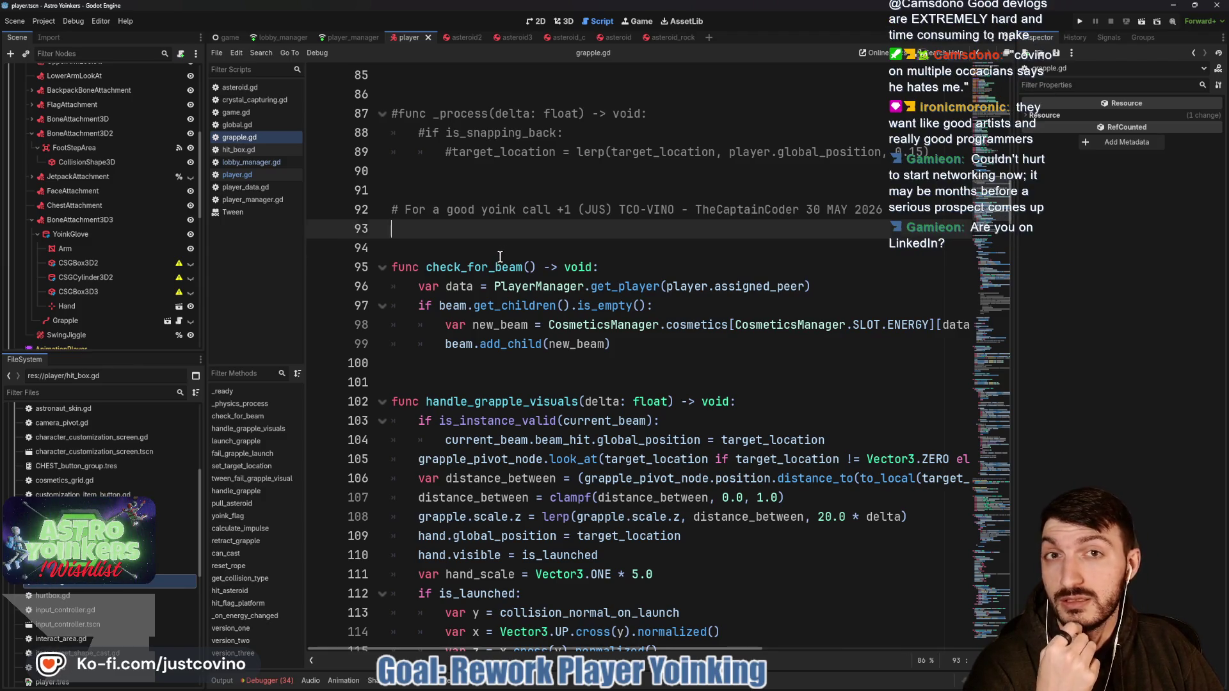
click(499, 256)
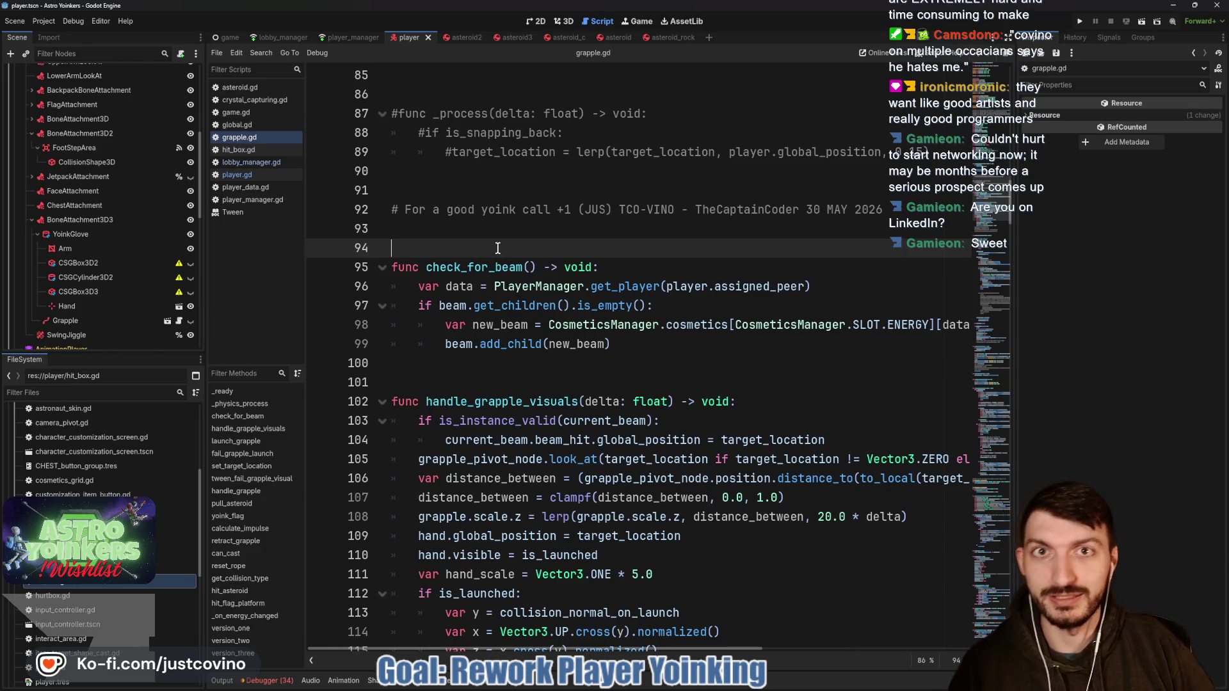
click(485, 374)
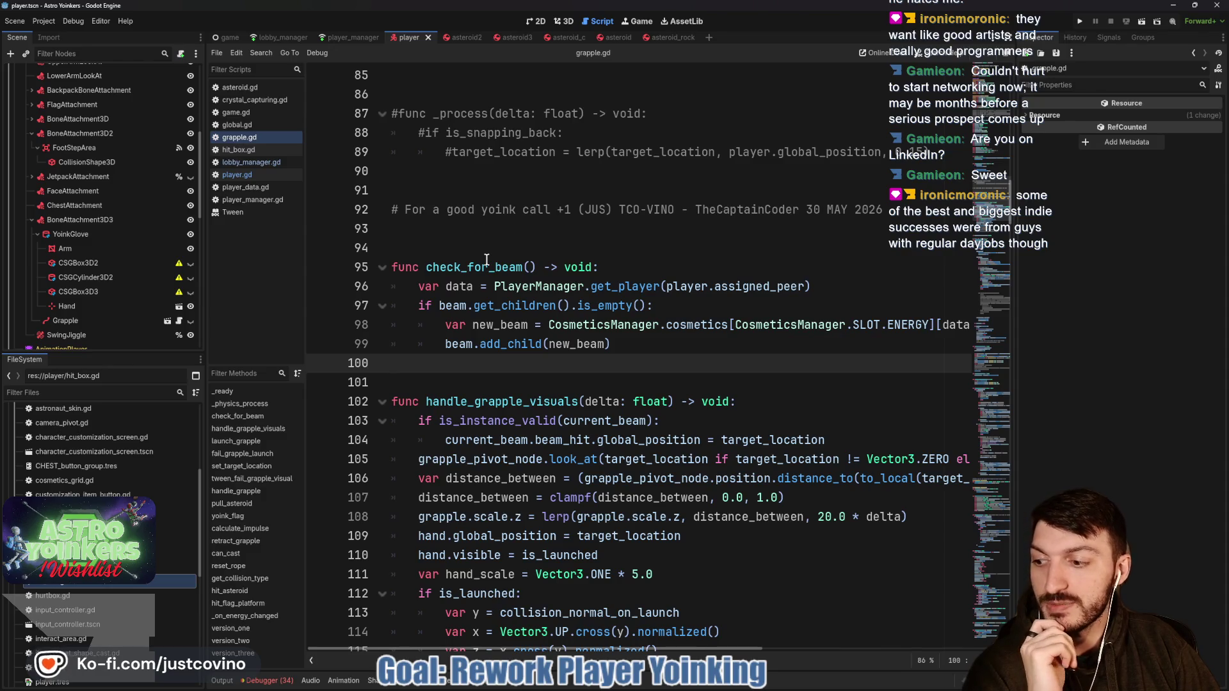
click(442, 378)
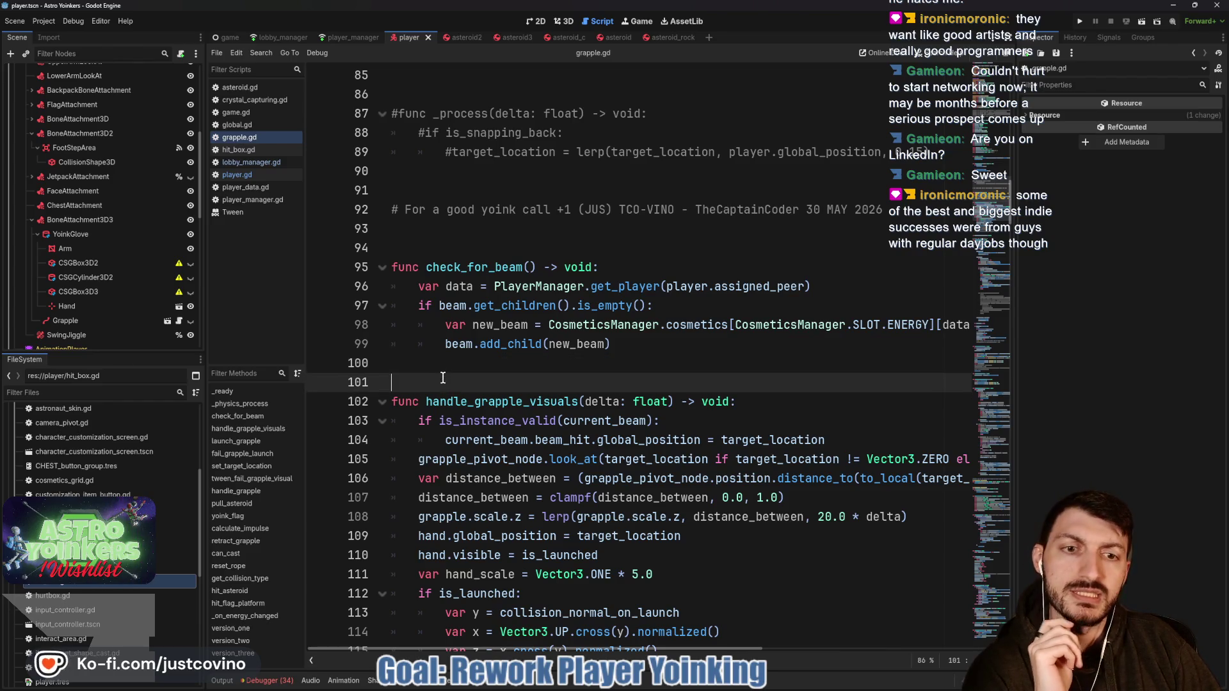
key(Up)
scroll(473, 333, down, 2)
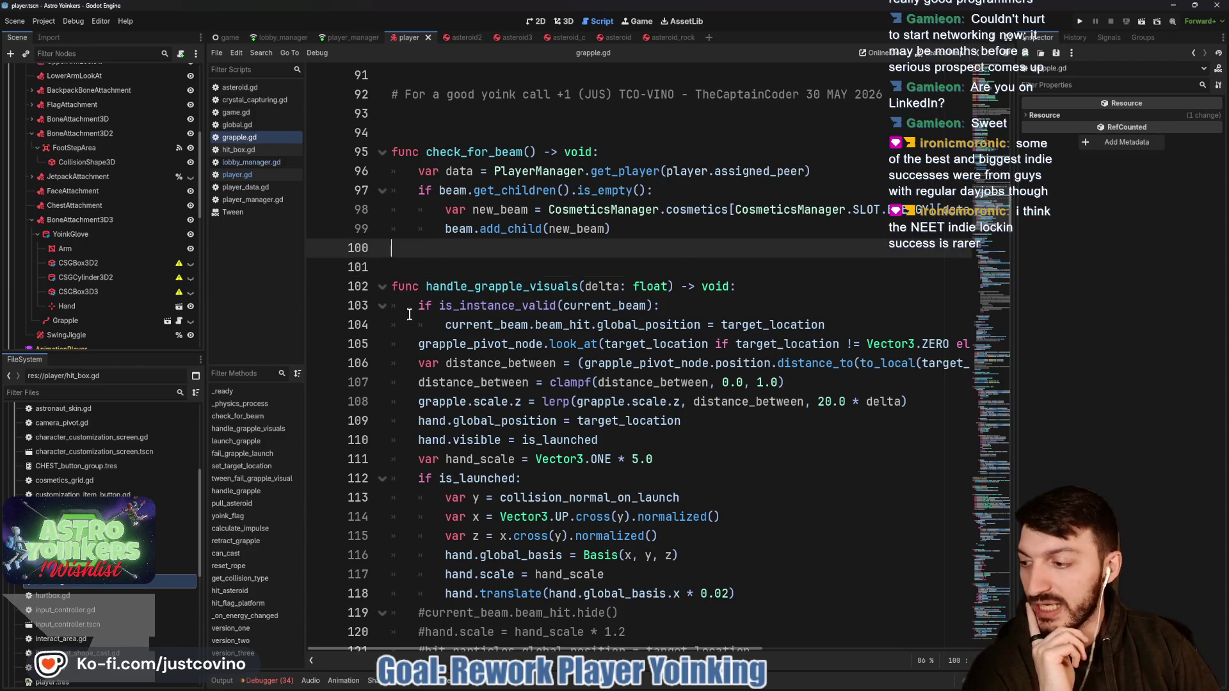
click(461, 262)
click(457, 252)
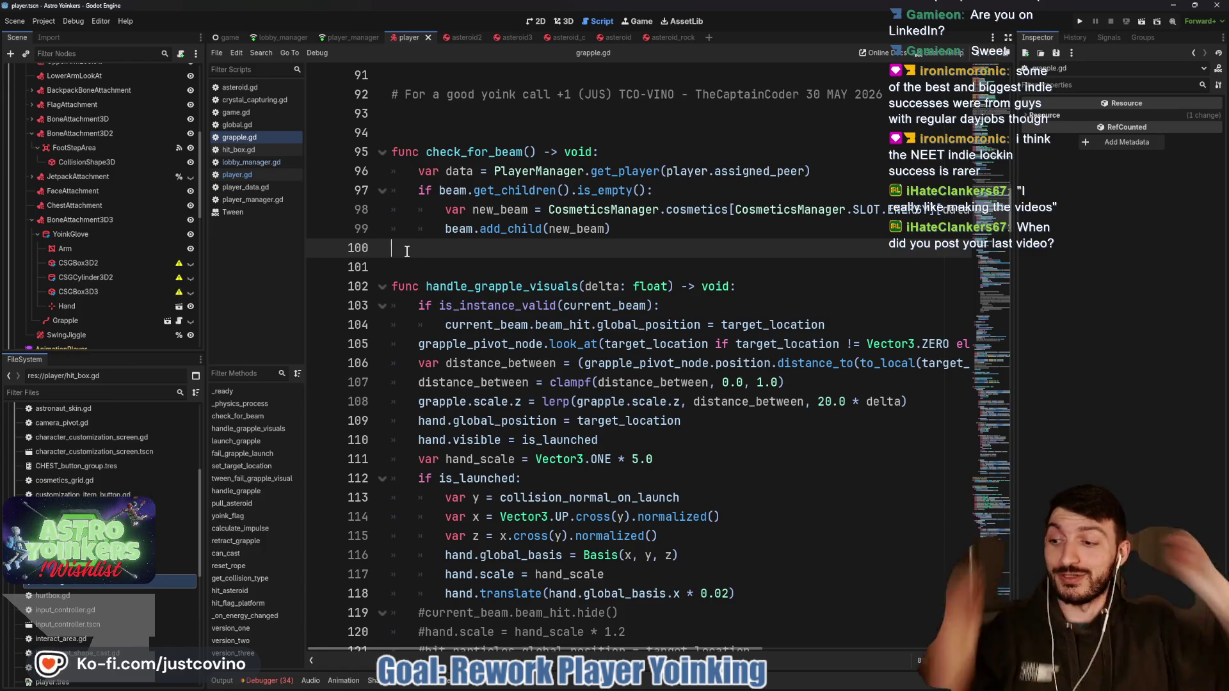
click(503, 260)
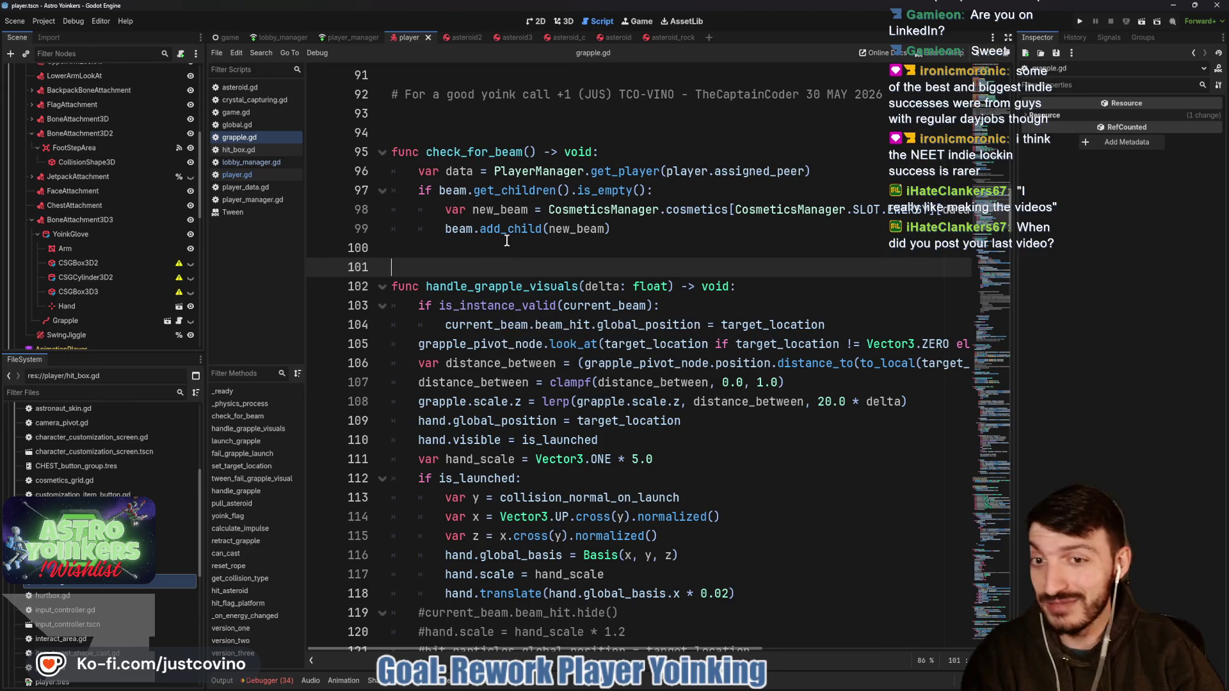
click(496, 250)
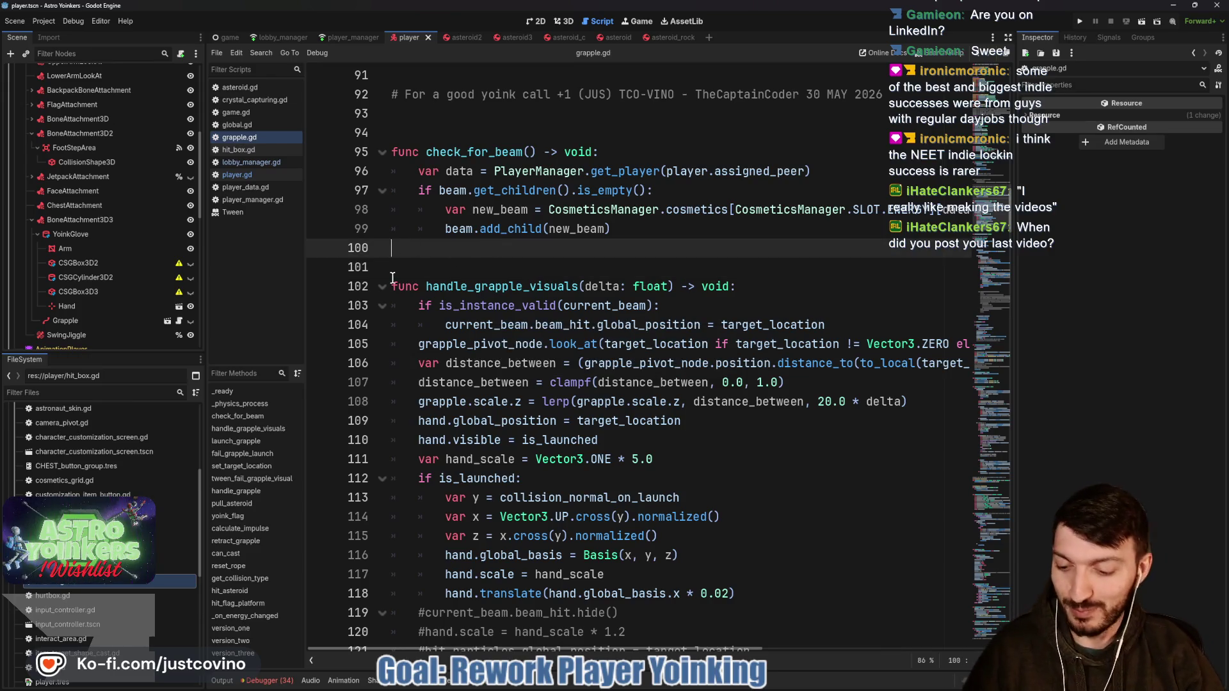
Step: Sketch Wed and Thur boxes under a 'Context Switching' heading, underline it, and split the Wed box
drag(434, 215, 601, 378)
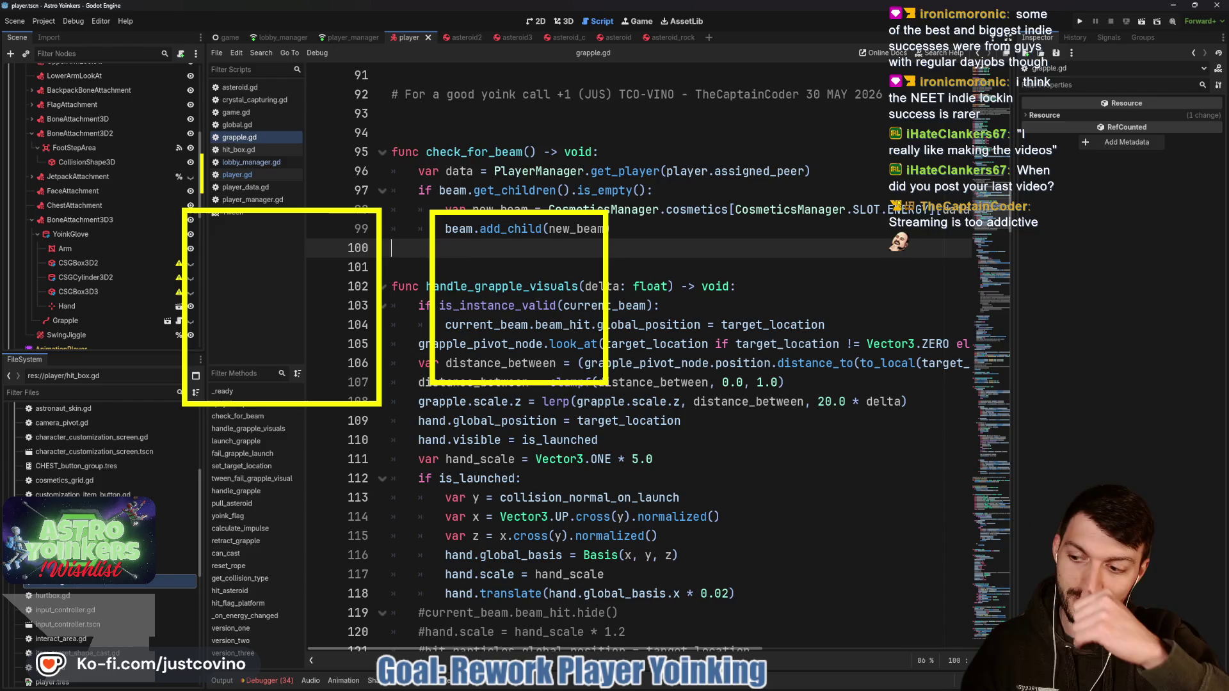
text(Wed)
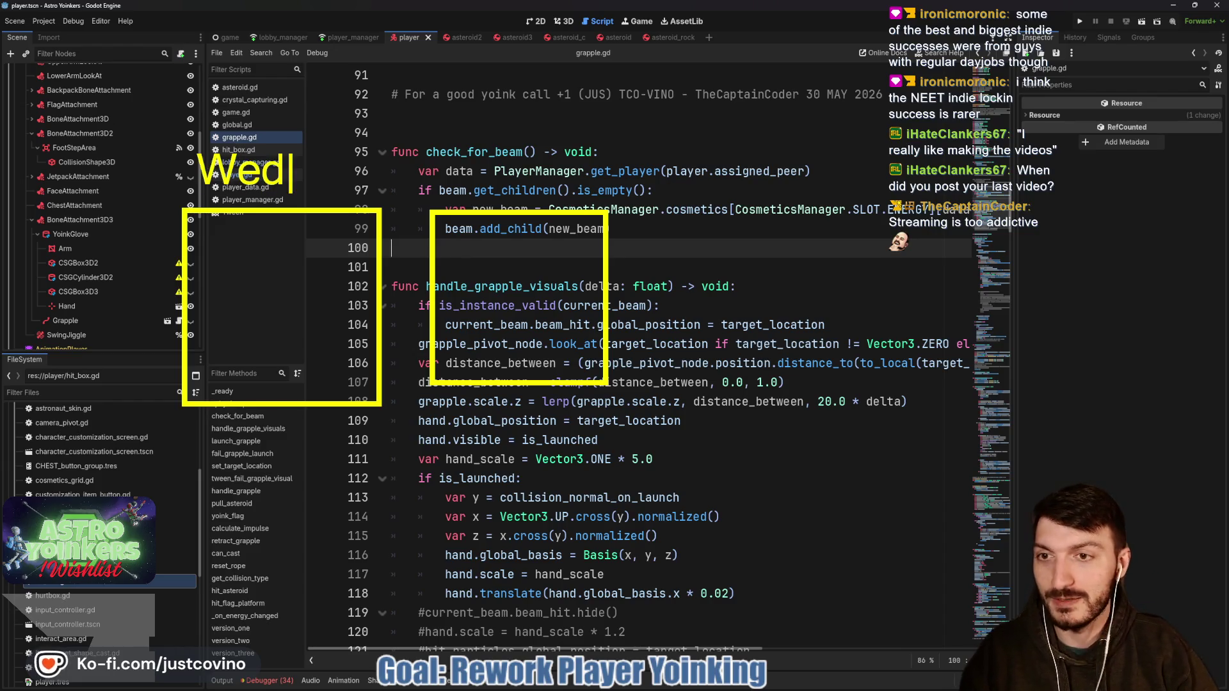
text(Thur)
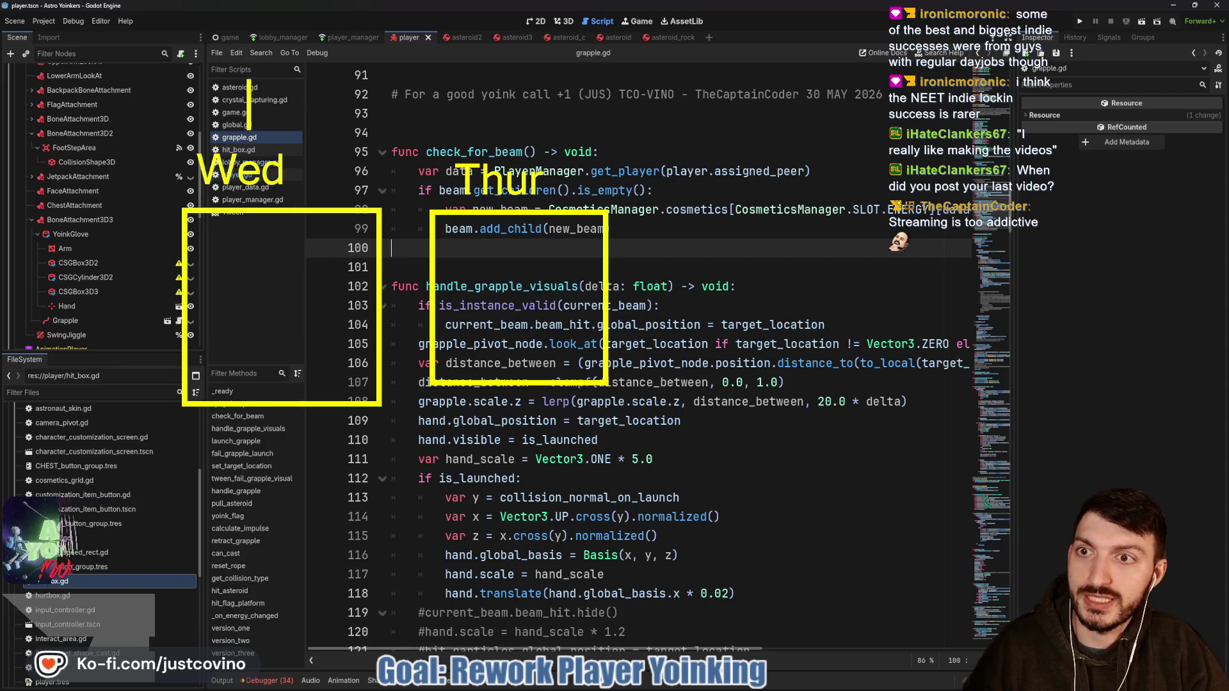
text(Context S)
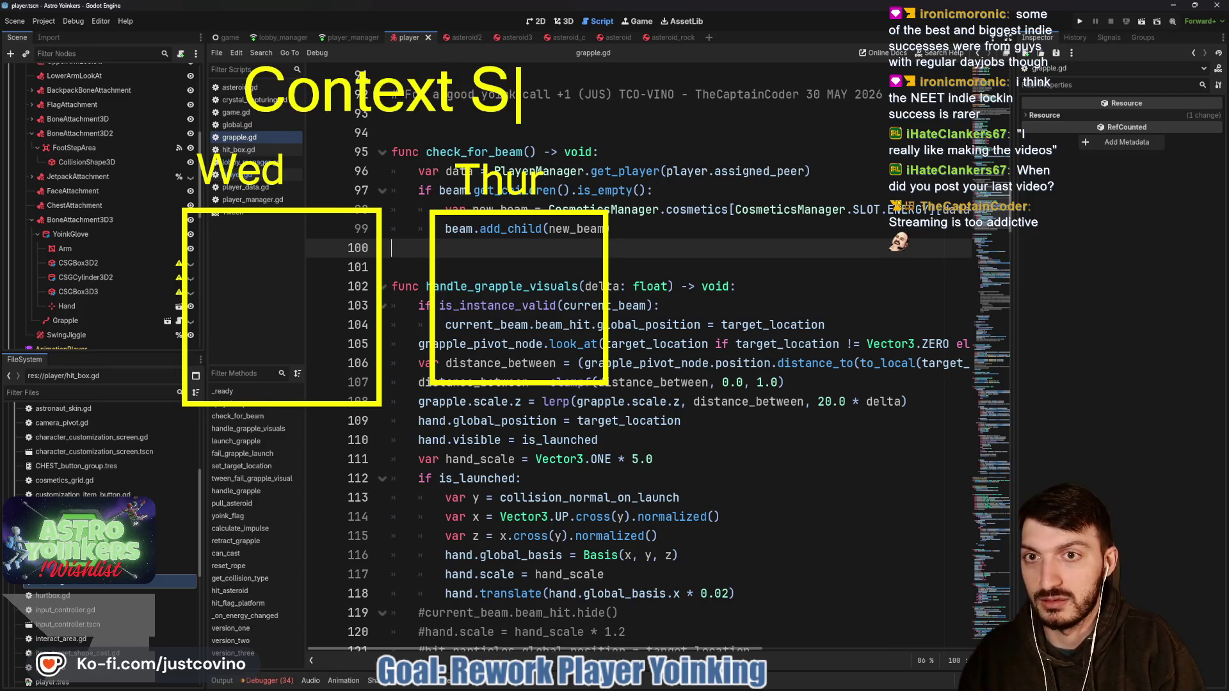
text(witching)
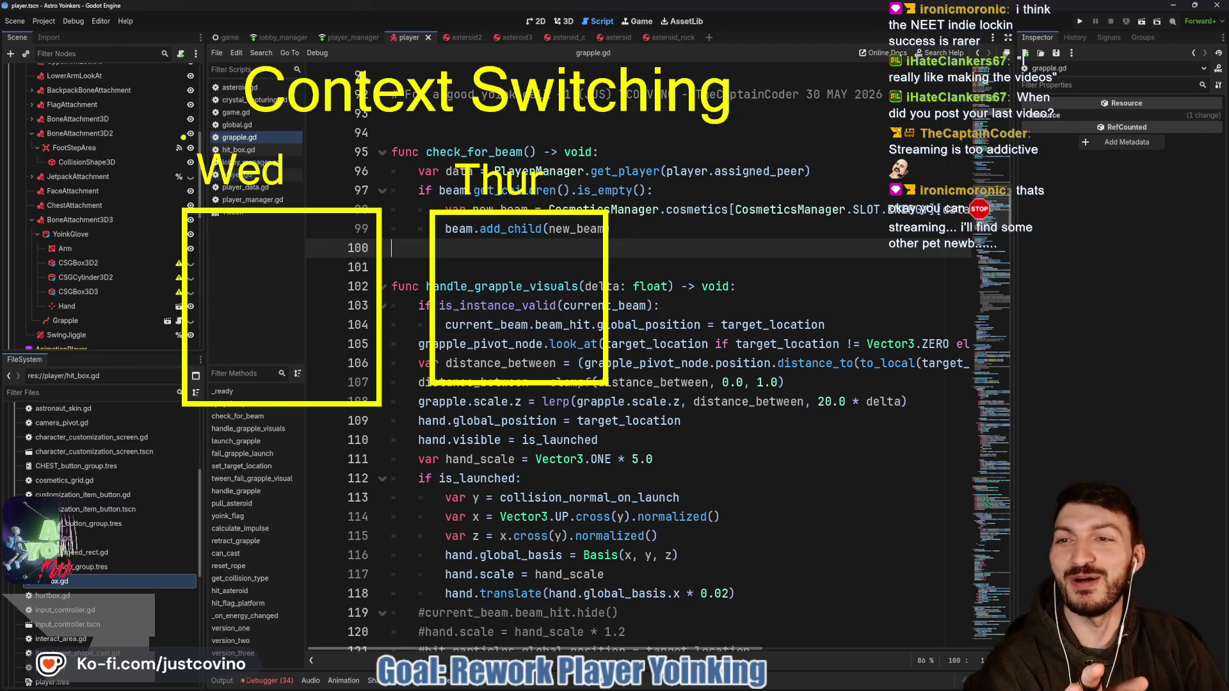
drag(244, 127, 740, 128)
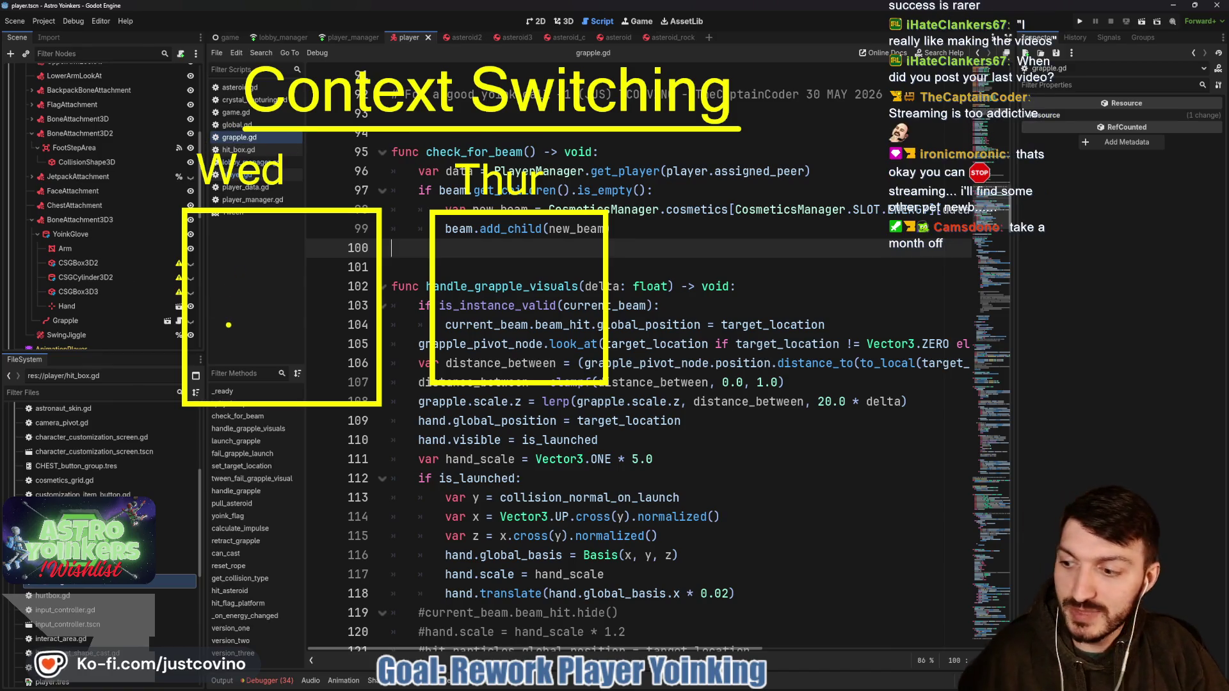
drag(182, 333, 380, 333)
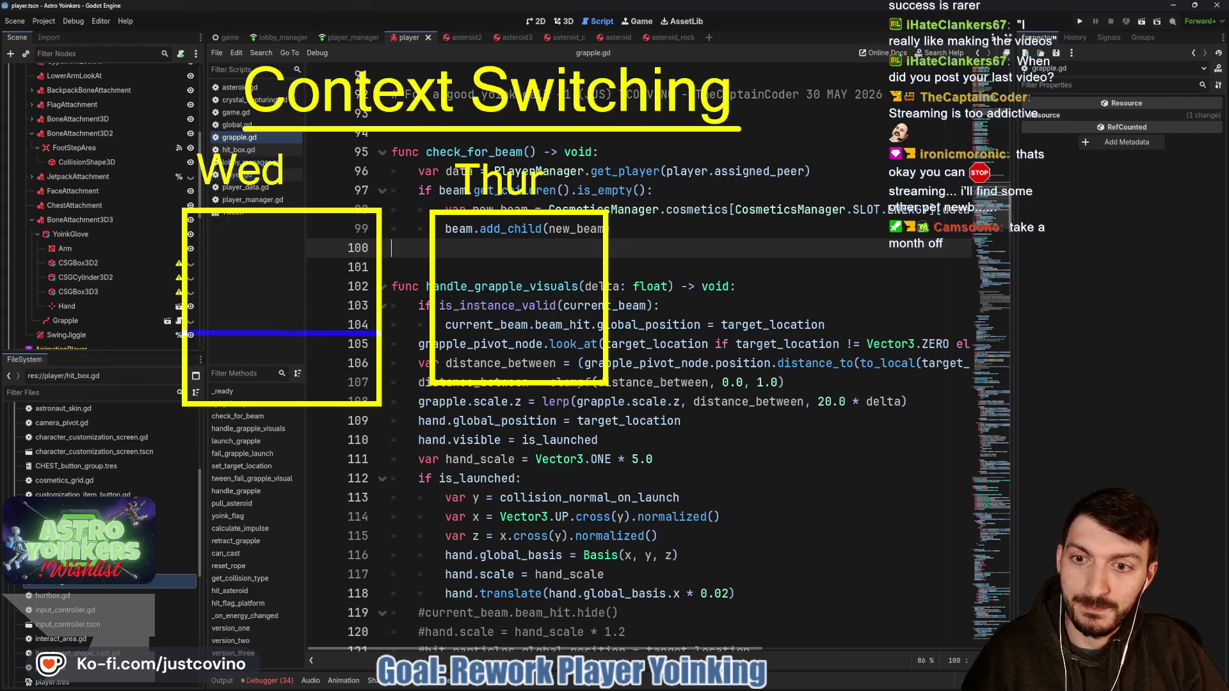
Step: Note 'Video 2000' and a time in the Wed box, and divide the Thur box with three lines
drag(204, 349, 204, 385)
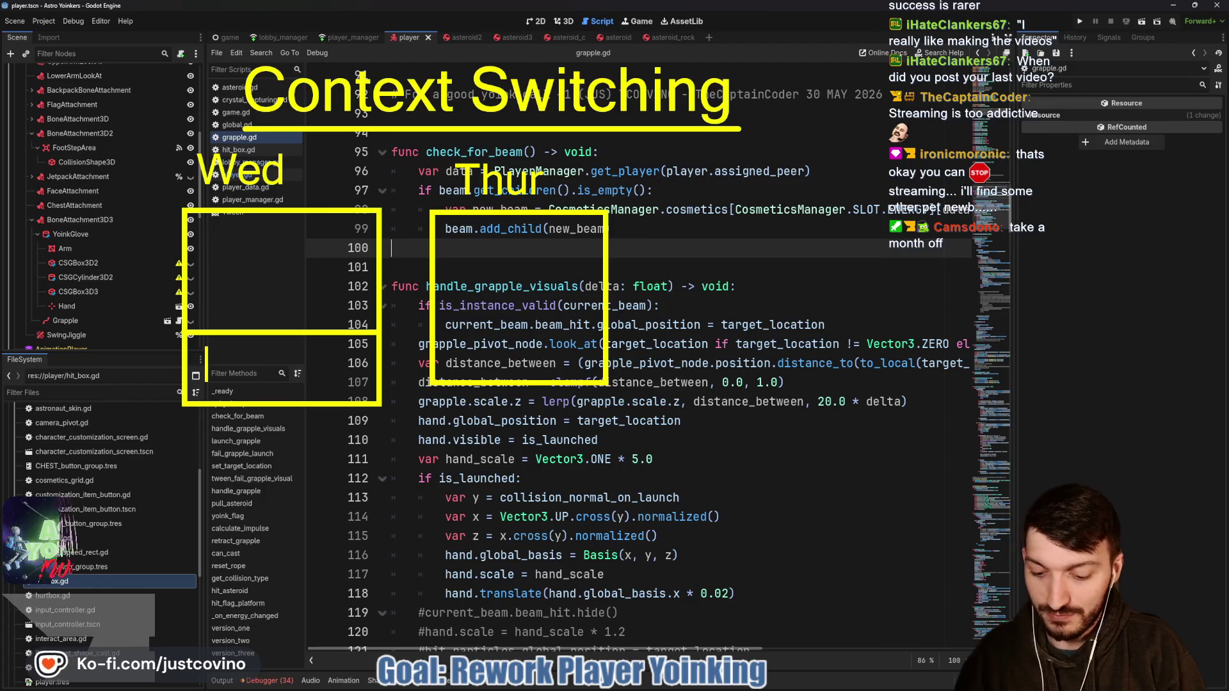
text(Video )
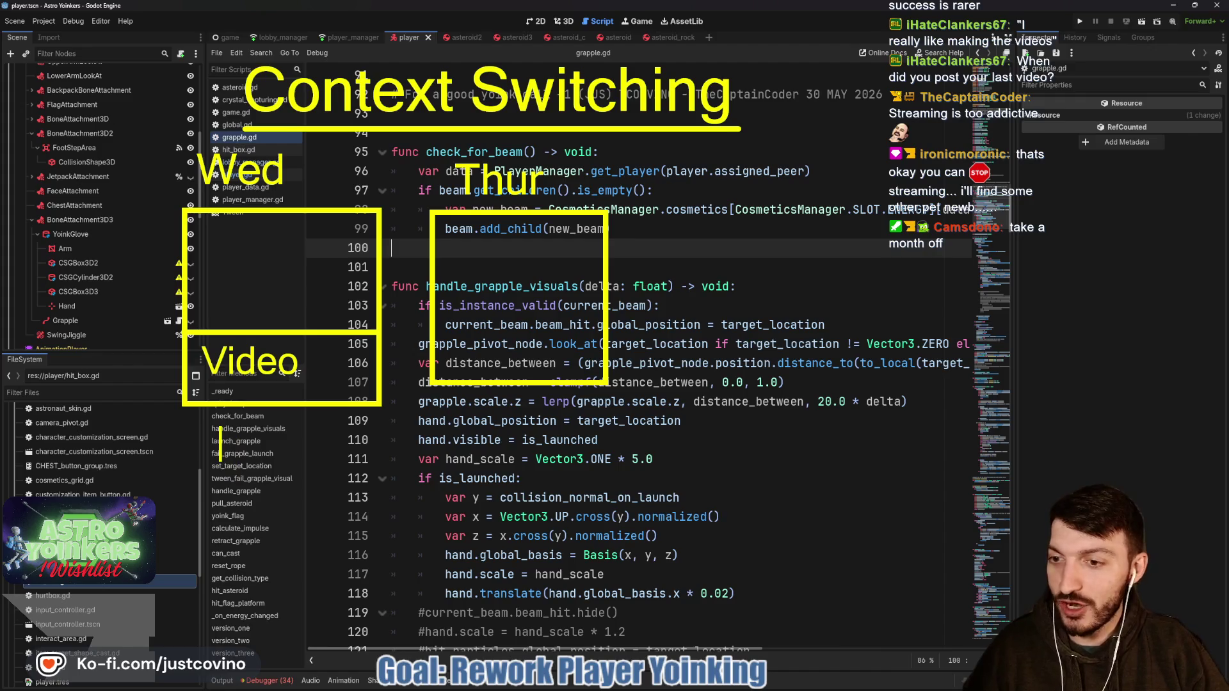
text(2)
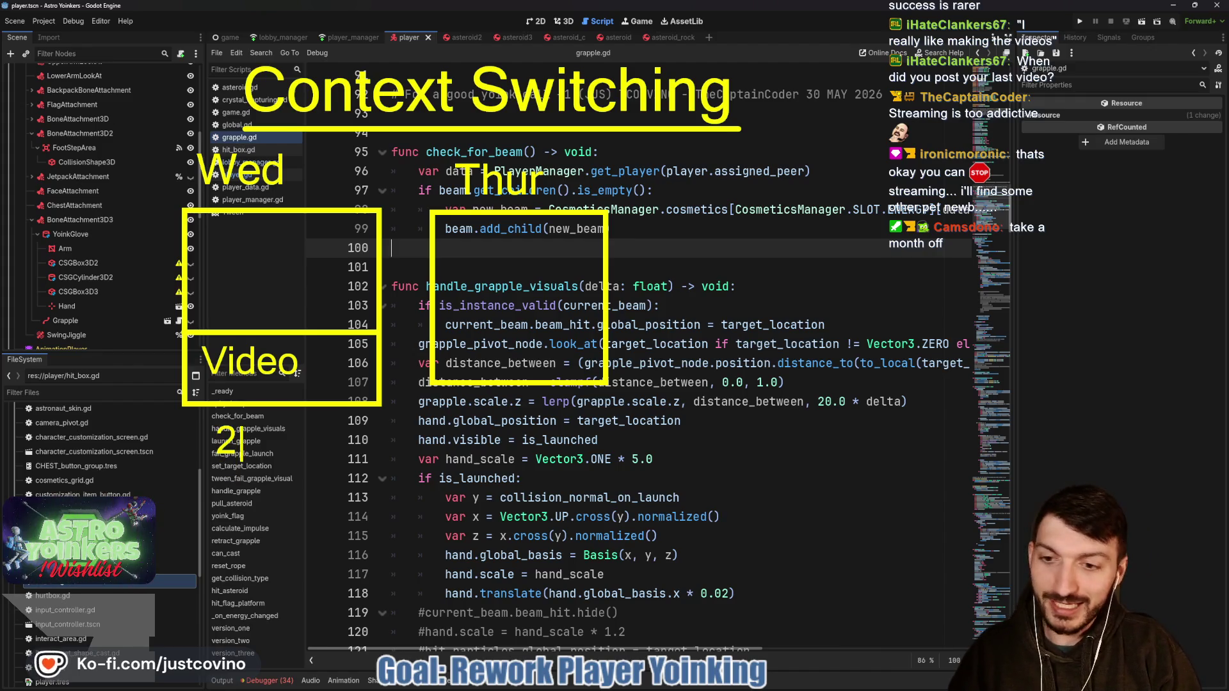
text(000)
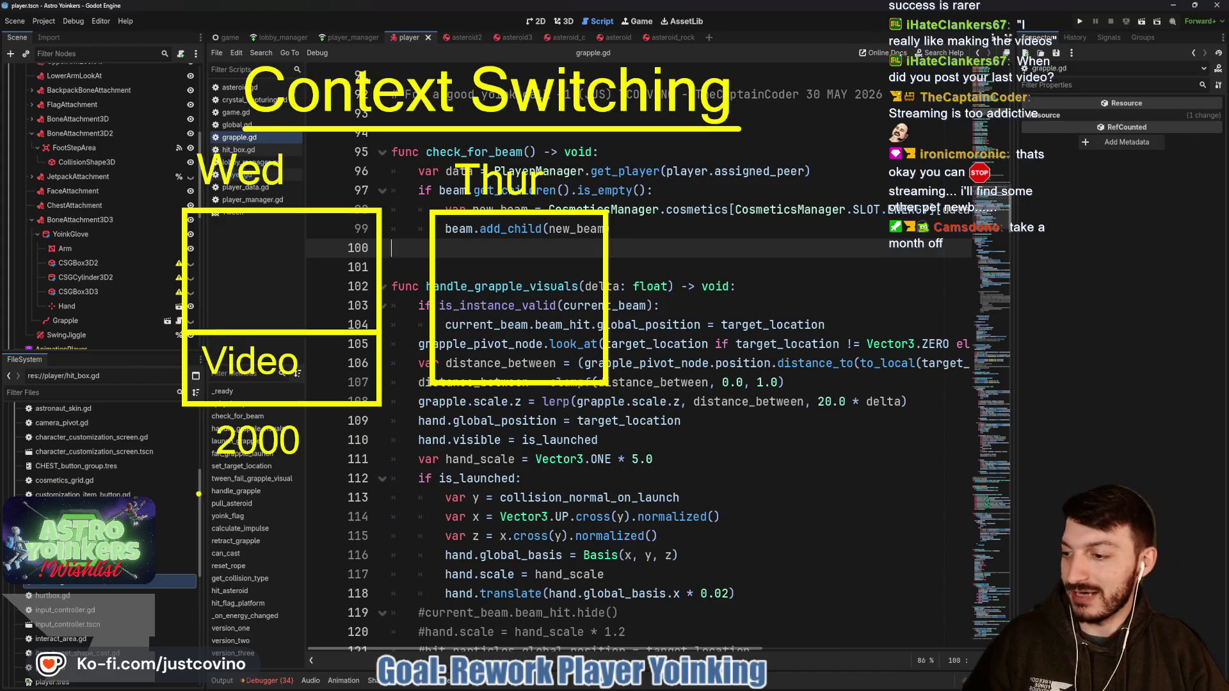
mouse_move(225, 471)
mouse_down()
mouse_move(252, 509)
mouse_move(259, 487)
mouse_move(279, 509)
mouse_up()
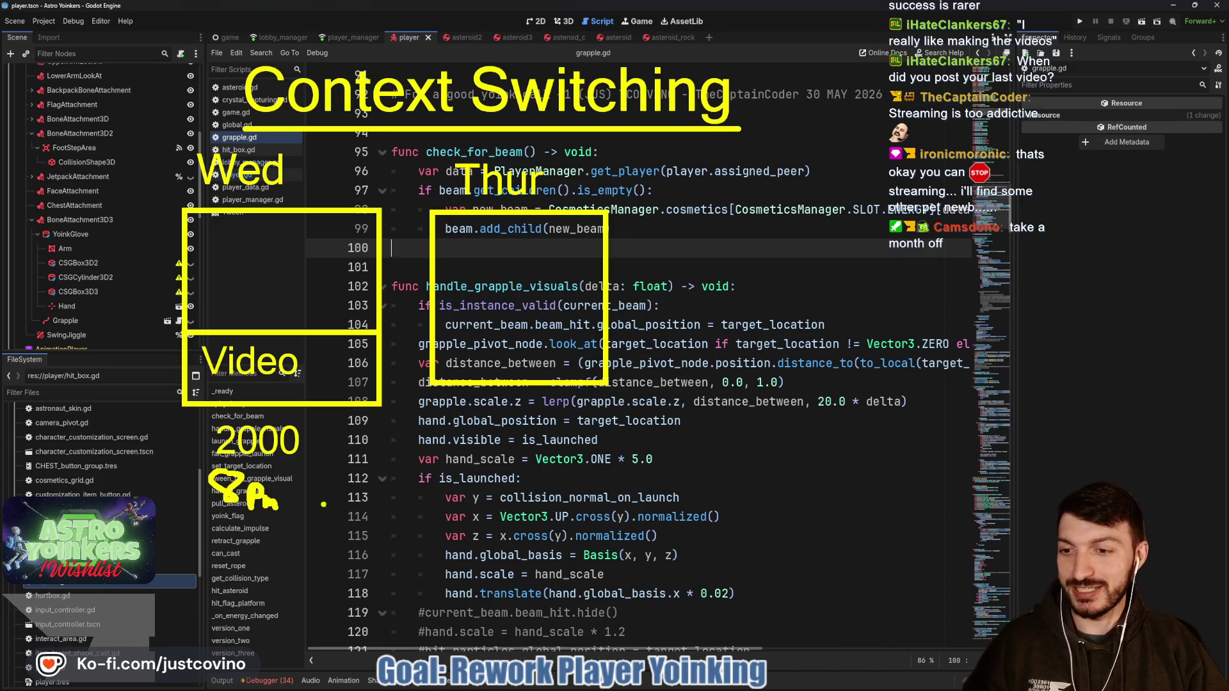
drag(227, 537, 208, 586)
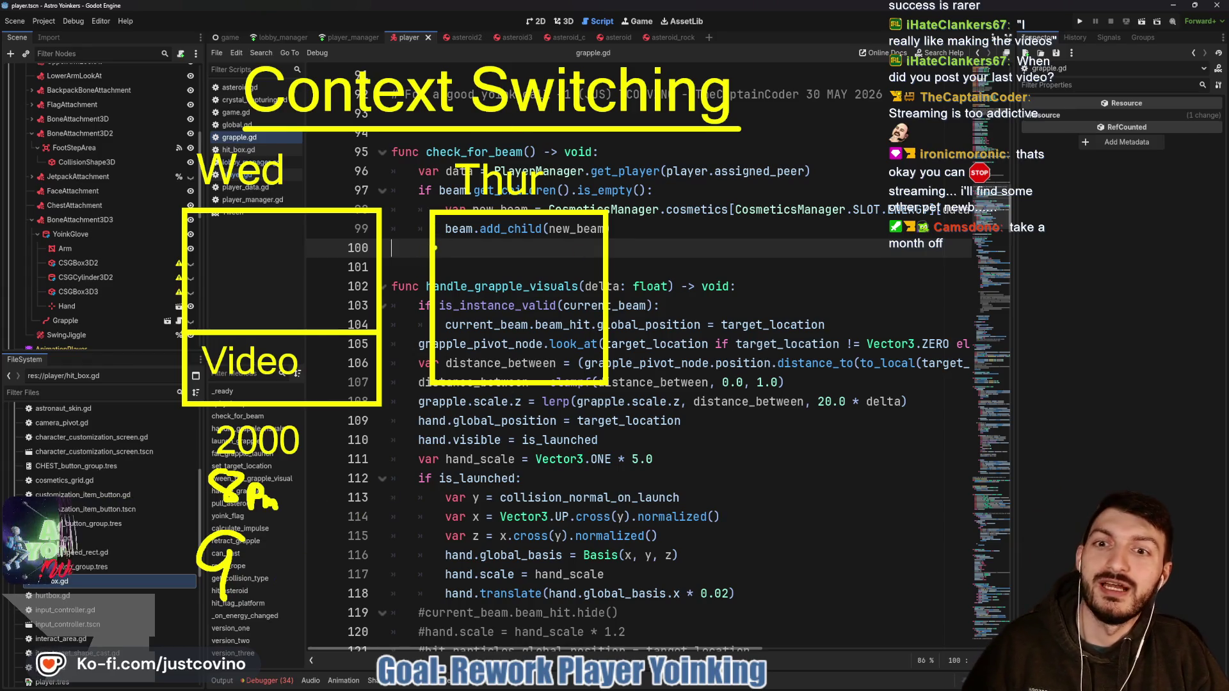
drag(434, 246, 600, 245)
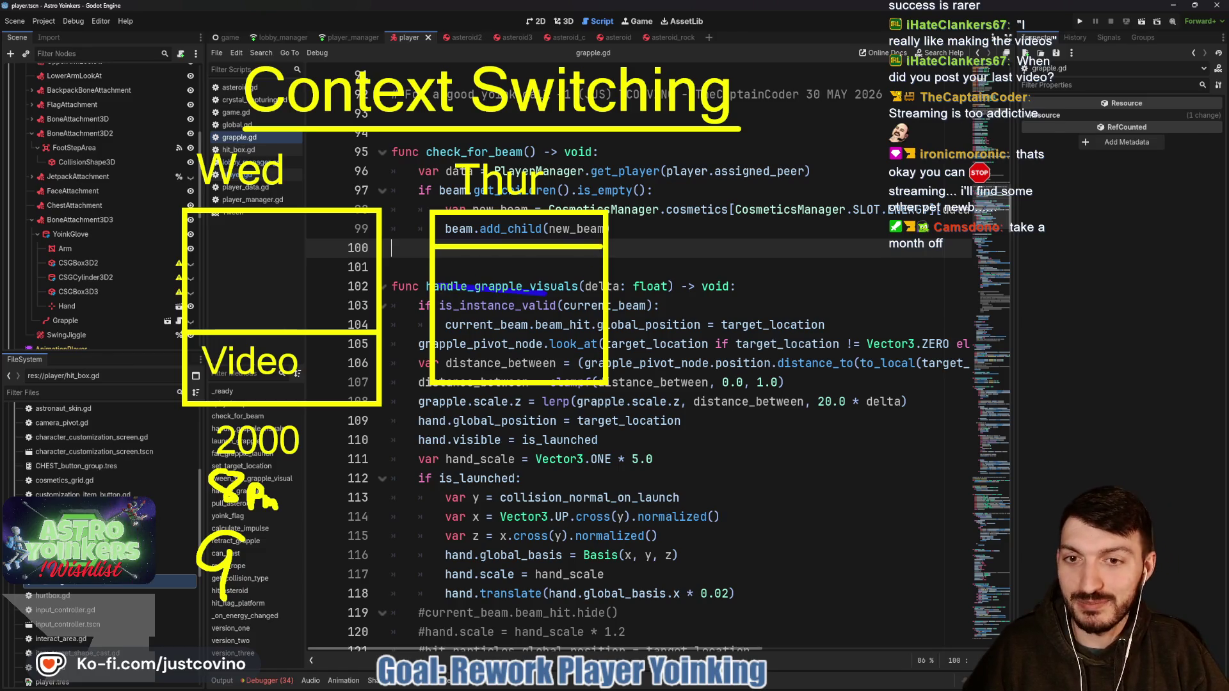
drag(547, 291, 605, 288)
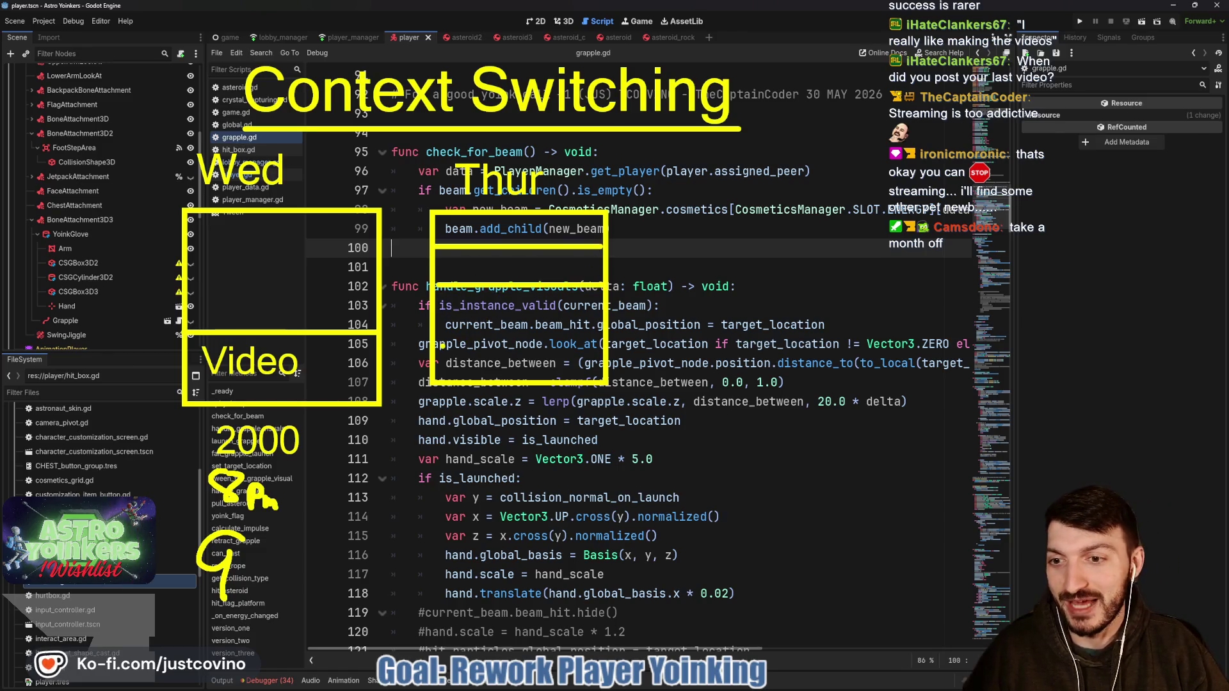
drag(435, 324, 611, 323)
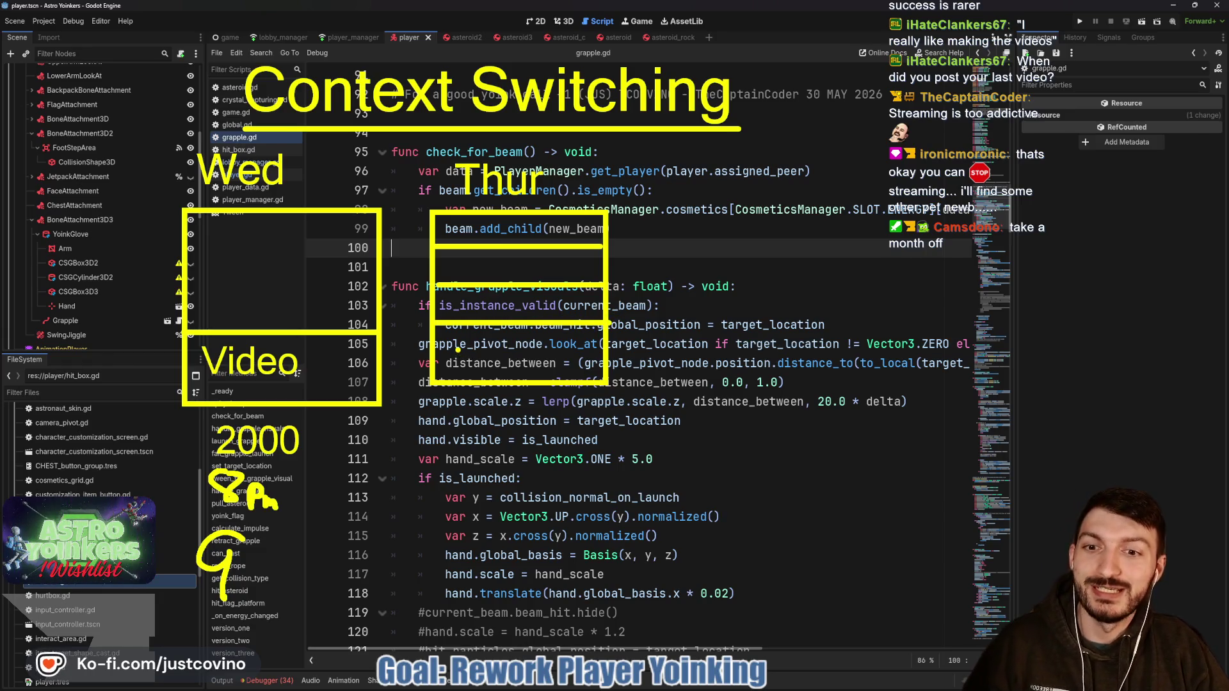
drag(366, 440, 477, 389)
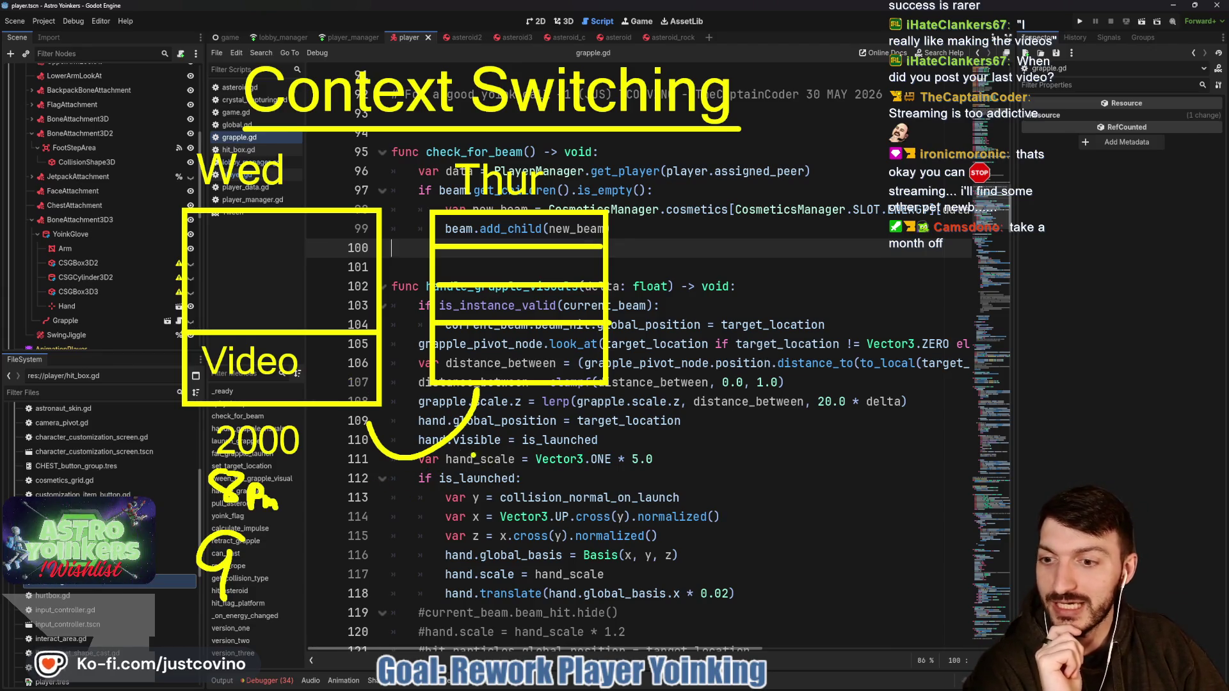
drag(420, 480, 480, 489)
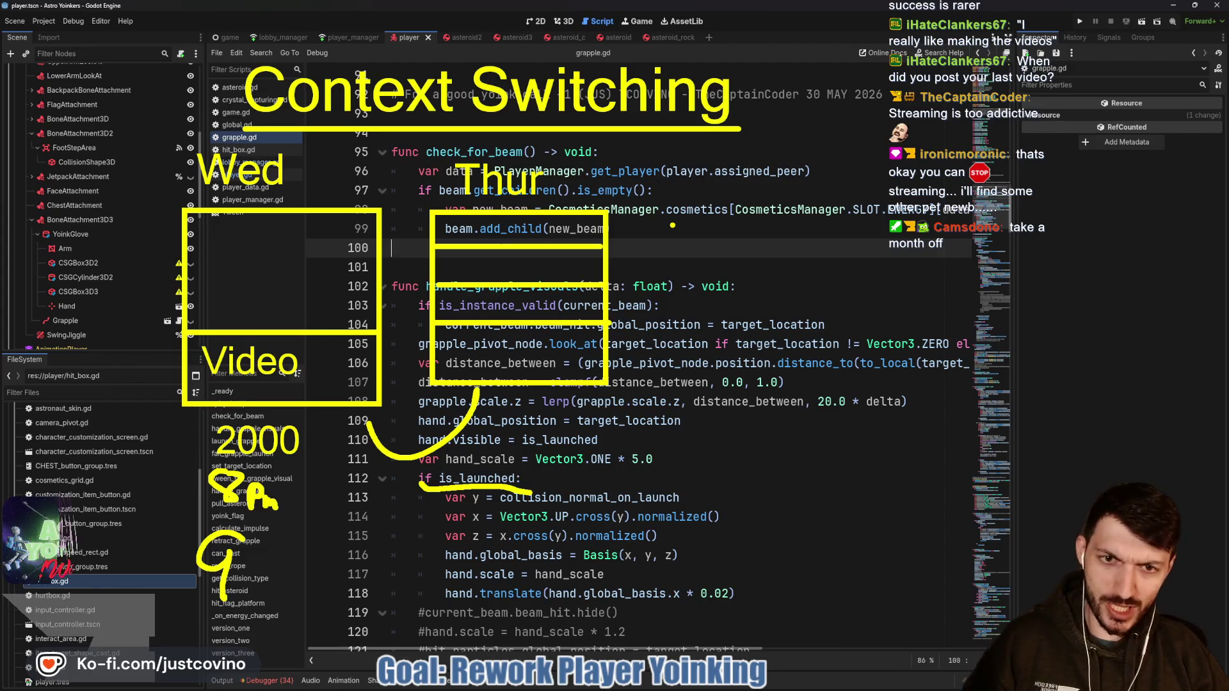
Step: Draw a 'Magic Mask?' task box with a divider under its title and a '2hr' note
drag(839, 550, 639, 202)
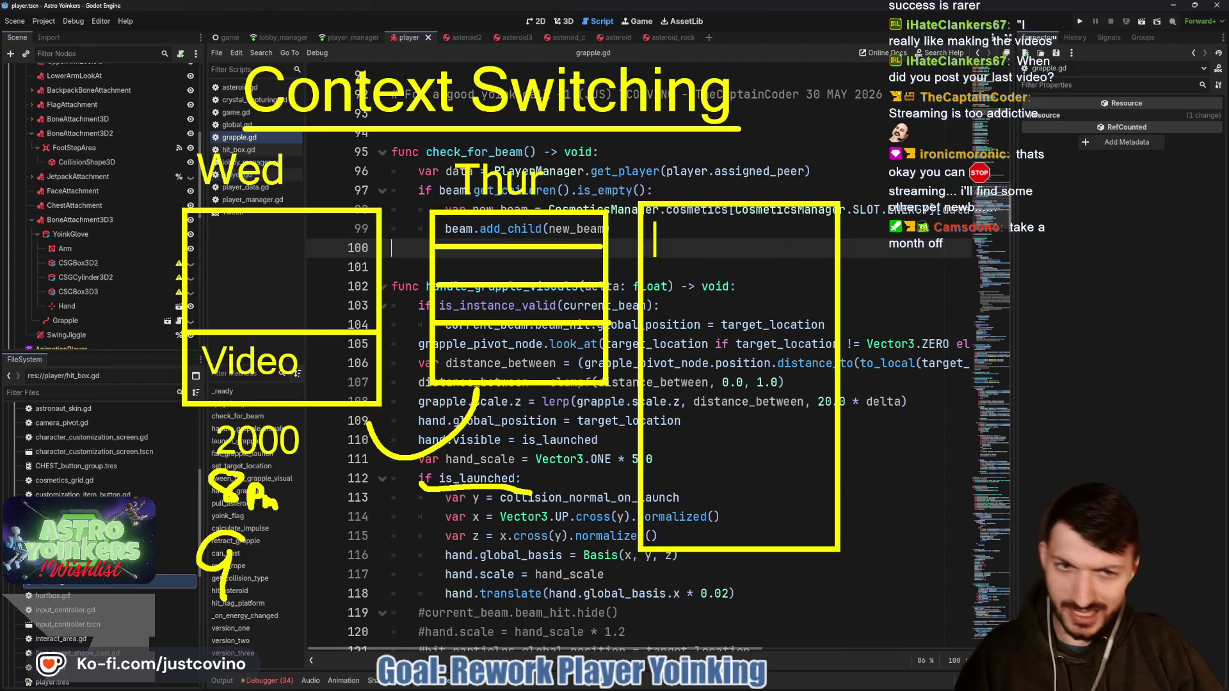
text(Magic Ma)
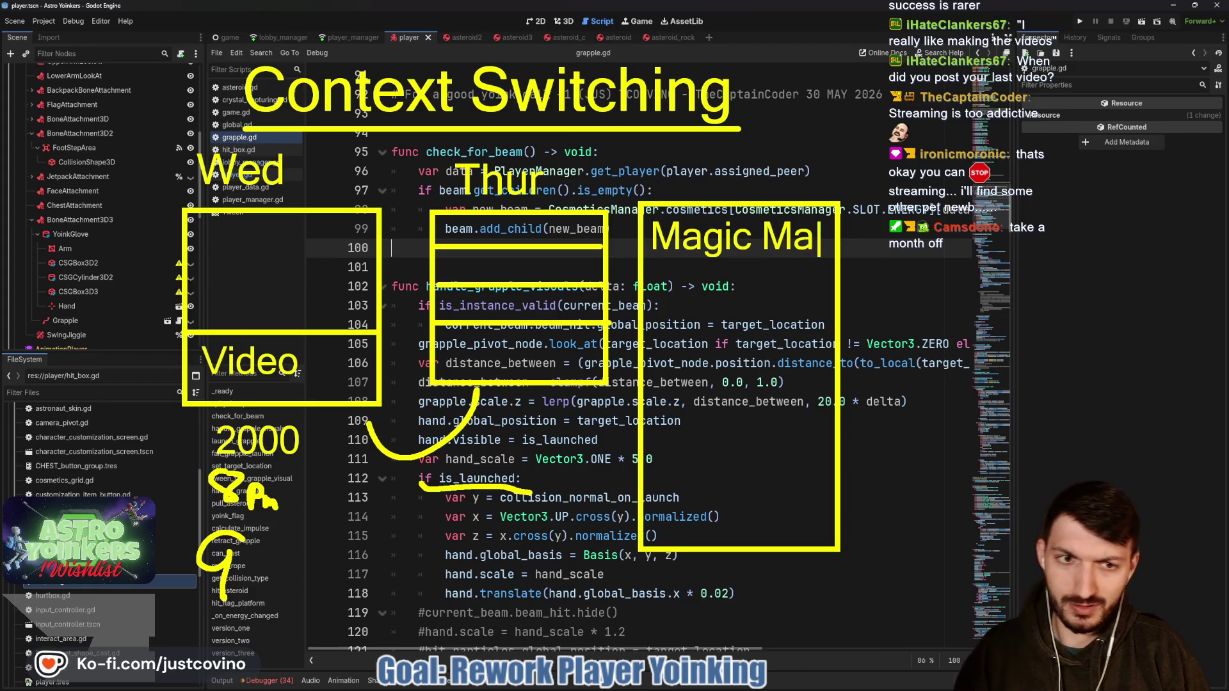
text(sk?)
key(Return)
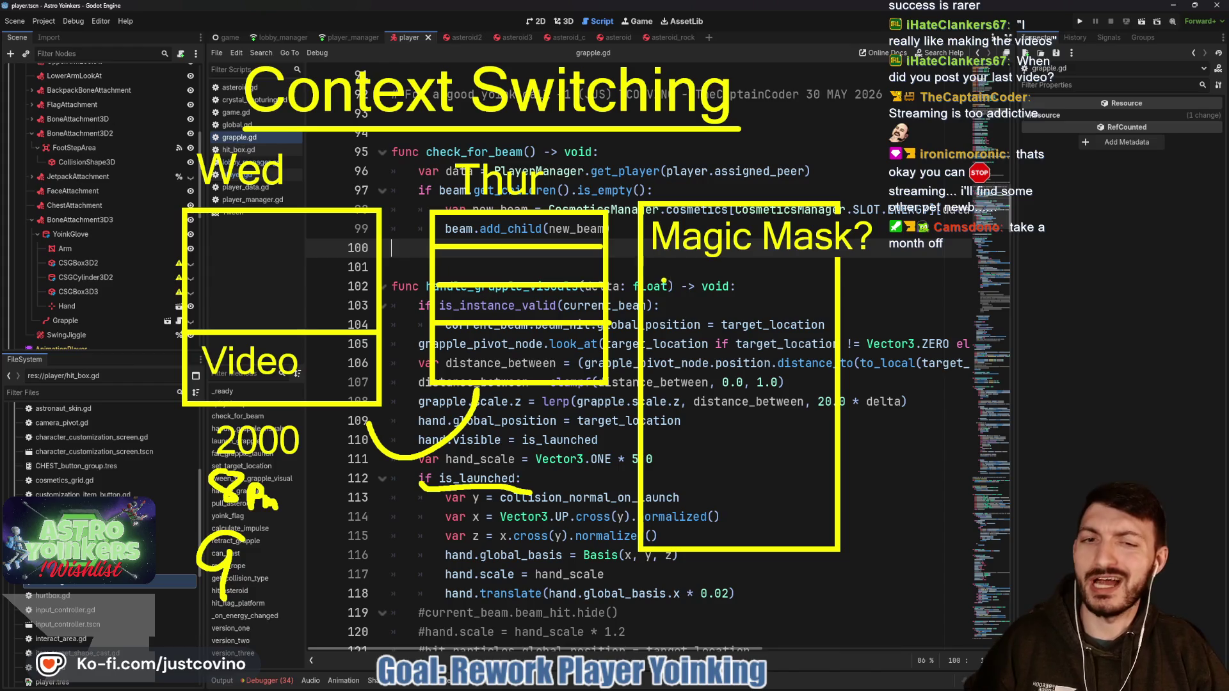
drag(655, 274, 877, 274)
drag(670, 310, 670, 348)
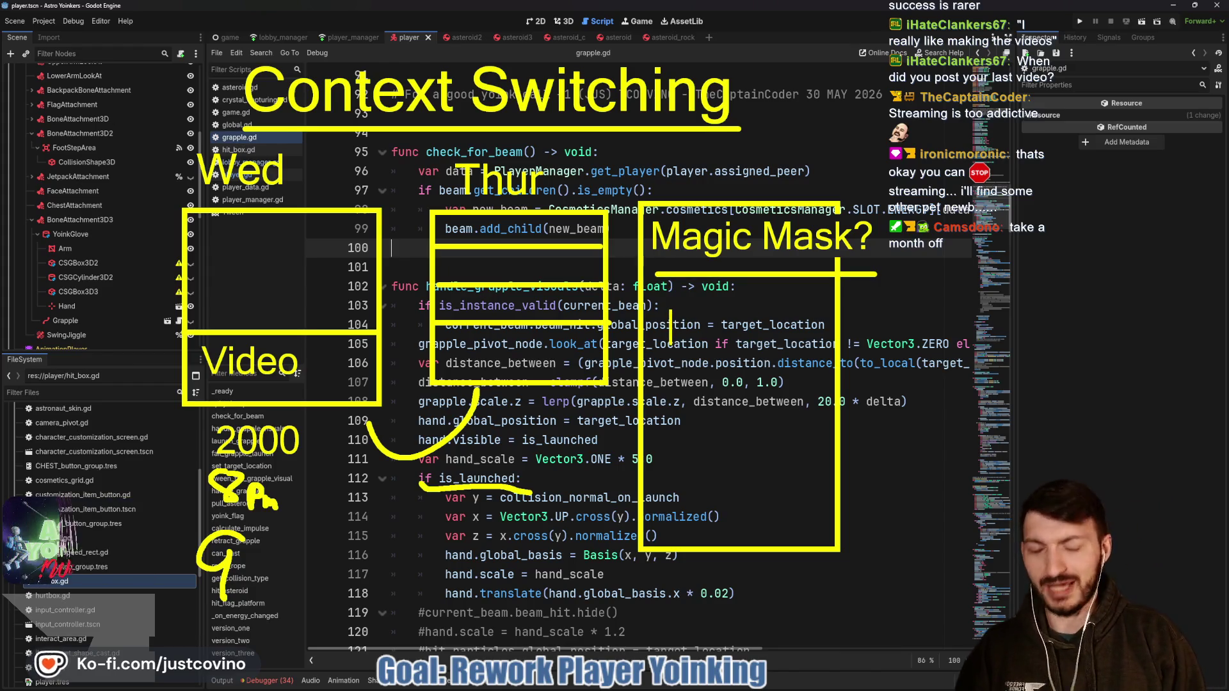
text(2hr)
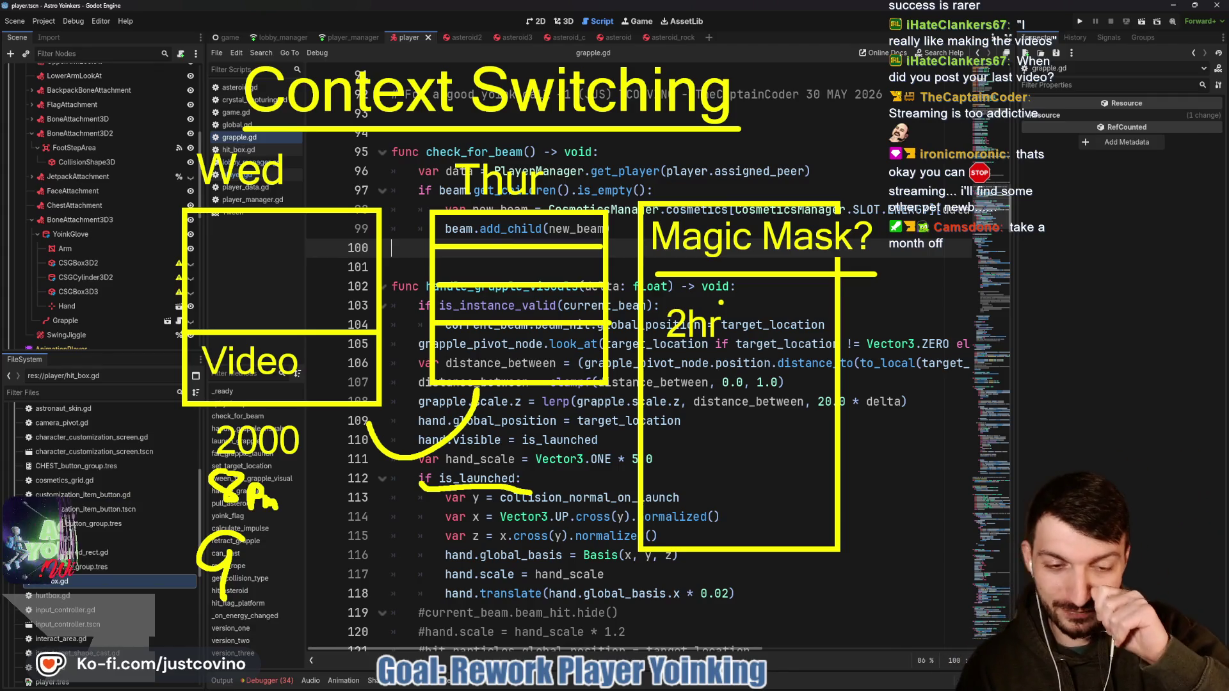
Step: Wipe the schedule sketch and review the code around lines 94–103 of grapple.gd
key(Escape)
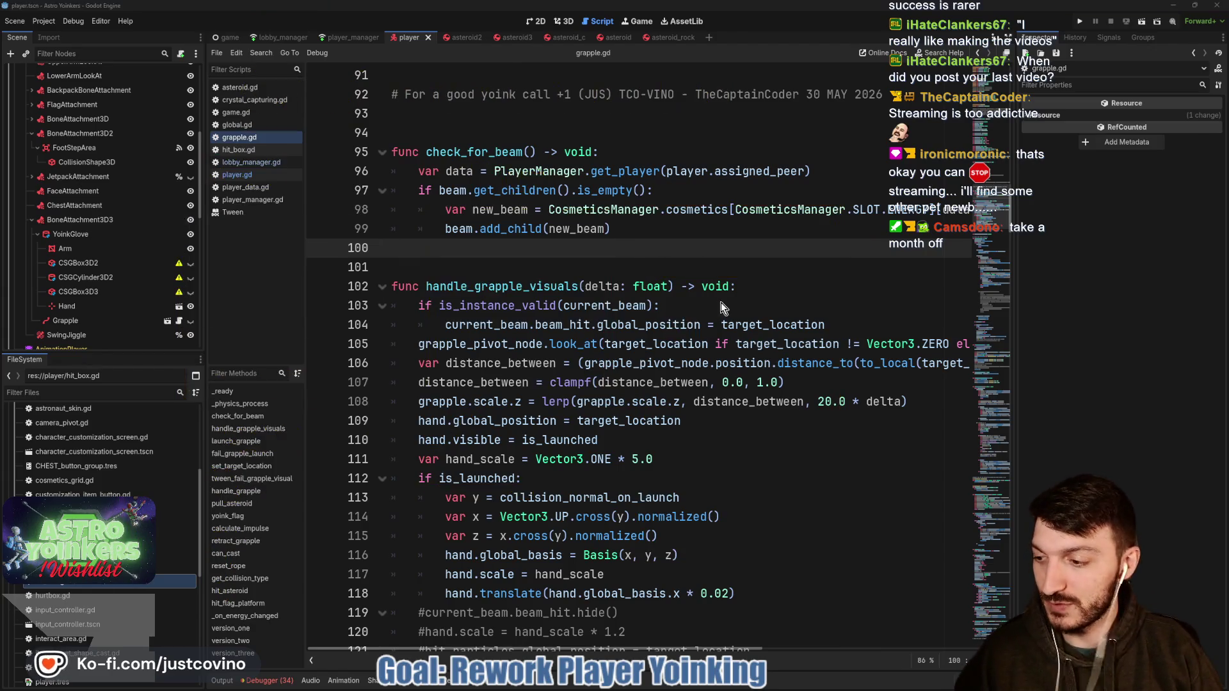
click(719, 303)
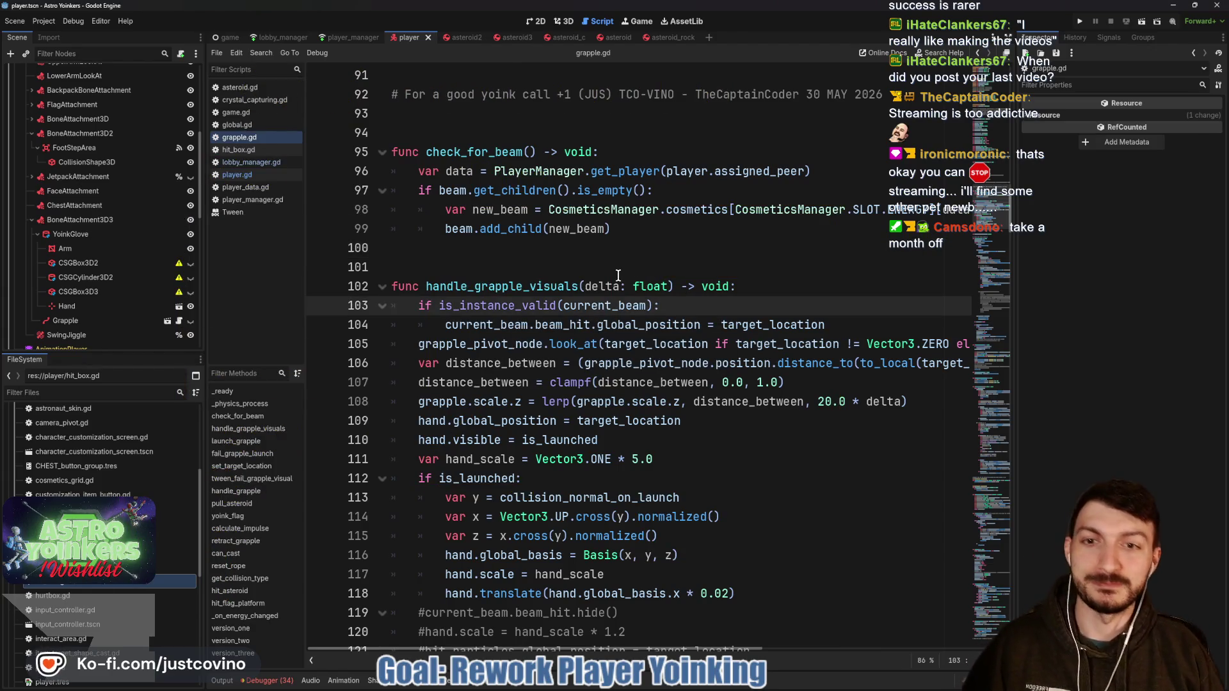
click(518, 256)
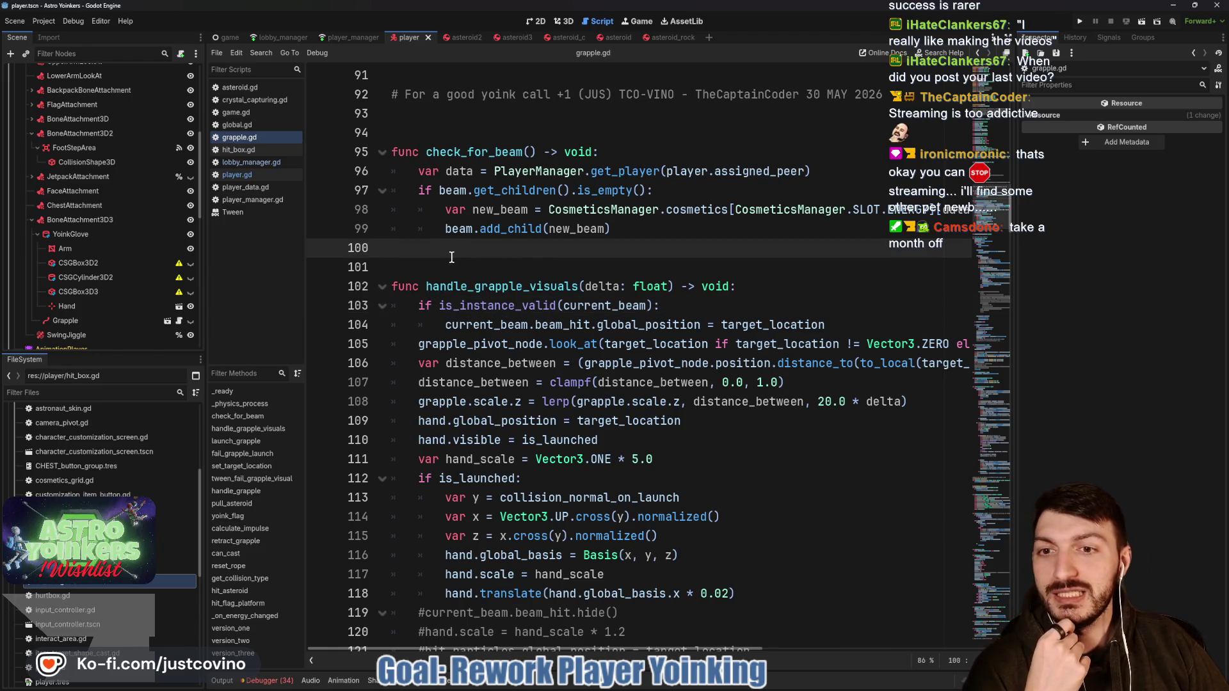
scroll(429, 270, up, 2)
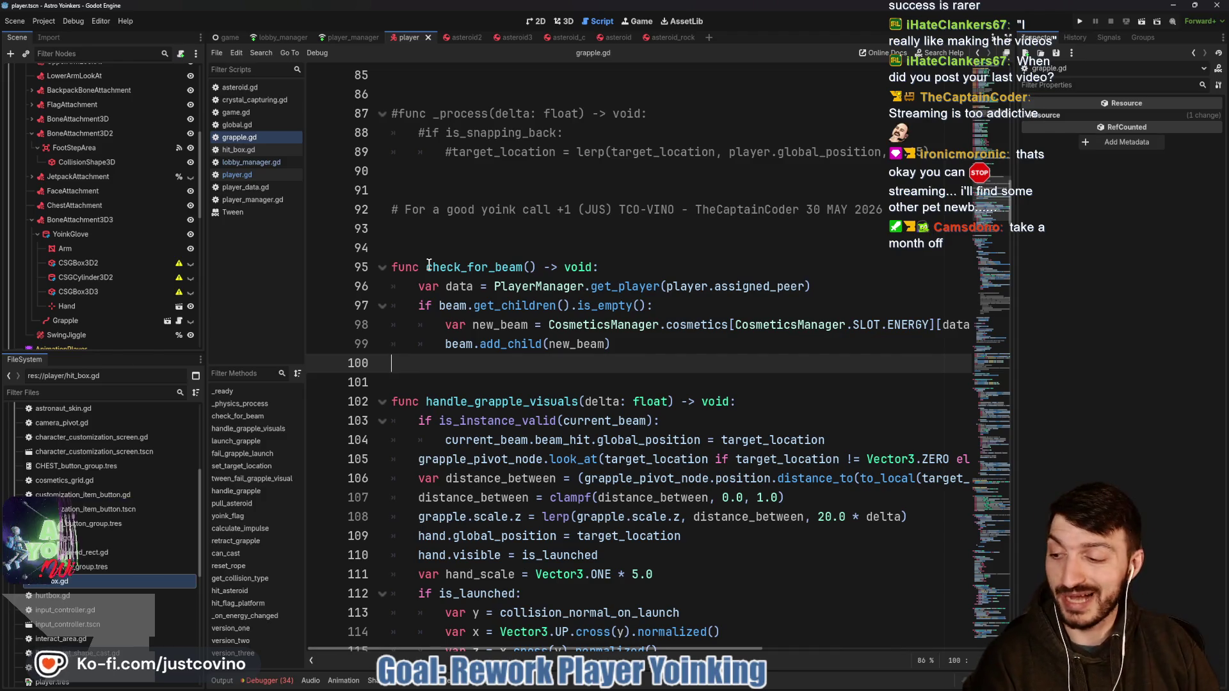
click(474, 376)
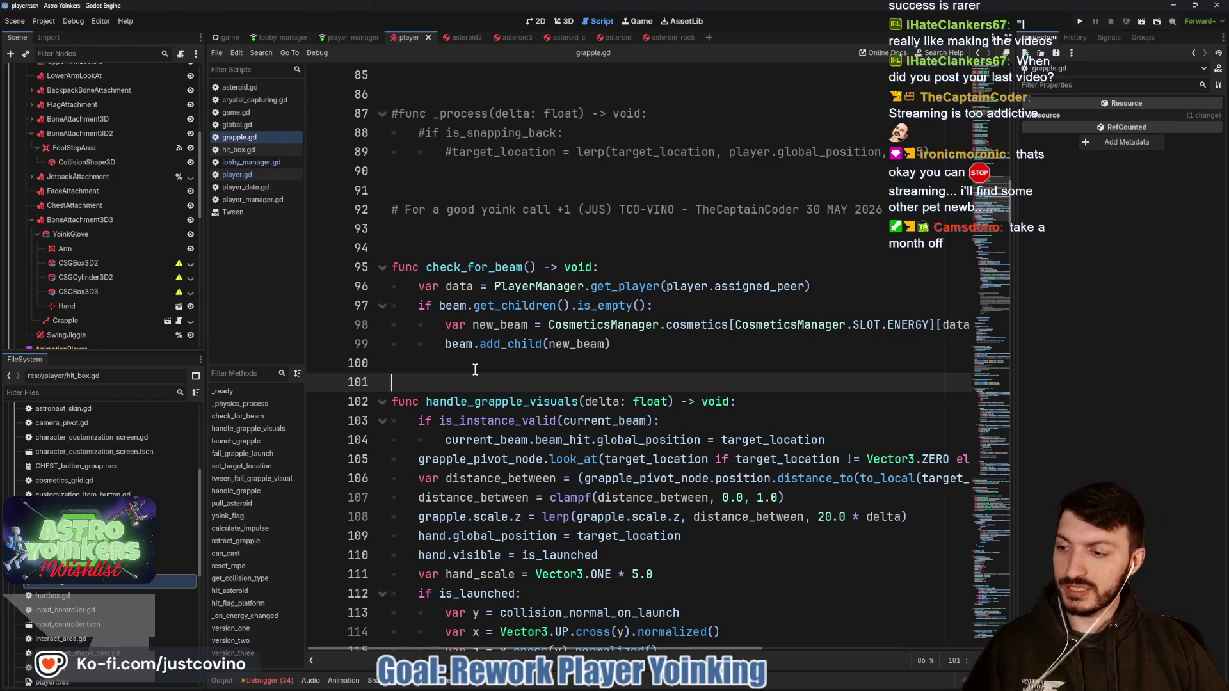
click(517, 248)
scroll(576, 339, down, 3)
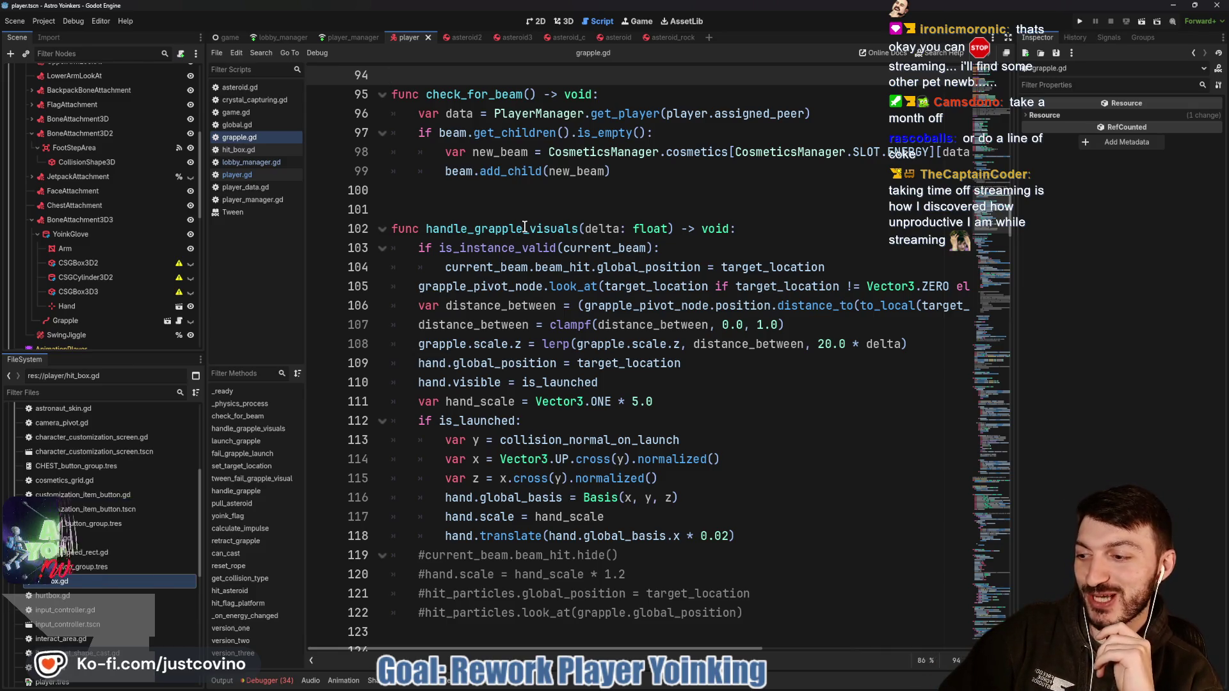
click(518, 211)
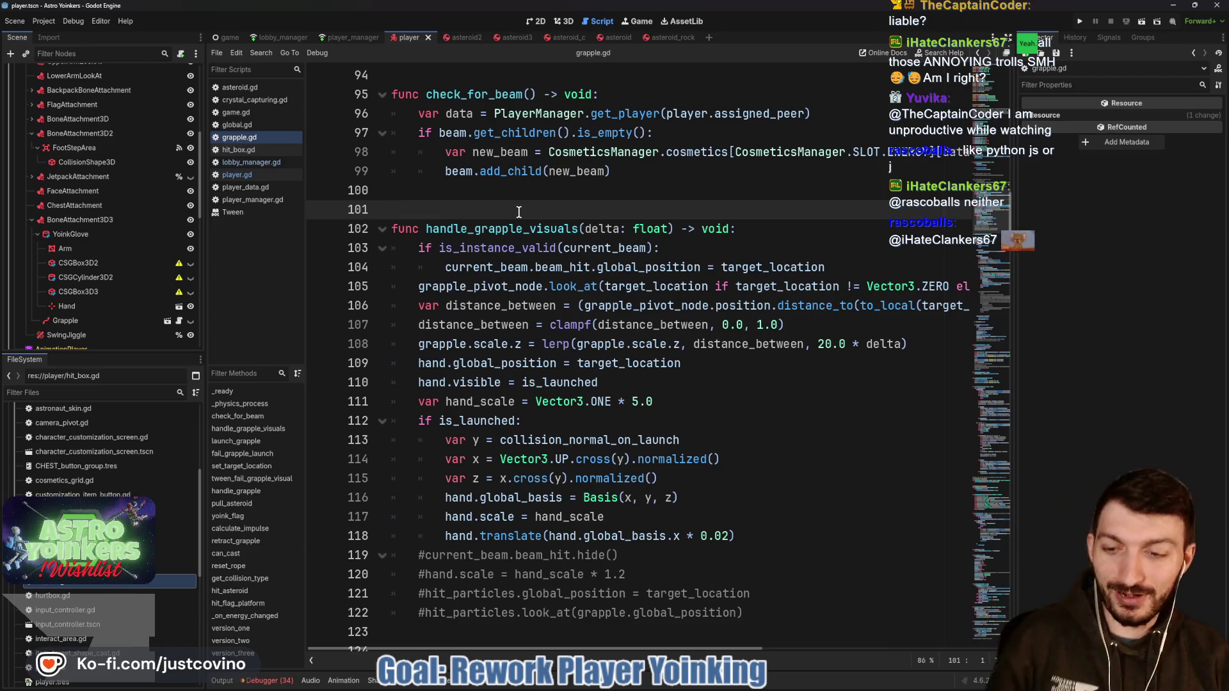
Step: Save the scene and script, then review the constants, _ready and _physics_process
key(ctrl+s)
scroll(515, 208, up, 5)
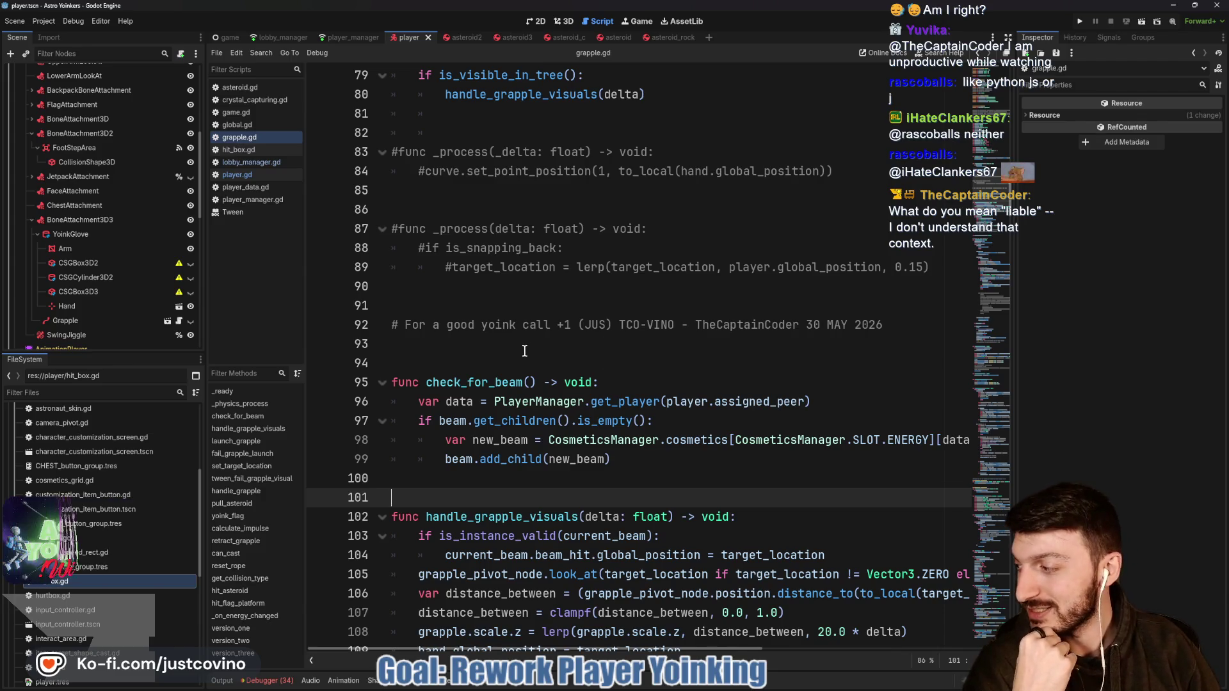
scroll(500, 322, up, 6)
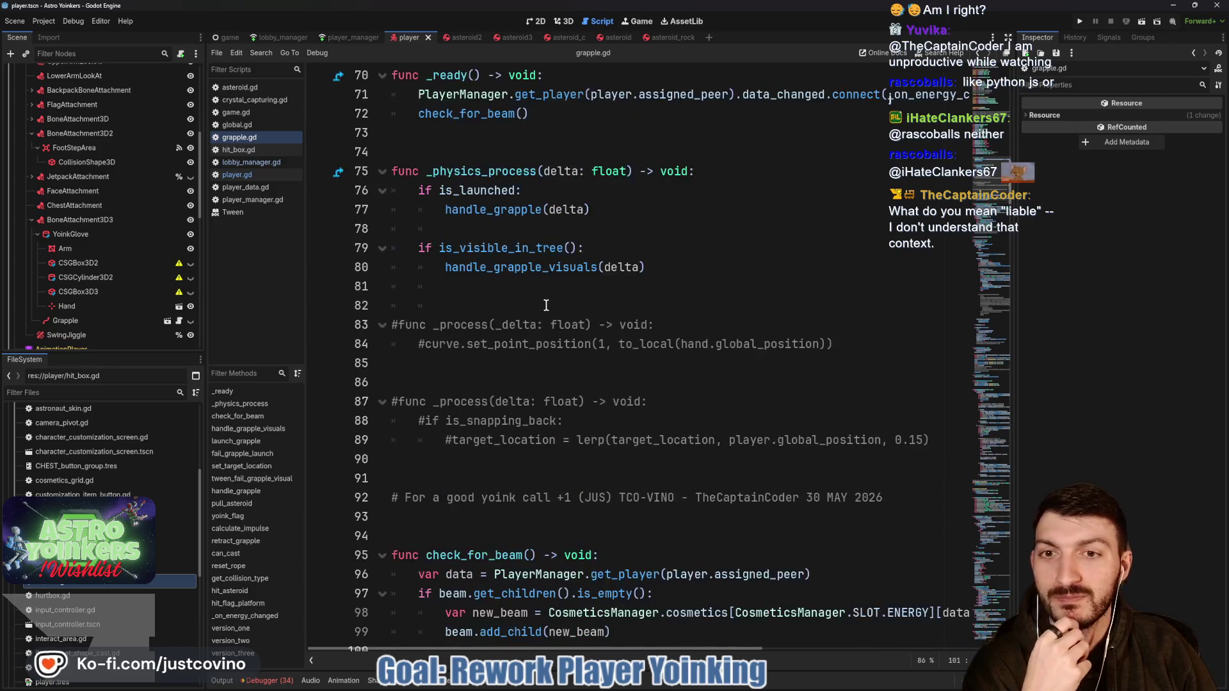
click(460, 323)
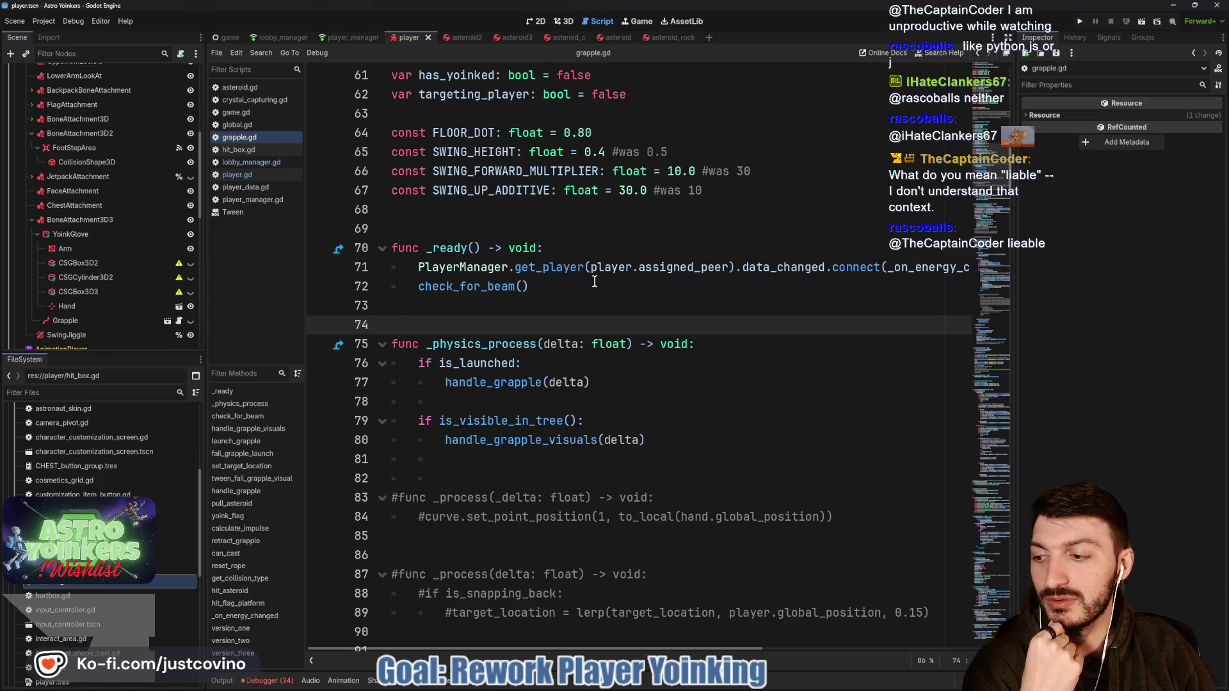
click(503, 231)
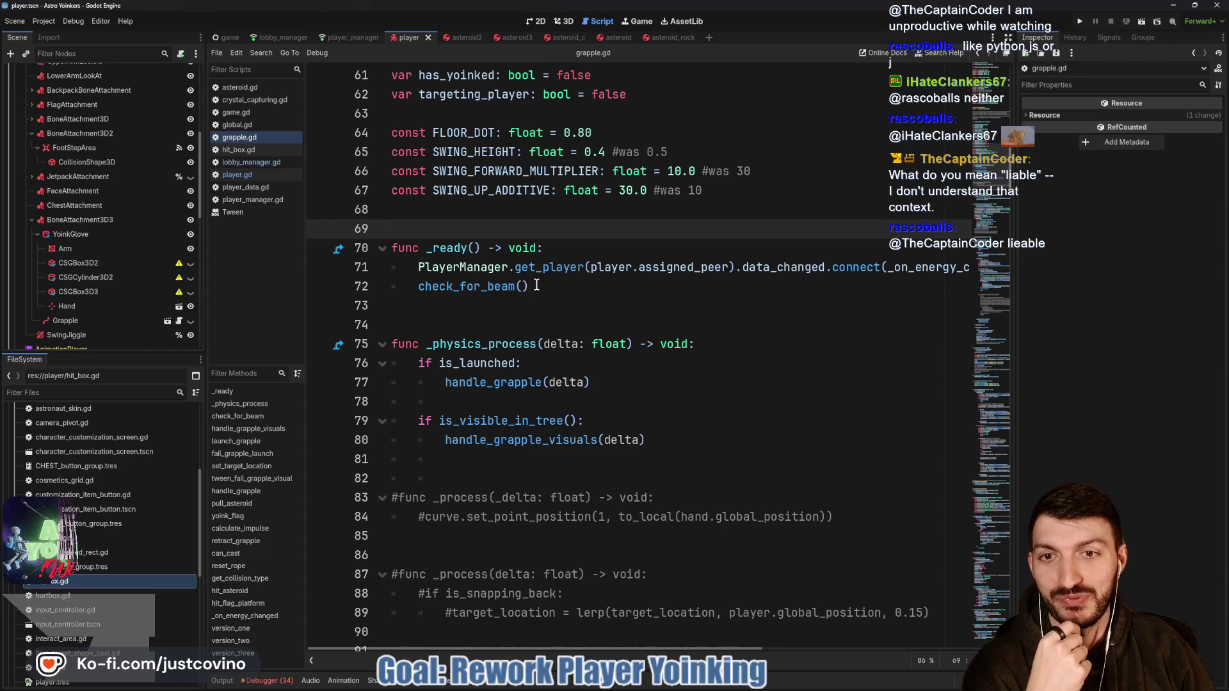
scroll(509, 253, down, 1)
click(512, 259)
scroll(514, 266, down, 3)
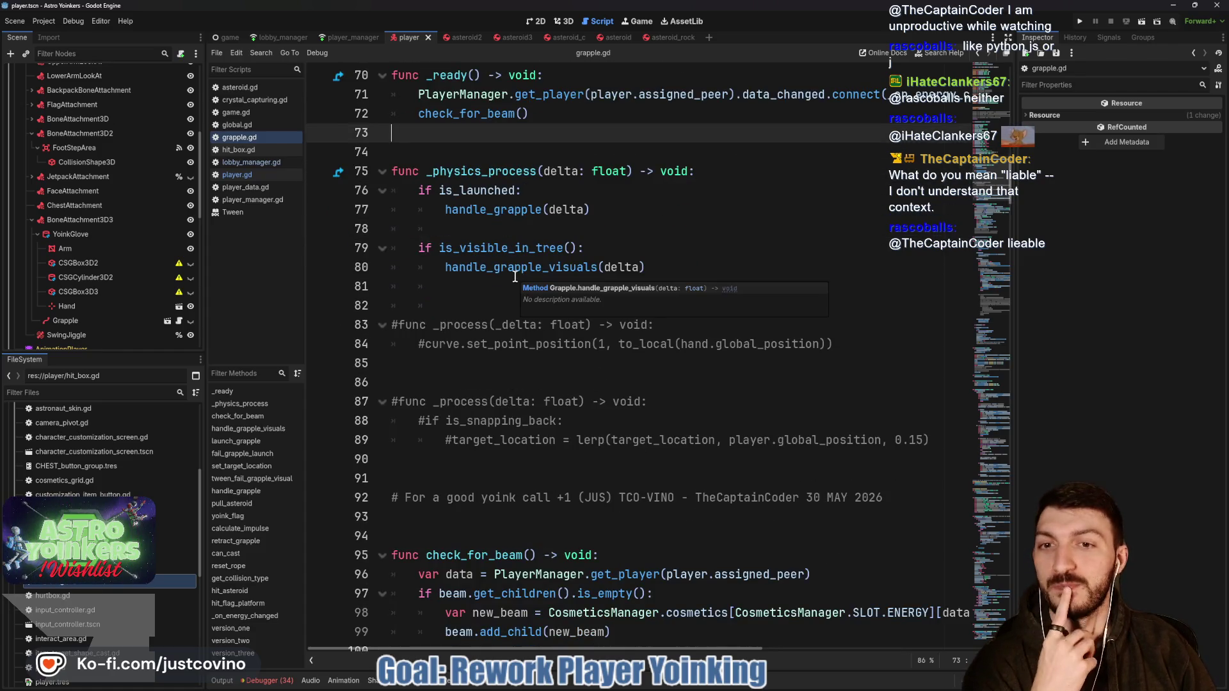
scroll(515, 277, down, 2)
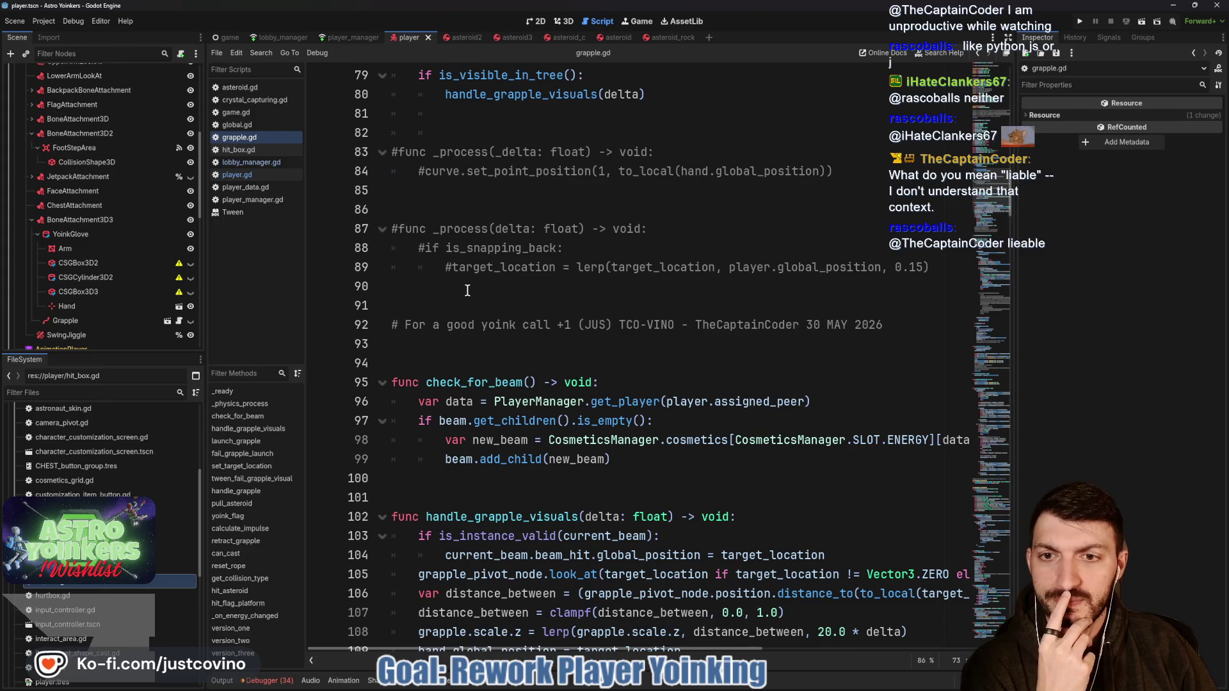
Step: Delete the commented-out #func _process blocks and the leftover empty line 82
drag(467, 290, 461, 135)
key(BackSpace)
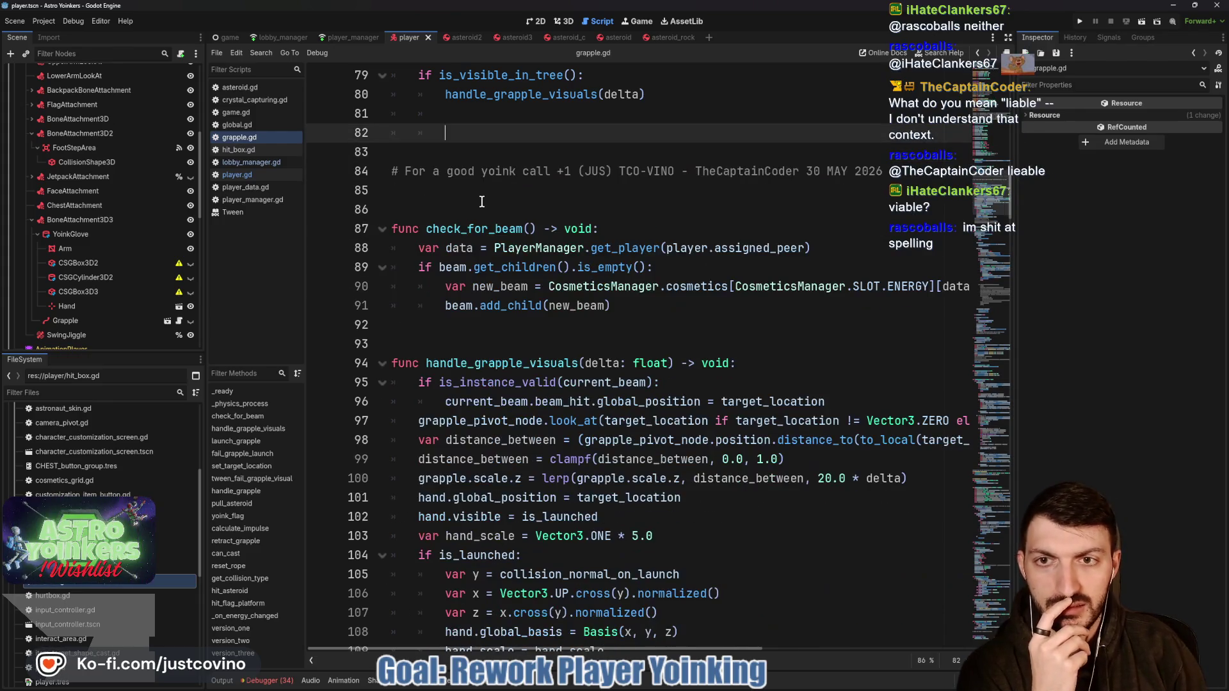
key(BackSpace)
key(BackSpace)
key(BackSpace)
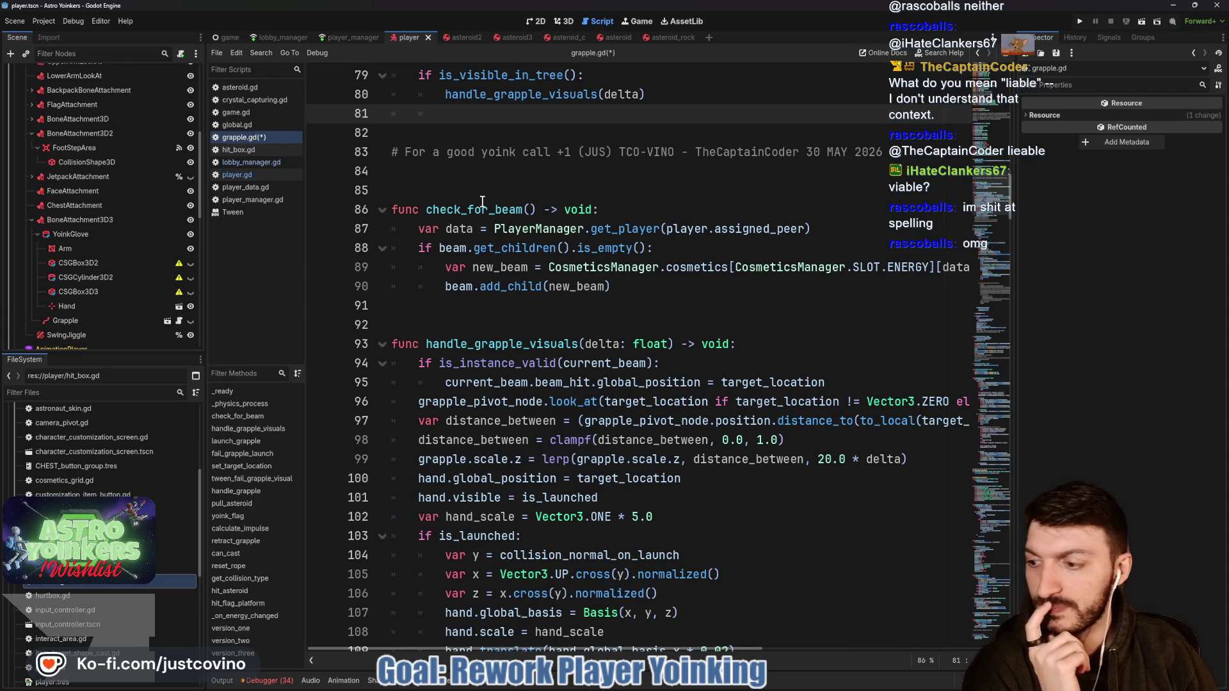
mouse_move(524, 251)
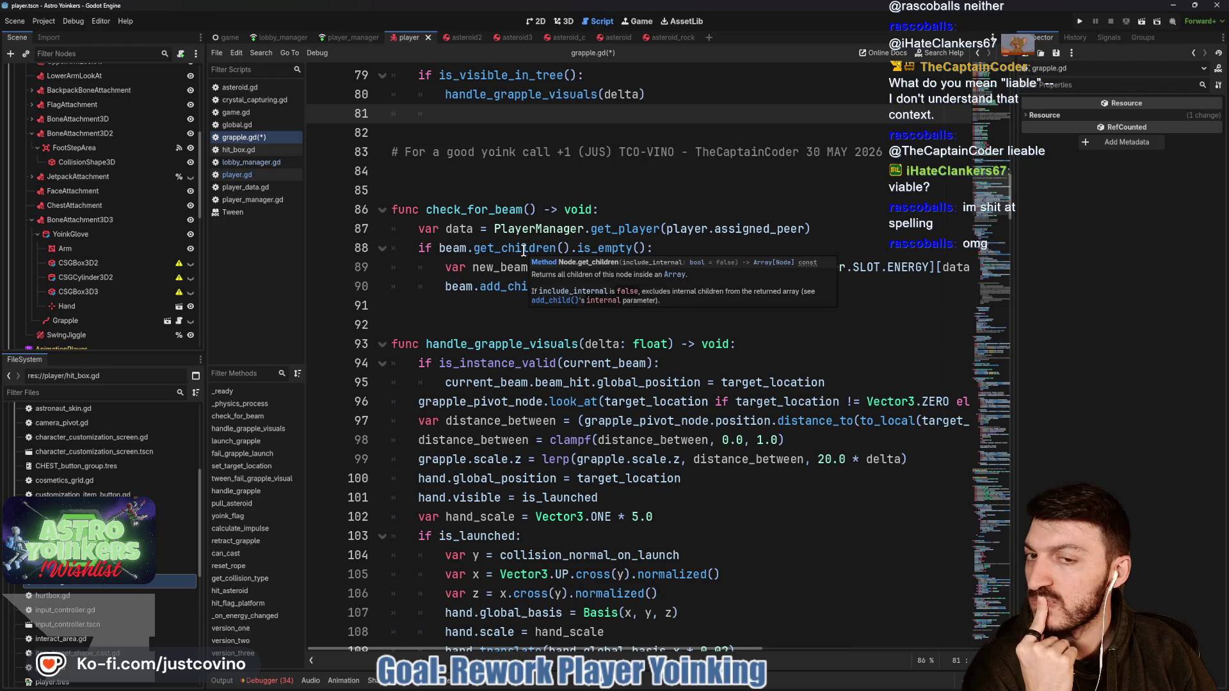
scroll(524, 250, up, 4)
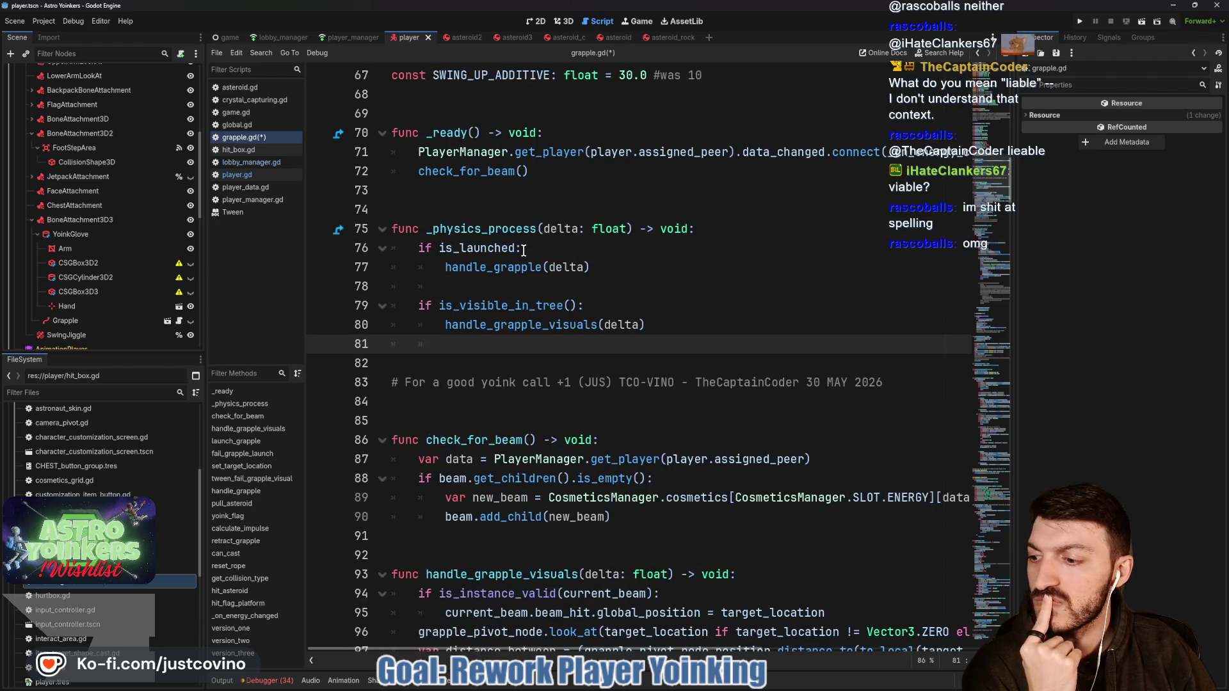
scroll(523, 251, up, 7)
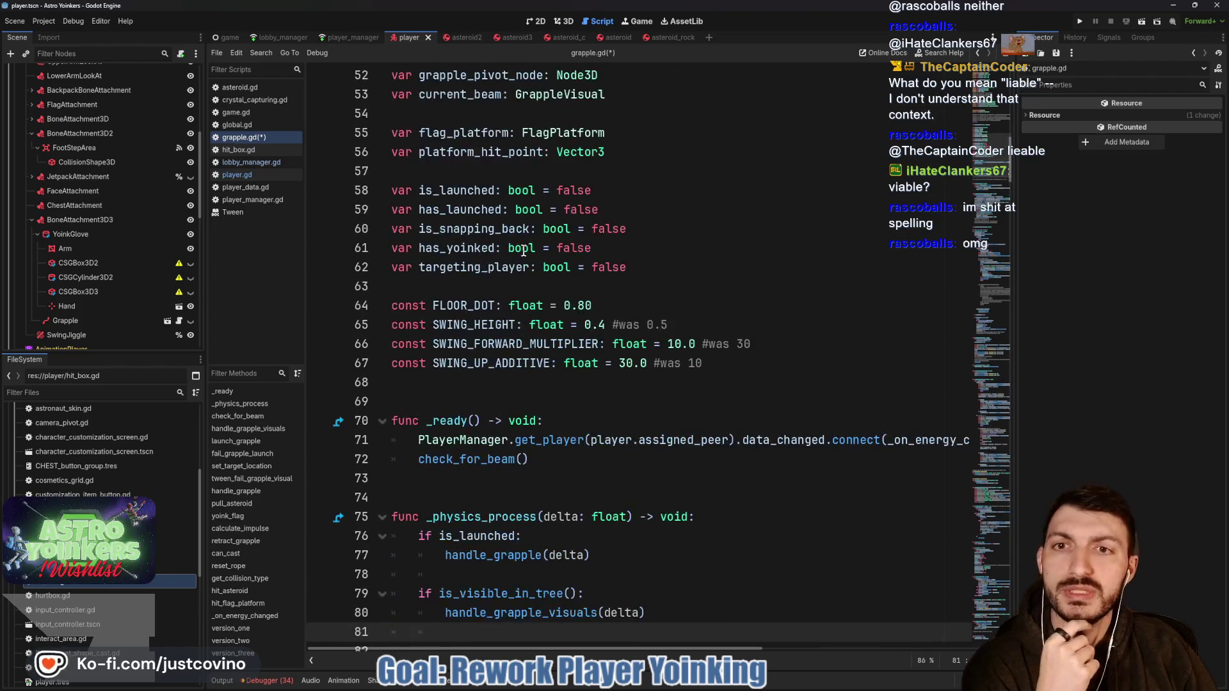
scroll(524, 251, up, 4)
scroll(524, 251, down, 12)
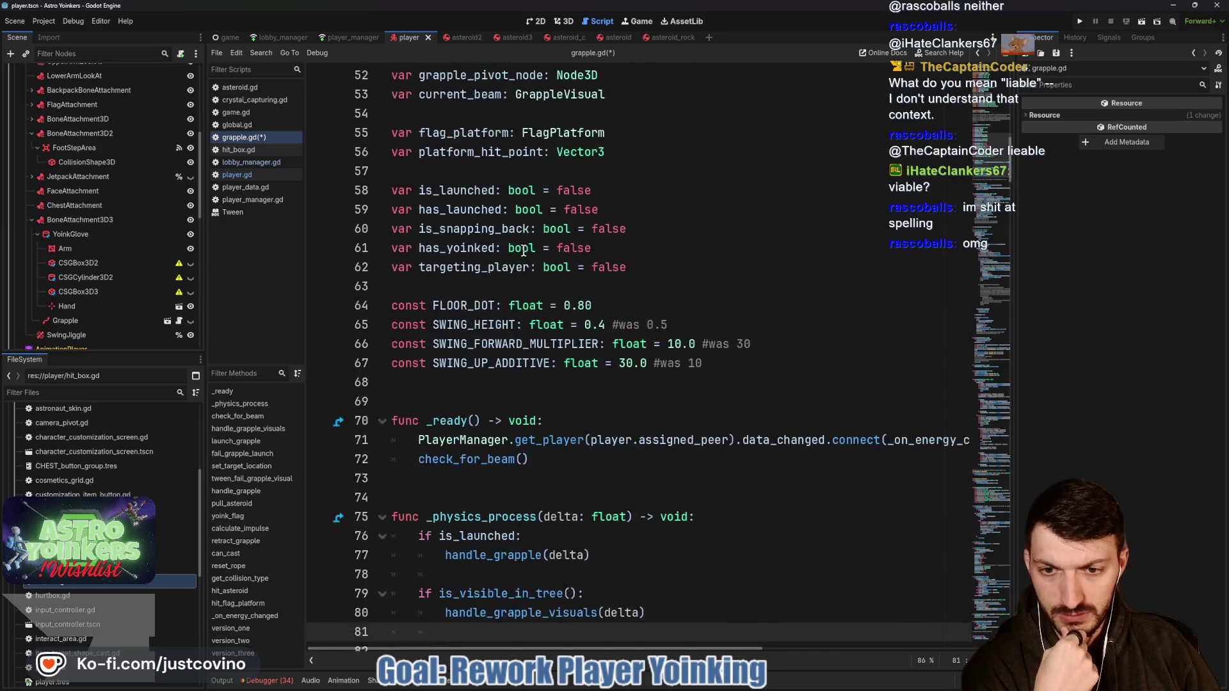
scroll(524, 251, down, 4)
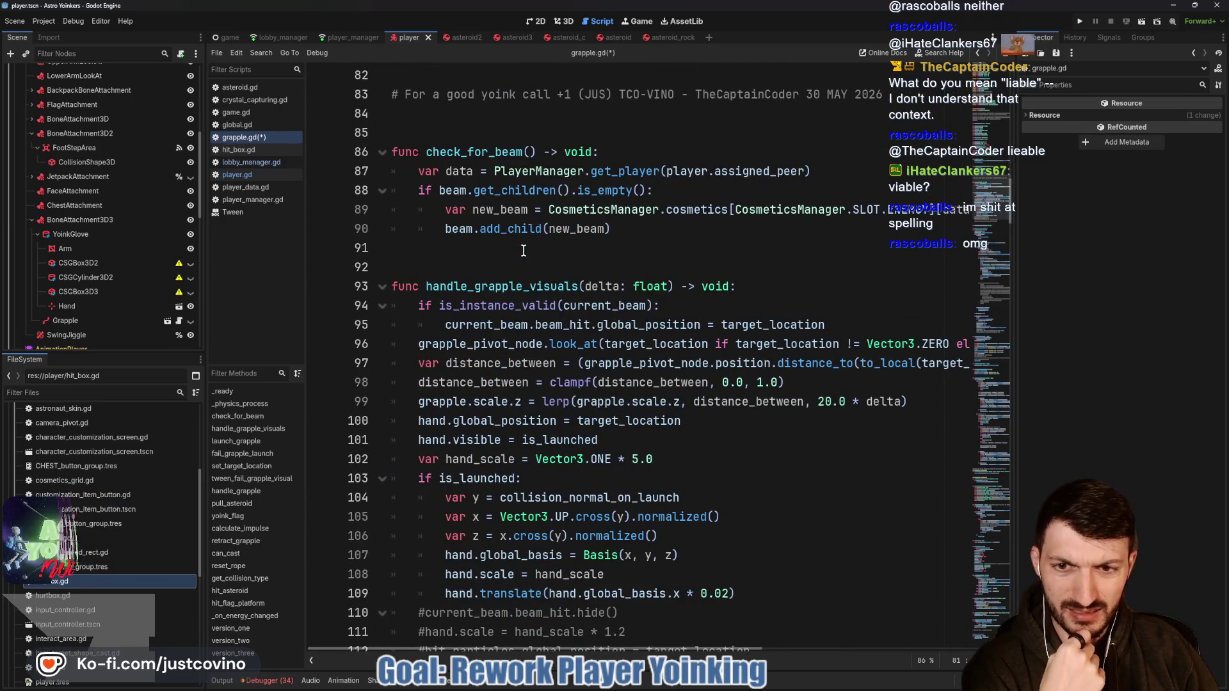
scroll(523, 250, down, 4)
scroll(523, 251, down, 3)
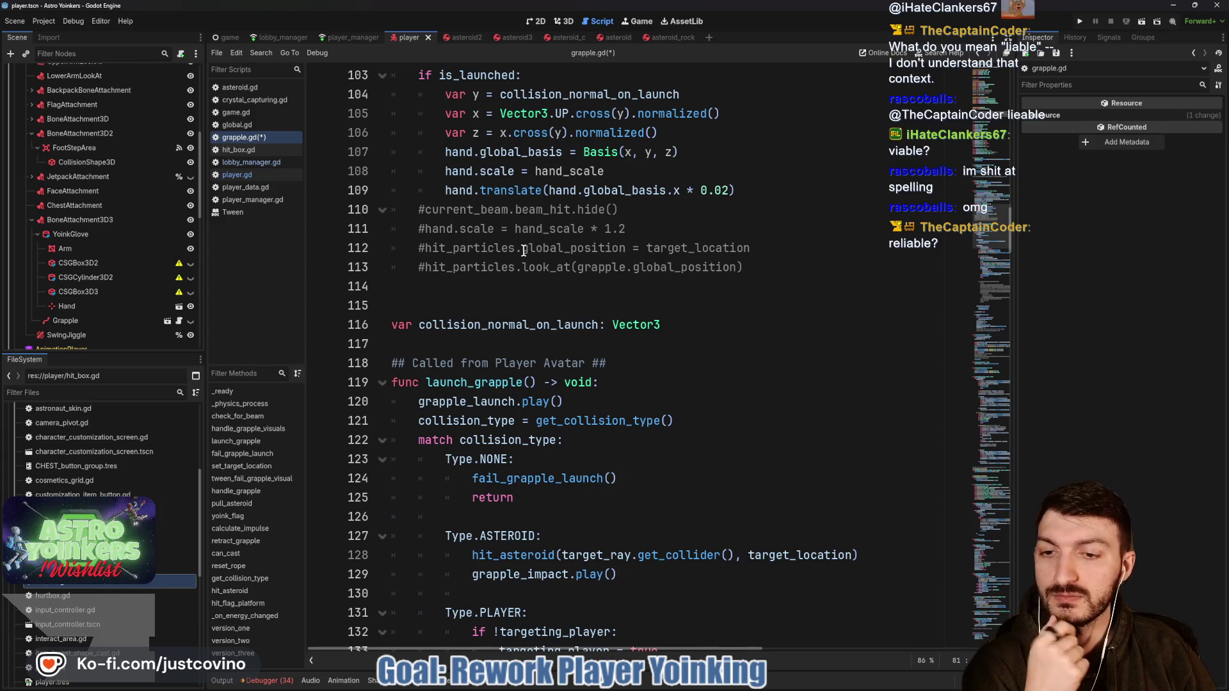
scroll(524, 251, down, 2)
click(520, 228)
scroll(520, 229, down, 2)
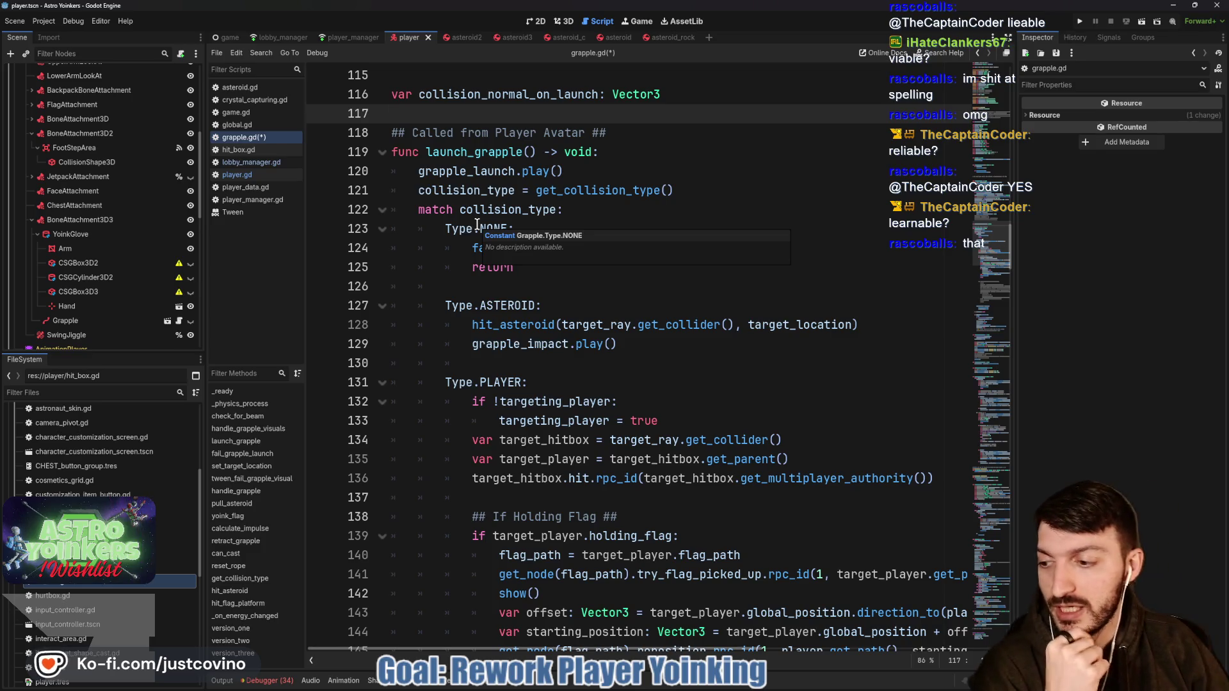
click(506, 211)
click(535, 115)
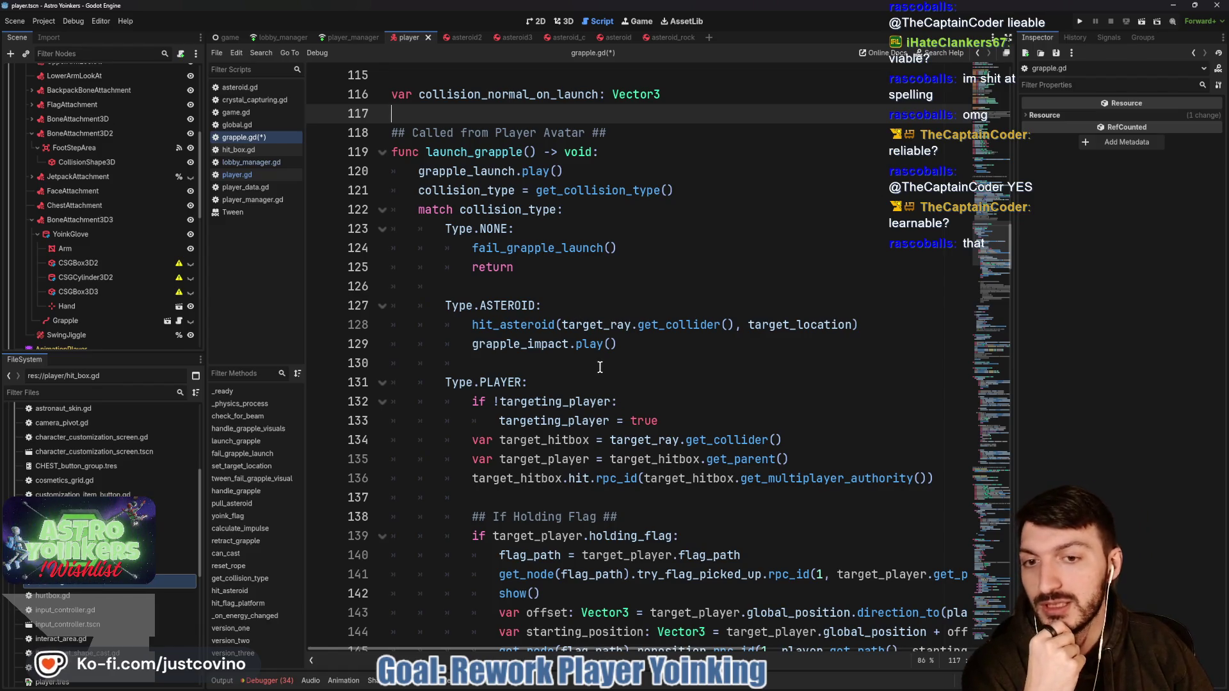
drag(581, 485, 445, 158)
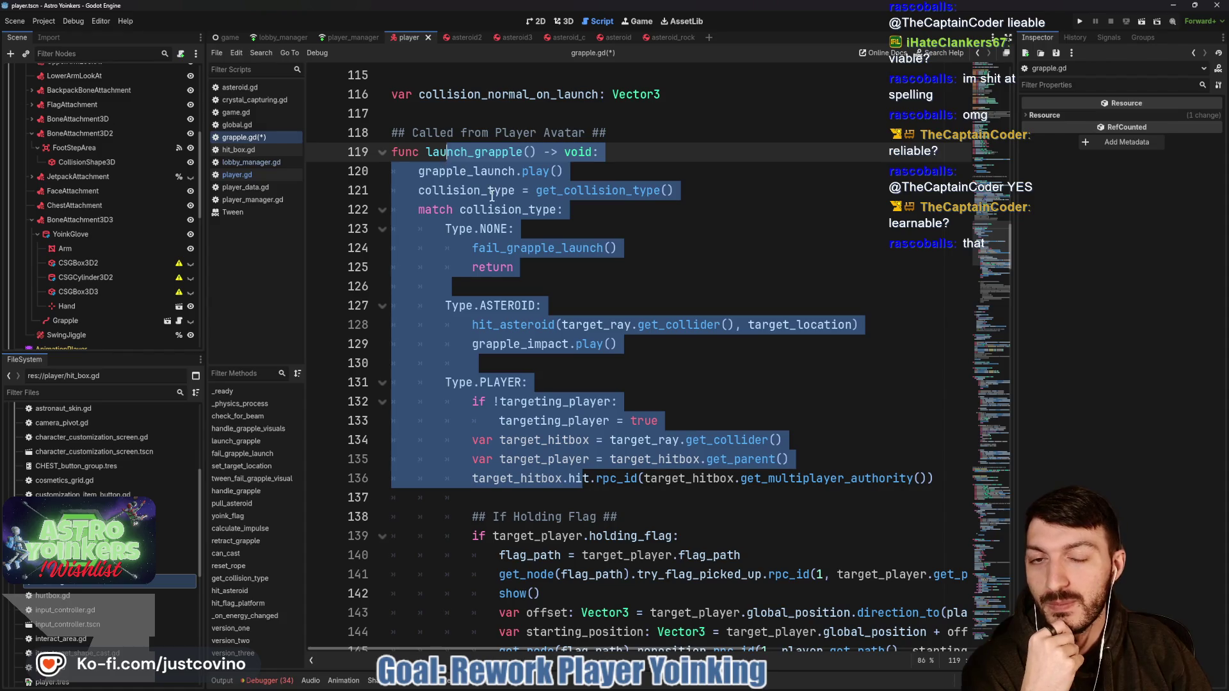
click(549, 230)
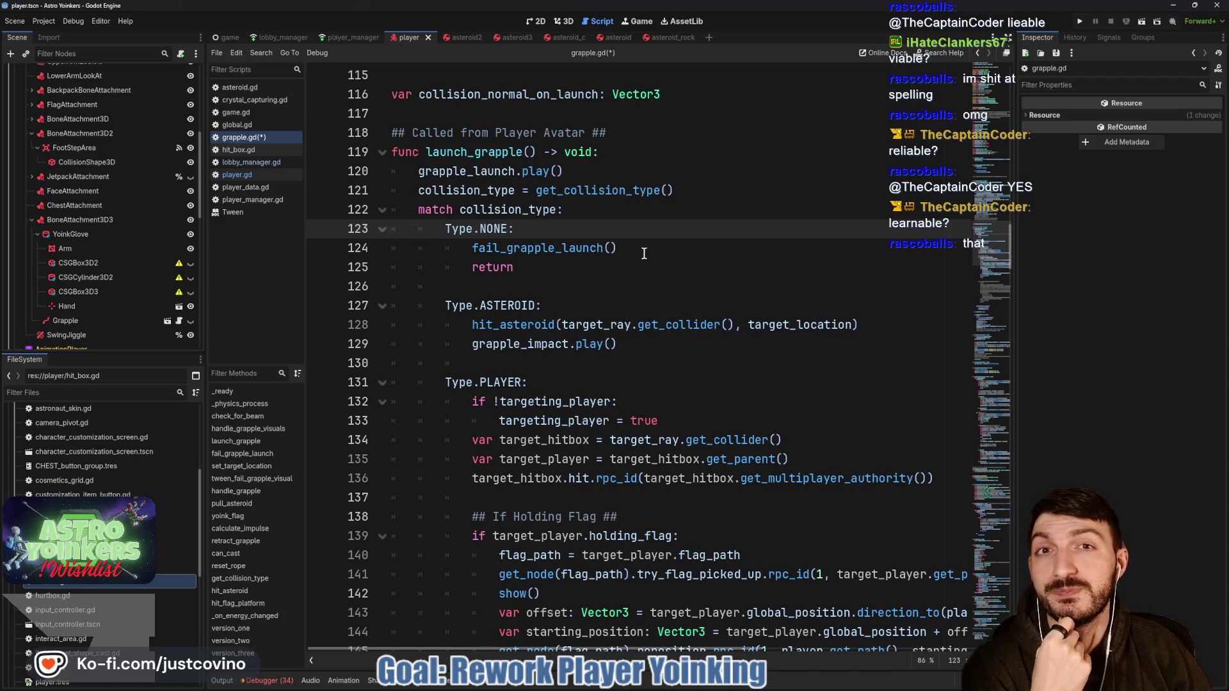
scroll(644, 253, down, 2)
scroll(640, 253, up, 1)
scroll(636, 253, down, 2)
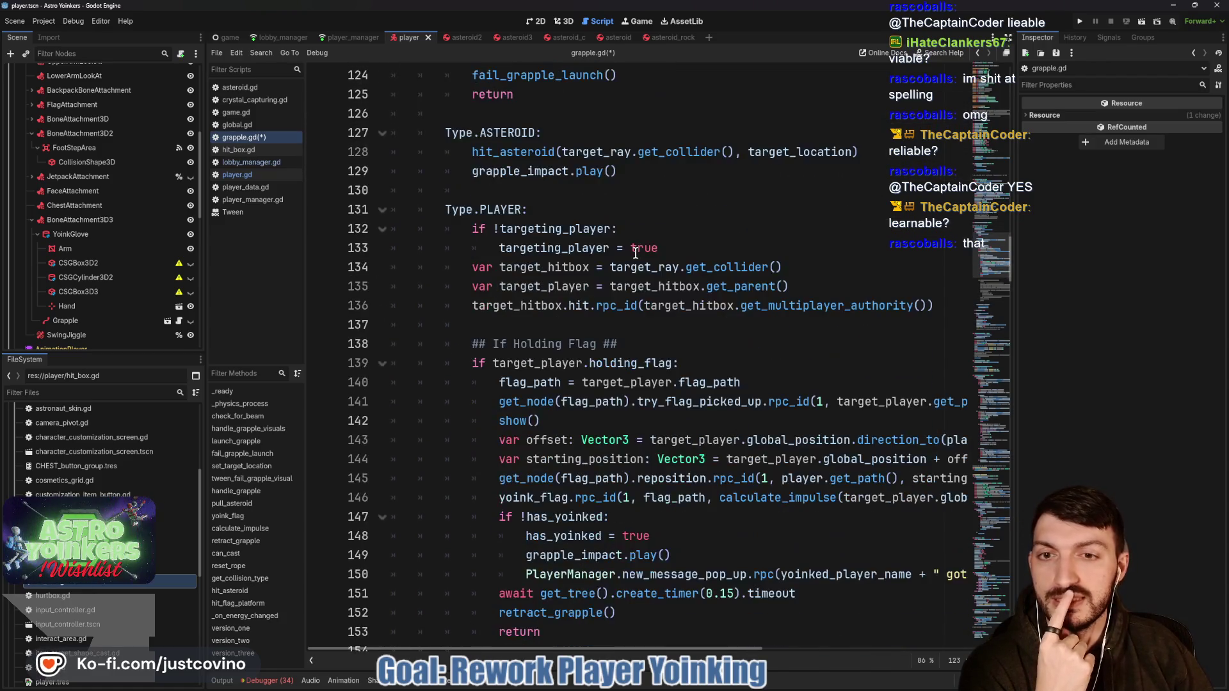
scroll(636, 253, down, 2)
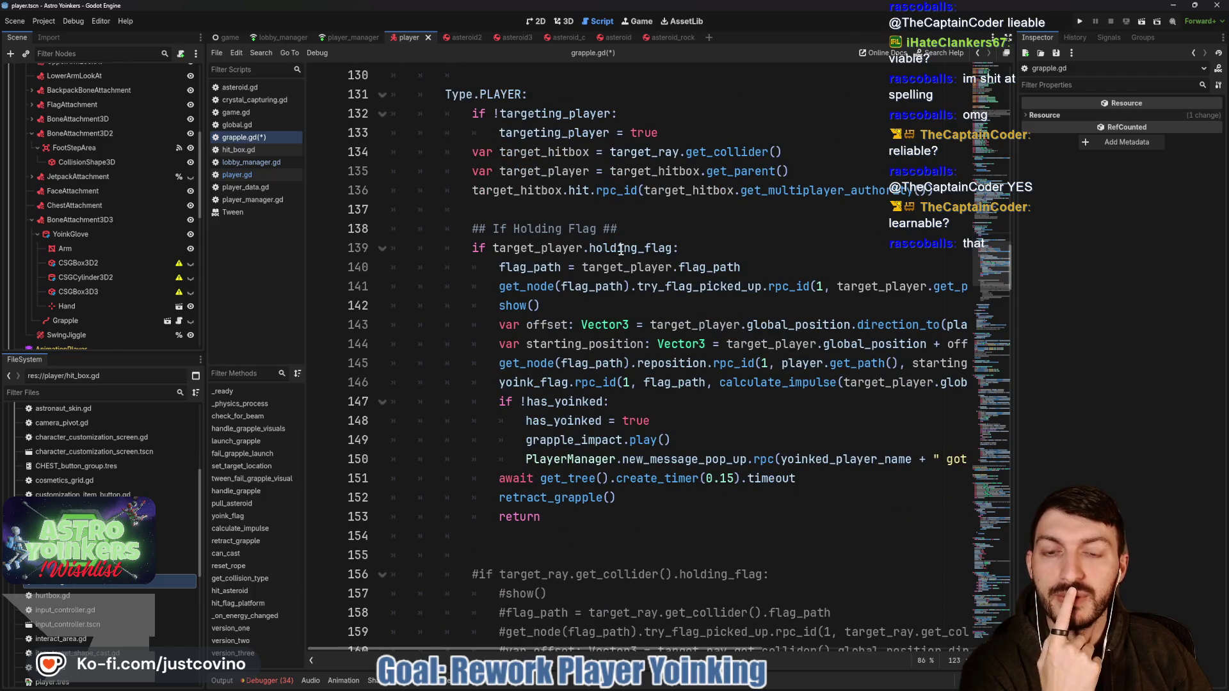
scroll(619, 249, down, 1)
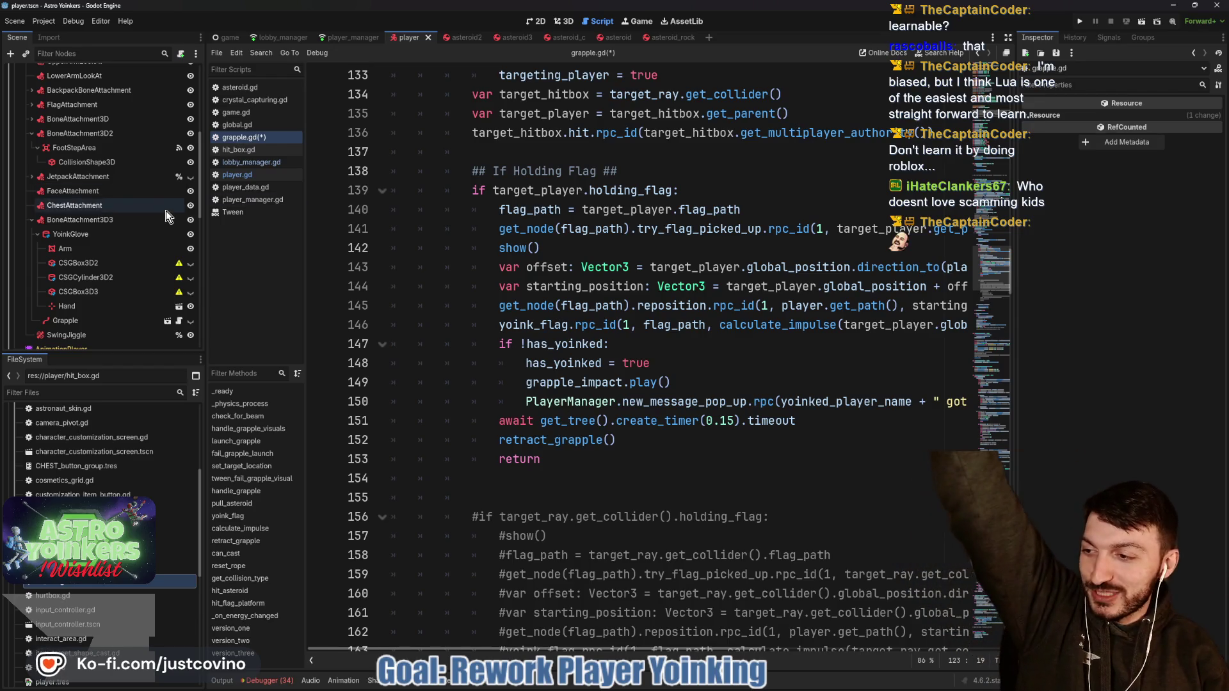
key(alt+Tab)
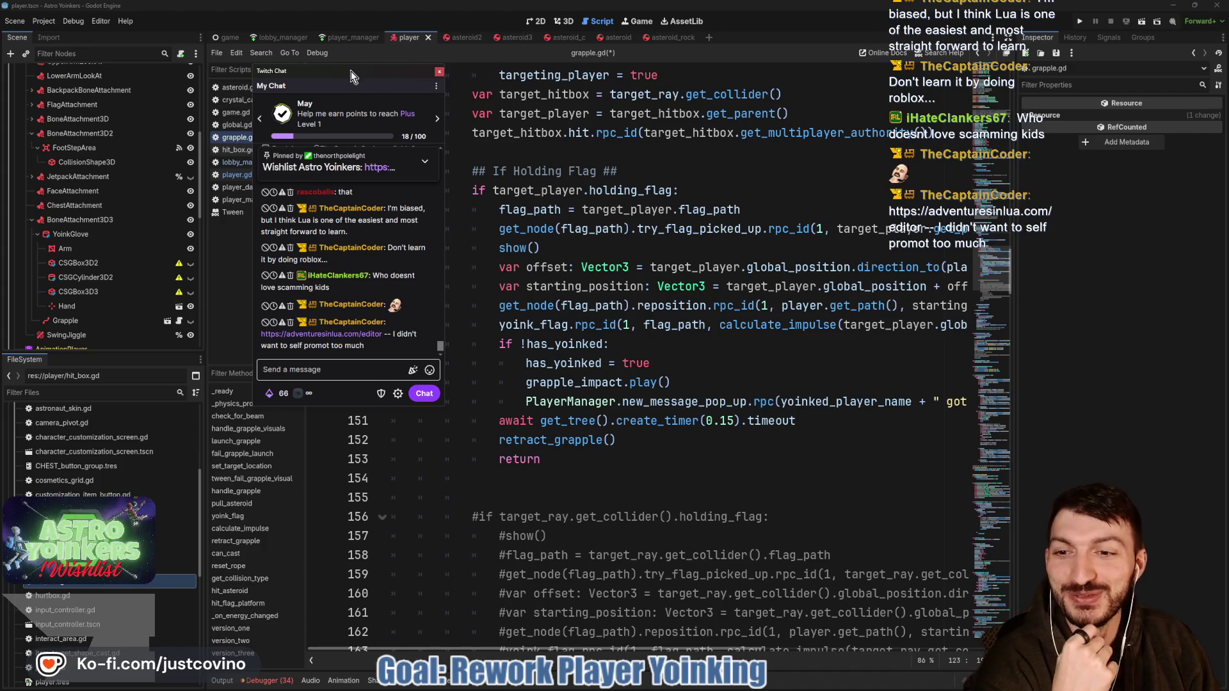
drag(351, 71, 0, 63)
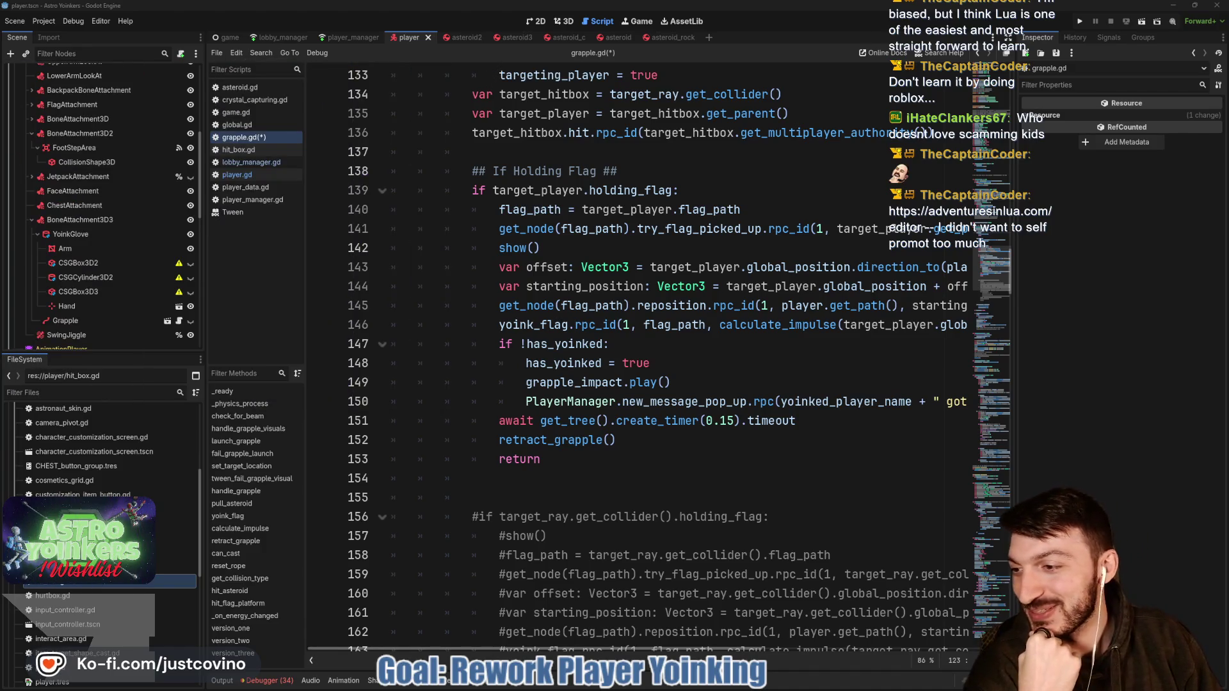
click(619, 251)
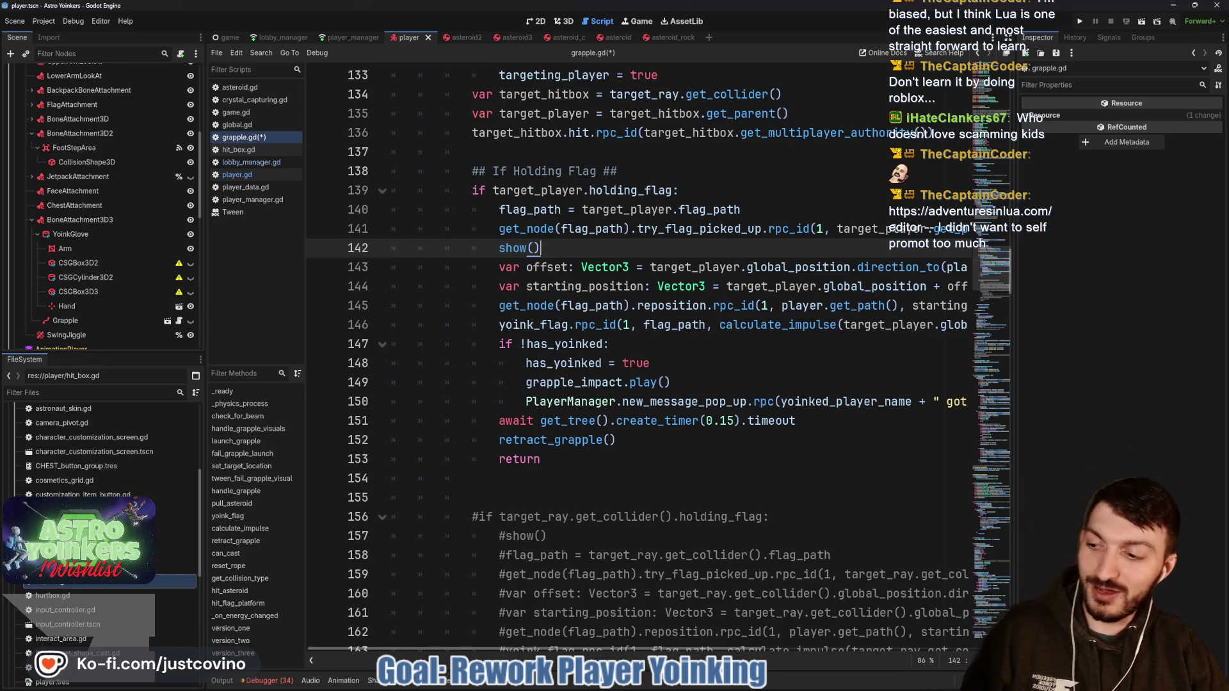
key(alt+Tab)
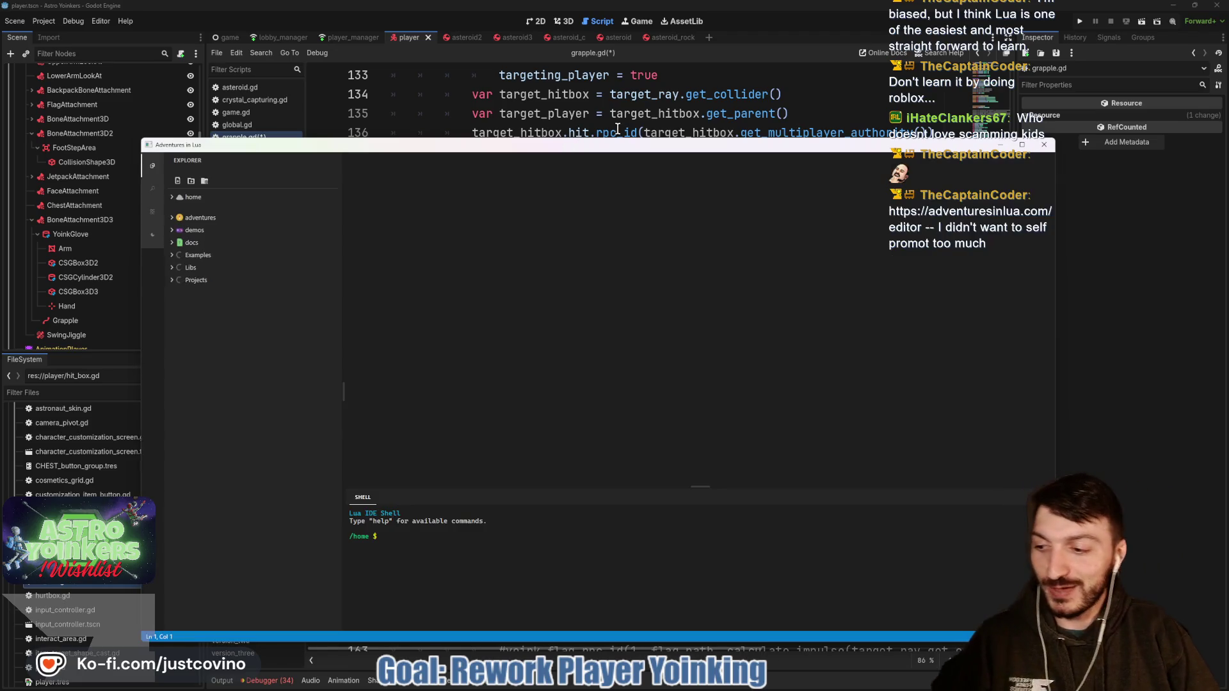
drag(636, 151, 590, 82)
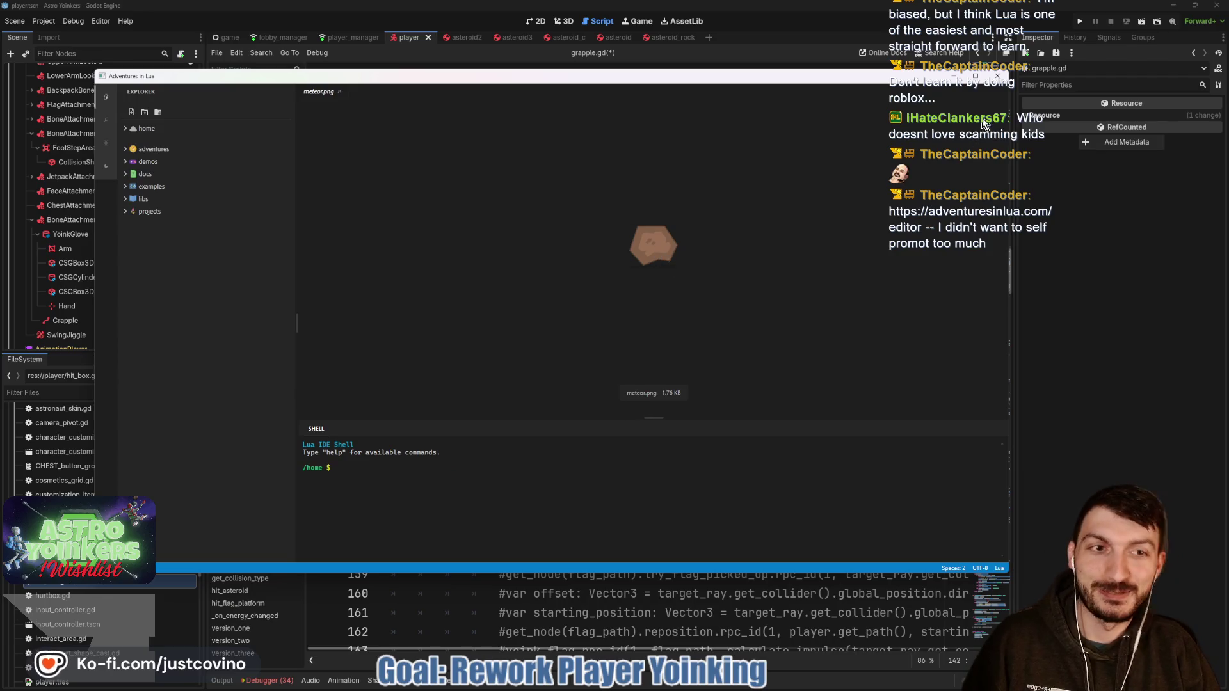
click(997, 75)
click(583, 340)
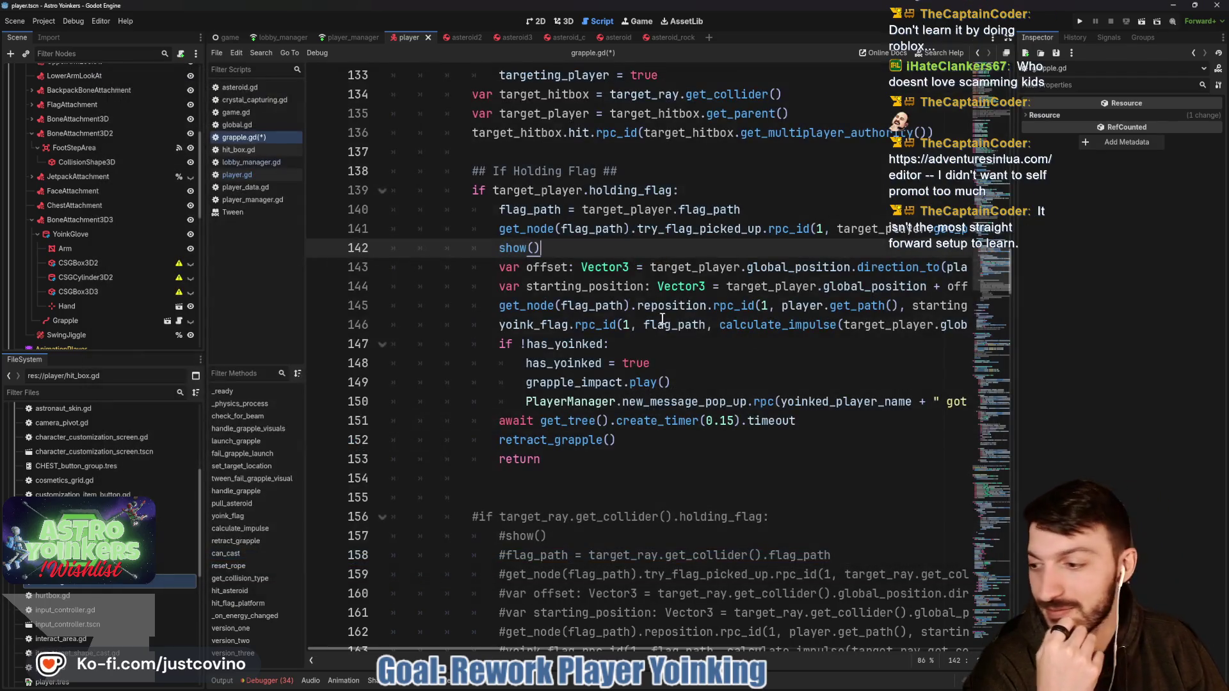
click(624, 349)
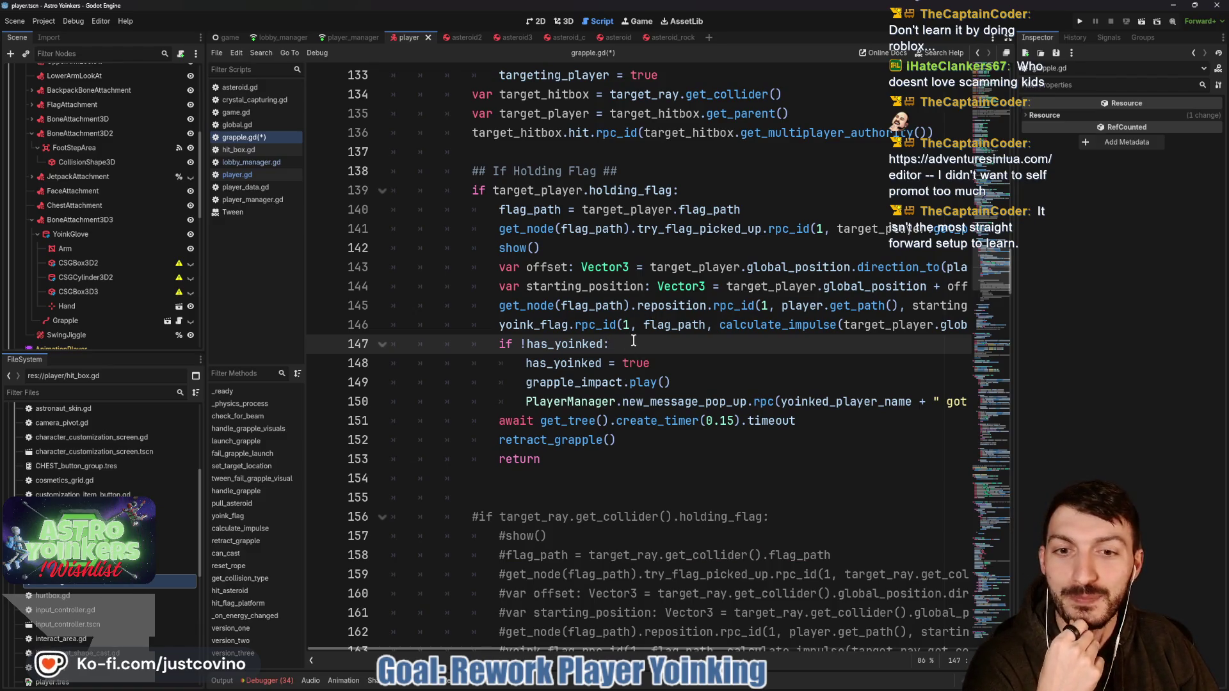
Step: Review the Type.PLAYER collision branch and its yoink code
scroll(611, 338, down, 2)
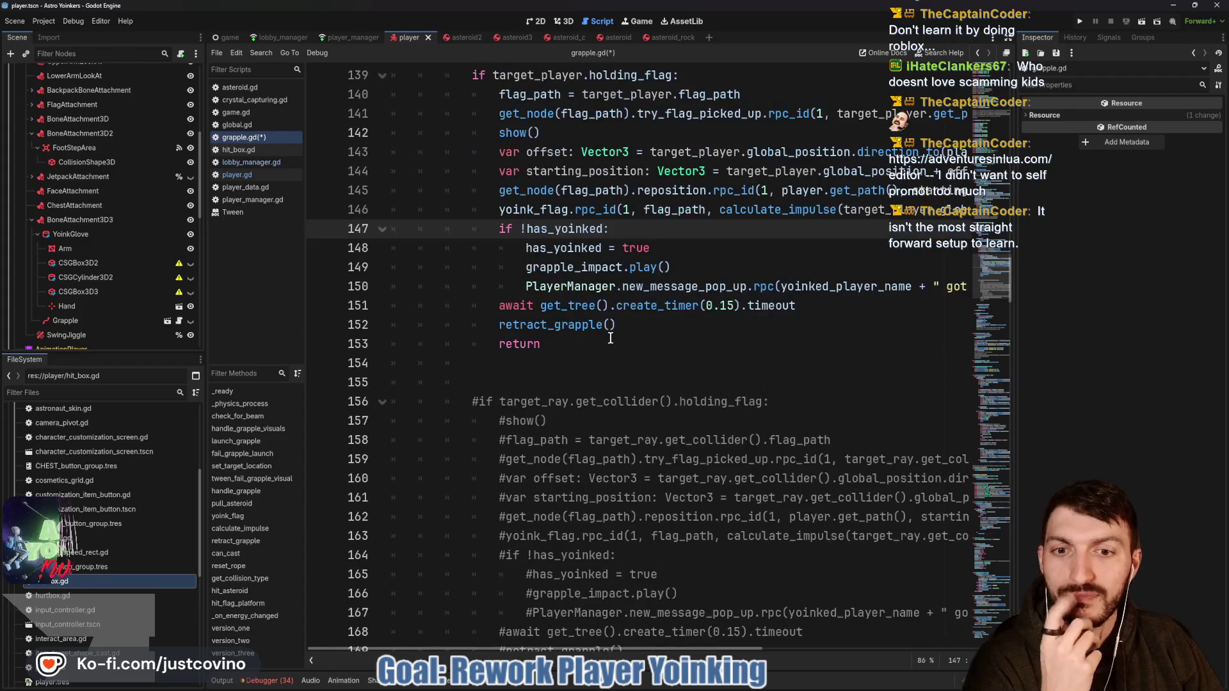
scroll(610, 338, down, 2)
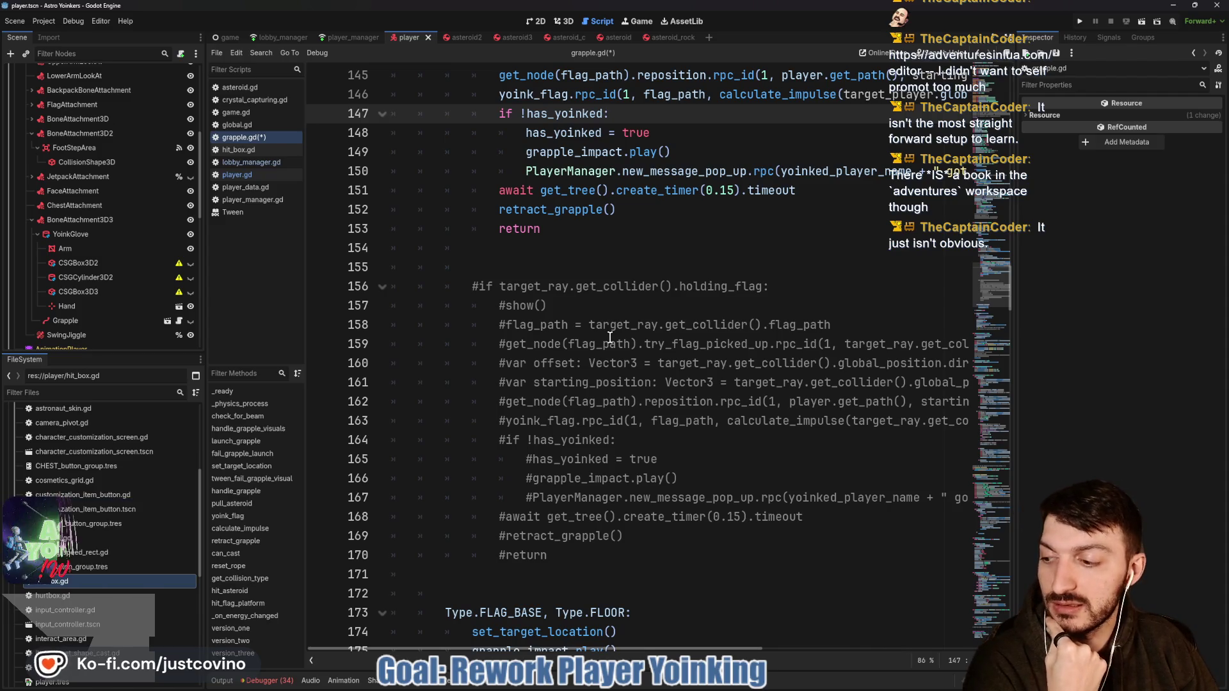
scroll(608, 332, down, 3)
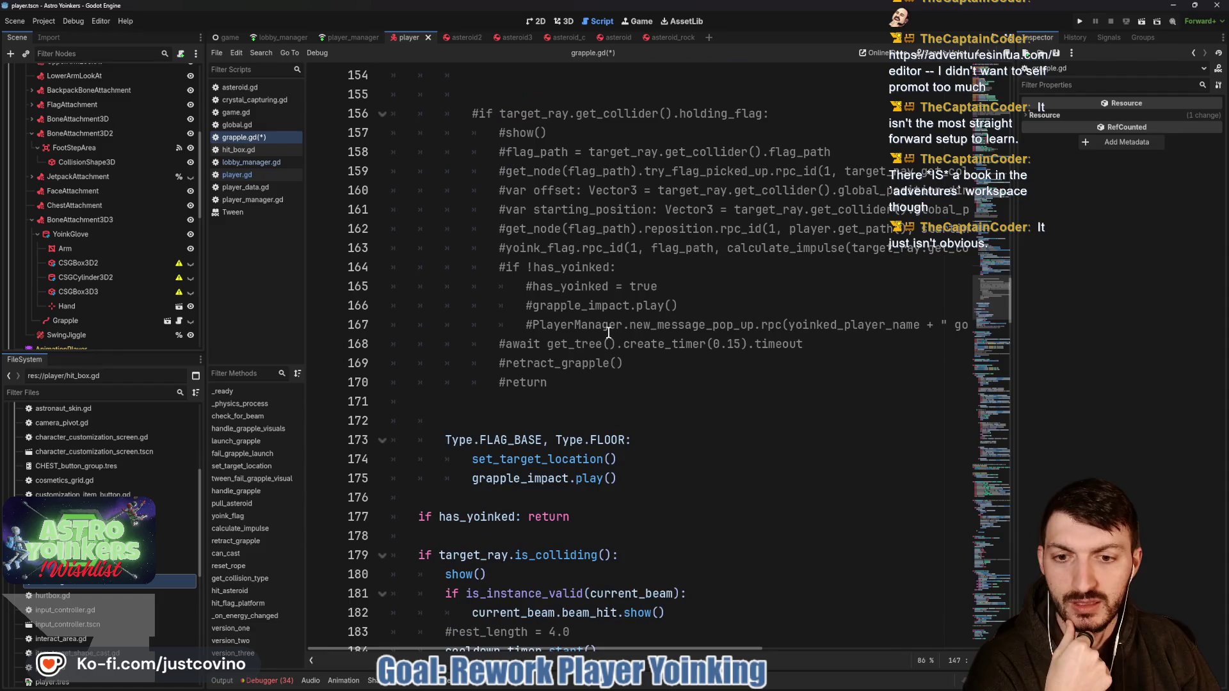
scroll(609, 332, up, 3)
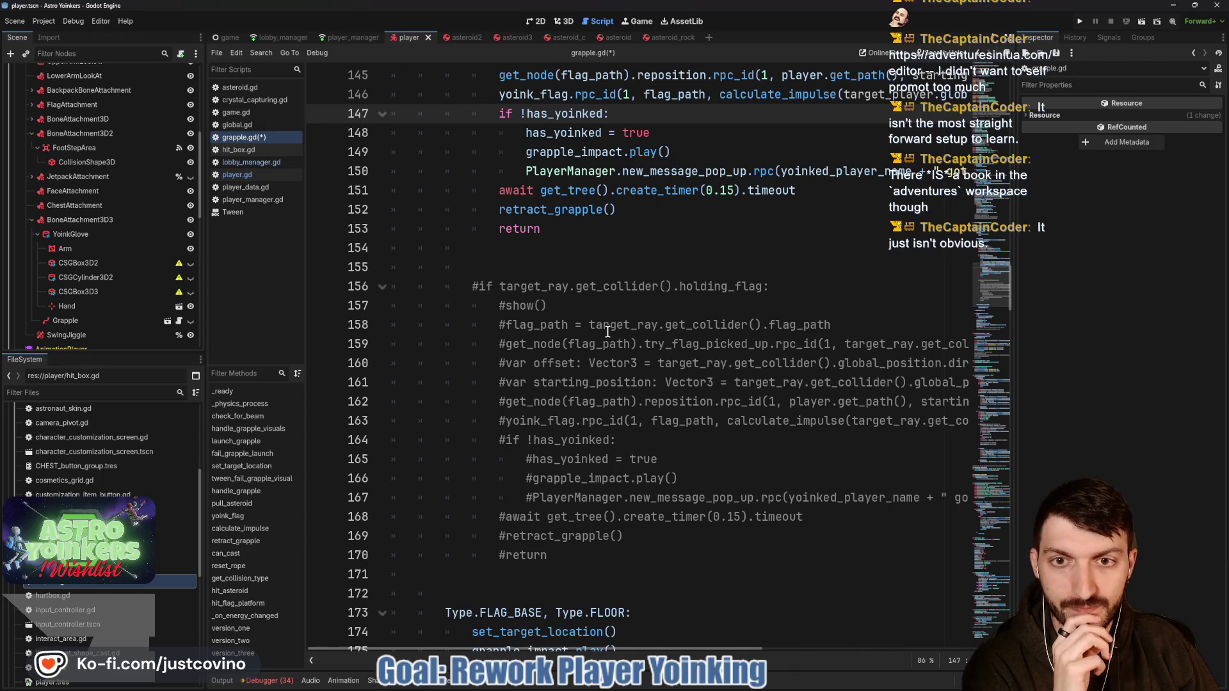
scroll(609, 332, up, 3)
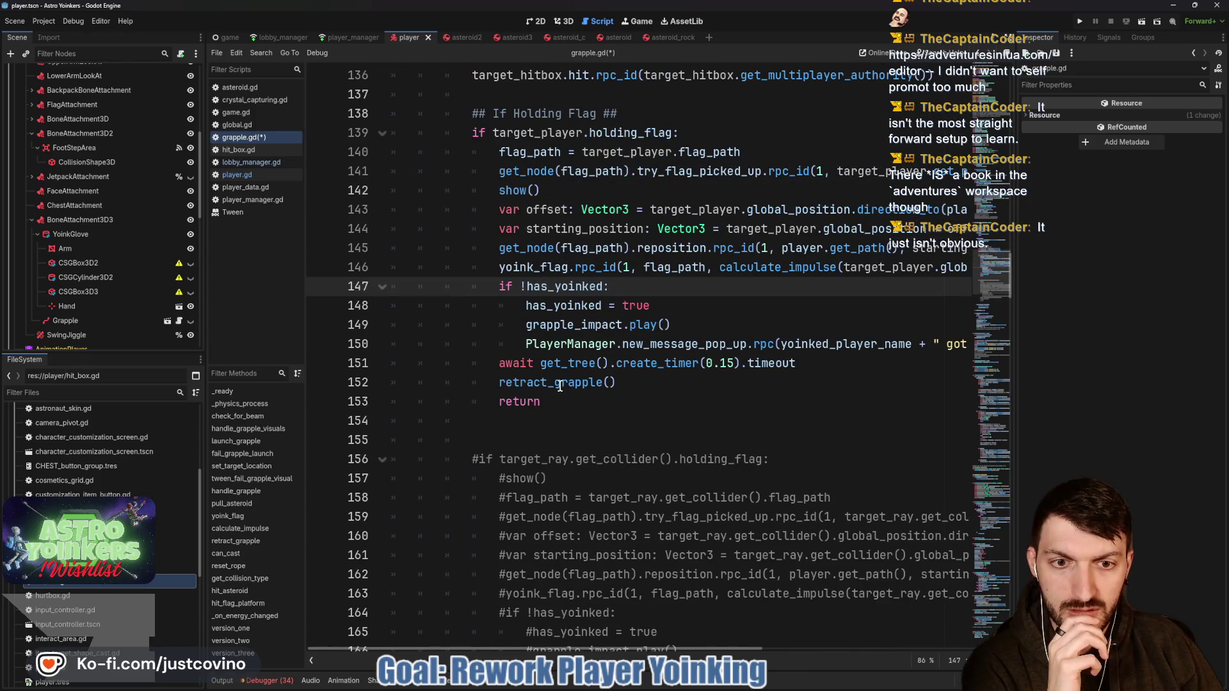
scroll(561, 386, up, 5)
double_click(501, 271)
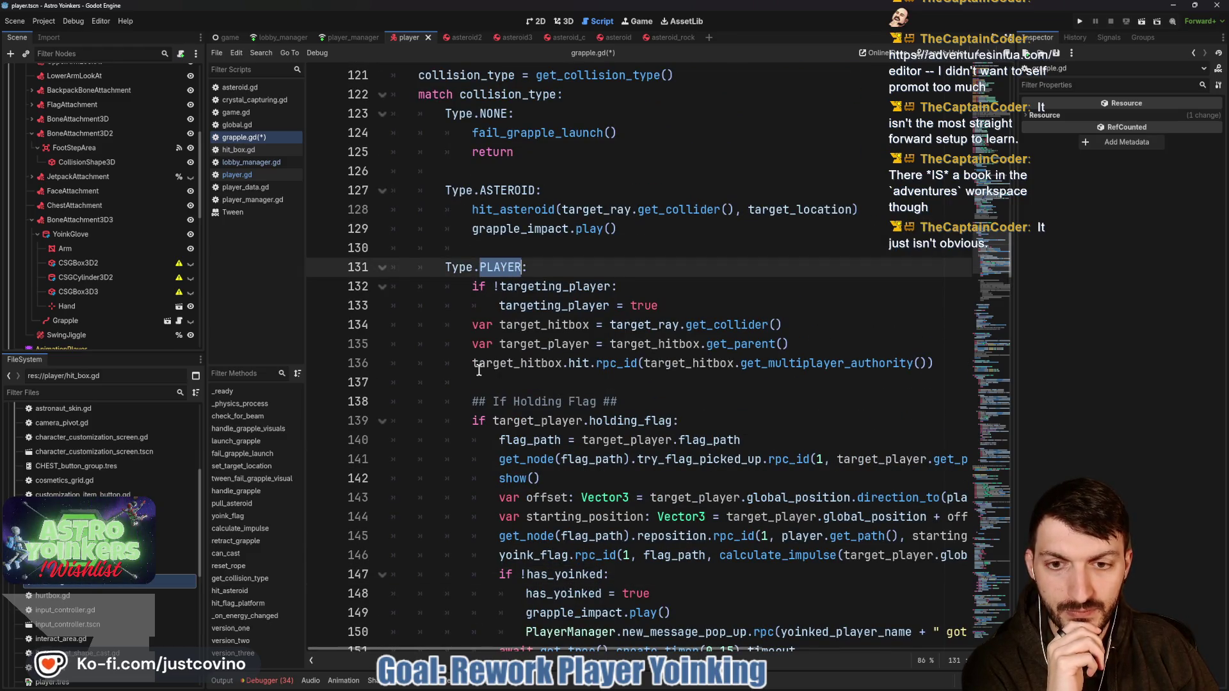
drag(479, 370, 933, 365)
Step: Jump from the retract_grapple() call to its definition at line 310
scroll(634, 366, down, 6)
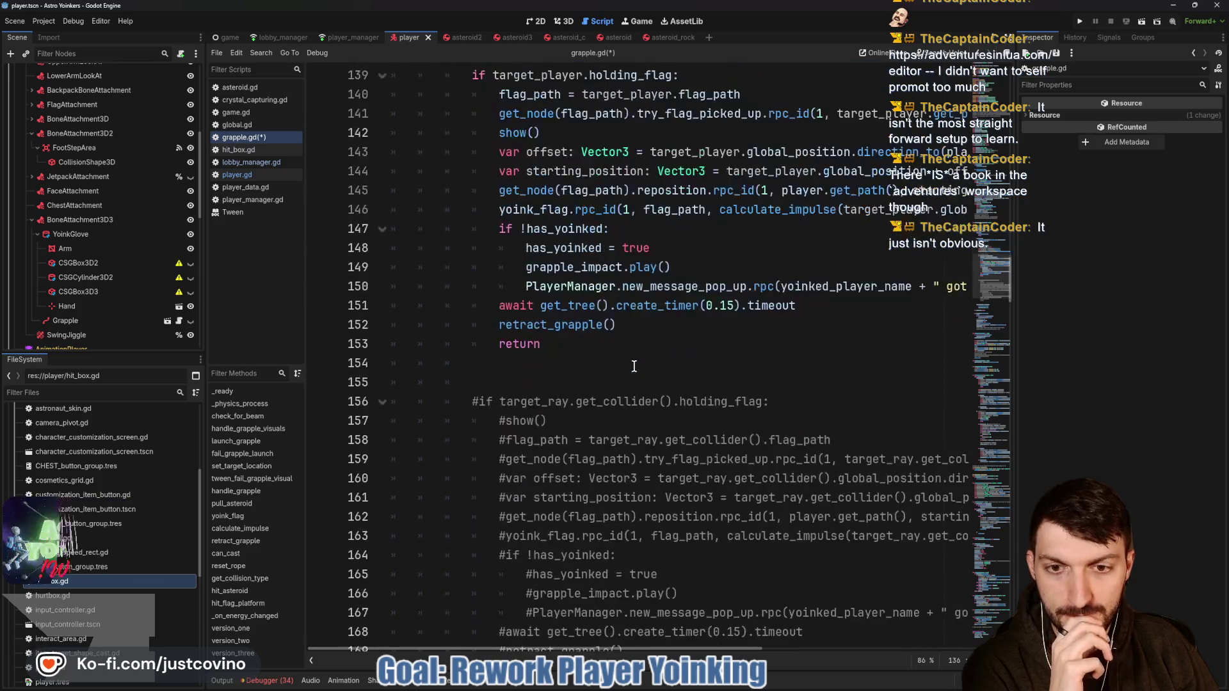
double_click(563, 328)
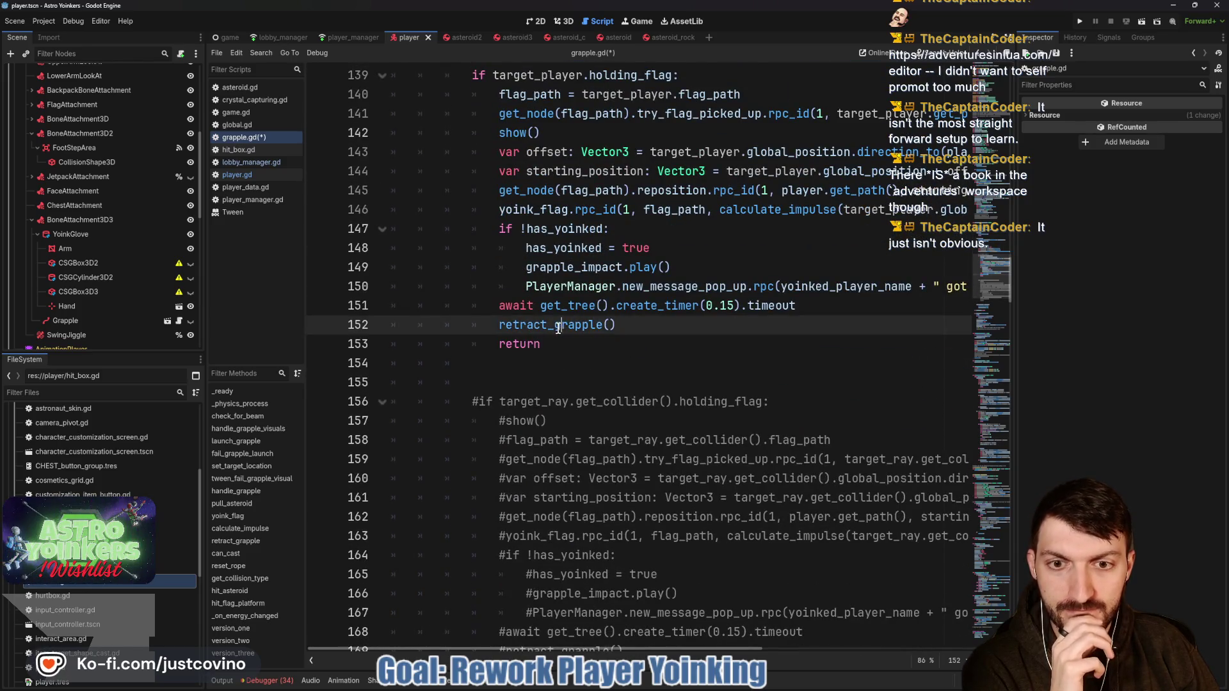
click(532, 364)
scroll(579, 376, up, 9)
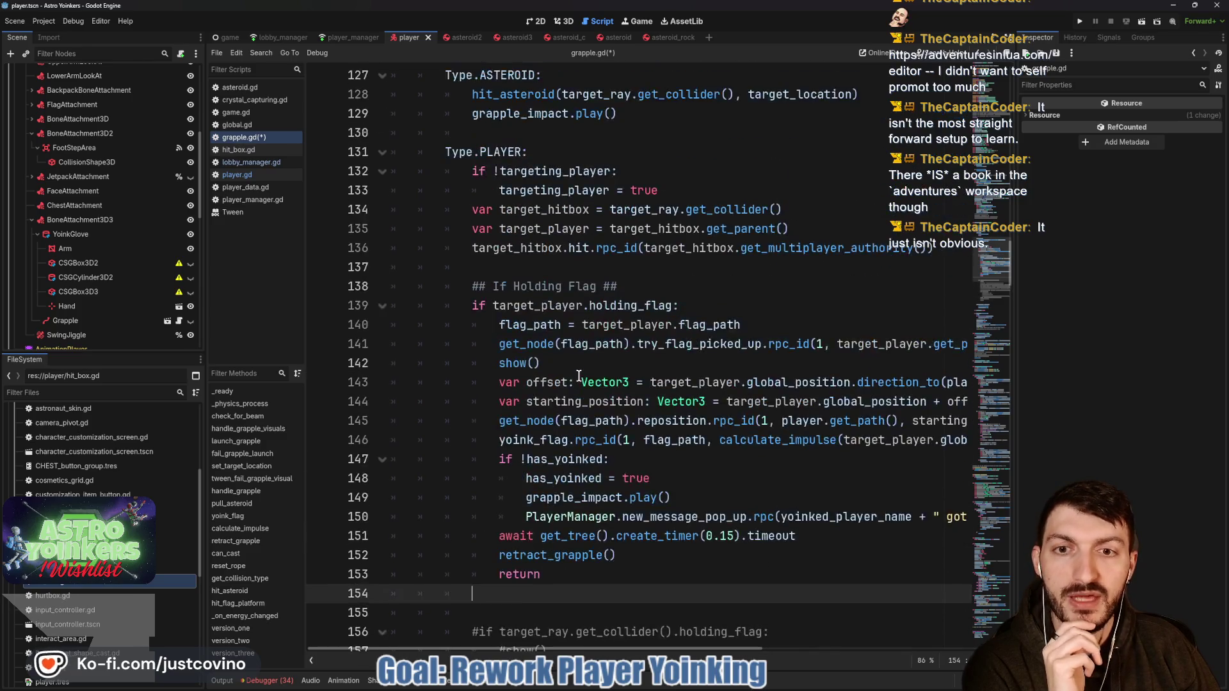
scroll(579, 376, down, 9)
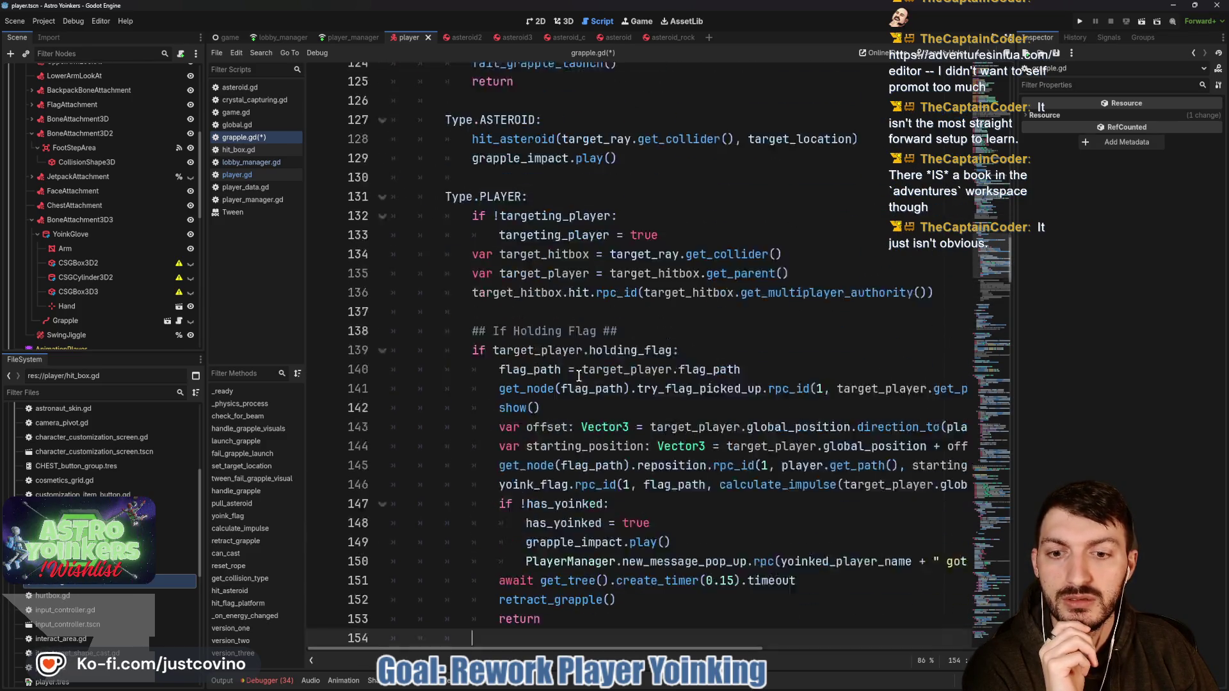
ctrl+click(559, 327)
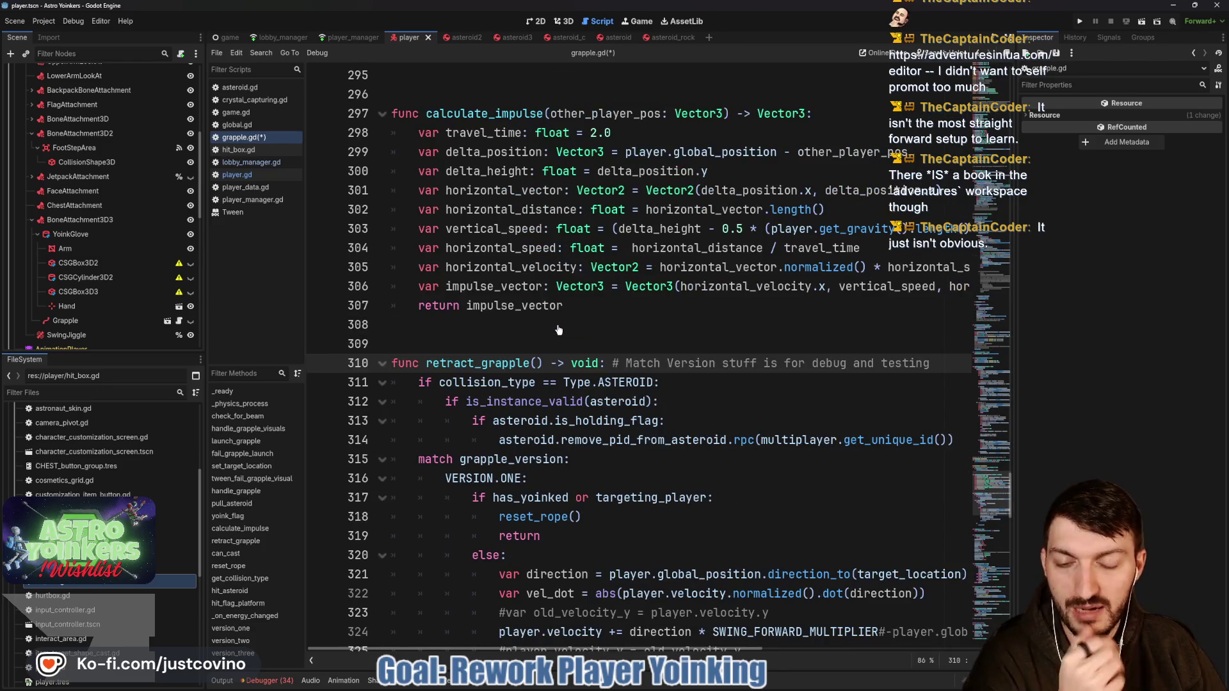
Step: Insert blank lines between retract_grapple's final reset_rope() call and func can_cast
scroll(558, 326, down, 3)
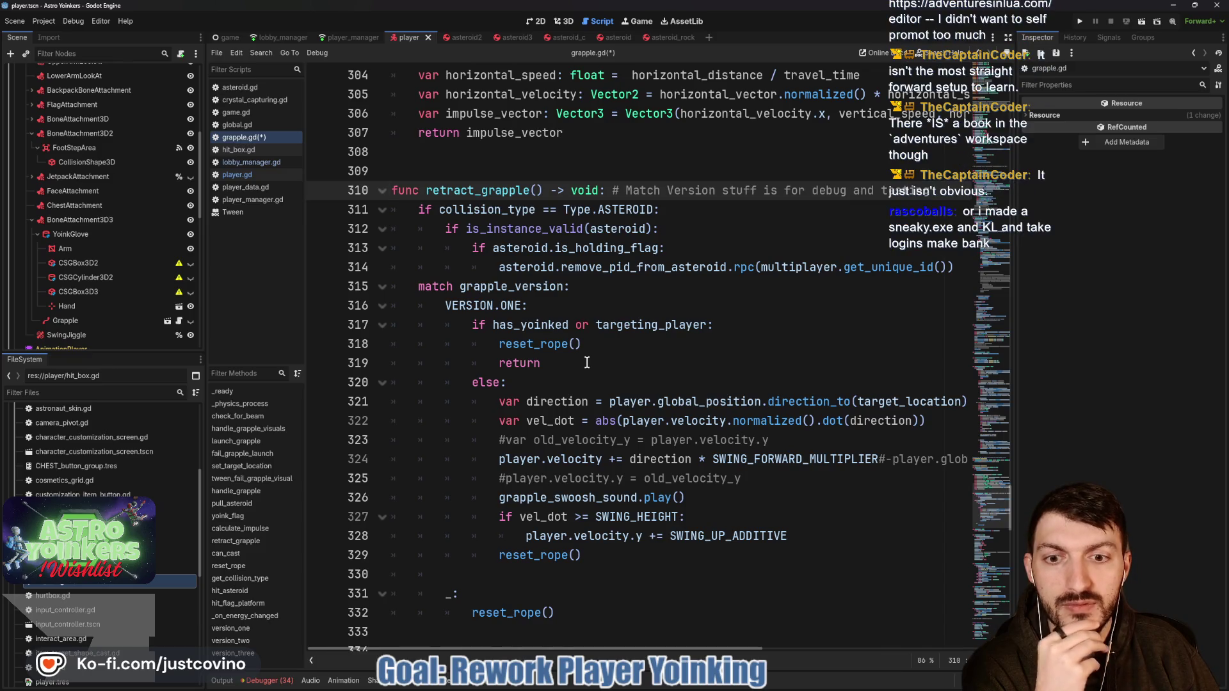
scroll(586, 363, down, 2)
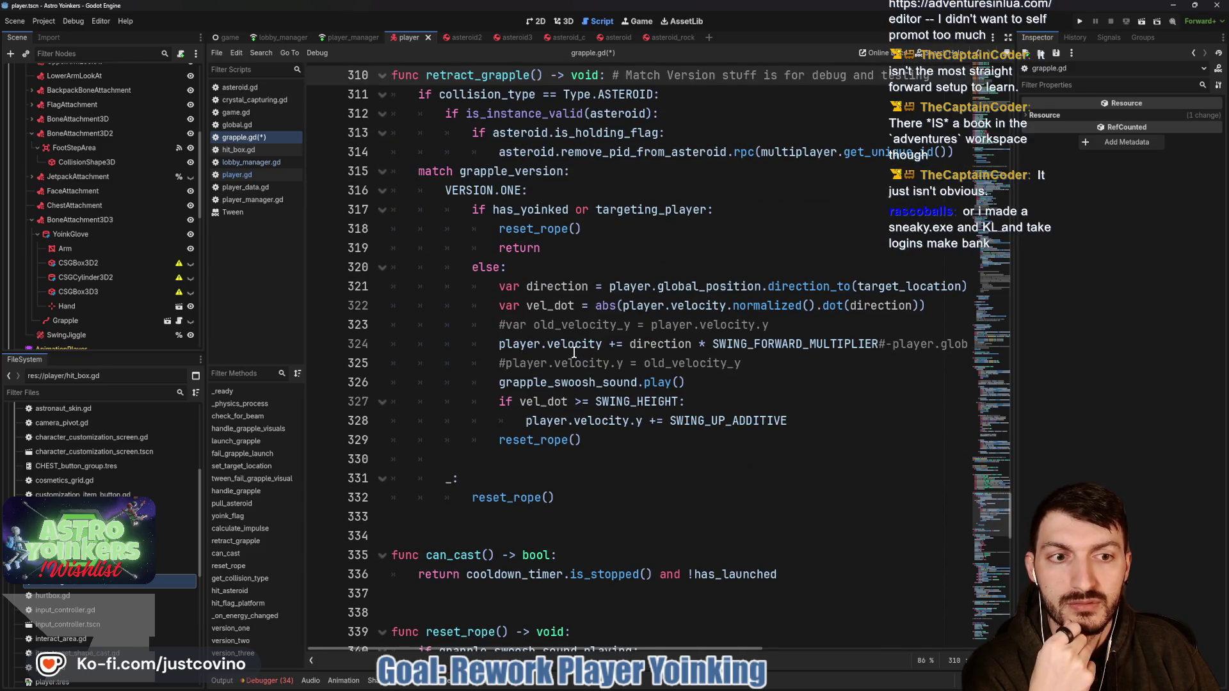
scroll(557, 352, up, 1)
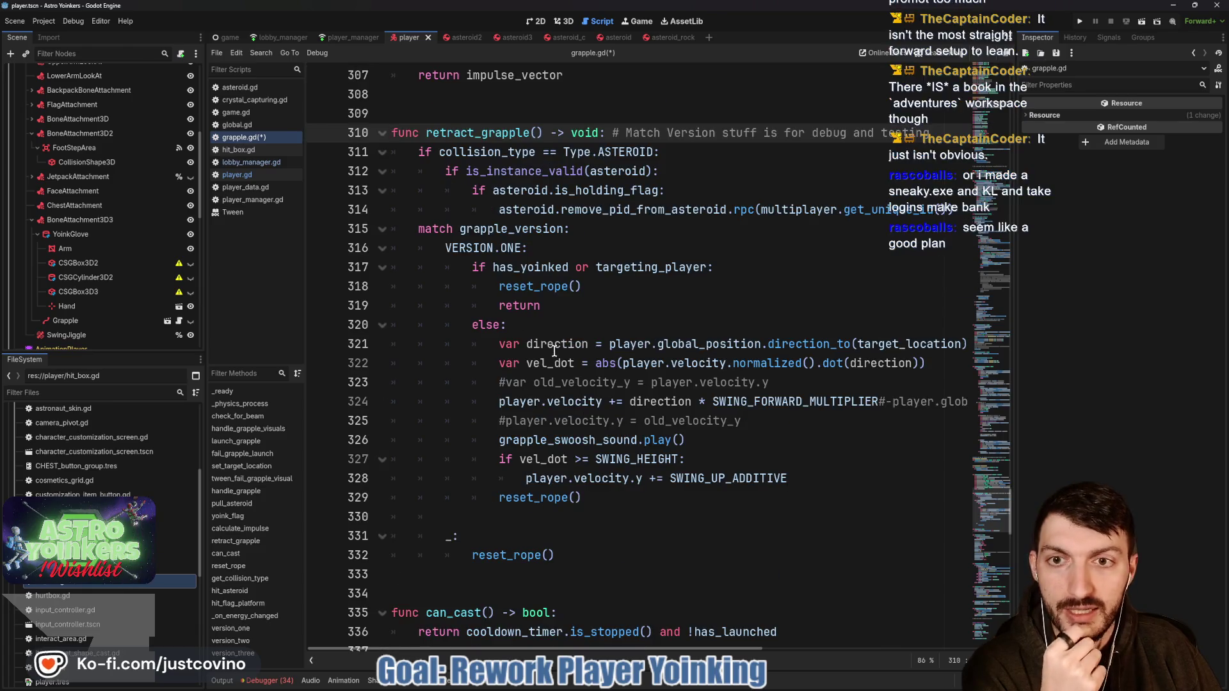
scroll(554, 351, down, 2)
click(486, 471)
key(Return)
key(Return)
key(Return)
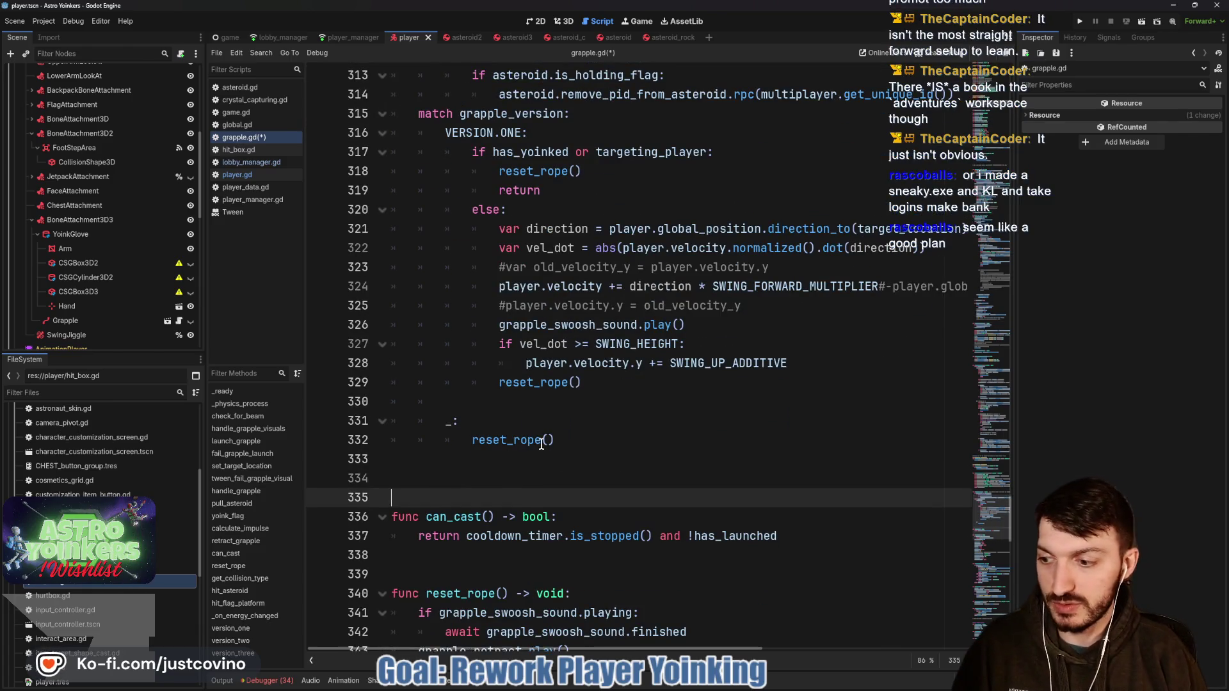
key(Up)
key(Up)
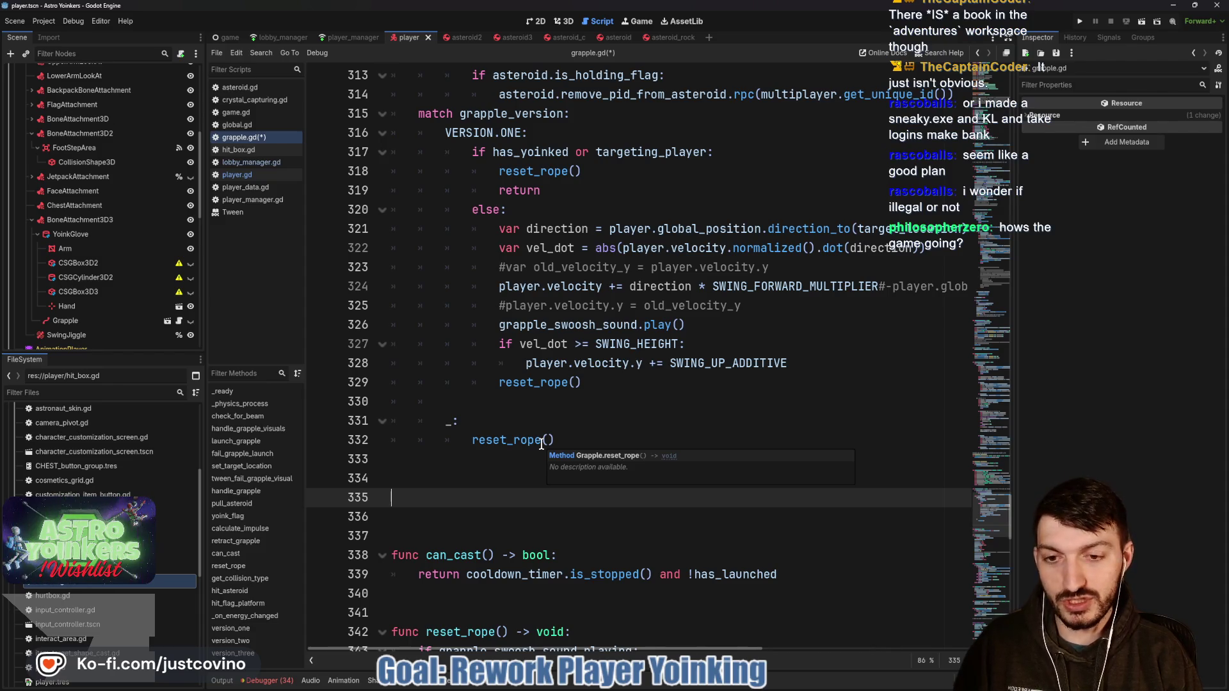
Step: Add the header 'func yoink_retract() -> void:' on line 335
text(func)
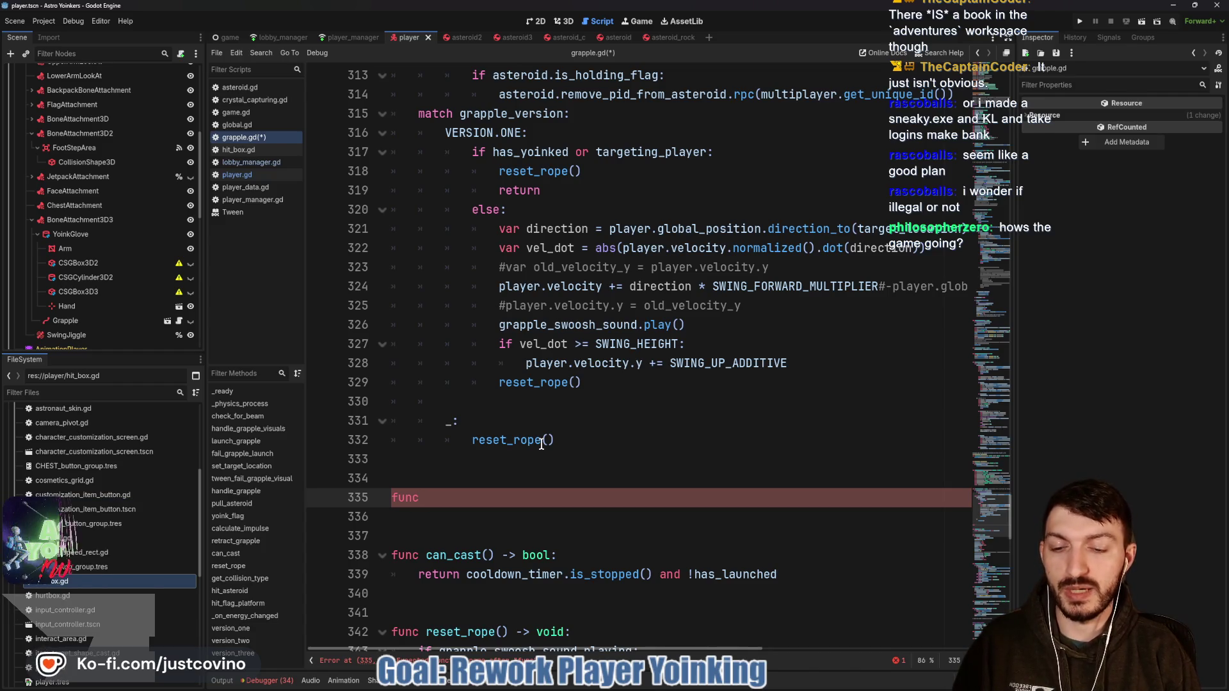
text( yoink)
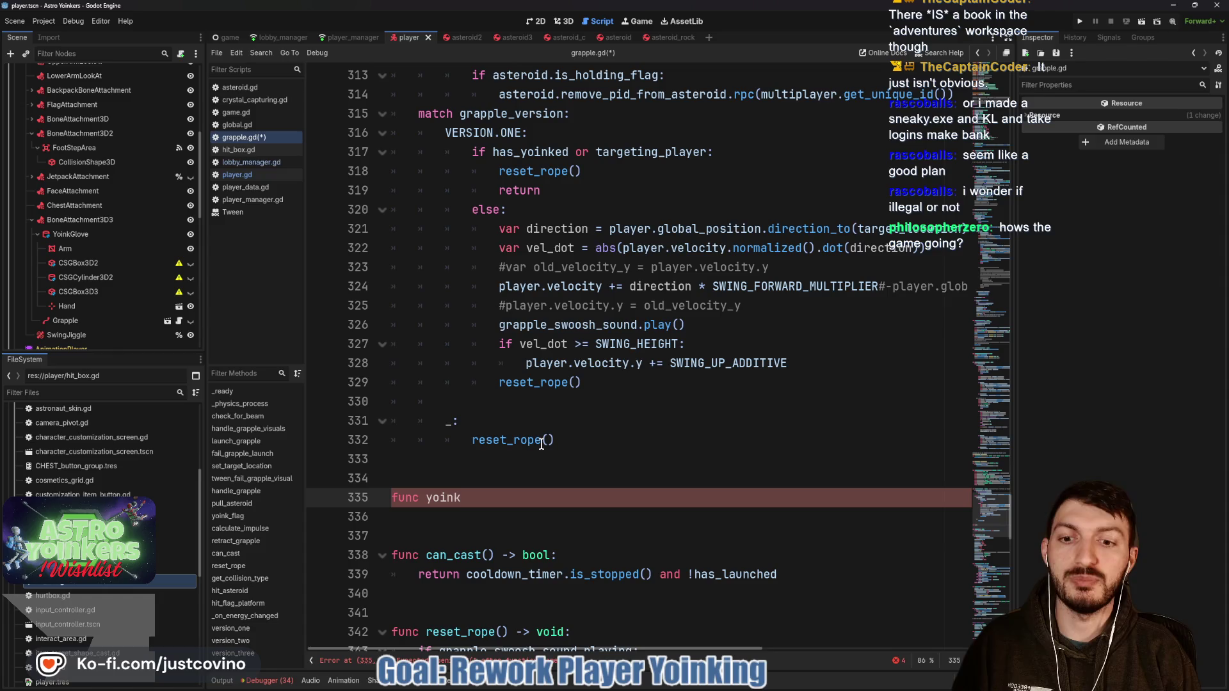
text(_retract)
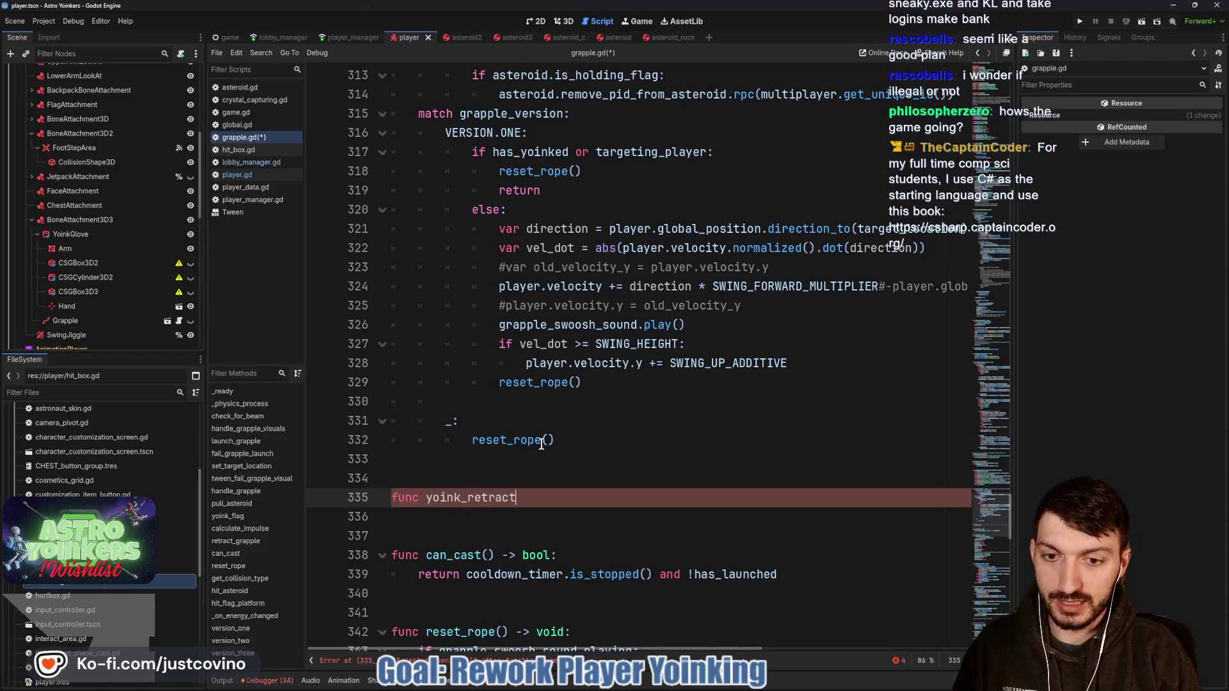
text(() -> voi)
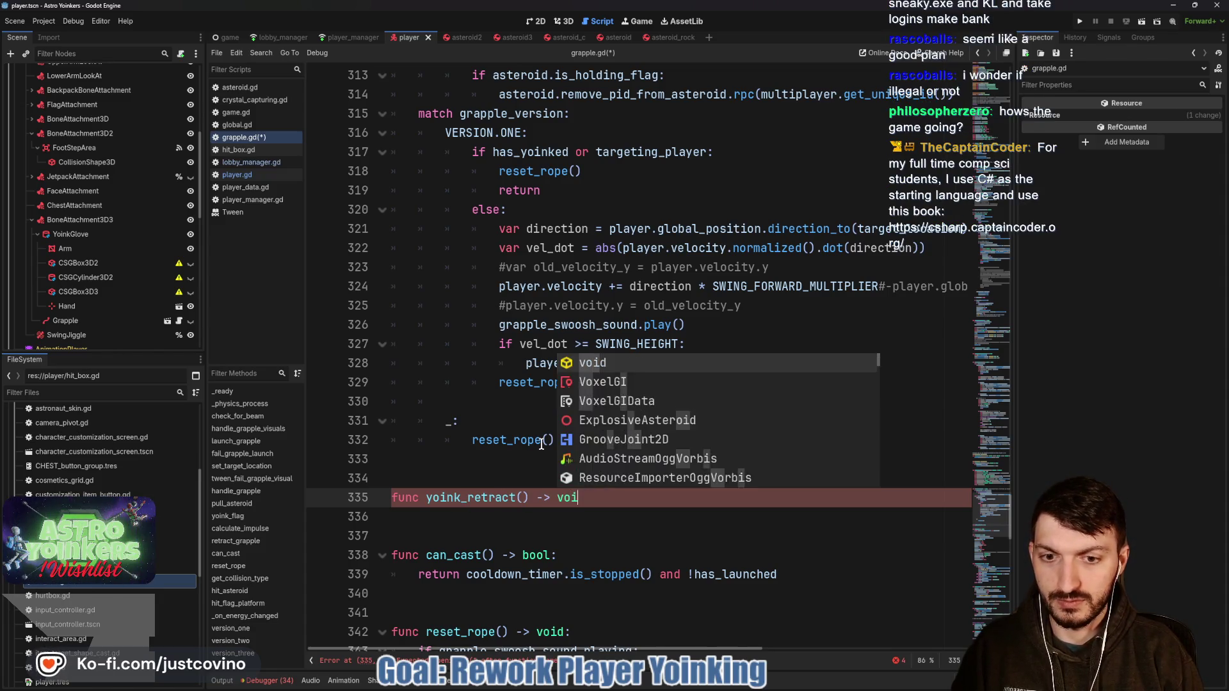
text(d:)
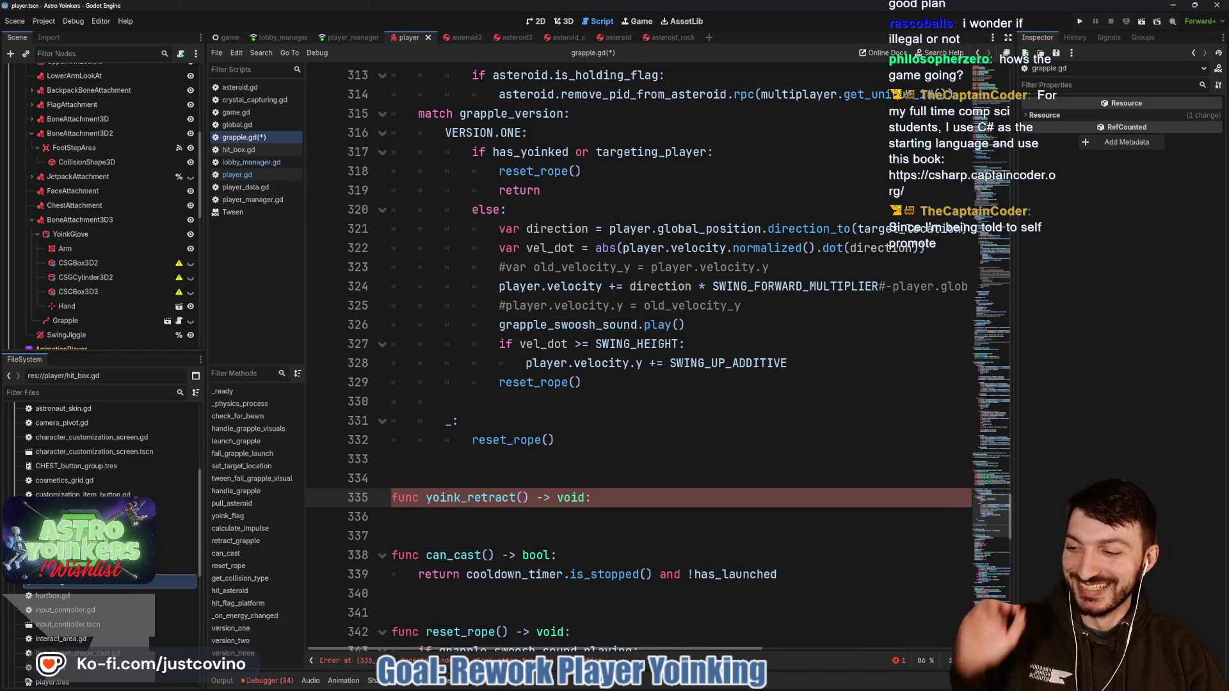
Step: Bring up the Adventures in C# book window with F5
key(F5)
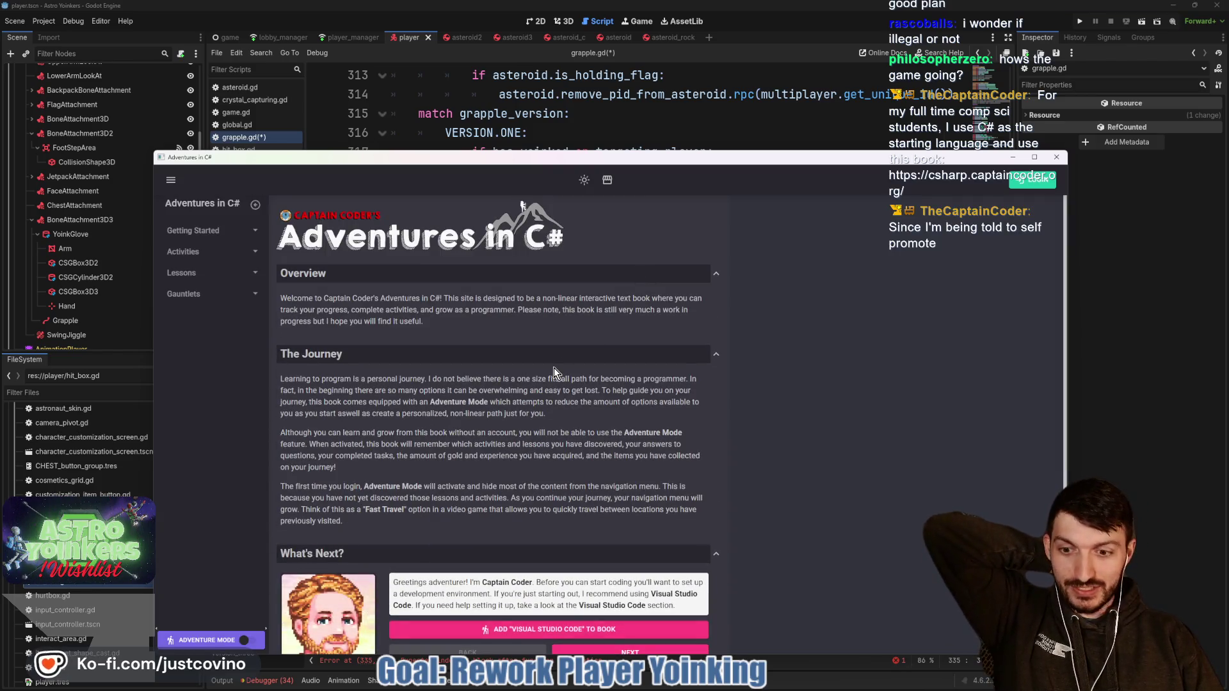
scroll(555, 368, down, 1)
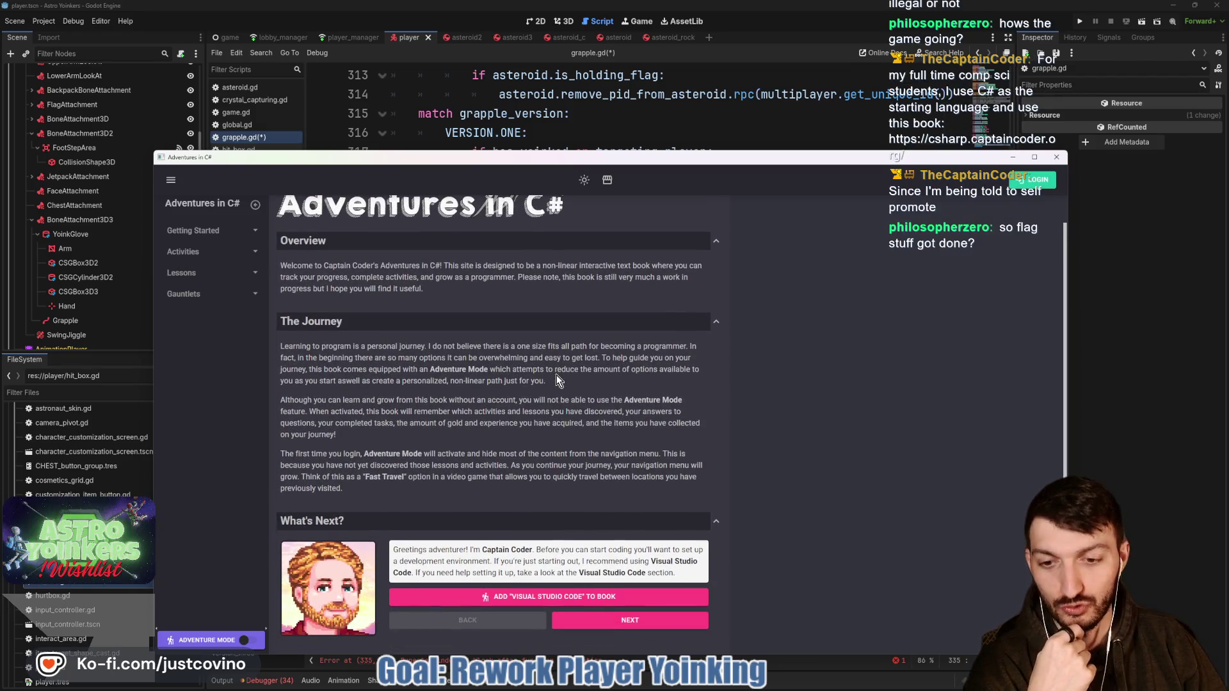
scroll(560, 379, down, 1)
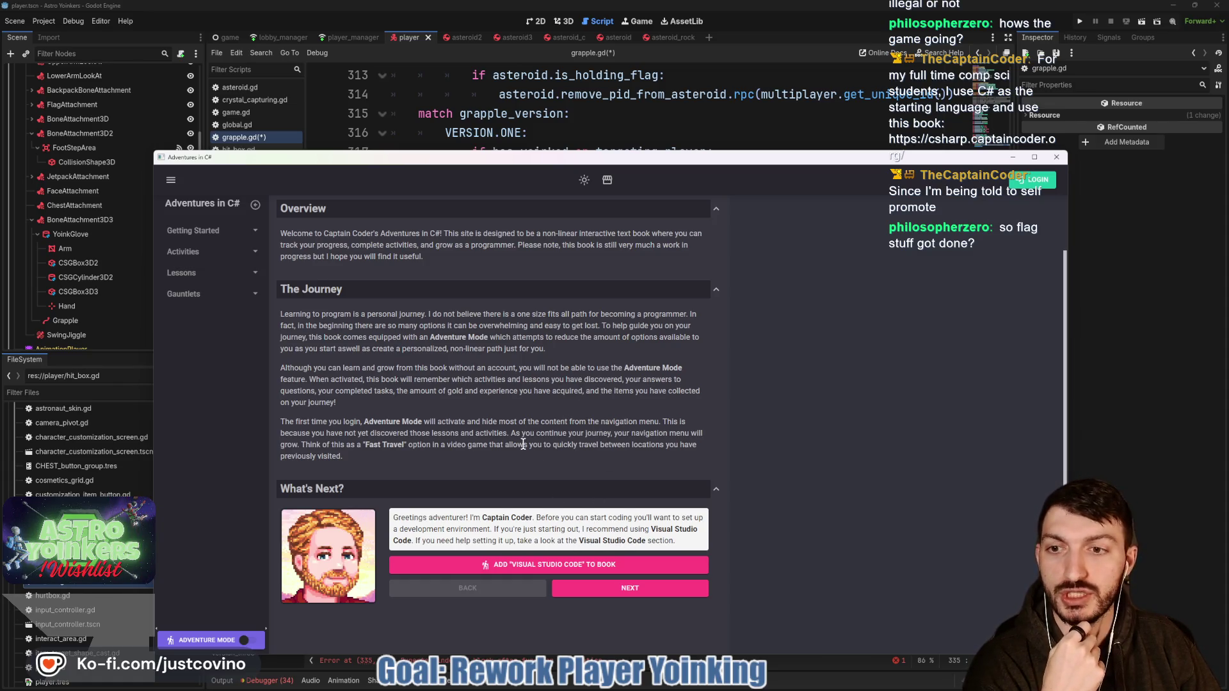
scroll(523, 443, up, 1)
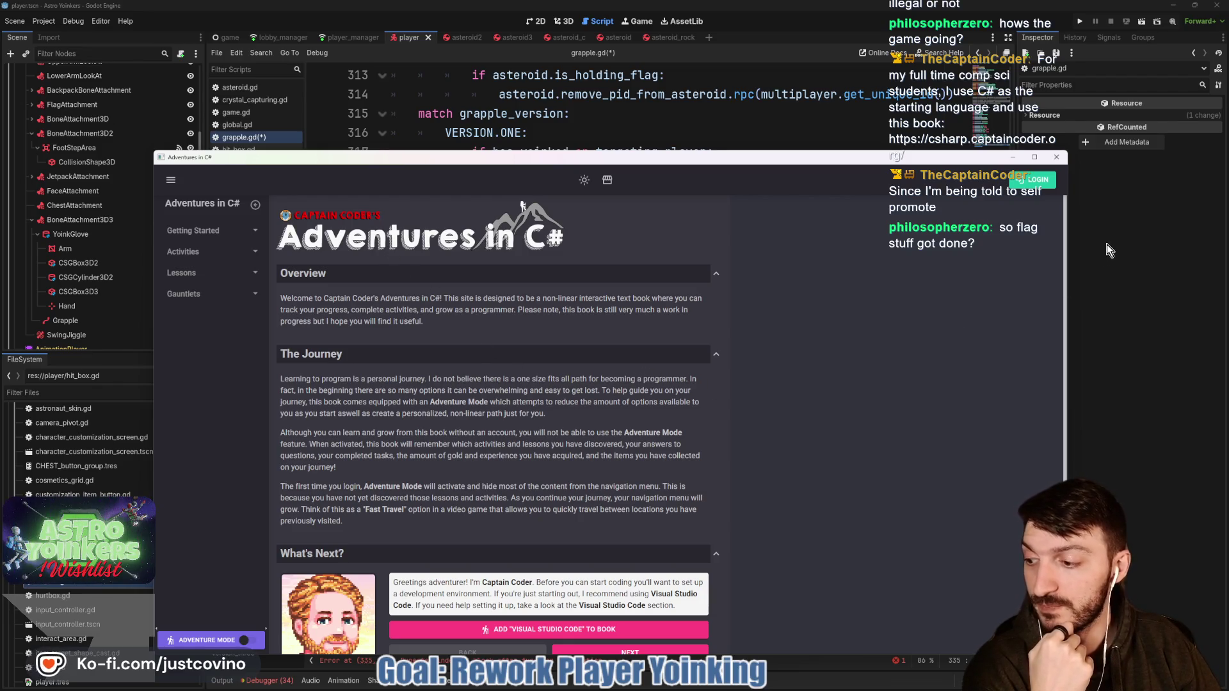
Step: Close the Adventures in C# window and look over the code around retract_grapple
click(1055, 160)
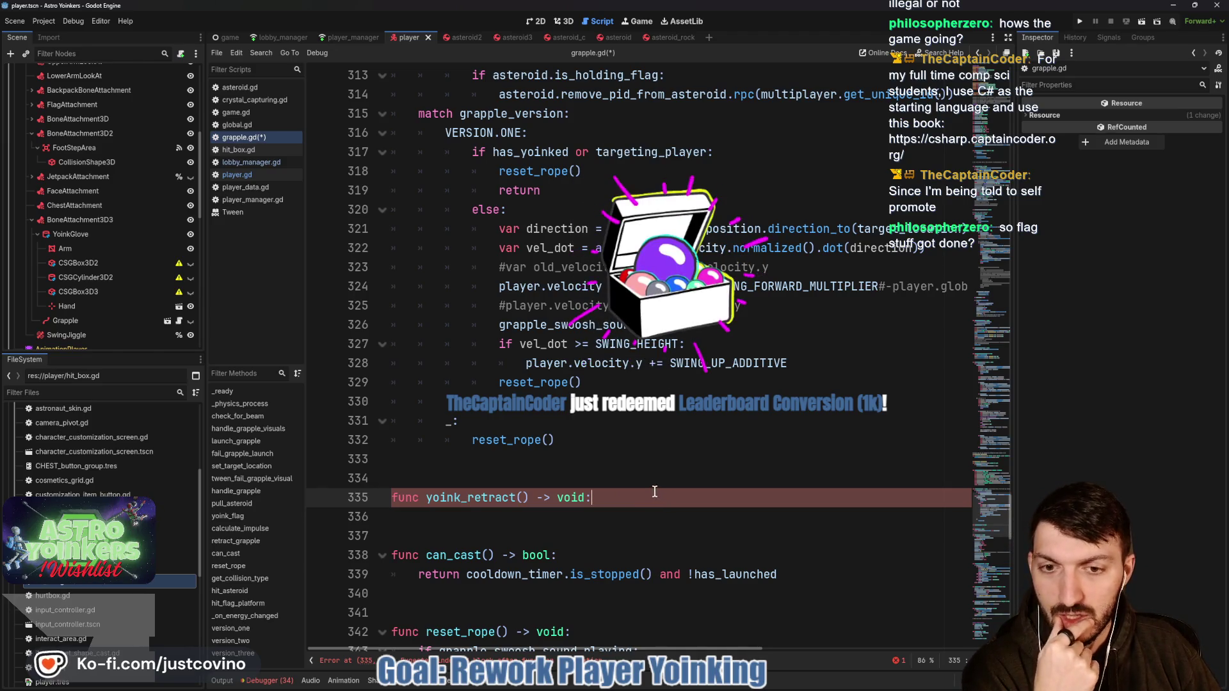
scroll(654, 492, up, 3)
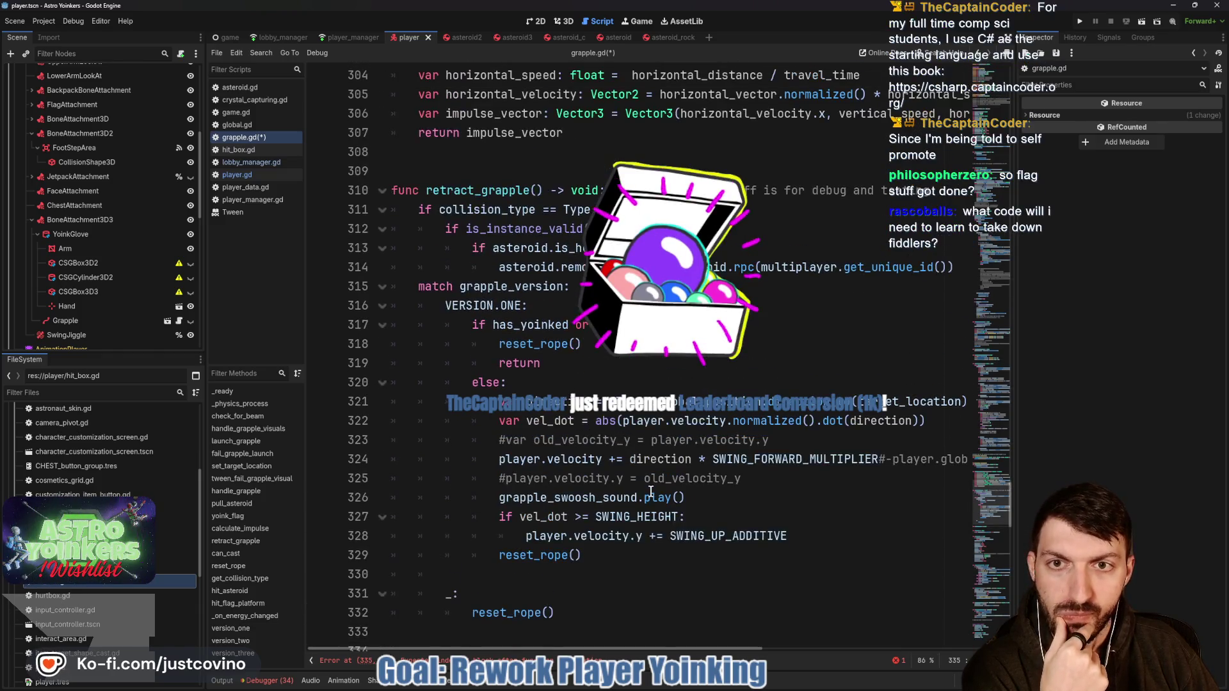
scroll(651, 491, up, 3)
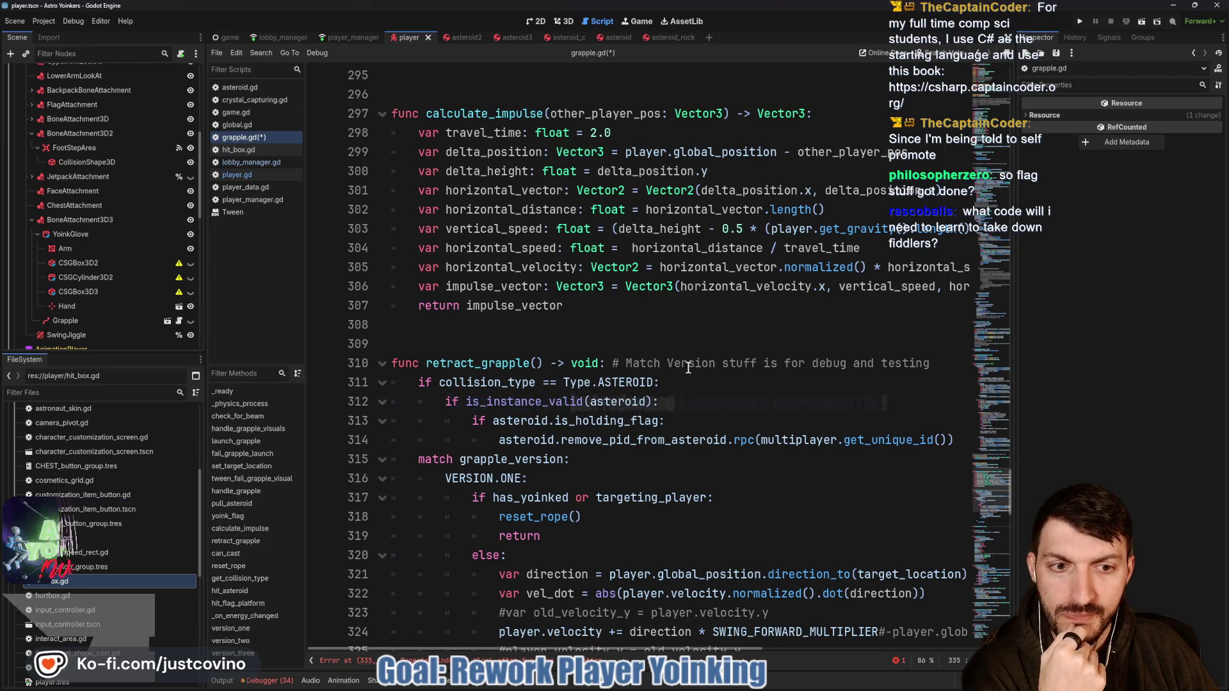
scroll(603, 373, down, 2)
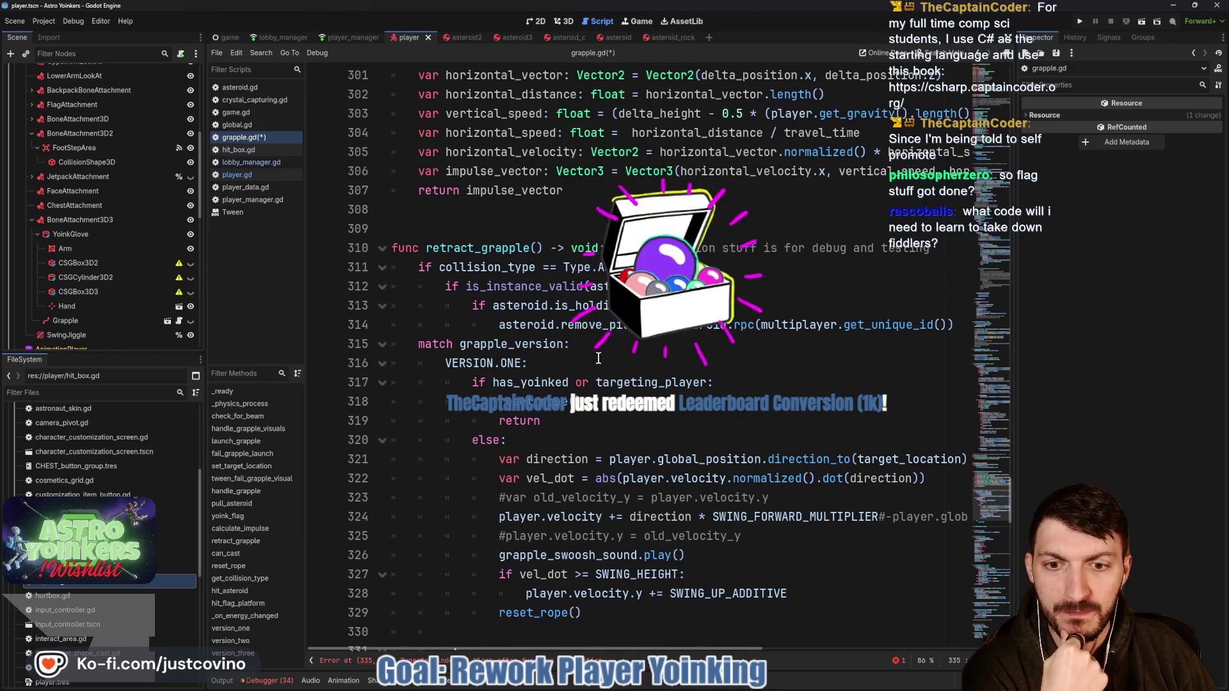
scroll(599, 358, down, 3)
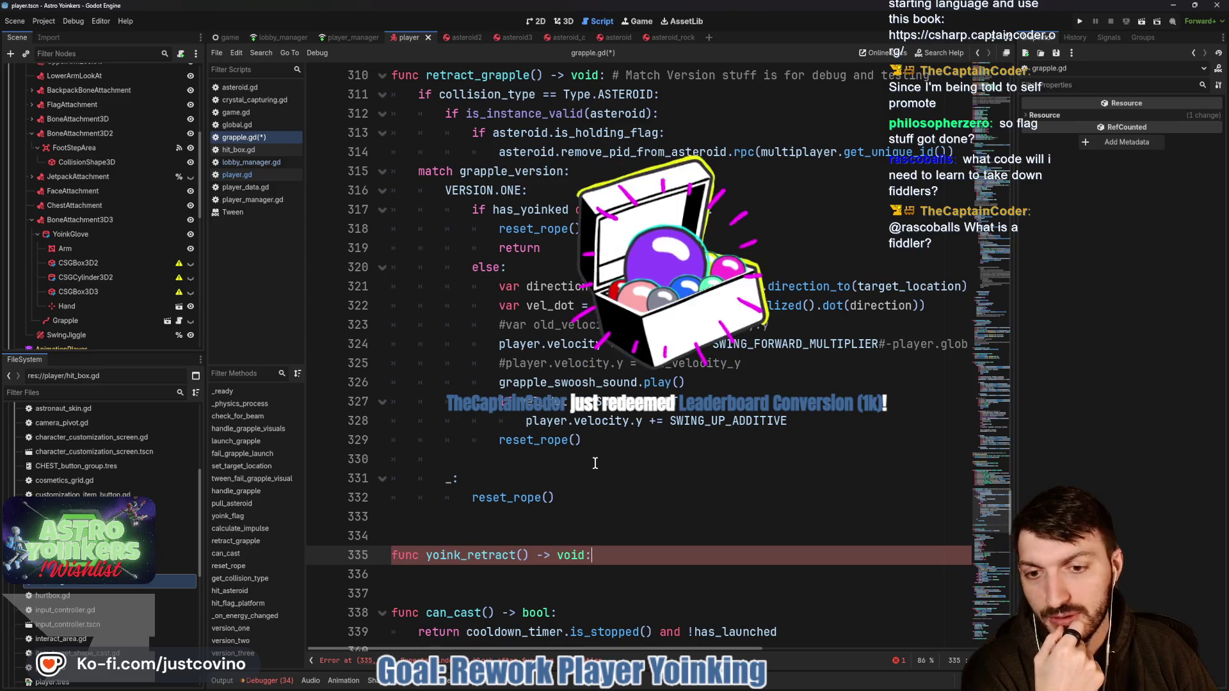
scroll(595, 462, up, 6)
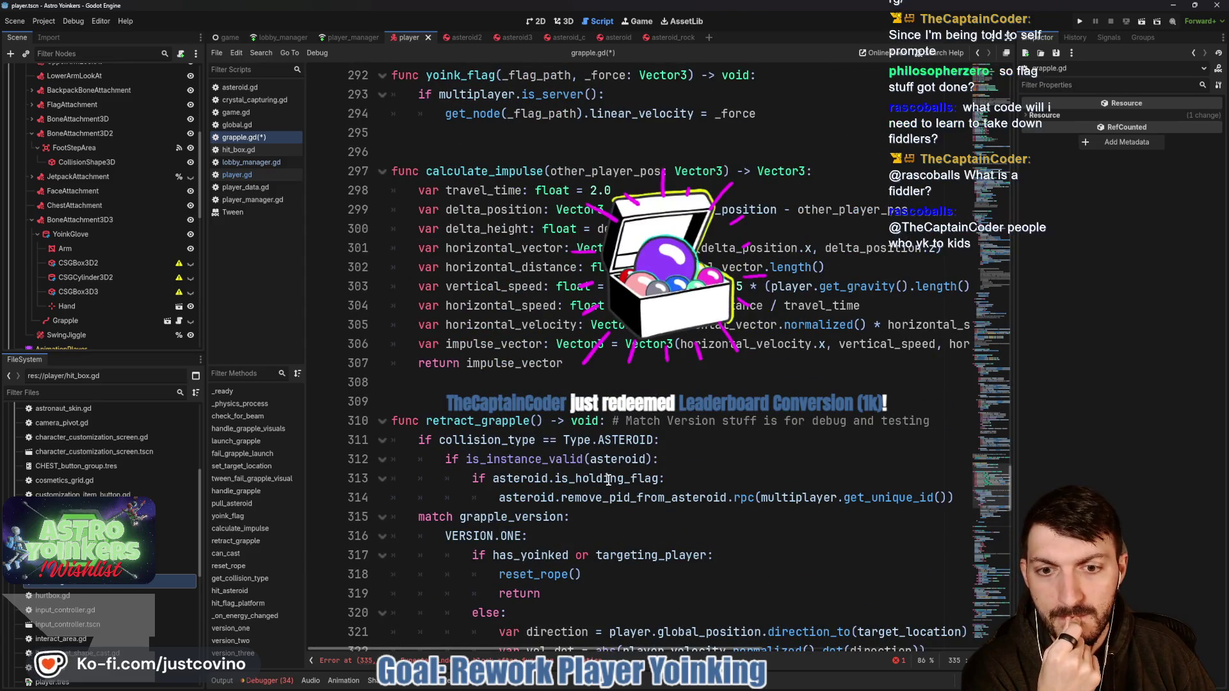
scroll(610, 480, down, 3)
scroll(576, 442, down, 11)
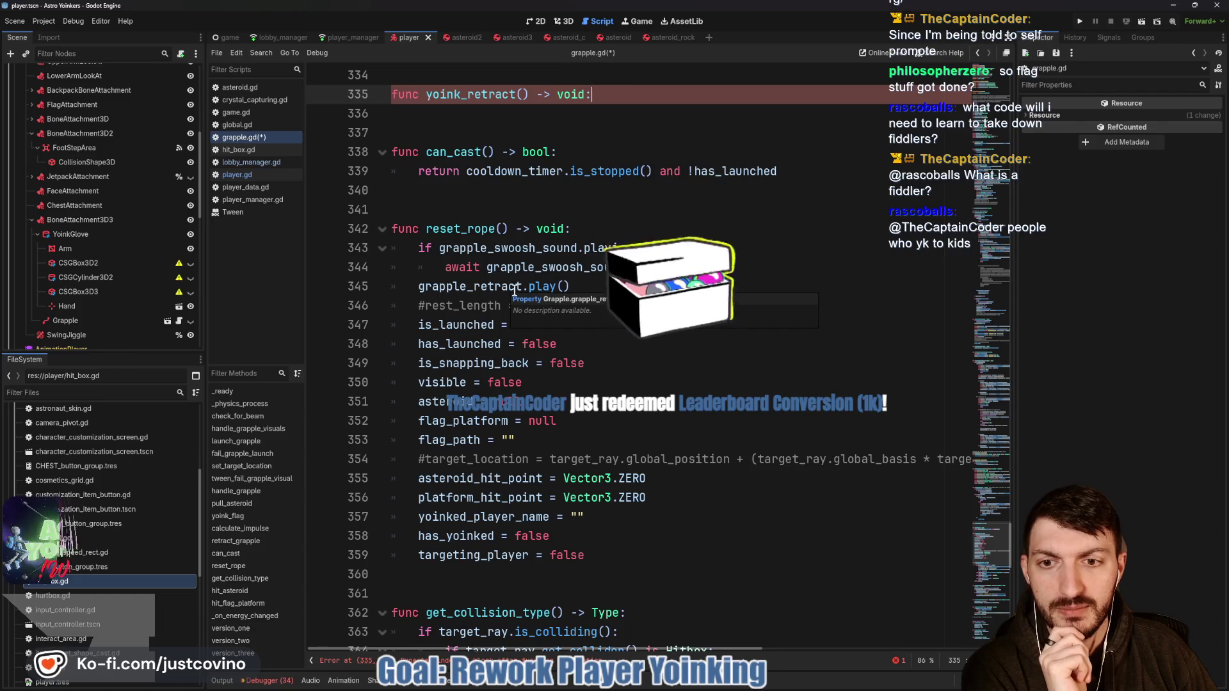
scroll(684, 358, up, 6)
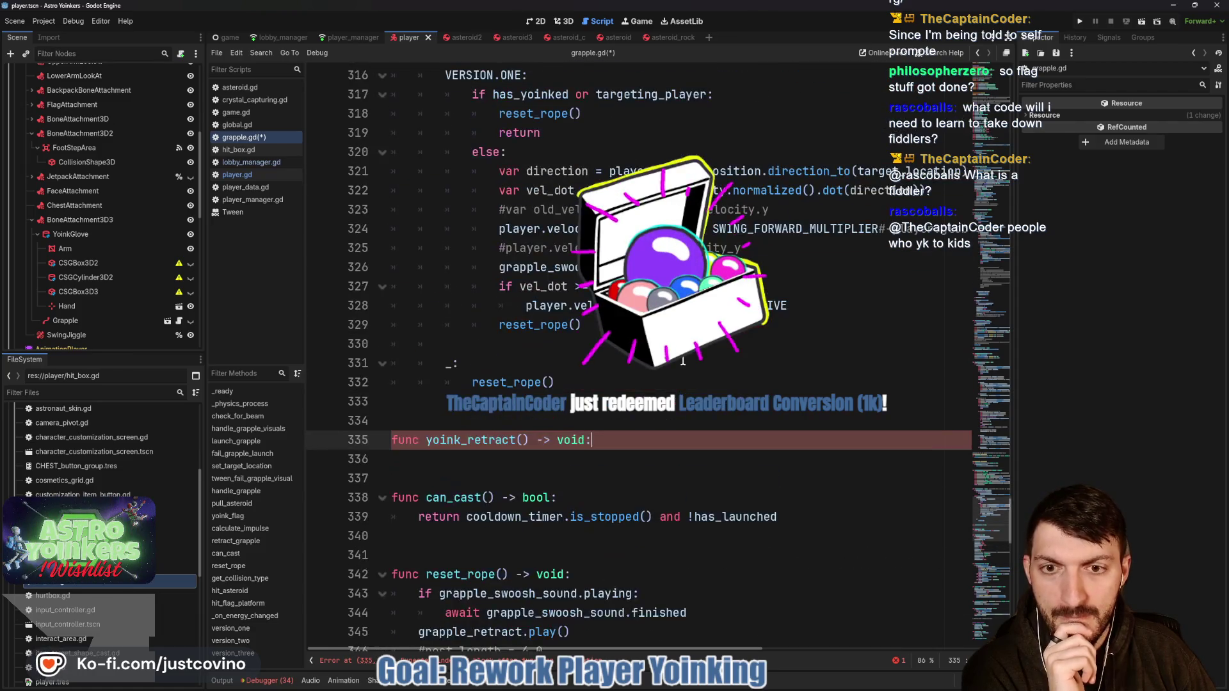
scroll(630, 425, up, 9)
scroll(630, 423, down, 6)
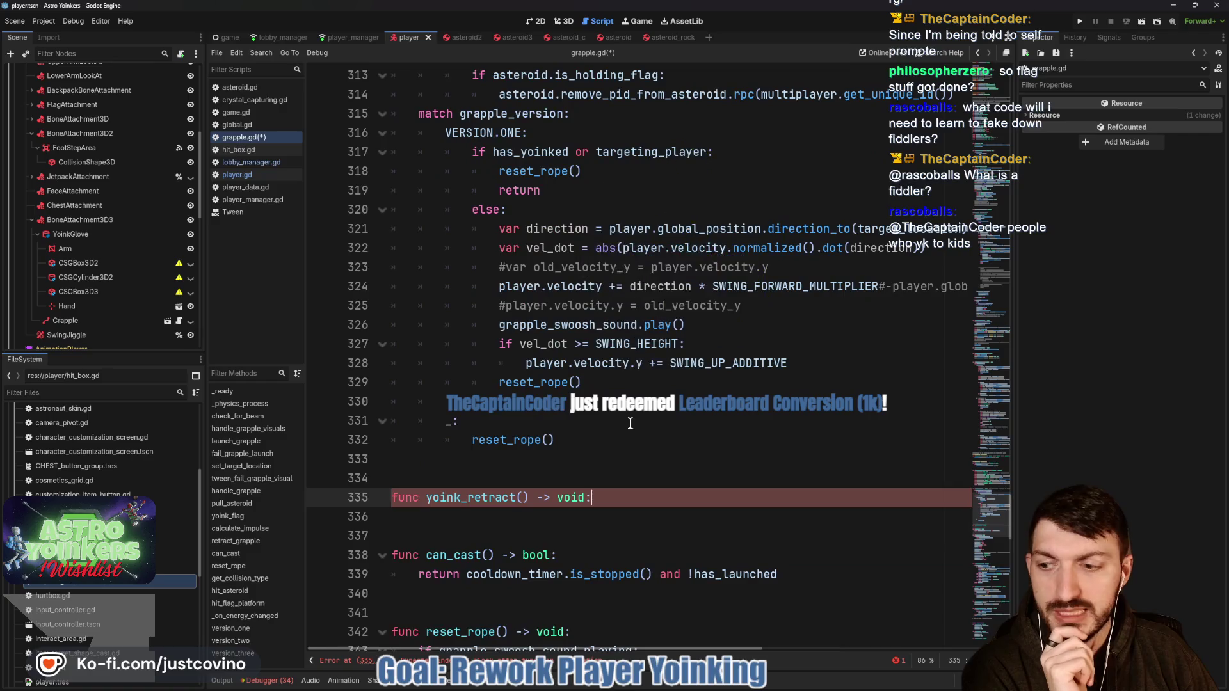
scroll(629, 421, up, 5)
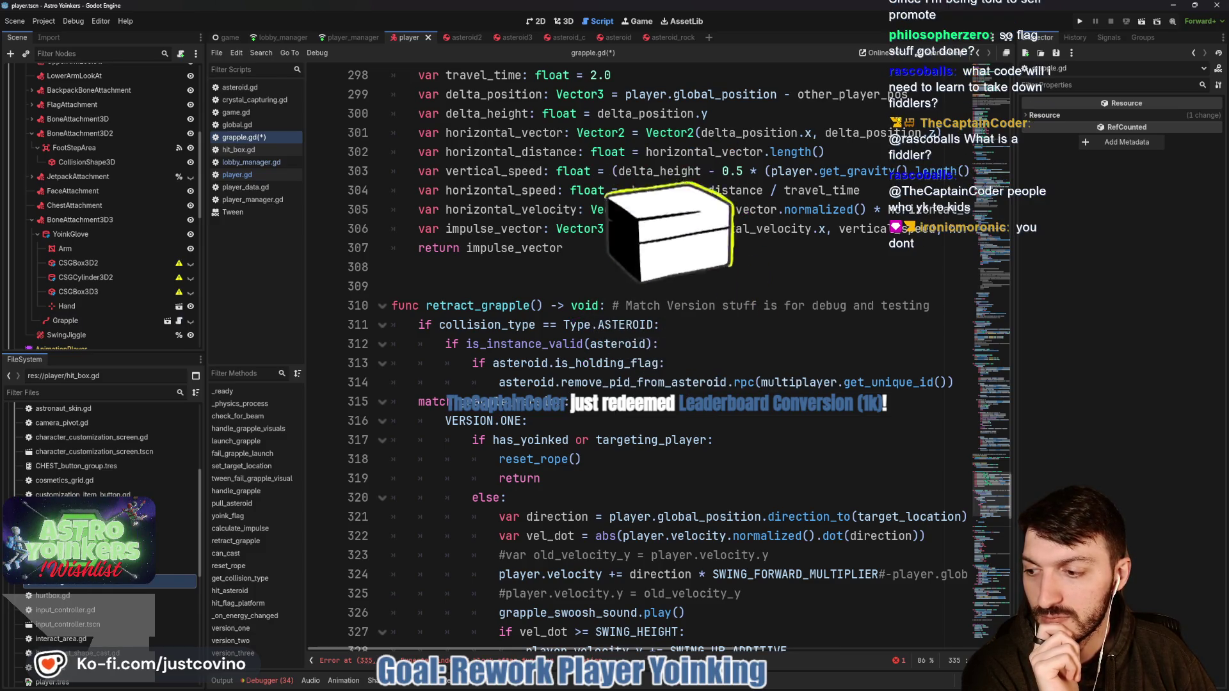
scroll(661, 391, down, 7)
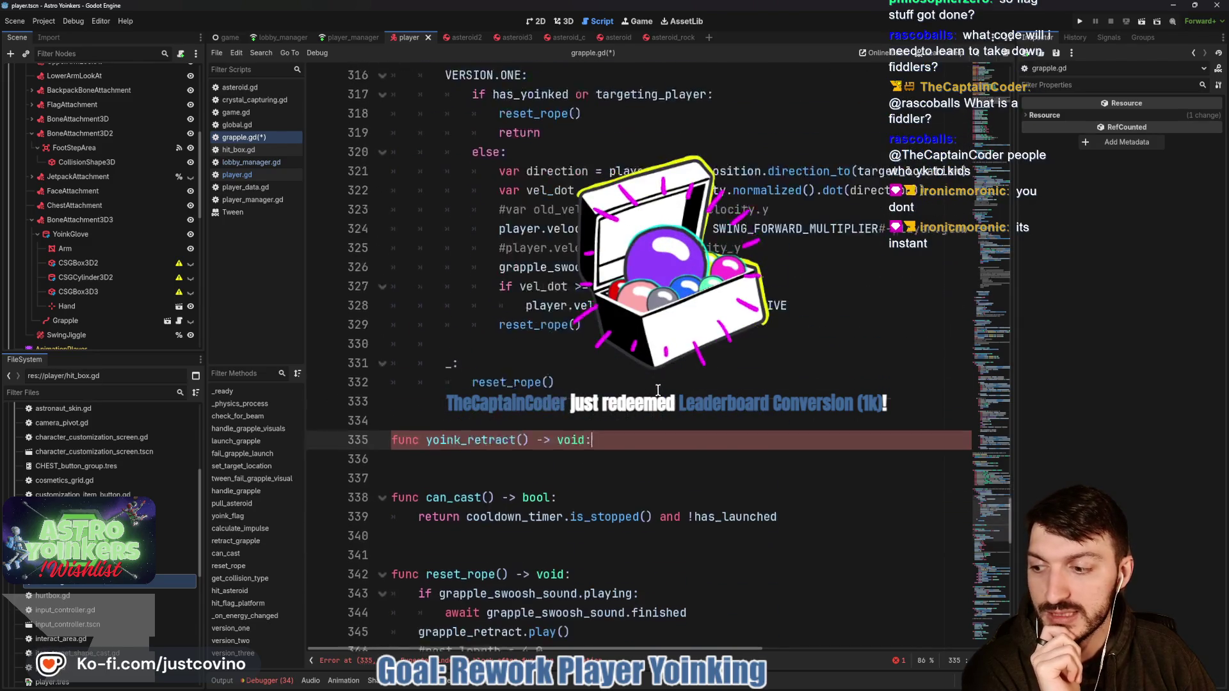
Step: Add two blank lines under the yoink_retract header, then review fail_grapple_launch above
click(509, 400)
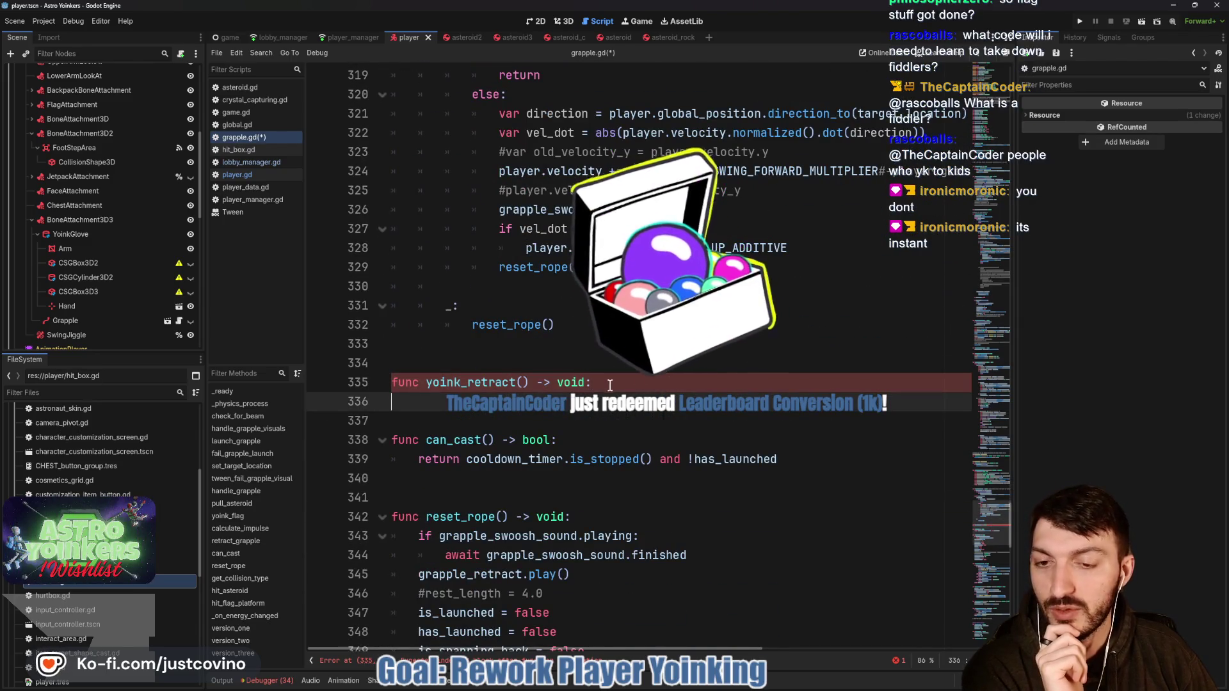
key(Return)
key(Return)
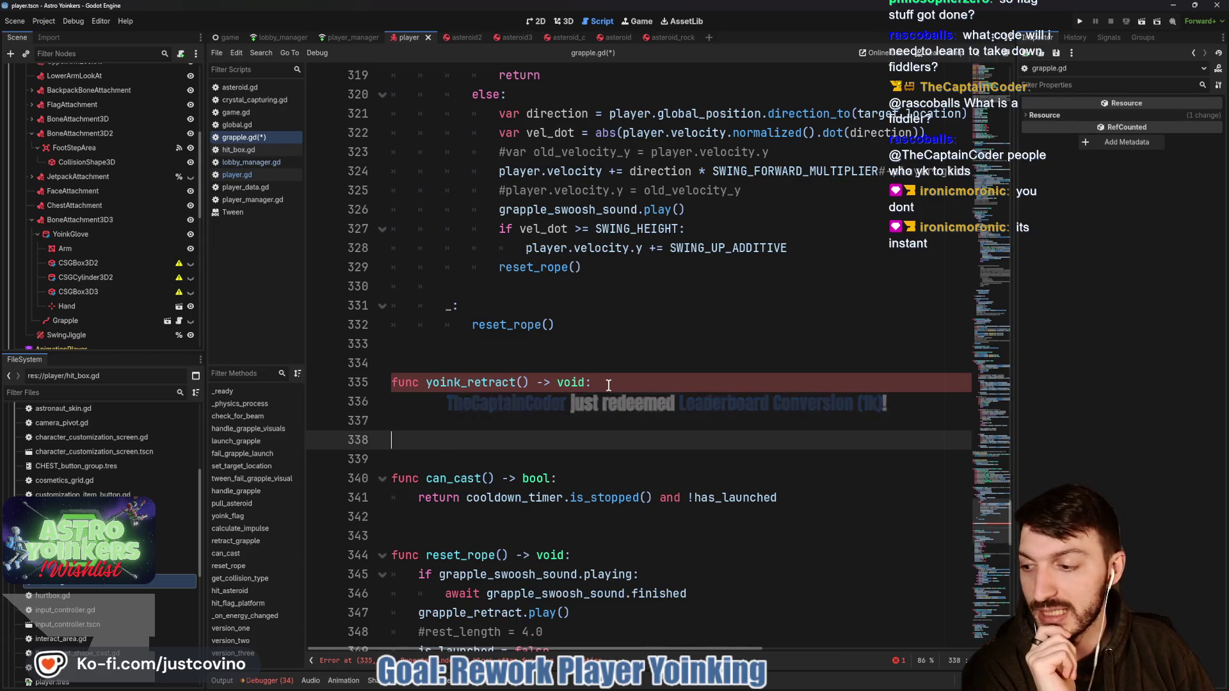
scroll(645, 374, up, 6)
scroll(645, 375, up, 10)
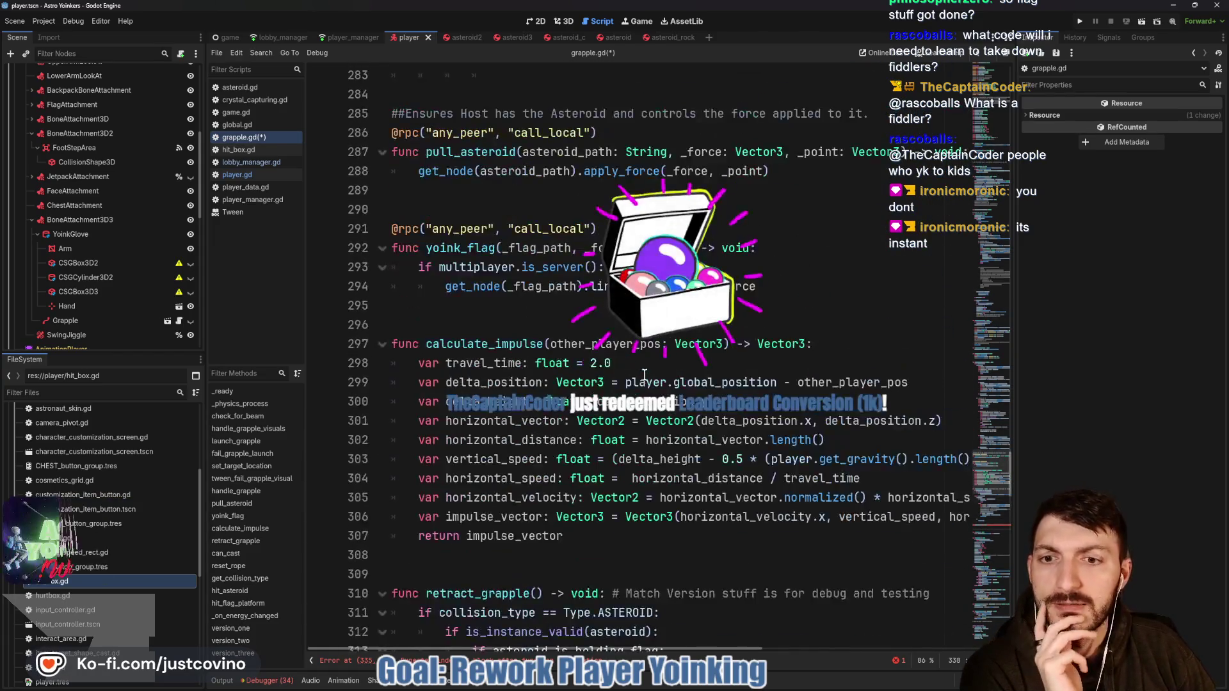
scroll(645, 374, up, 12)
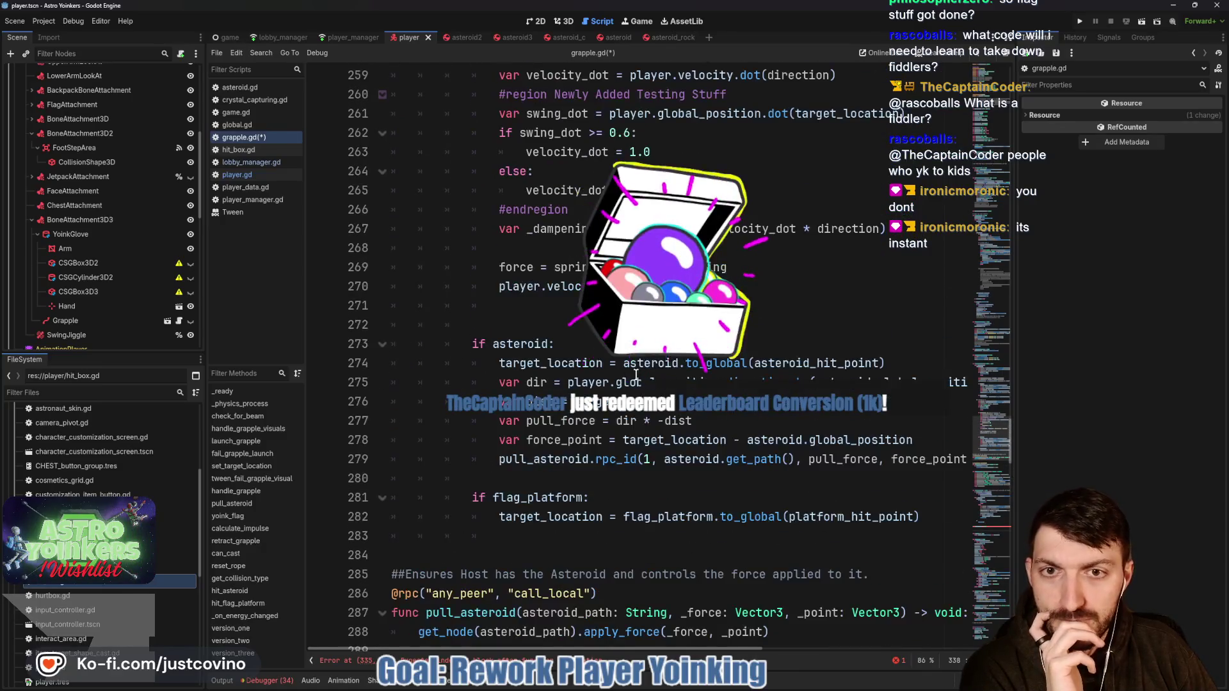
scroll(635, 374, up, 7)
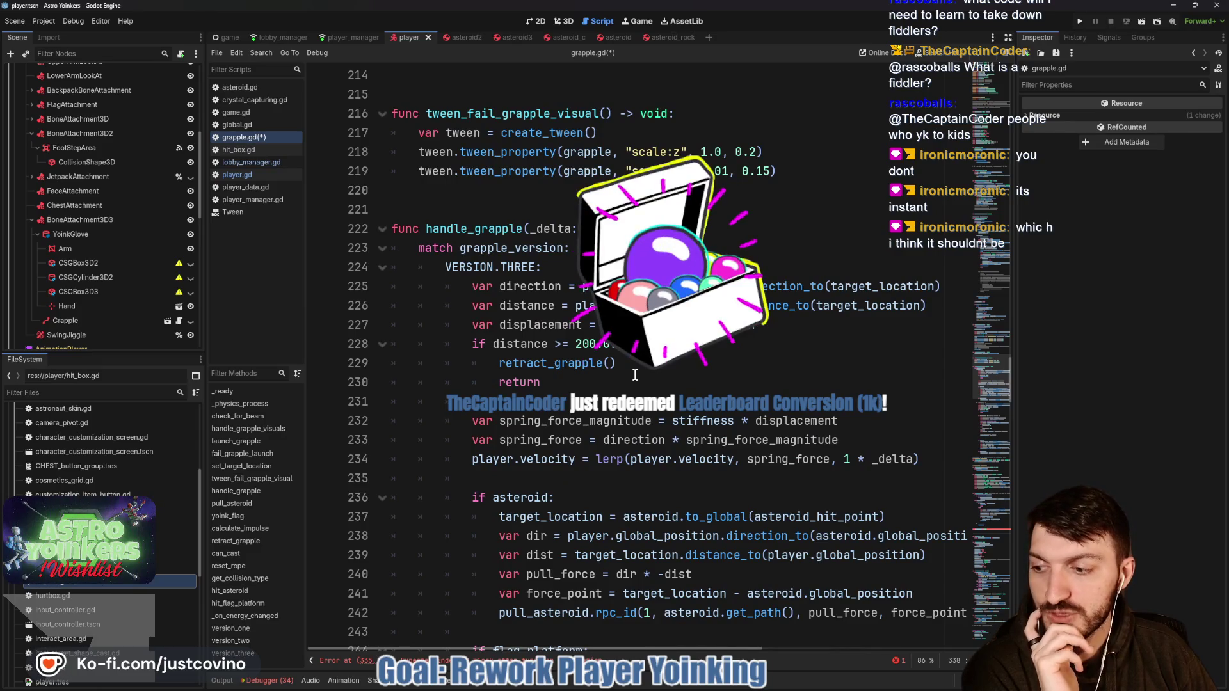
scroll(635, 375, up, 2)
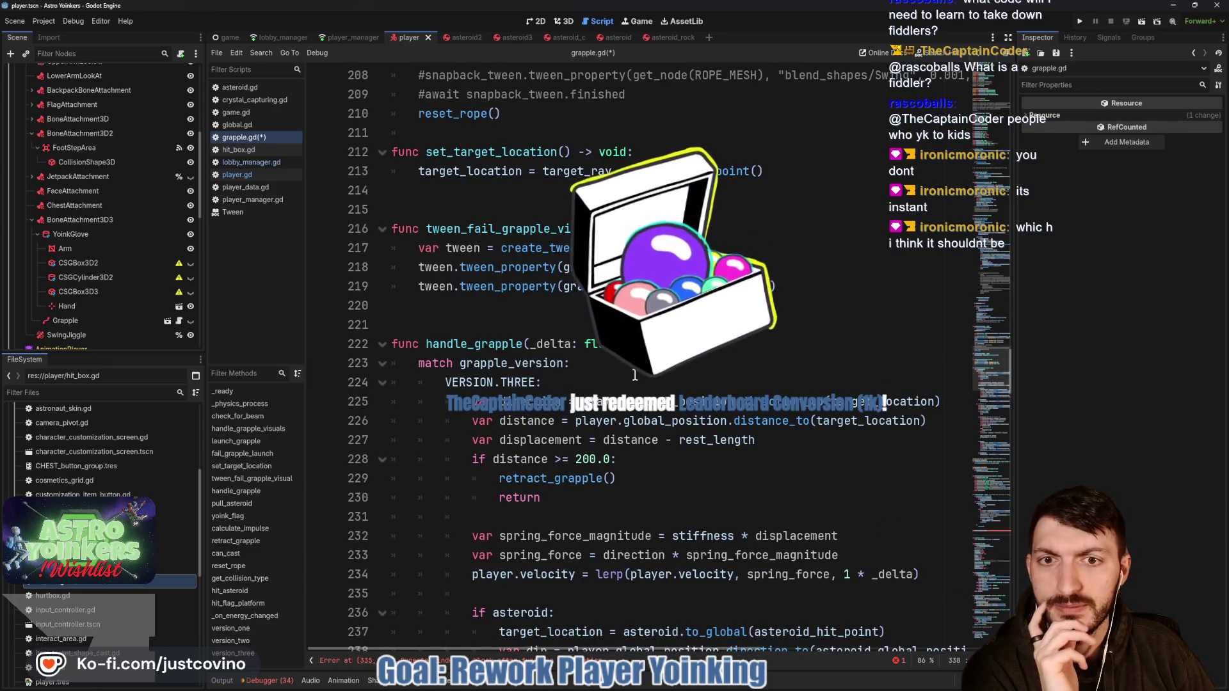
scroll(635, 375, up, 1)
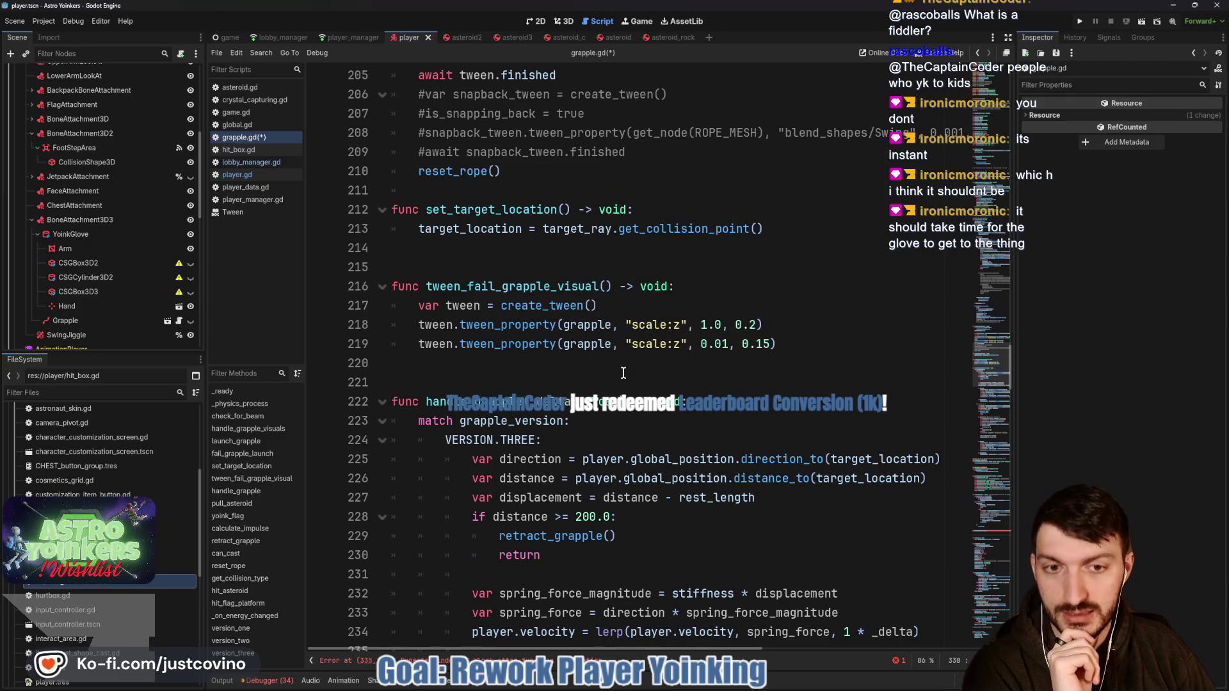
scroll(619, 372, up, 3)
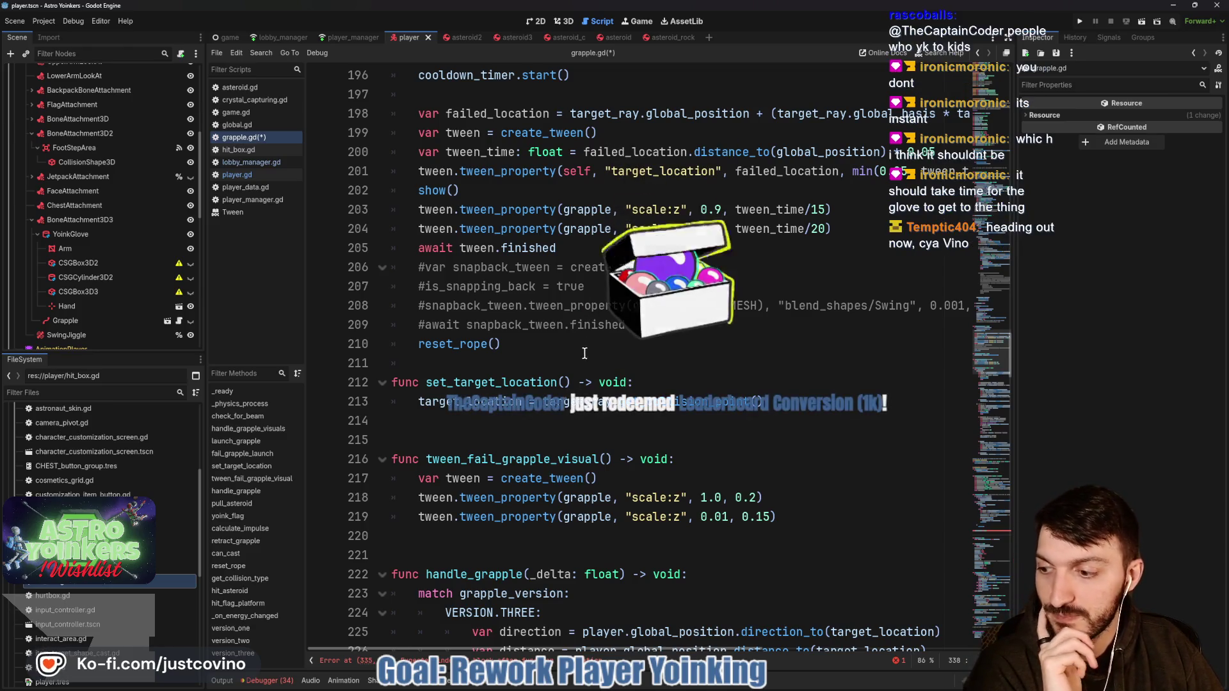
scroll(584, 382, up, 1)
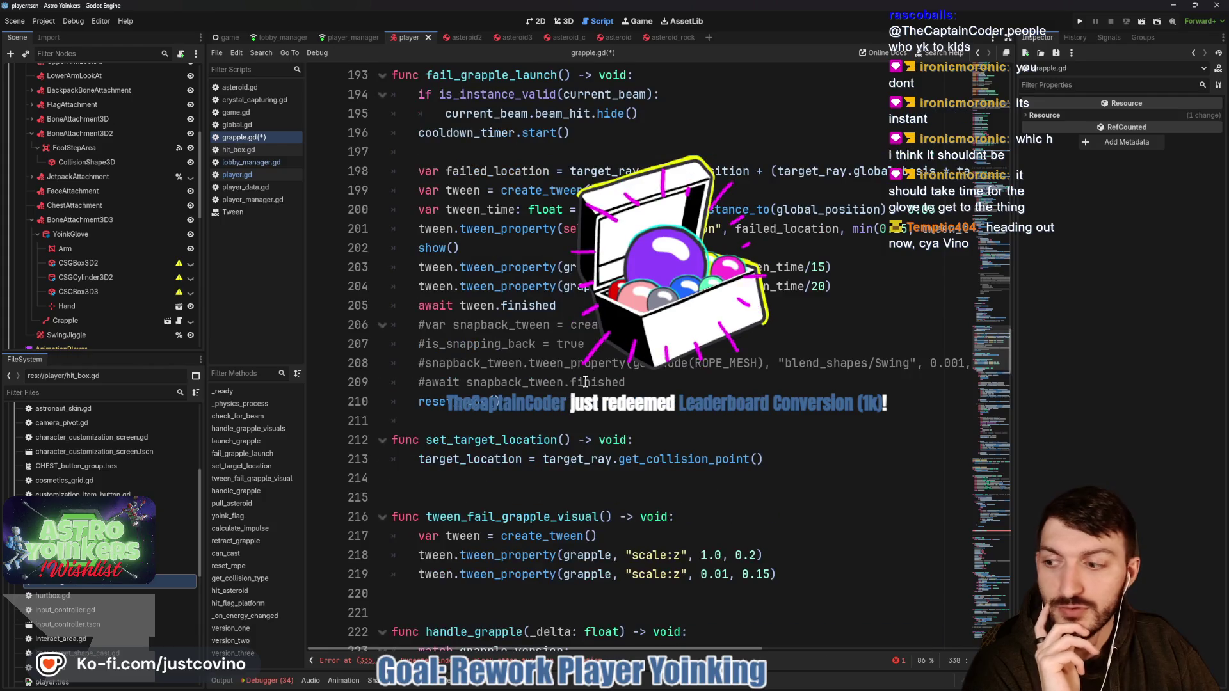
scroll(584, 383, up, 2)
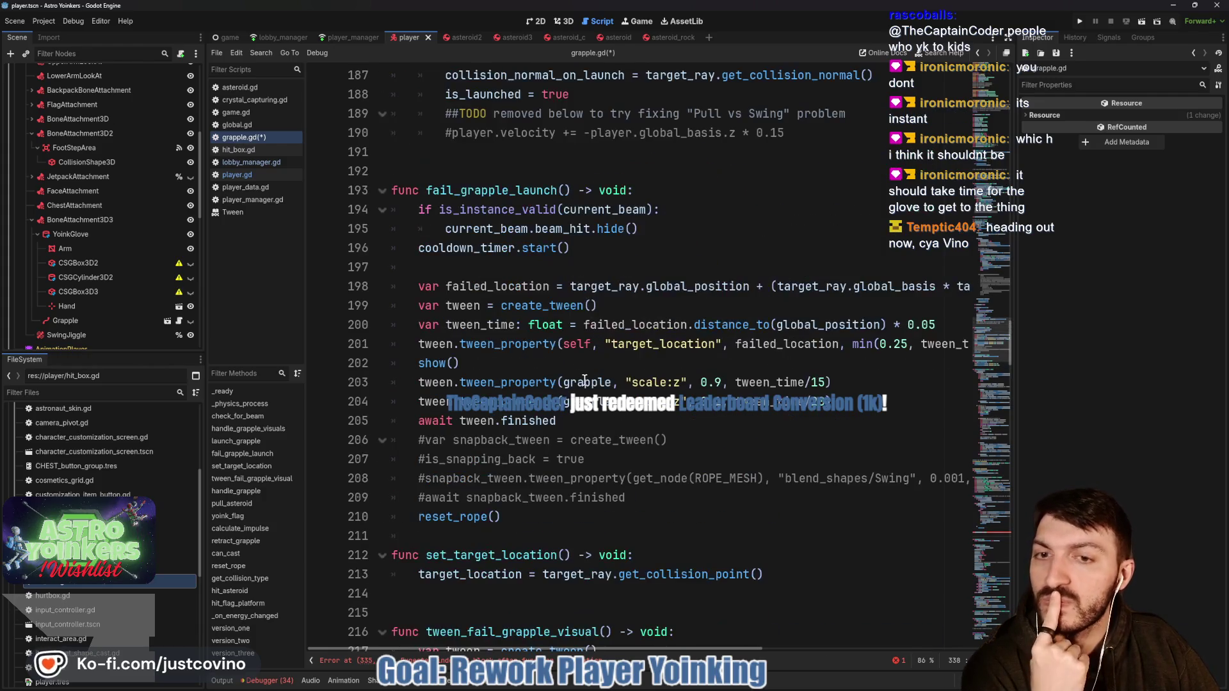
scroll(583, 379, up, 3)
scroll(580, 369, down, 3)
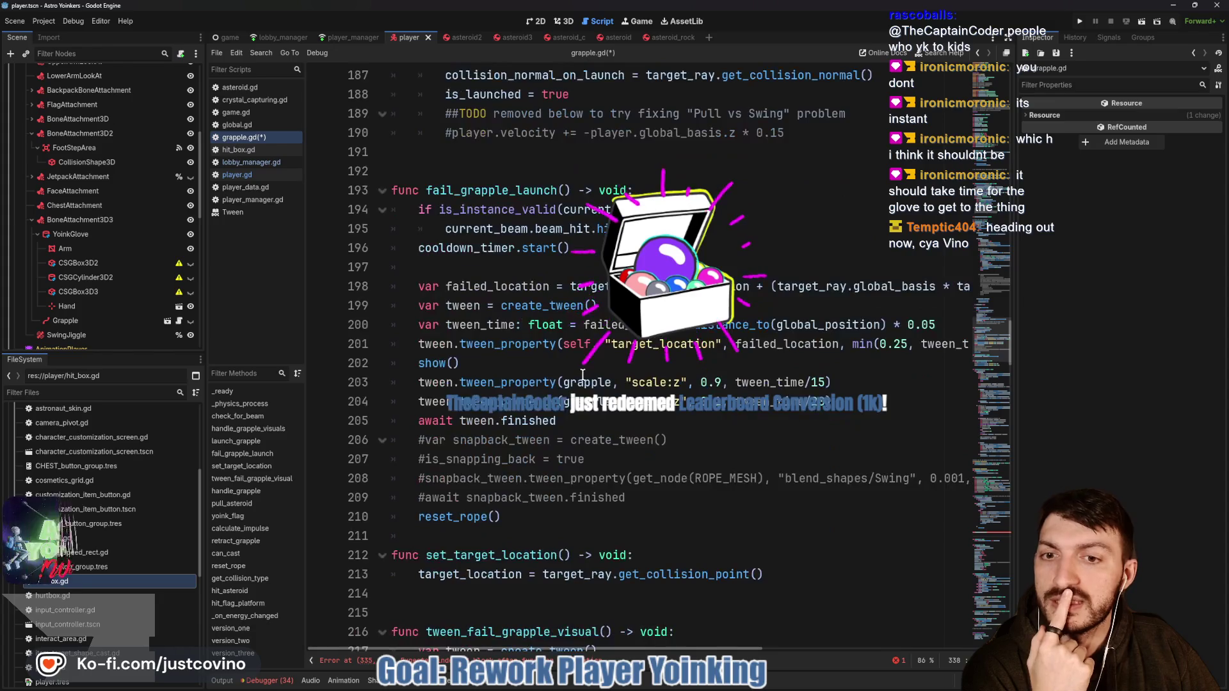
double_click(478, 192)
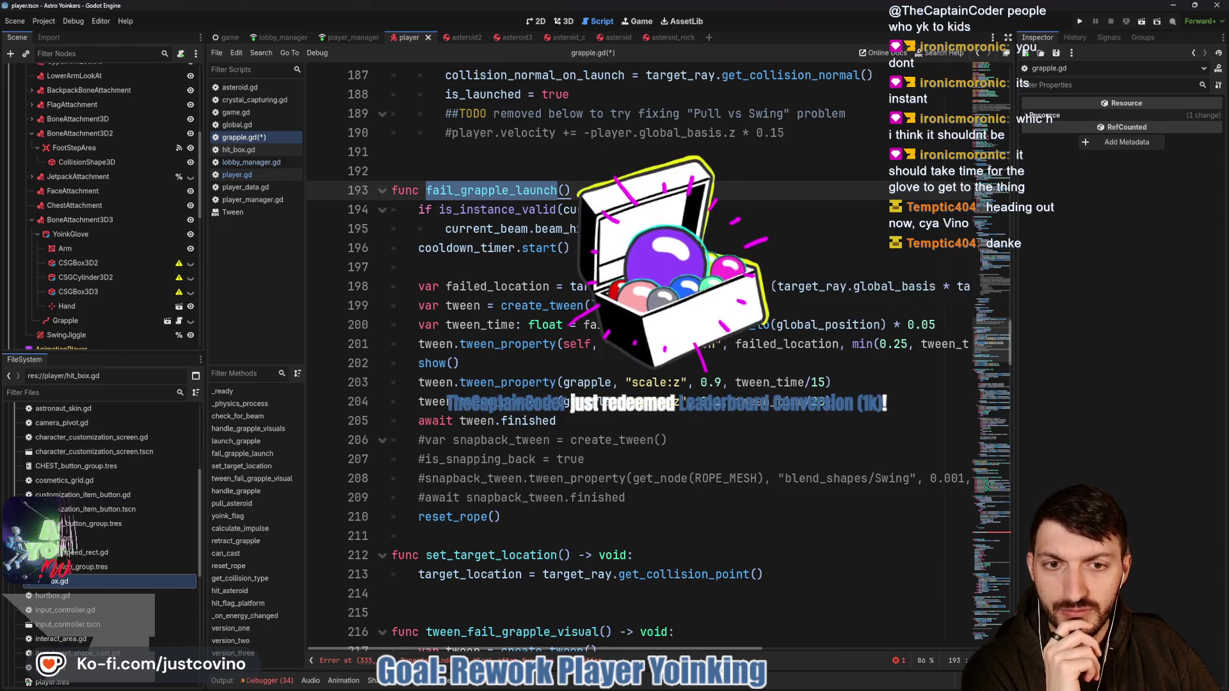
scroll(581, 260, right, 3)
scroll(581, 260, right, 3)
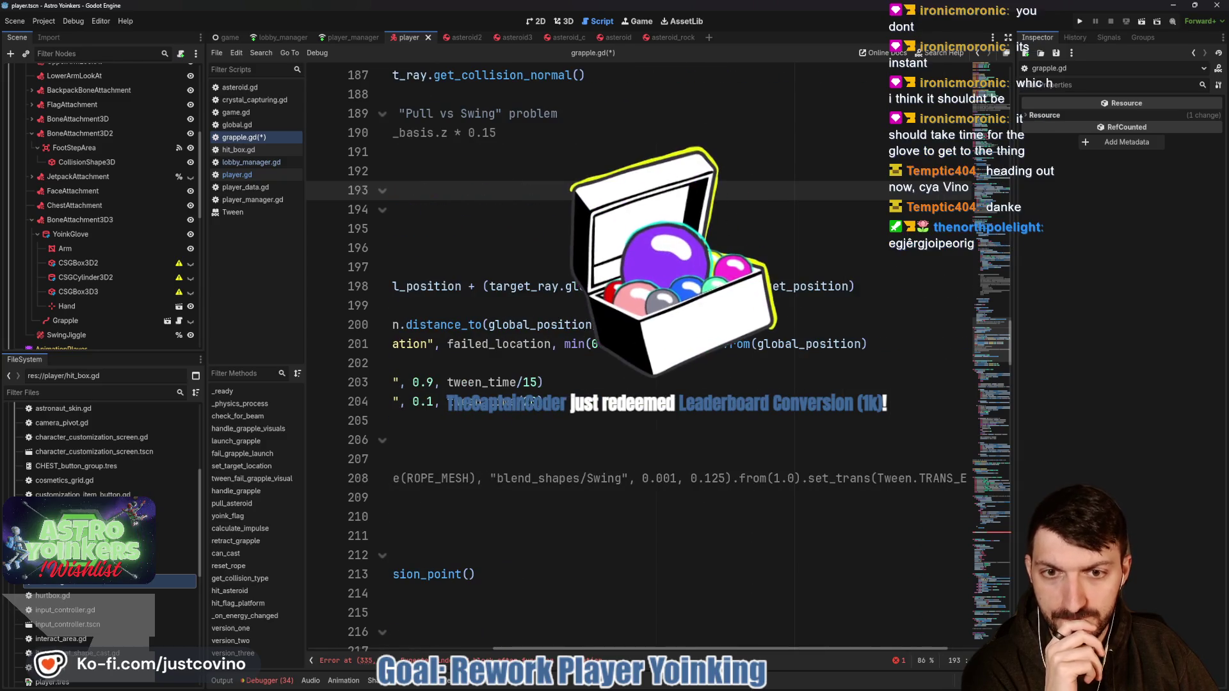
scroll(582, 261, left, 6)
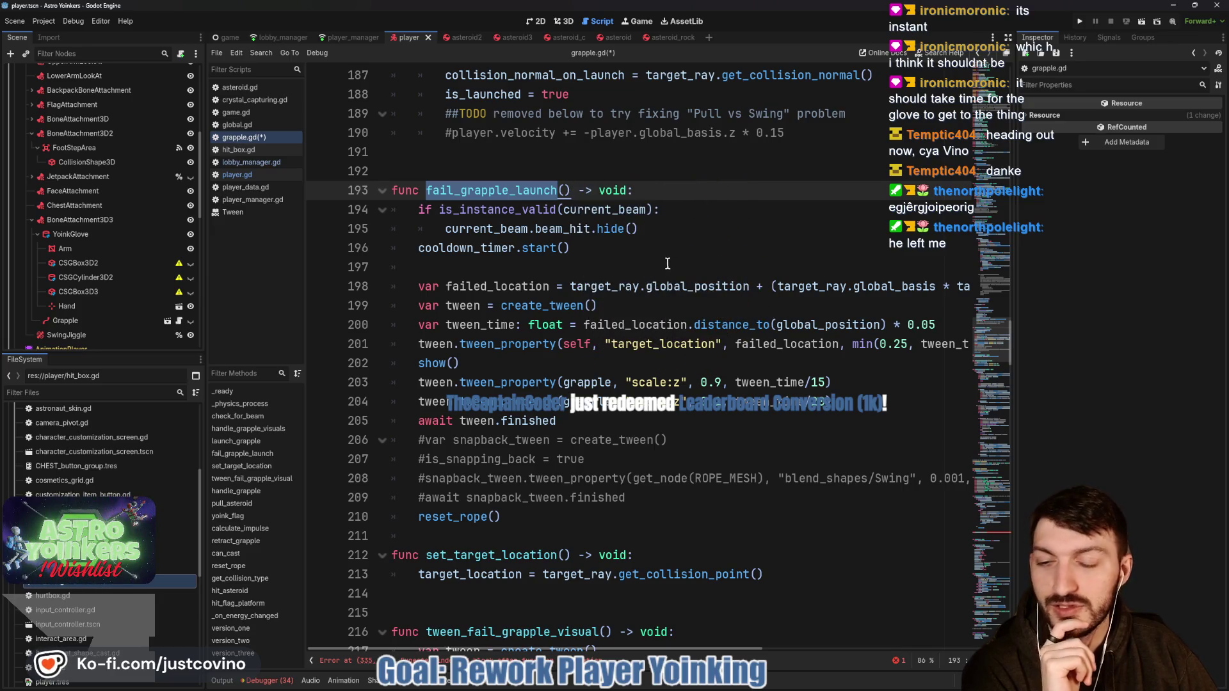
click(664, 261)
scroll(559, 288, up, 3)
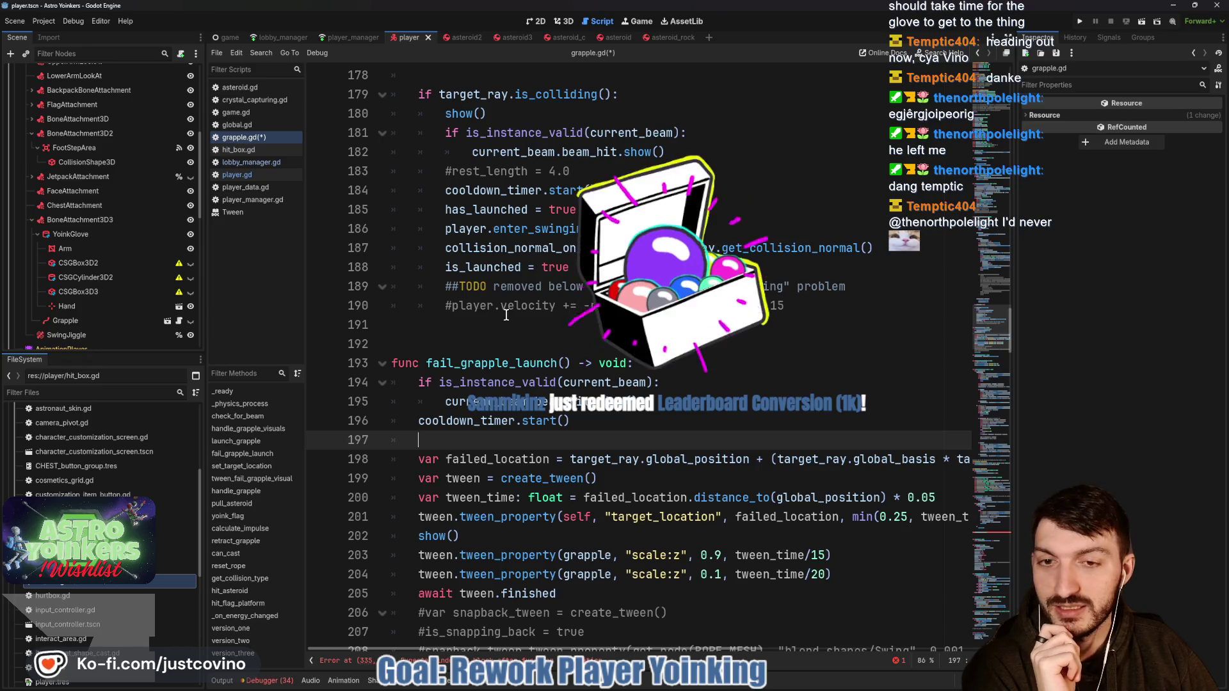
scroll(506, 313, up, 3)
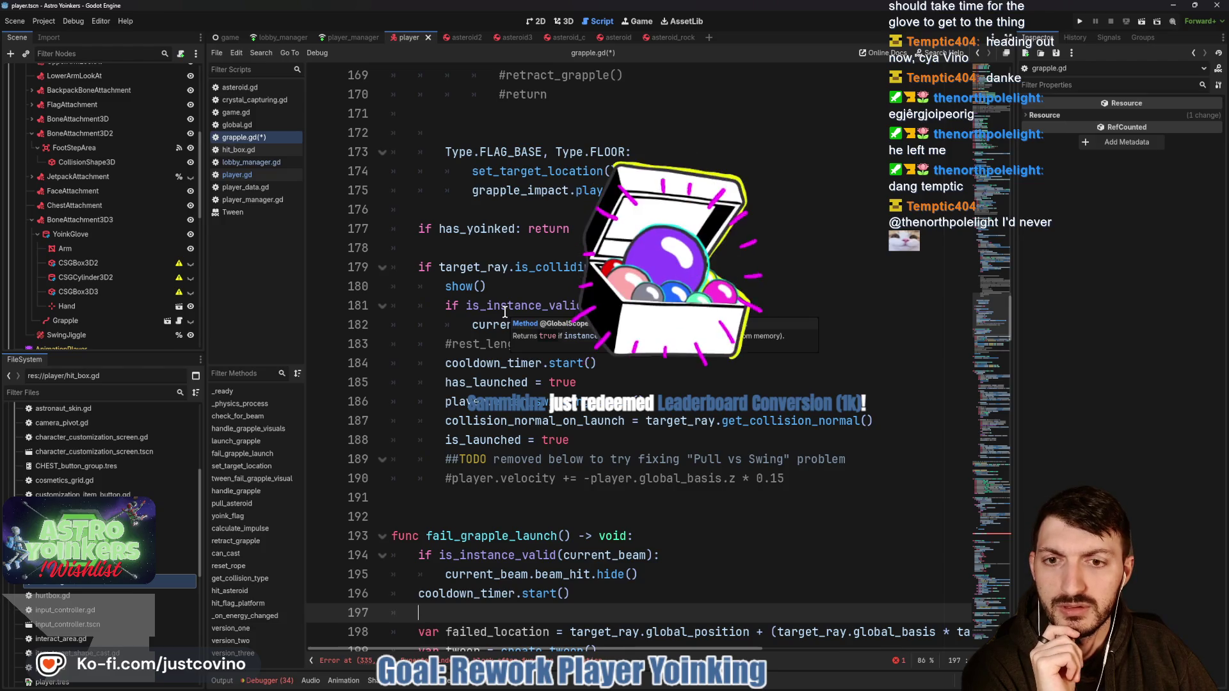
scroll(505, 311, up, 1)
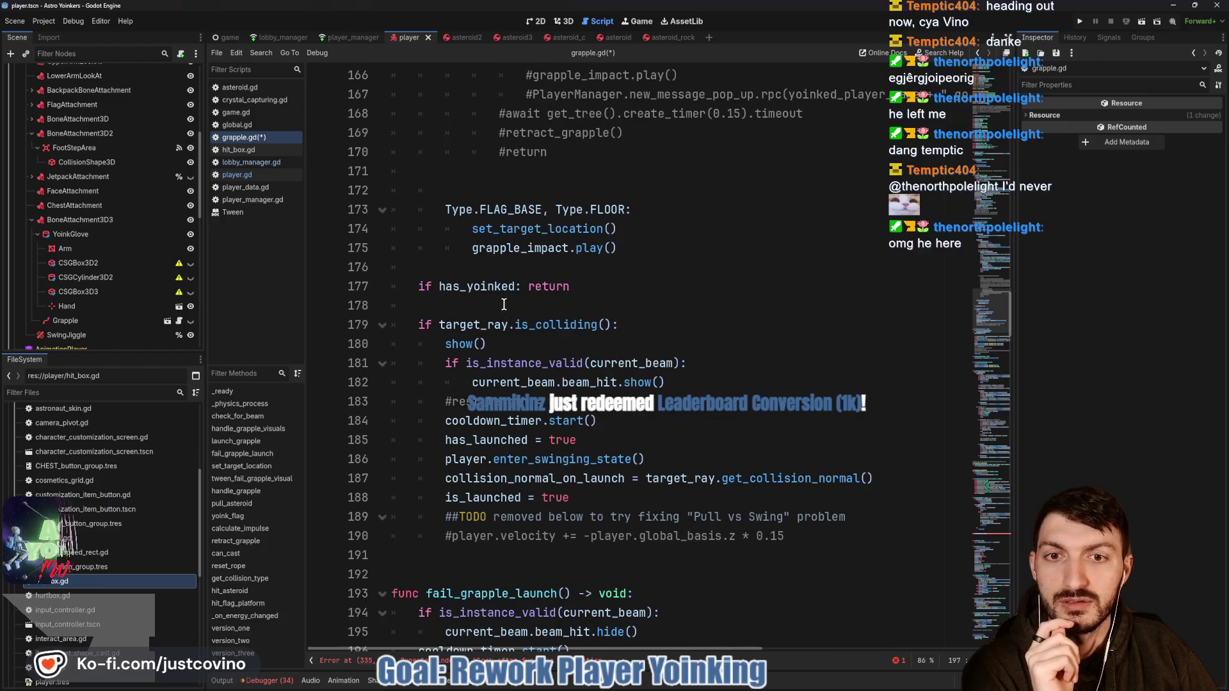
scroll(484, 244, up, 2)
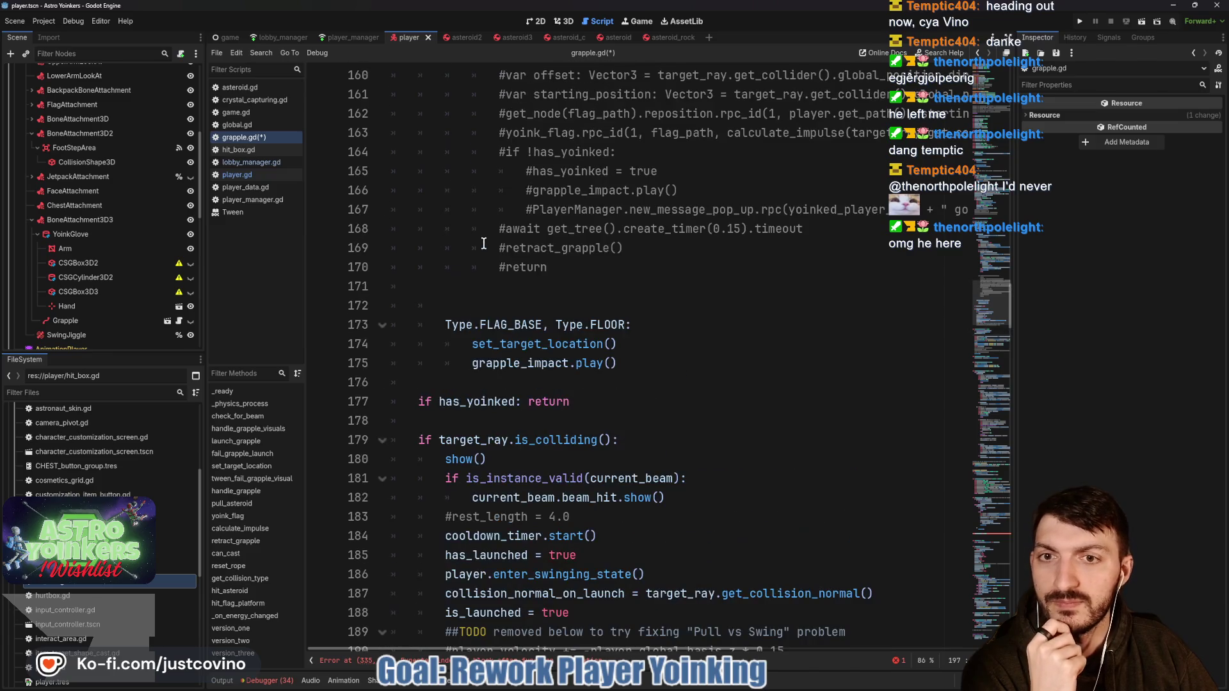
scroll(474, 289, up, 8)
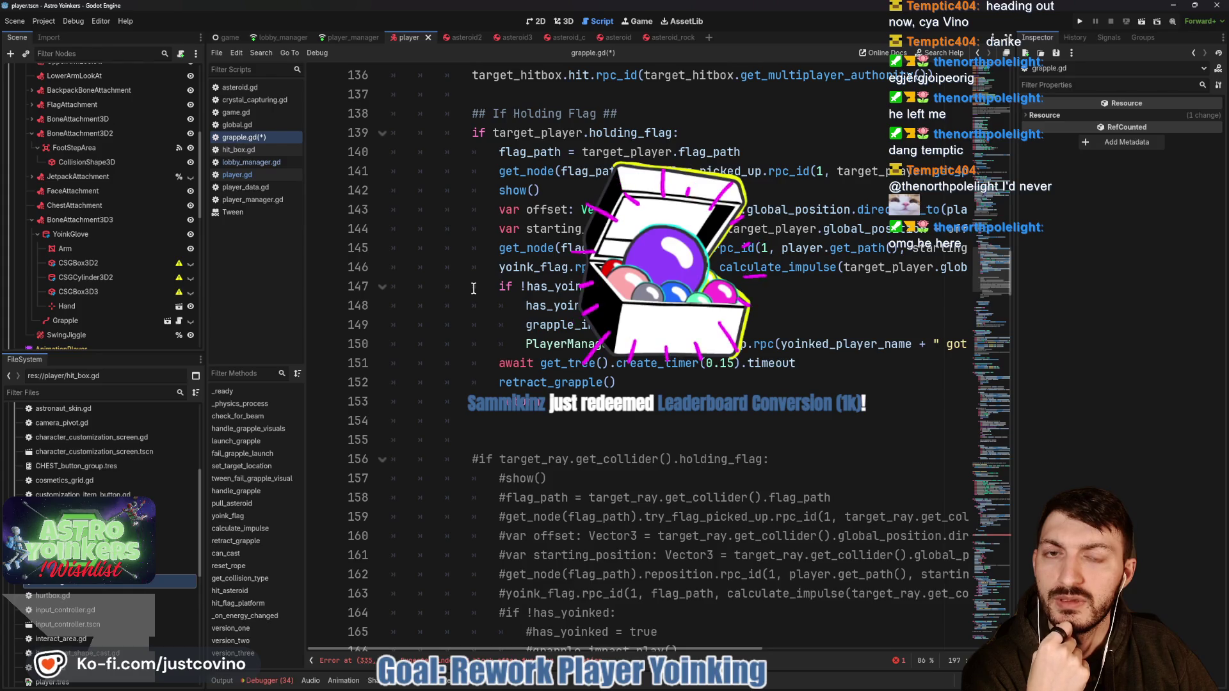
scroll(474, 288, down, 9)
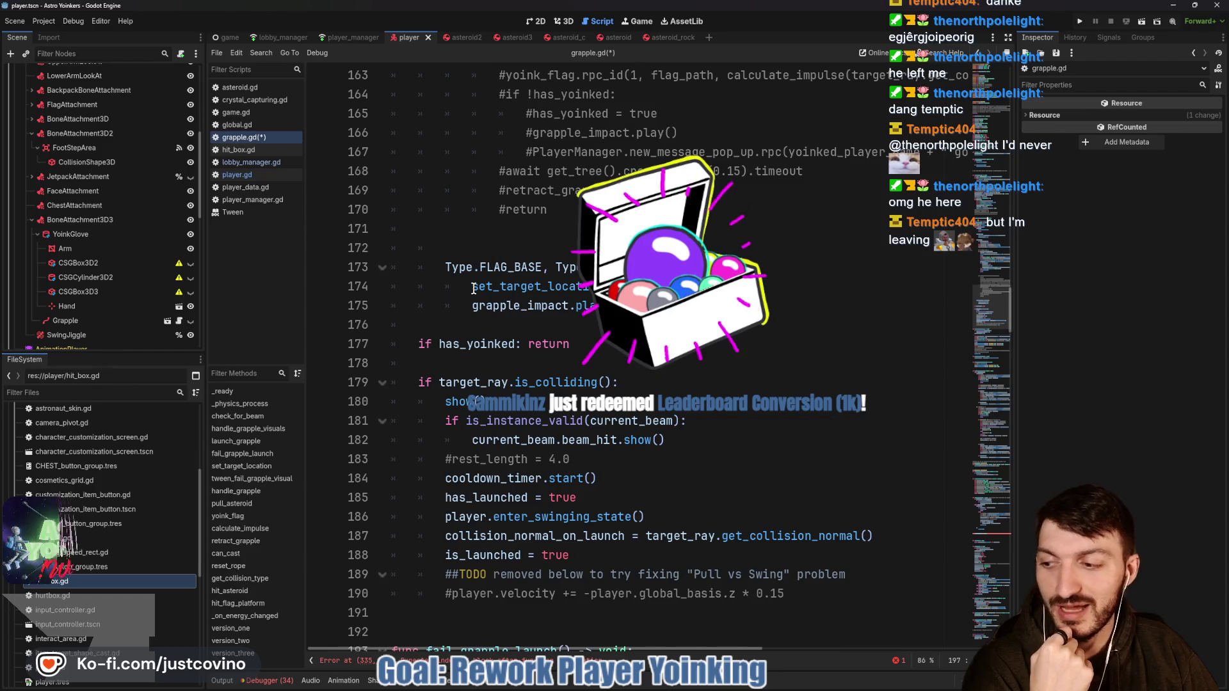
scroll(473, 289, down, 2)
click(589, 248)
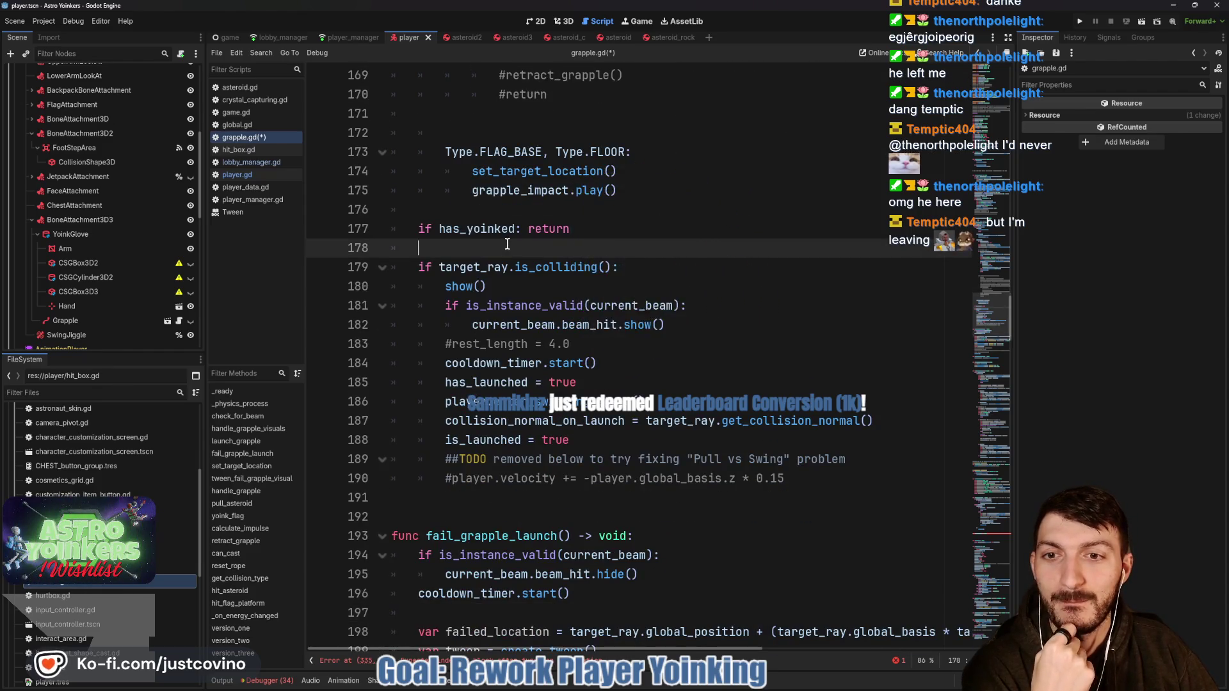
scroll(592, 205, down, 1)
scroll(633, 211, down, 1)
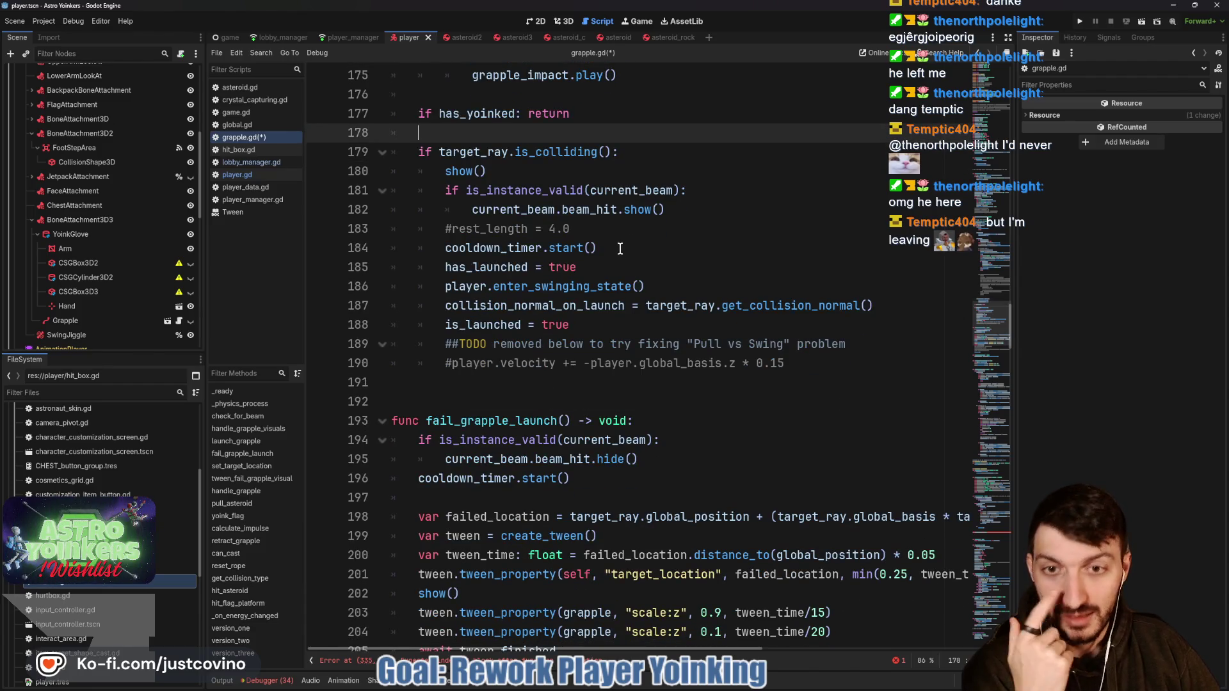
scroll(619, 248, down, 4)
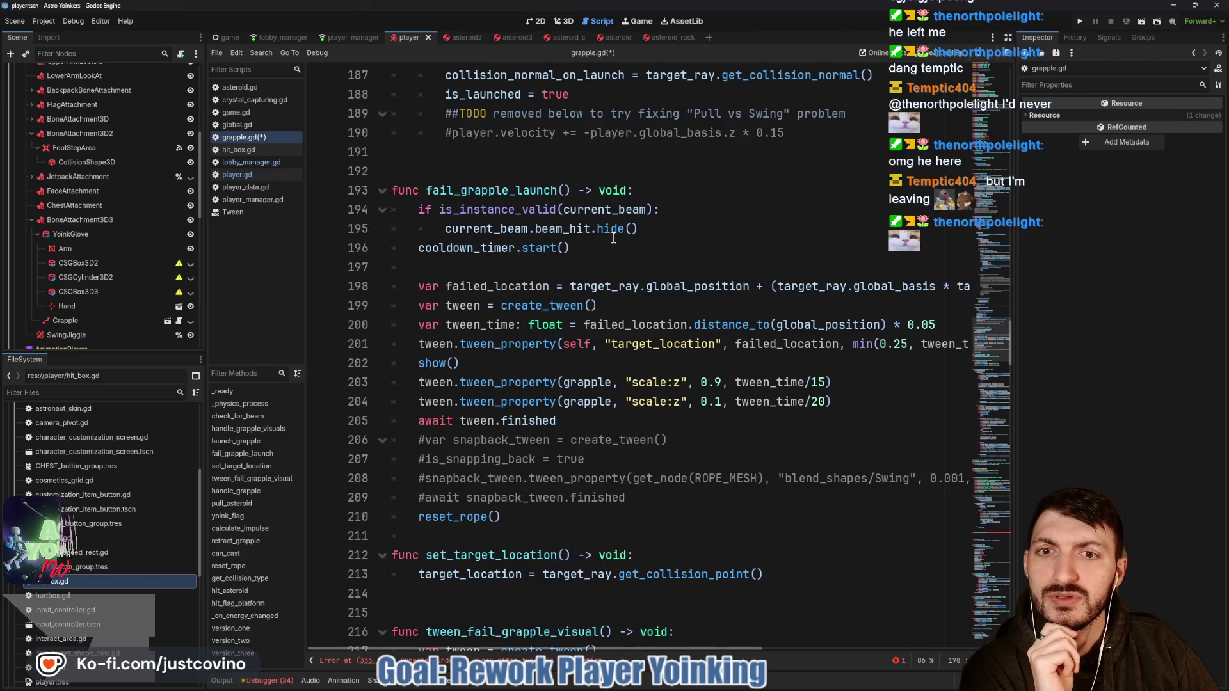
mouse_move(611, 238)
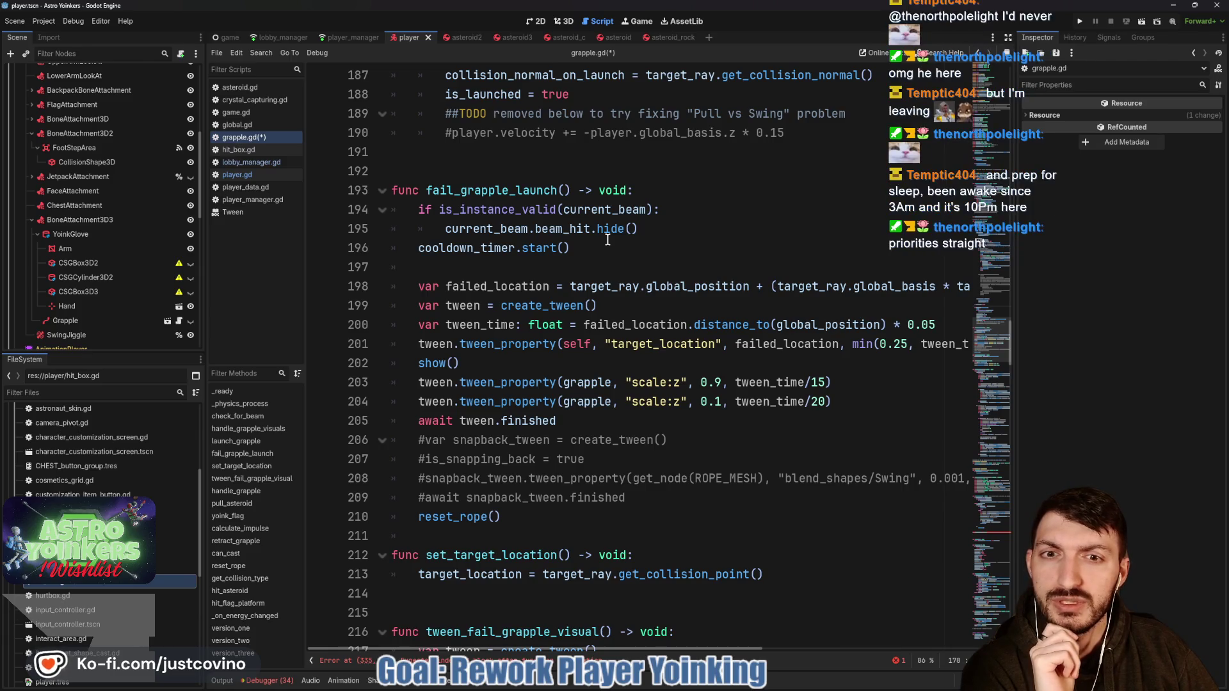
scroll(607, 240, down, 1)
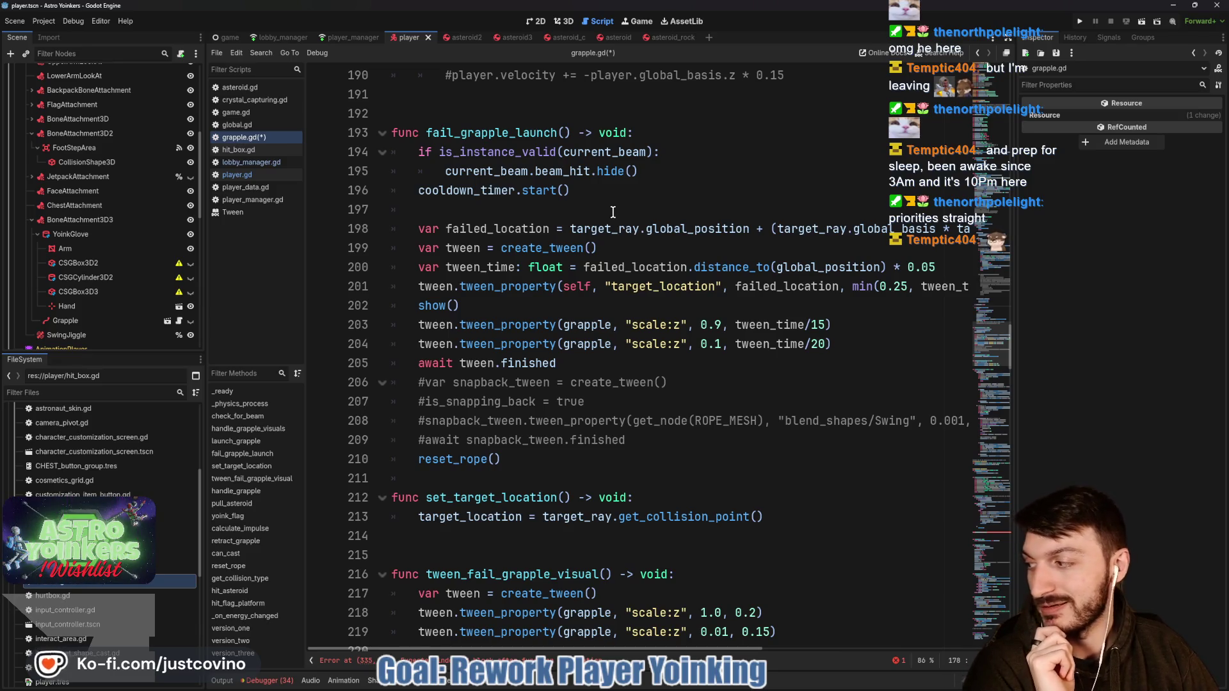
scroll(613, 212, down, 2)
scroll(612, 212, down, 2)
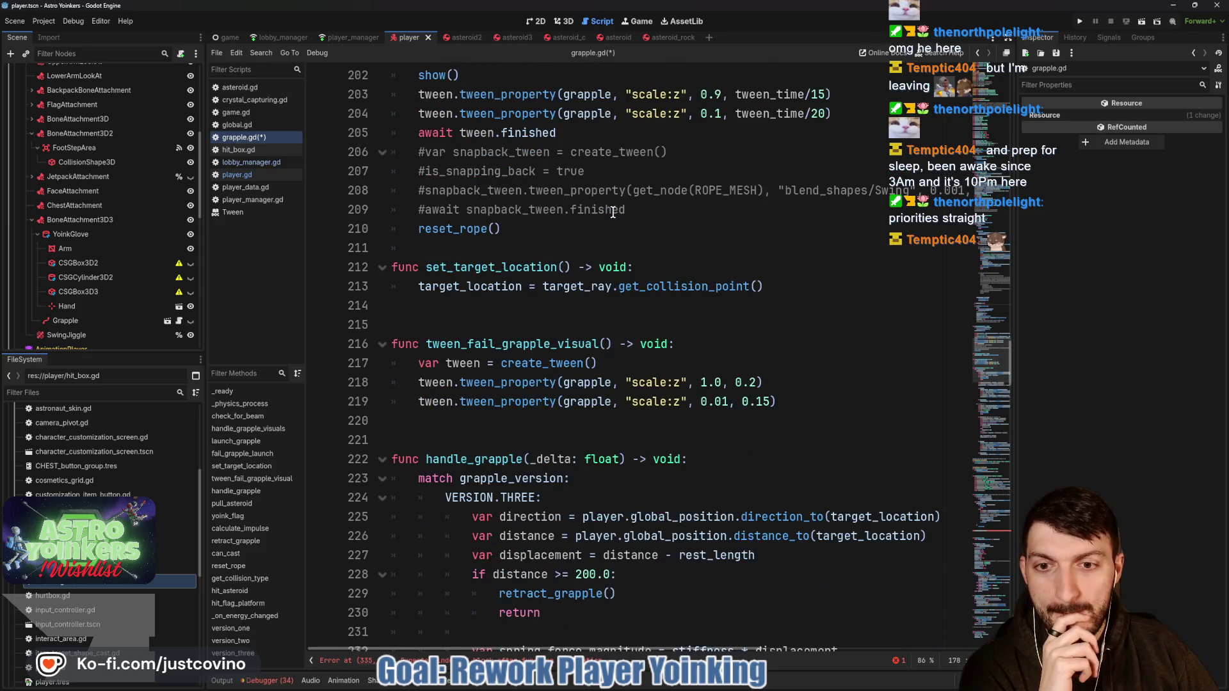
scroll(612, 212, down, 3)
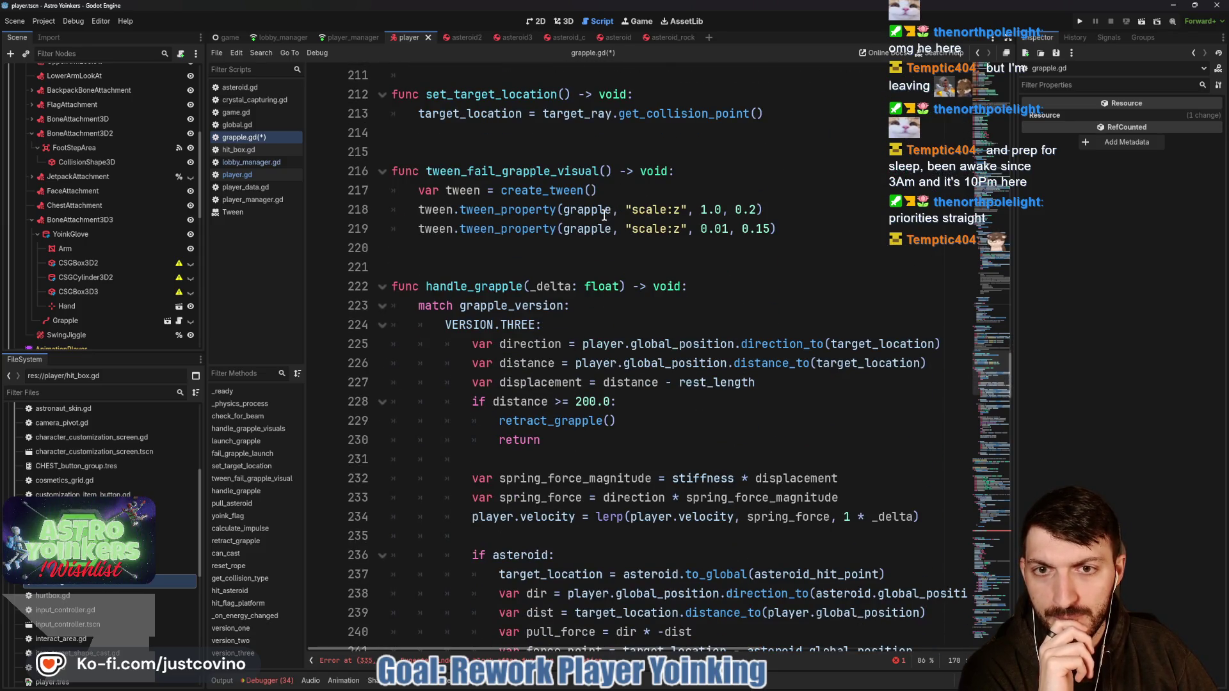
scroll(680, 250, up, 10)
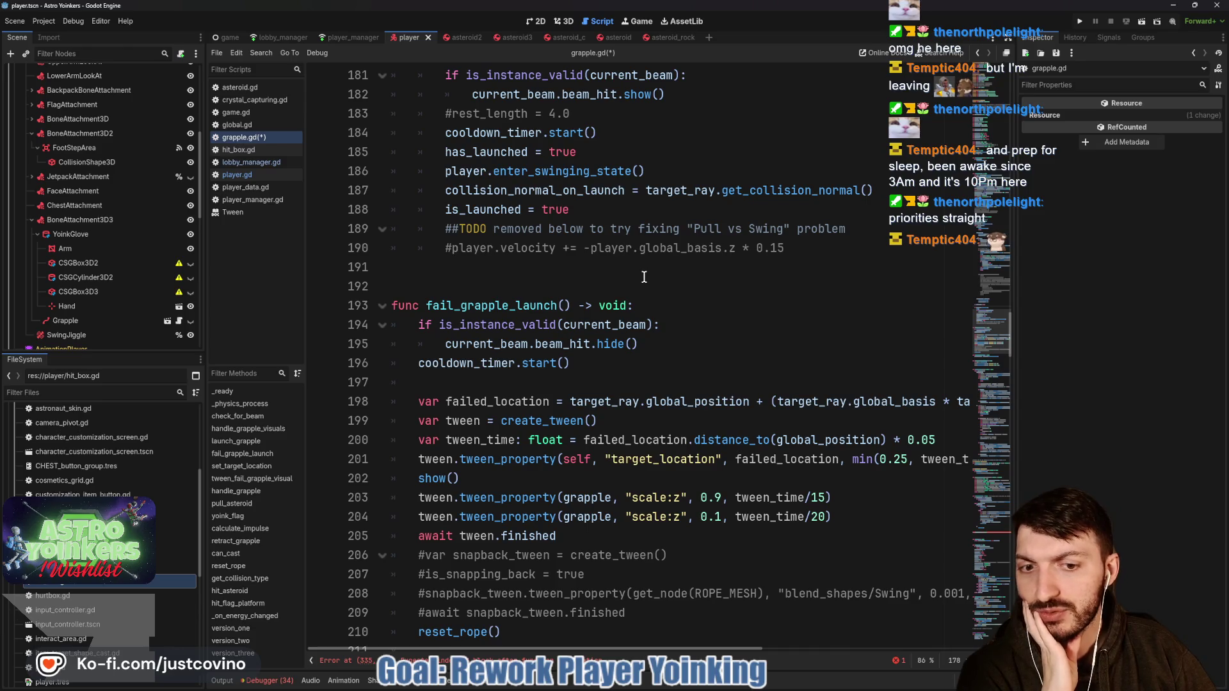
scroll(681, 279, up, 11)
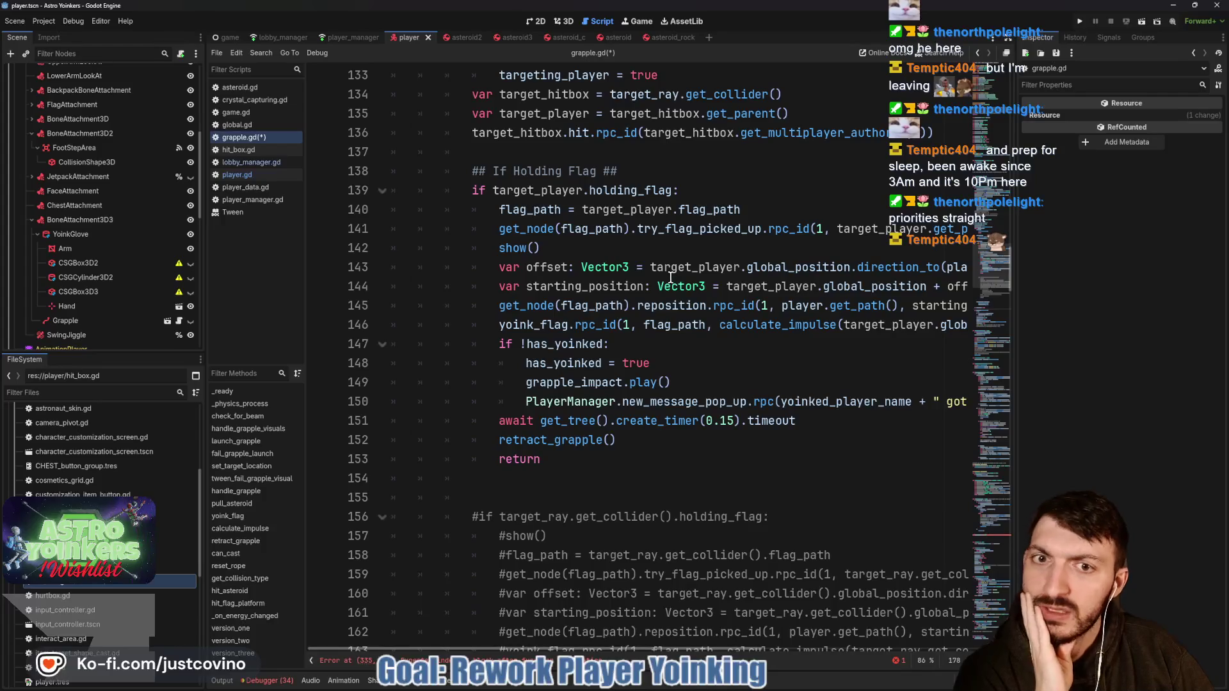
scroll(673, 278, up, 3)
scroll(670, 276, up, 1)
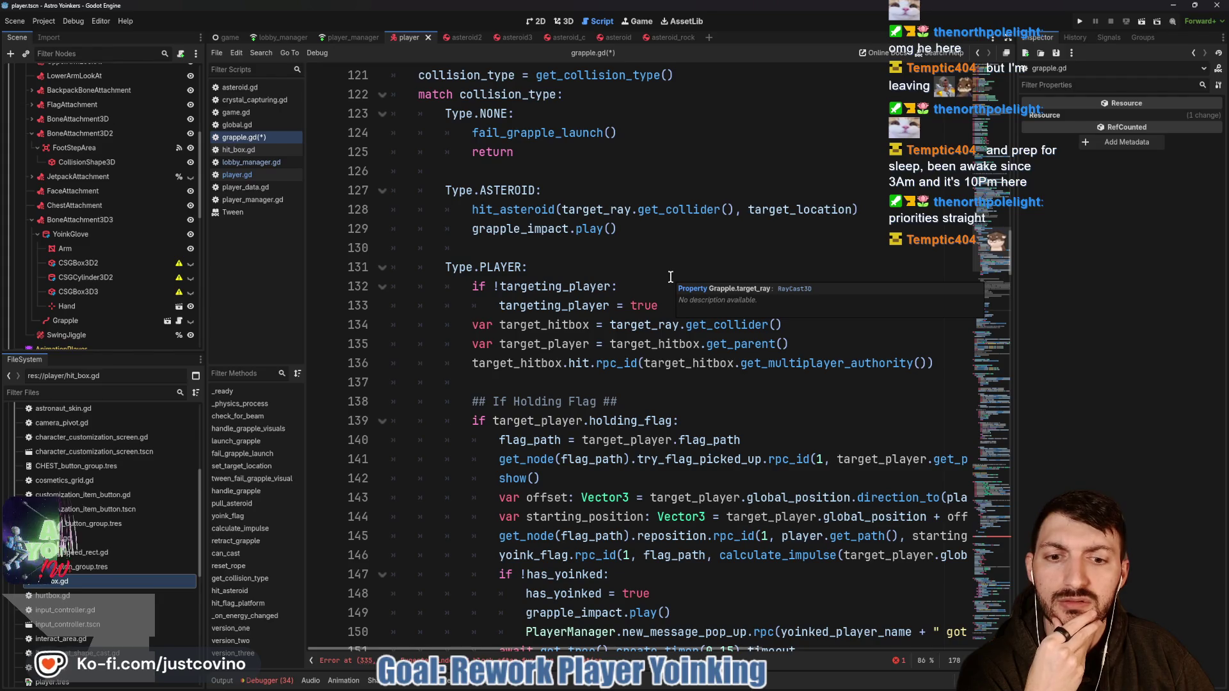
scroll(670, 277, down, 4)
scroll(670, 276, down, 3)
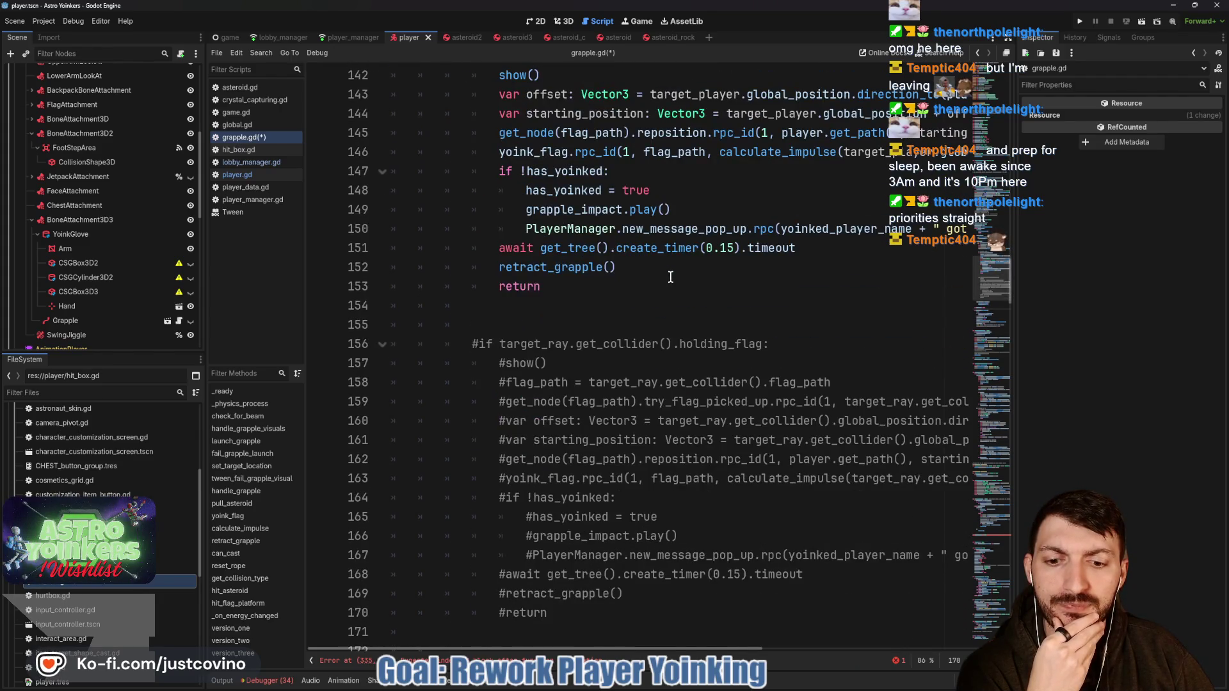
scroll(670, 277, up, 20)
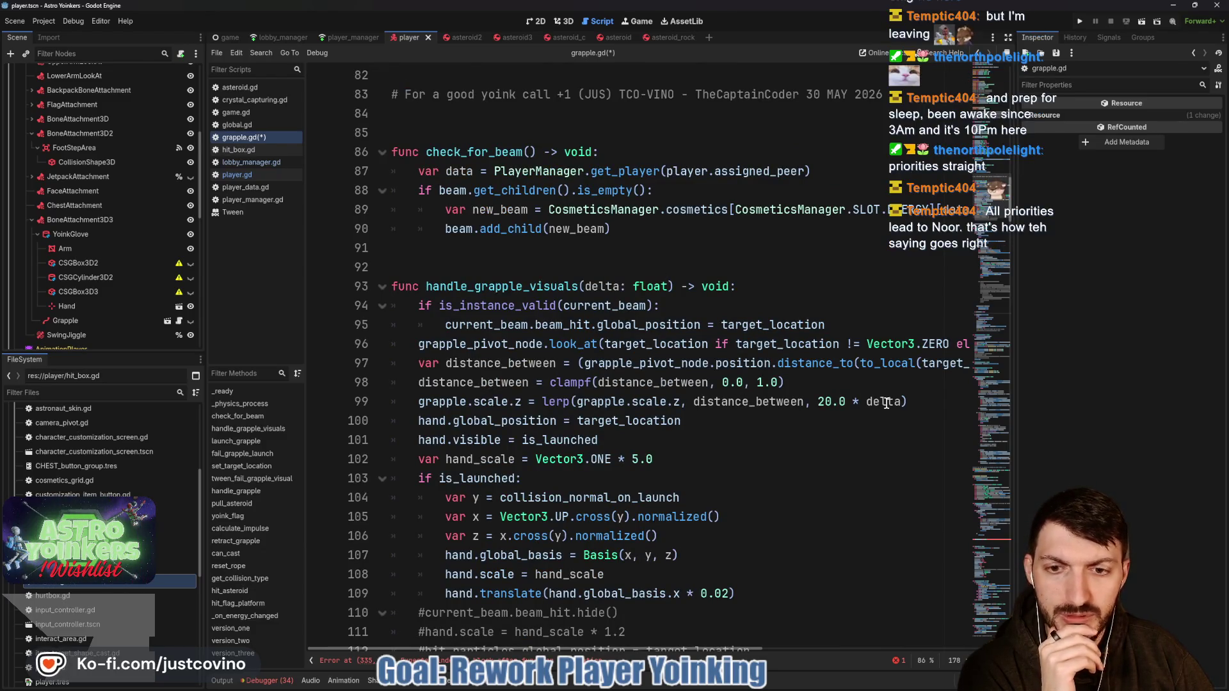
mouse_move(886, 402)
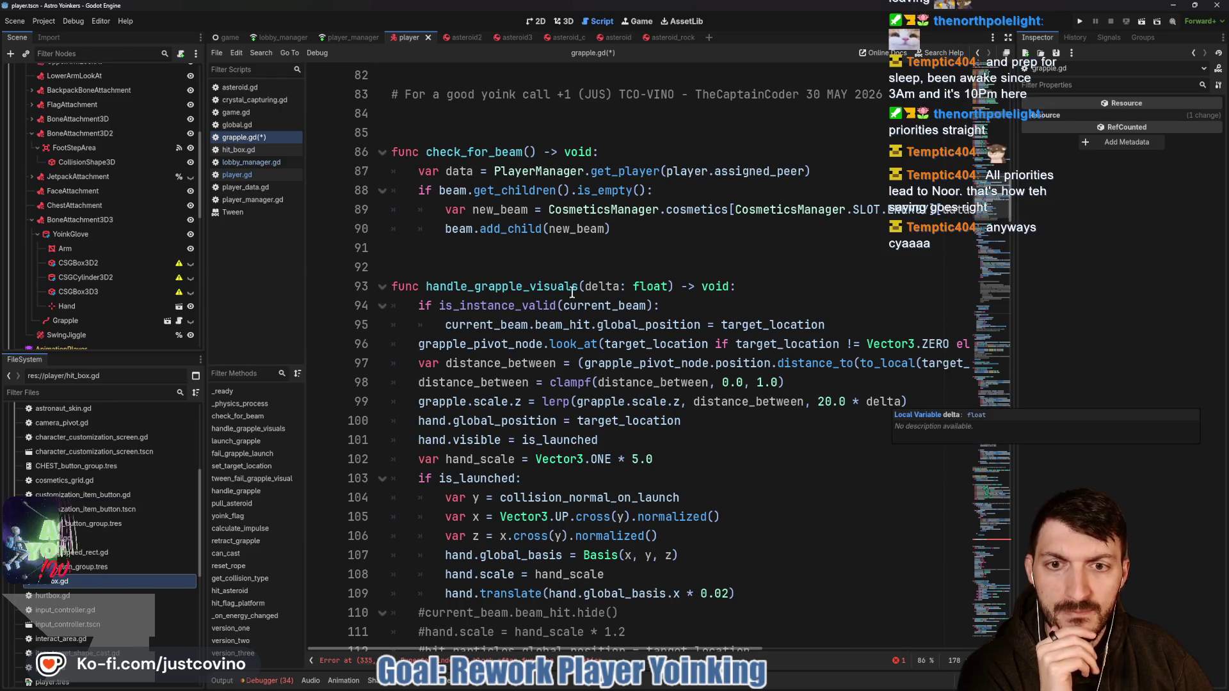
scroll(611, 345, down, 3)
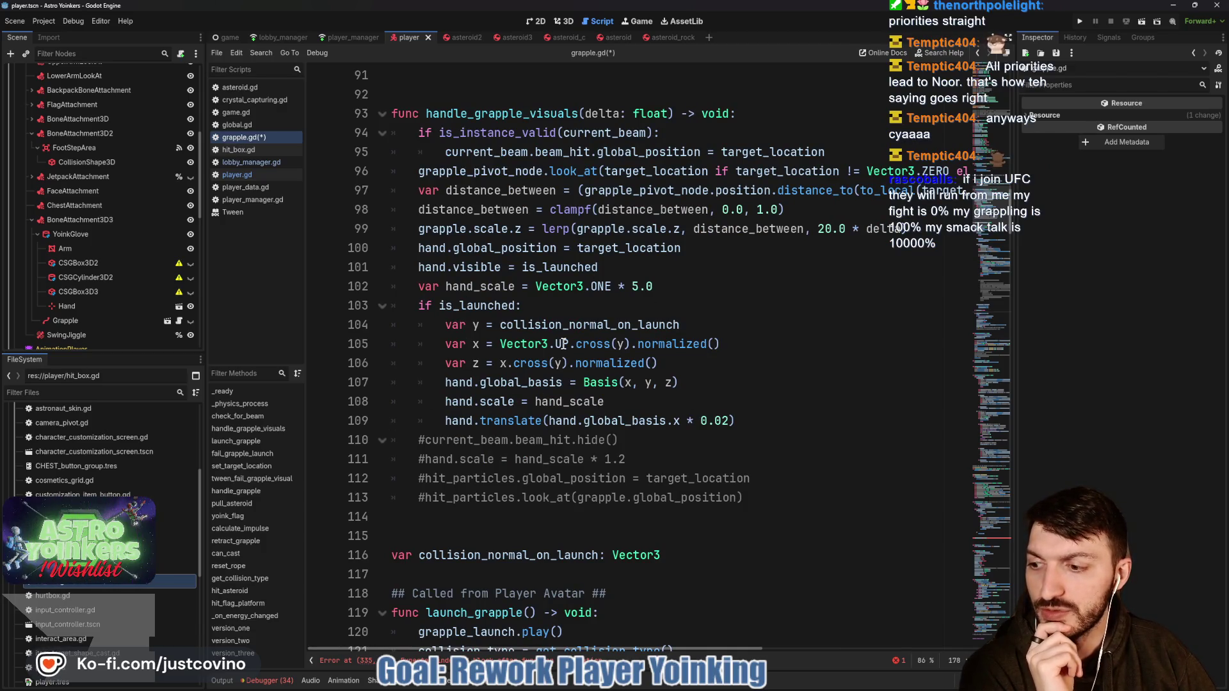
mouse_move(563, 343)
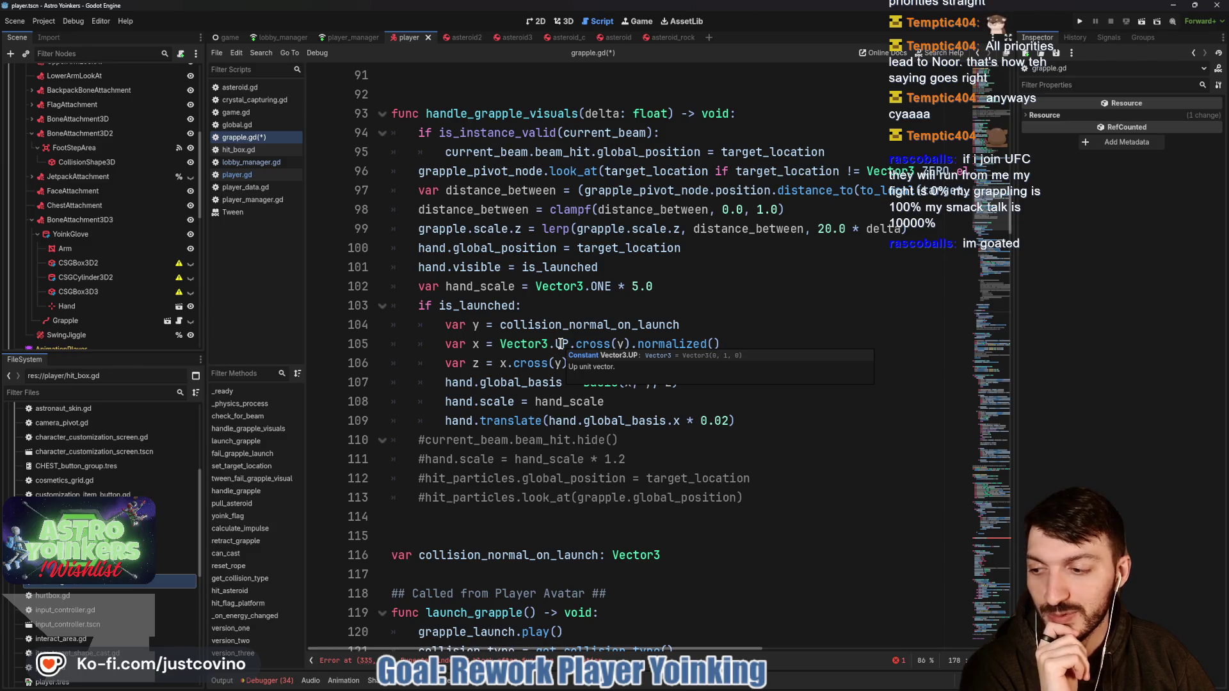
scroll(698, 292, up, 4)
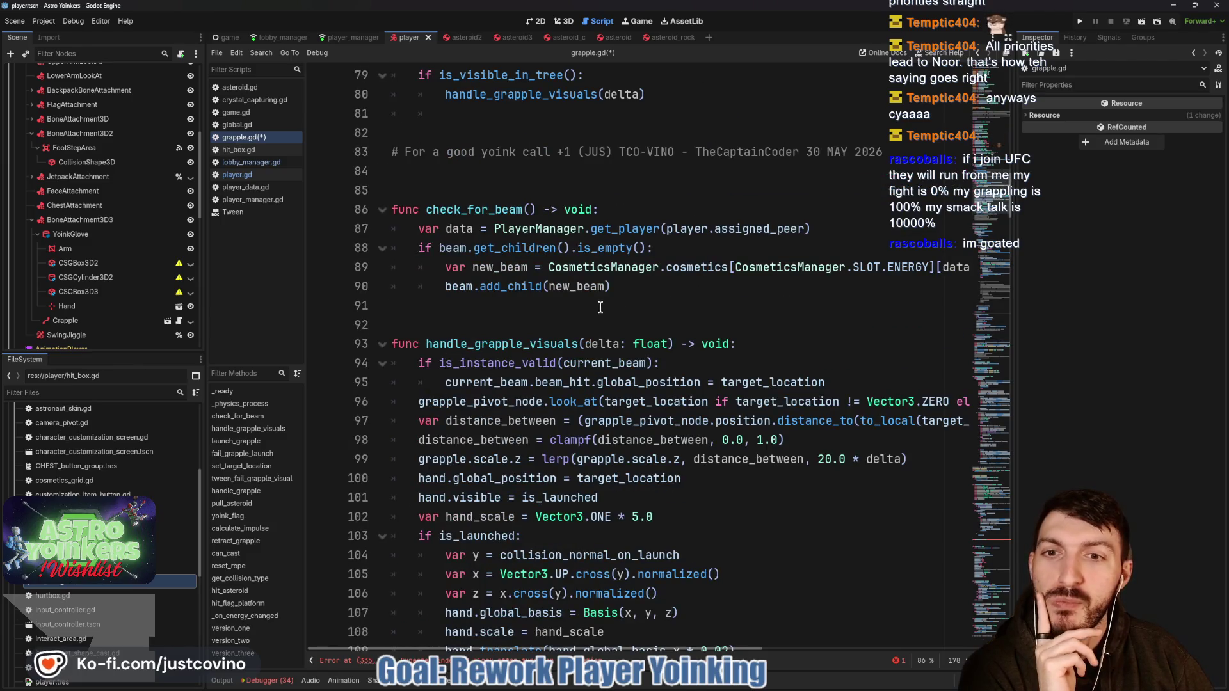
scroll(516, 294, up, 4)
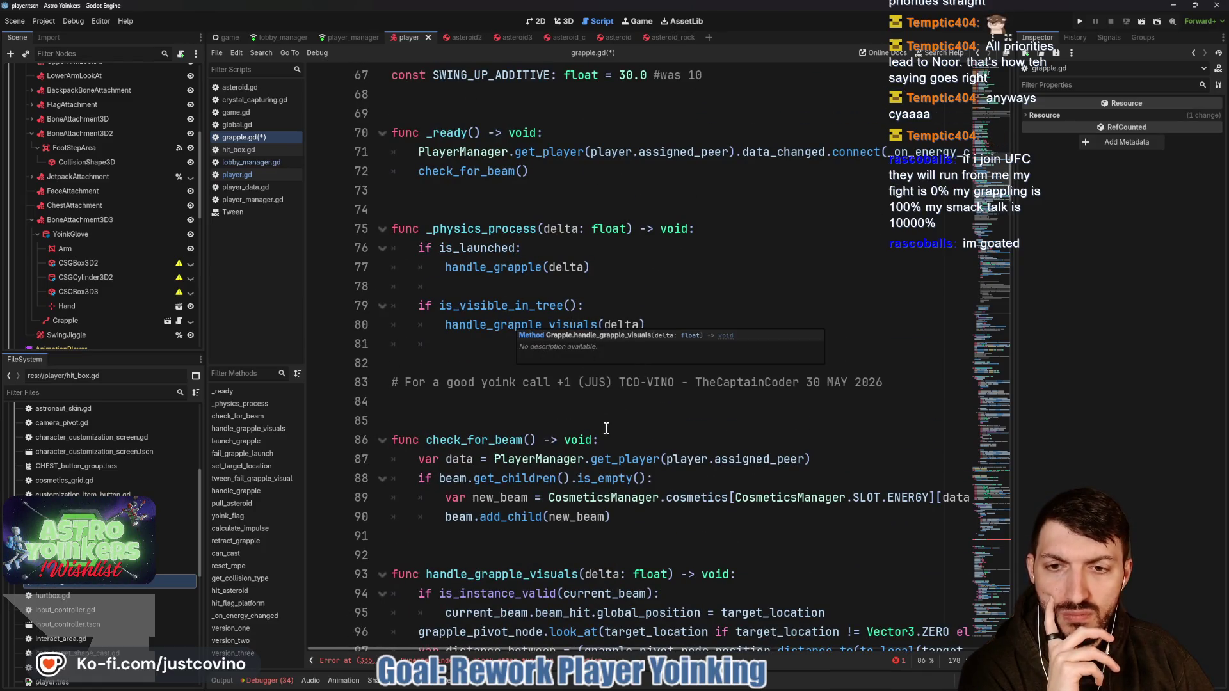
scroll(599, 410, down, 6)
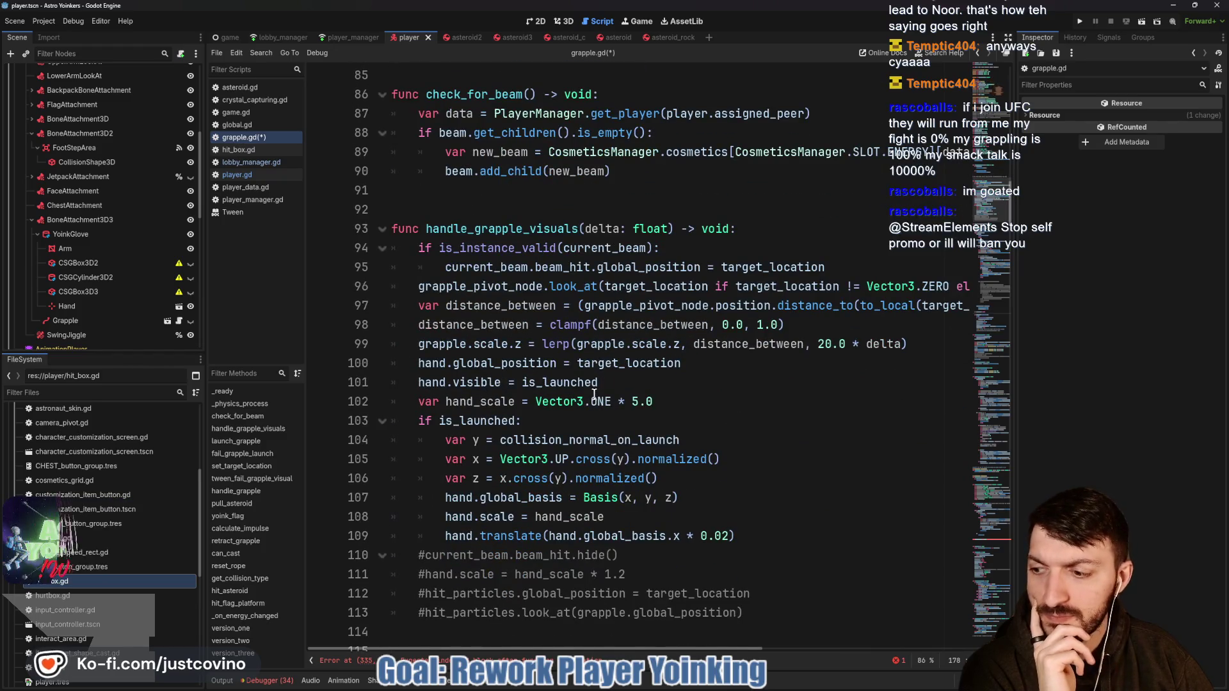
scroll(596, 400, down, 3)
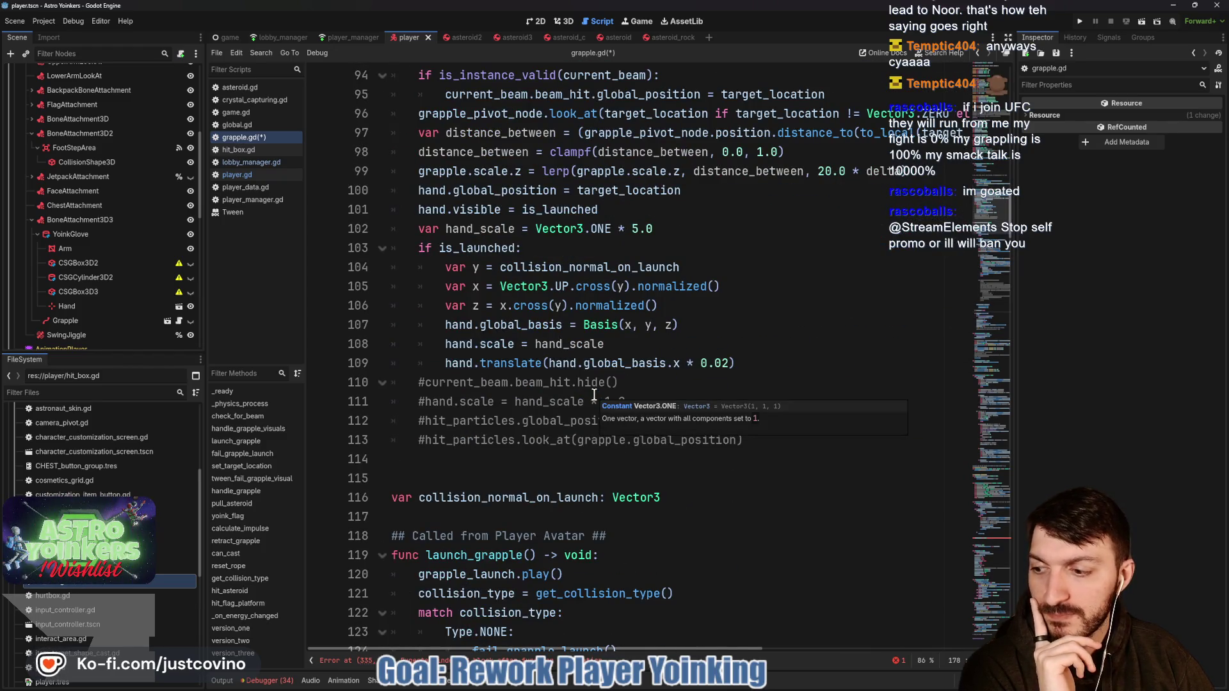
scroll(594, 395, down, 7)
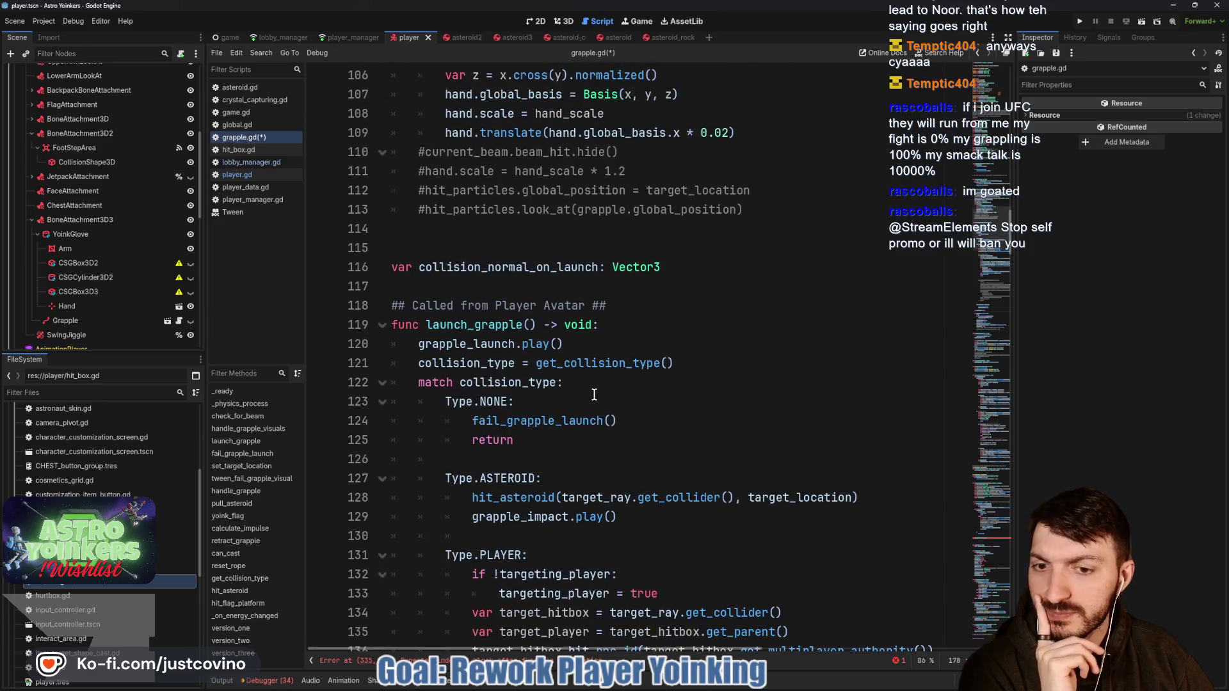
scroll(594, 395, down, 2)
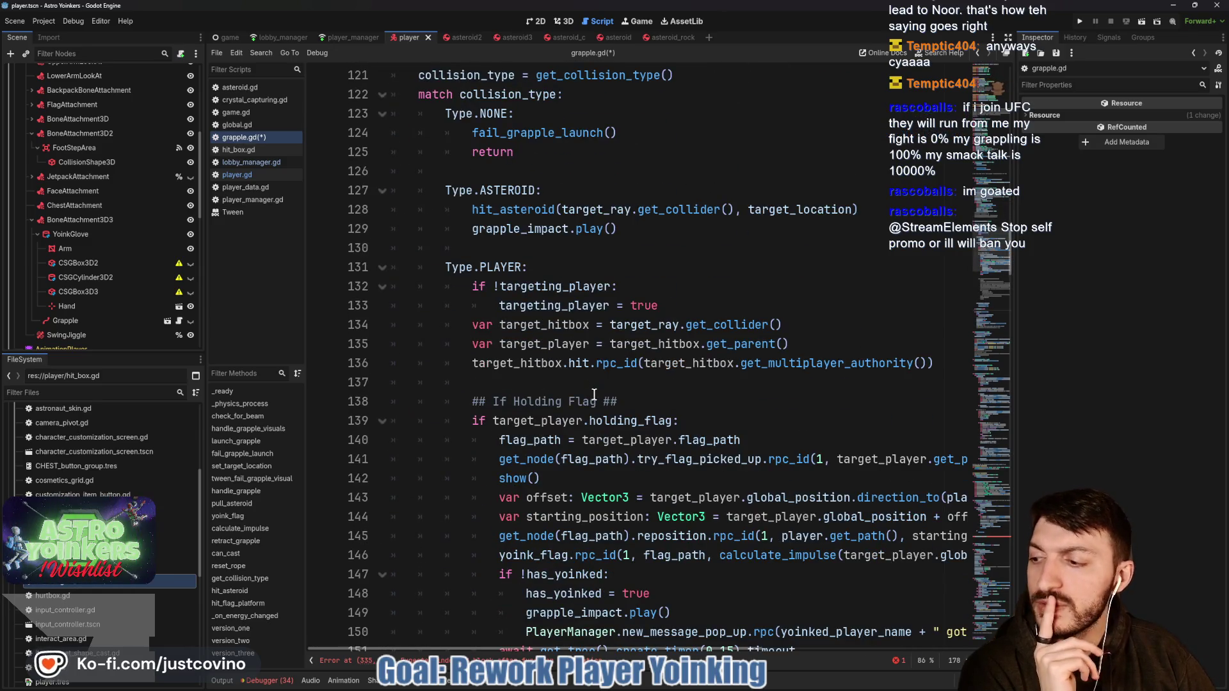
scroll(594, 395, down, 15)
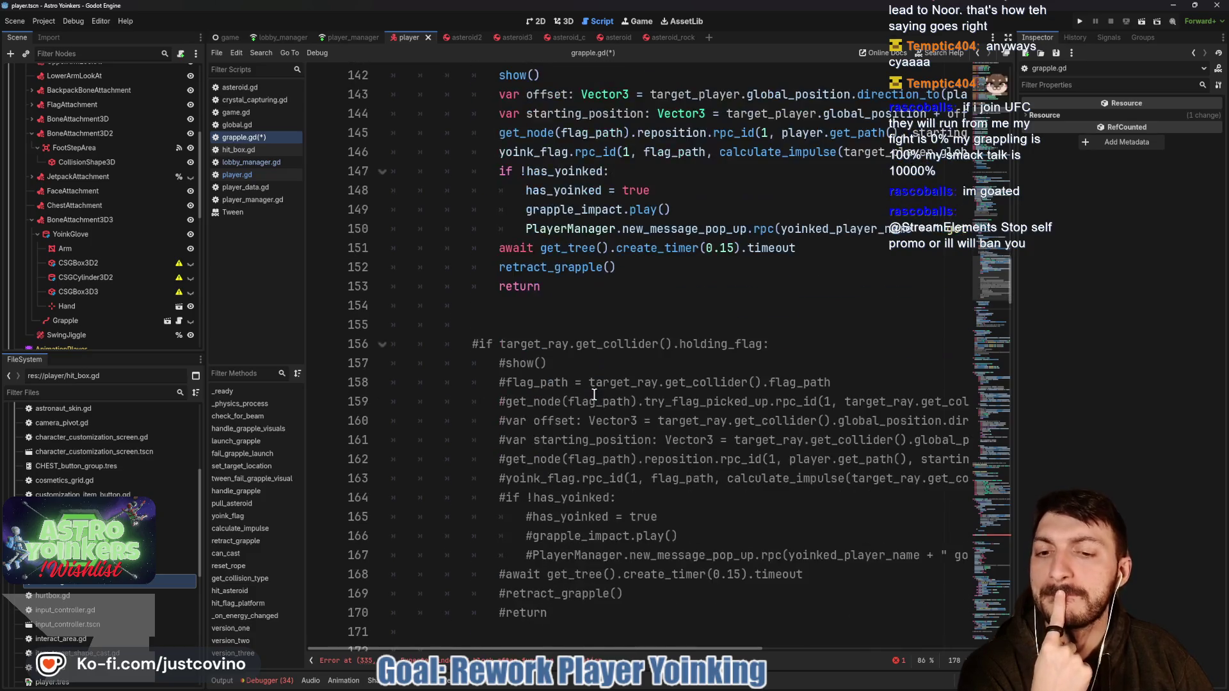
scroll(526, 346, down, 8)
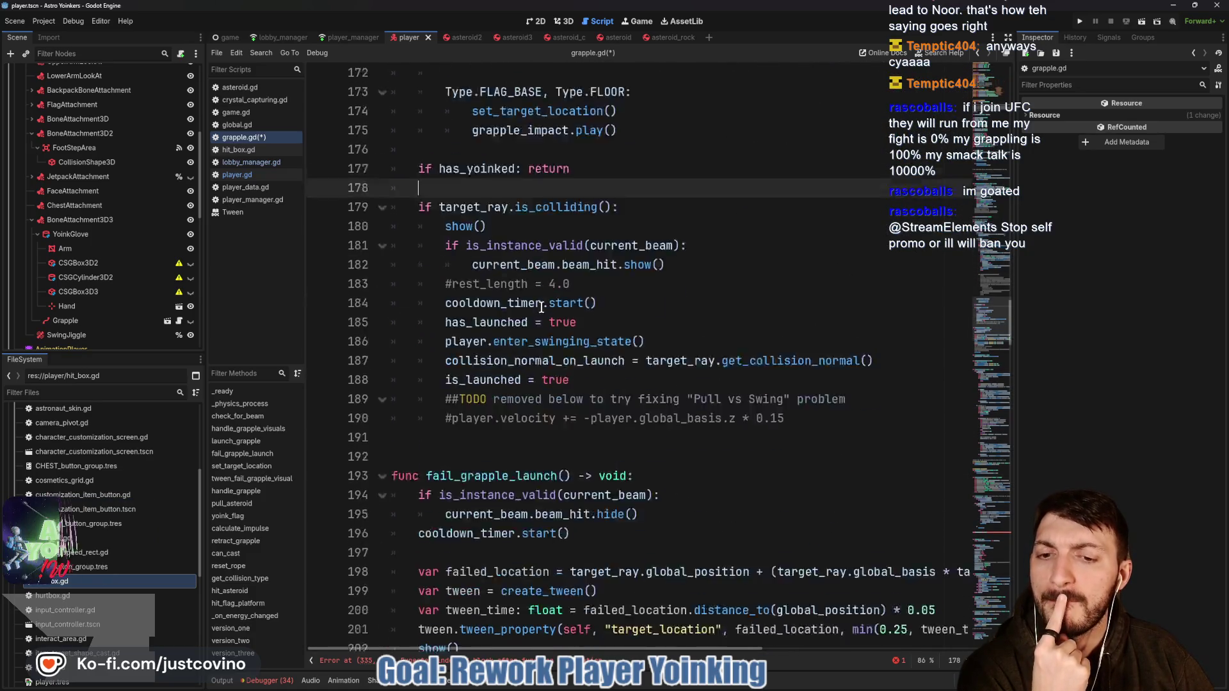
scroll(540, 308, down, 12)
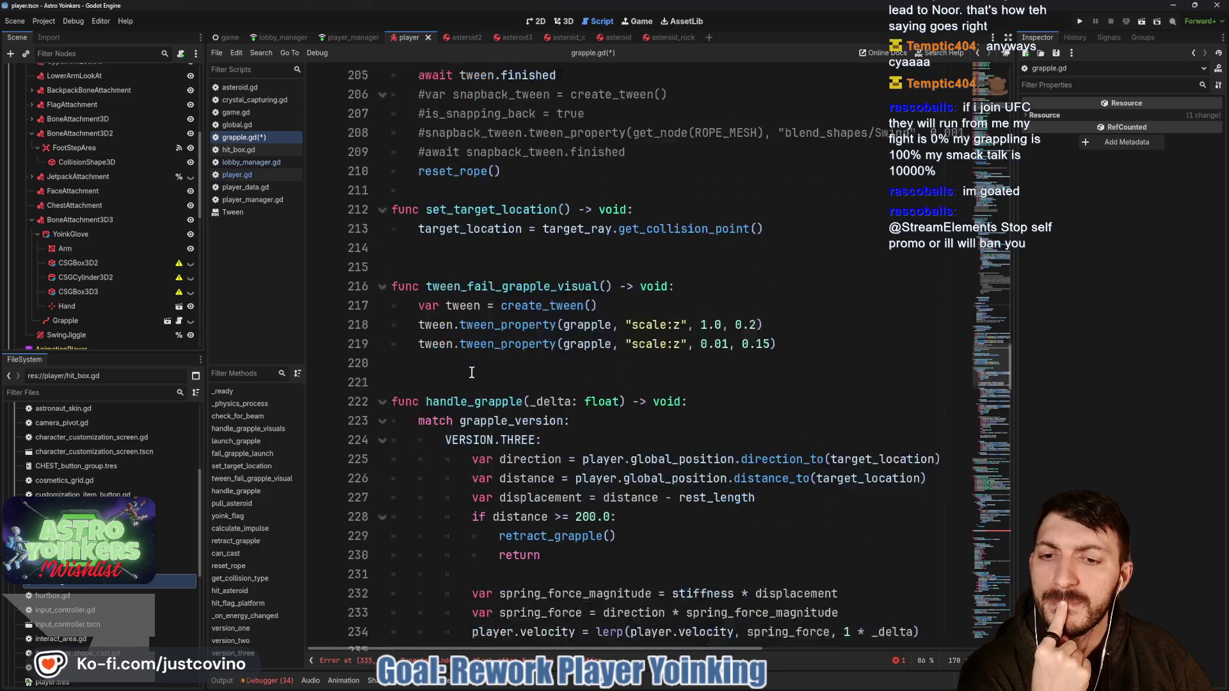
scroll(471, 373, down, 20)
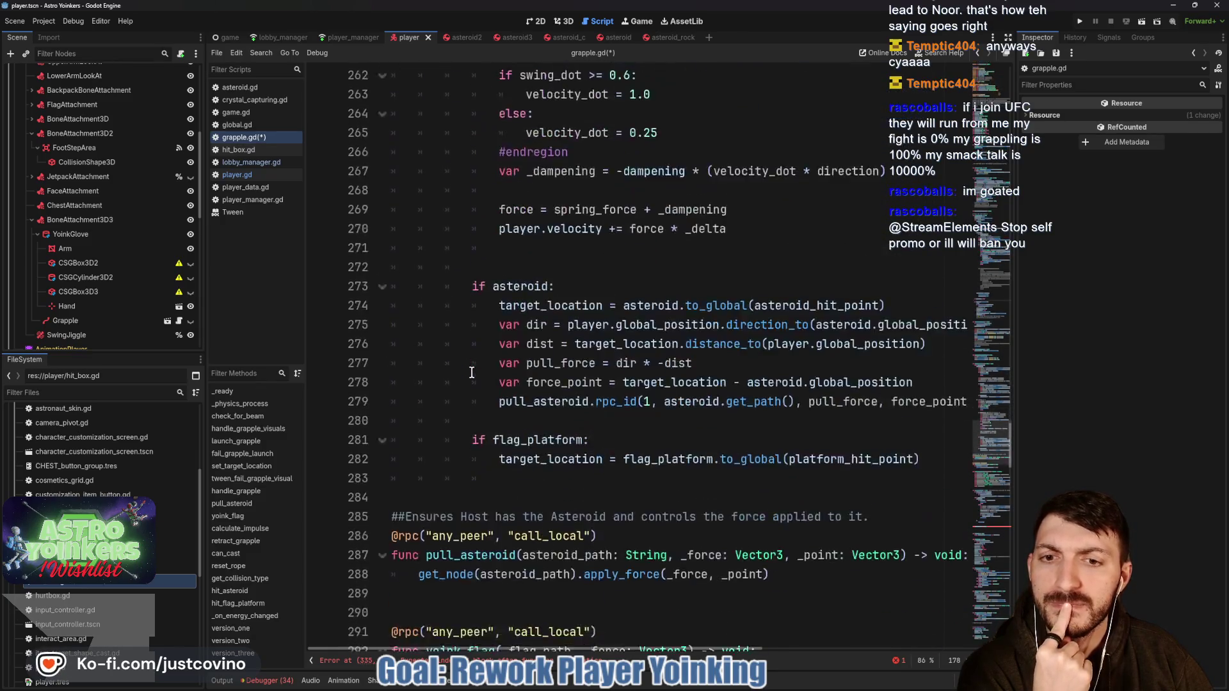
scroll(472, 373, down, 10)
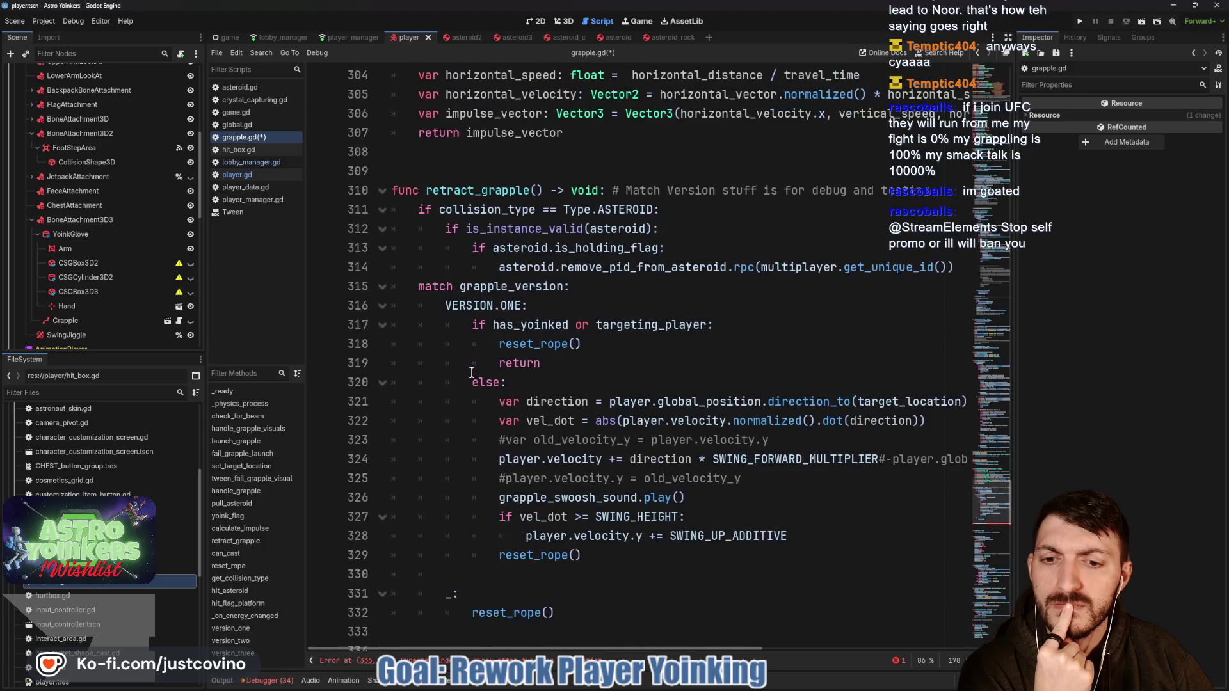
drag(661, 387, 356, 386)
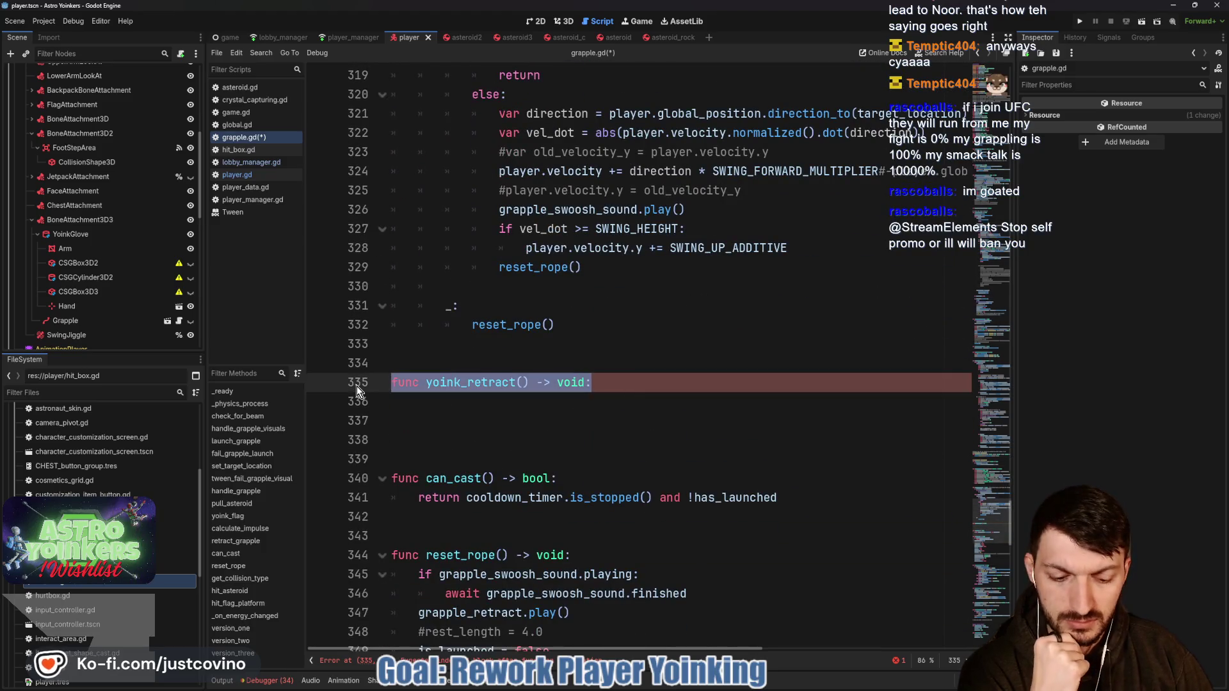
key(BackSpace)
key(BackSpace)
key(BackSpace)
click(453, 369)
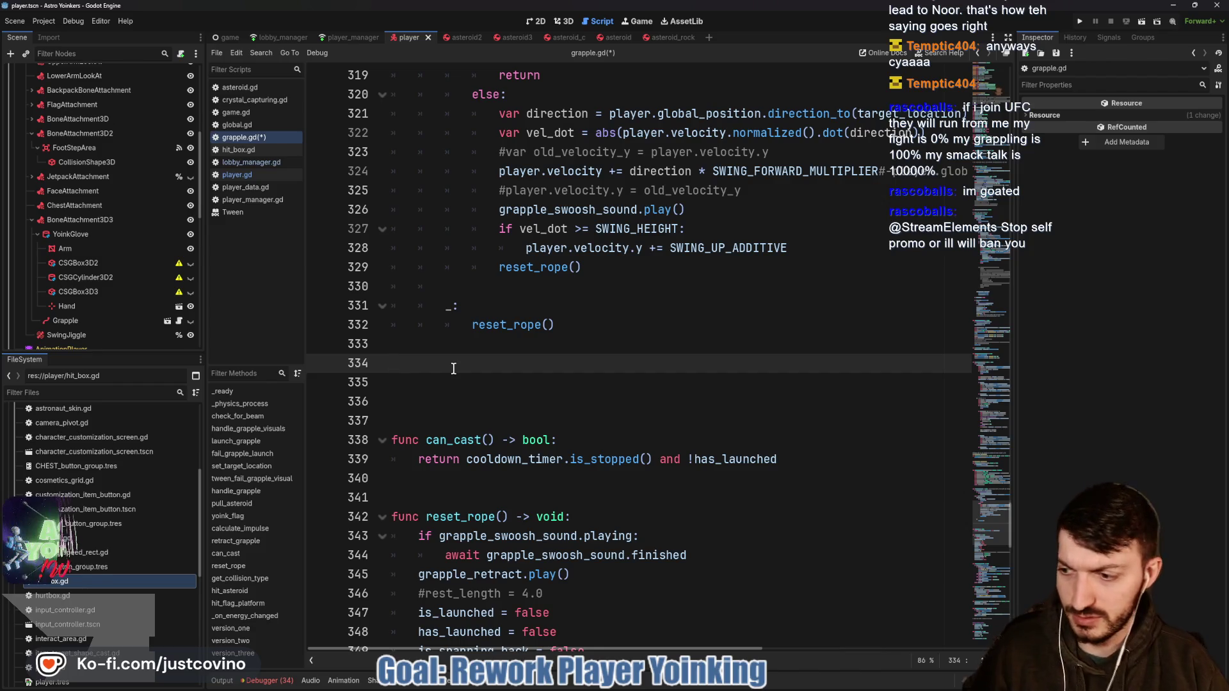
key(BackSpace)
key(ctrl+s)
scroll(564, 342, up, 20)
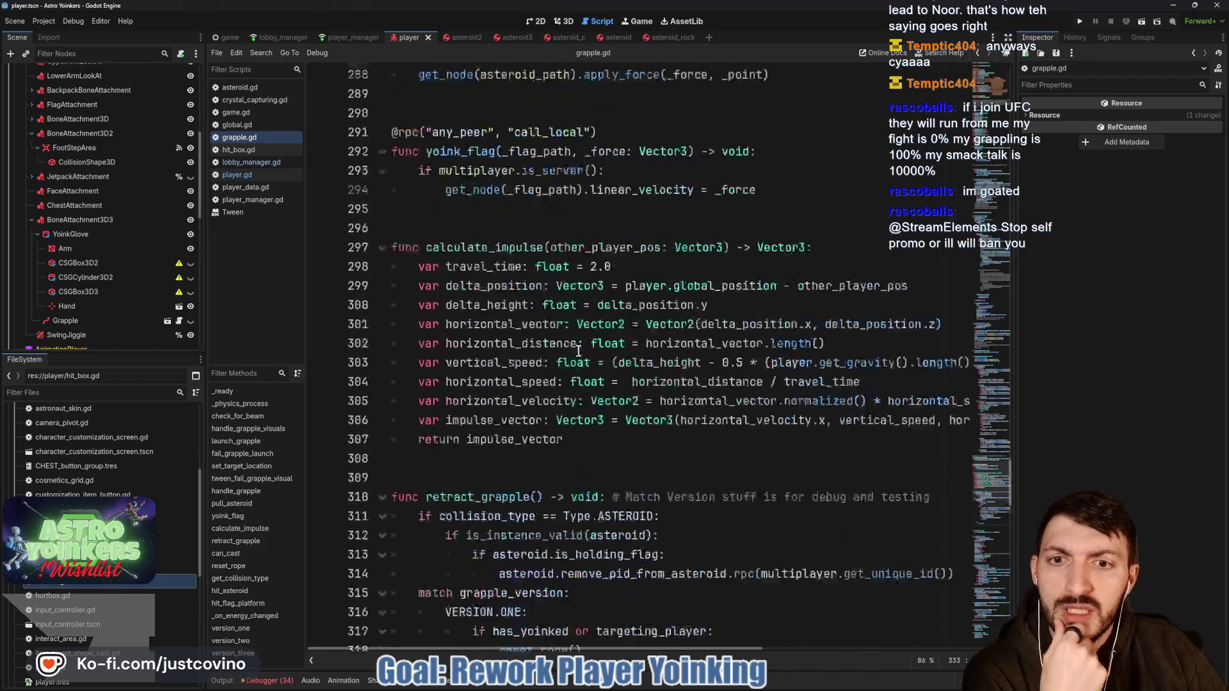
scroll(564, 342, up, 15)
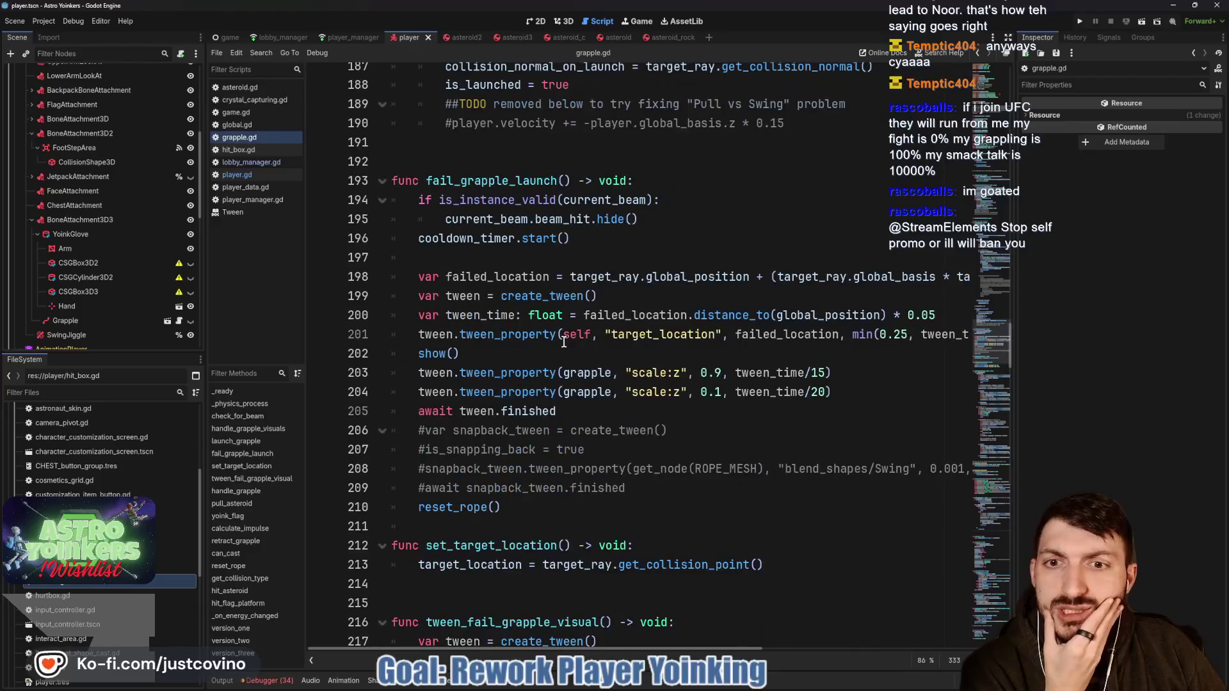
scroll(557, 341, up, 16)
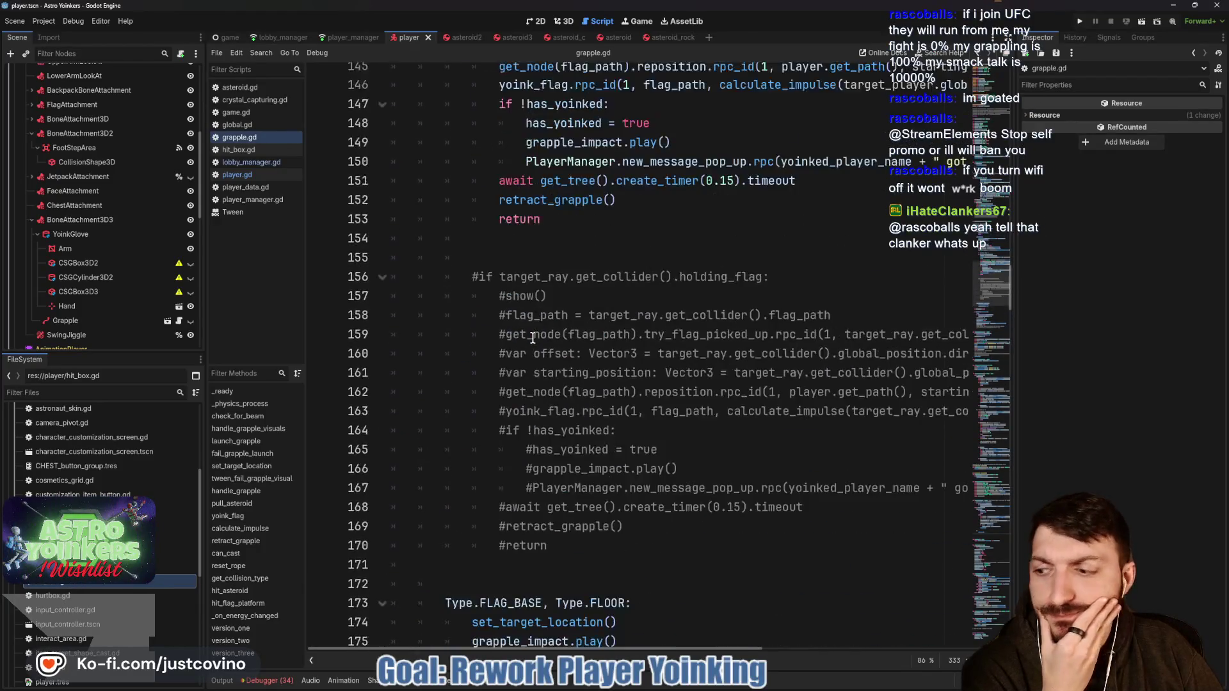
scroll(532, 339, up, 17)
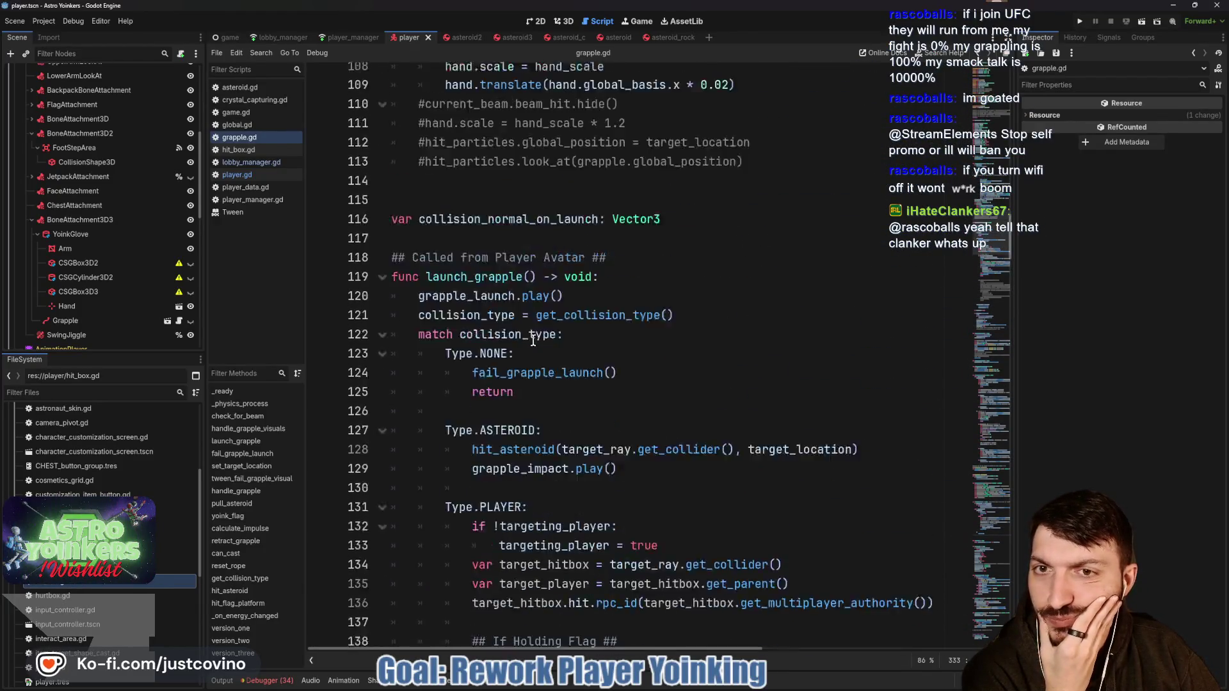
double_click(533, 340)
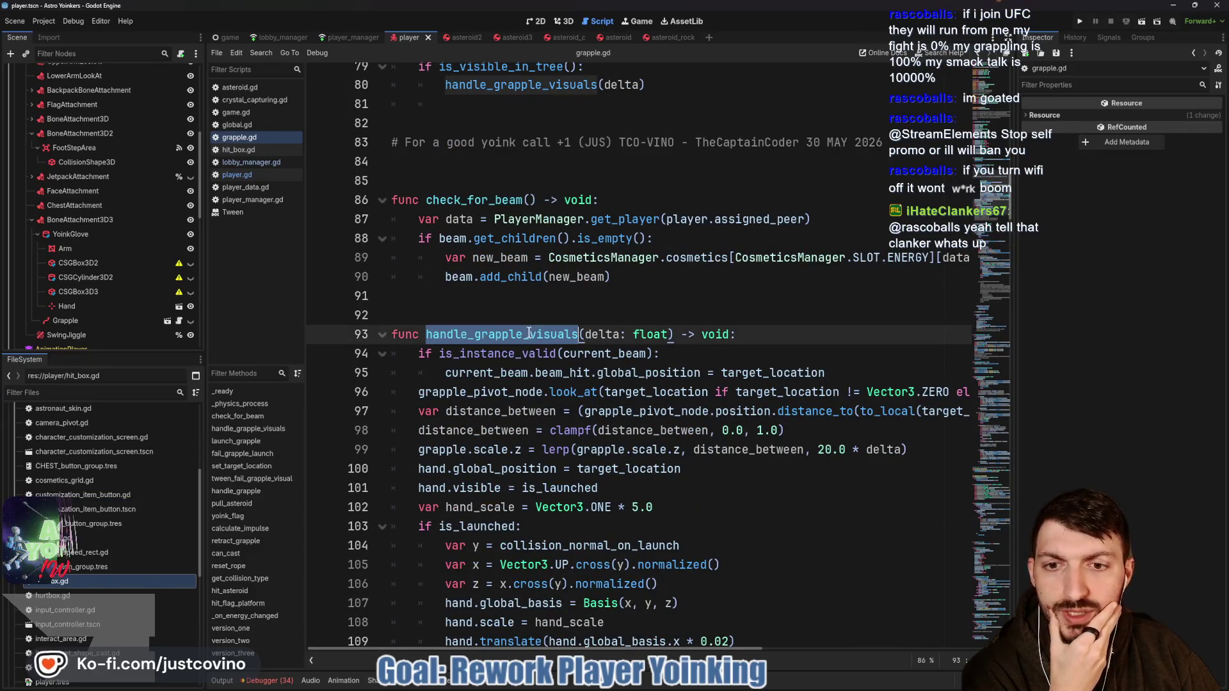
scroll(571, 296, up, 2)
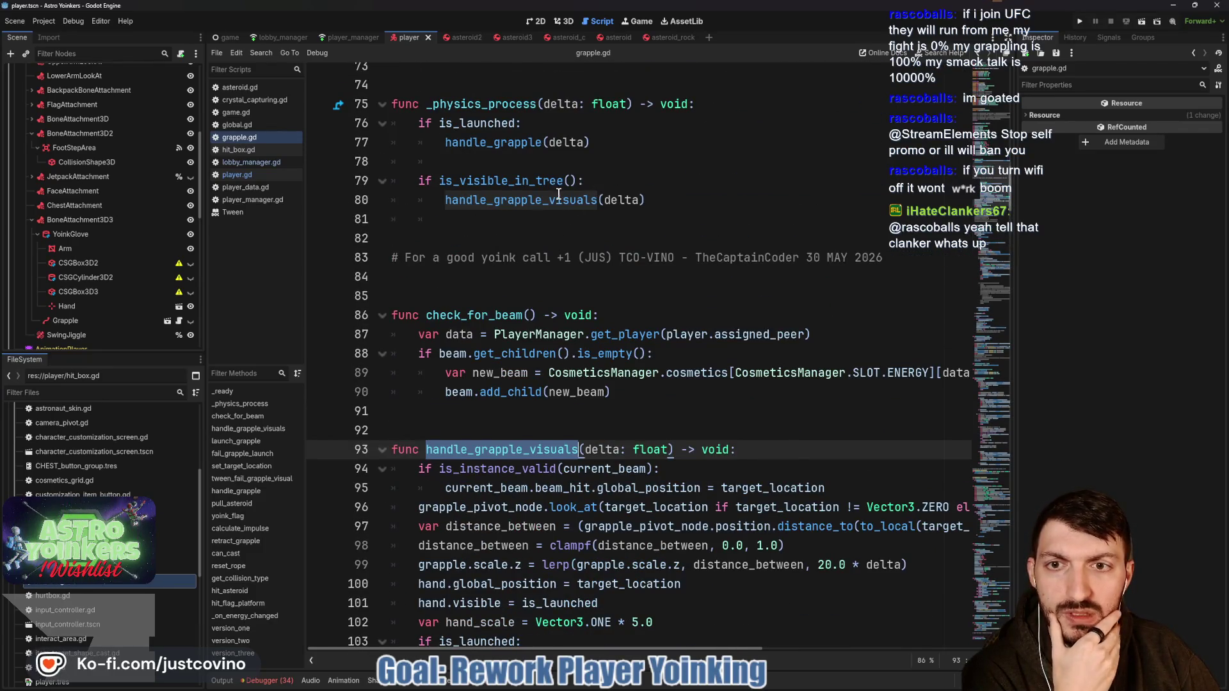
scroll(558, 194, down, 5)
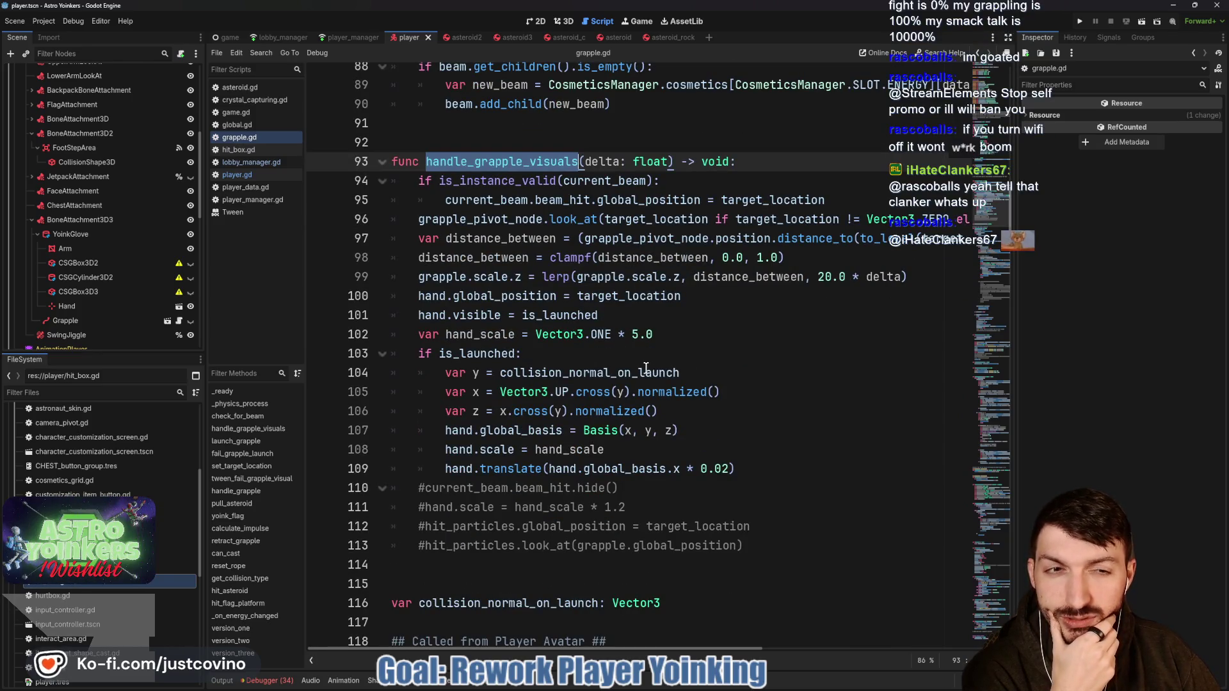
scroll(716, 489, down, 2)
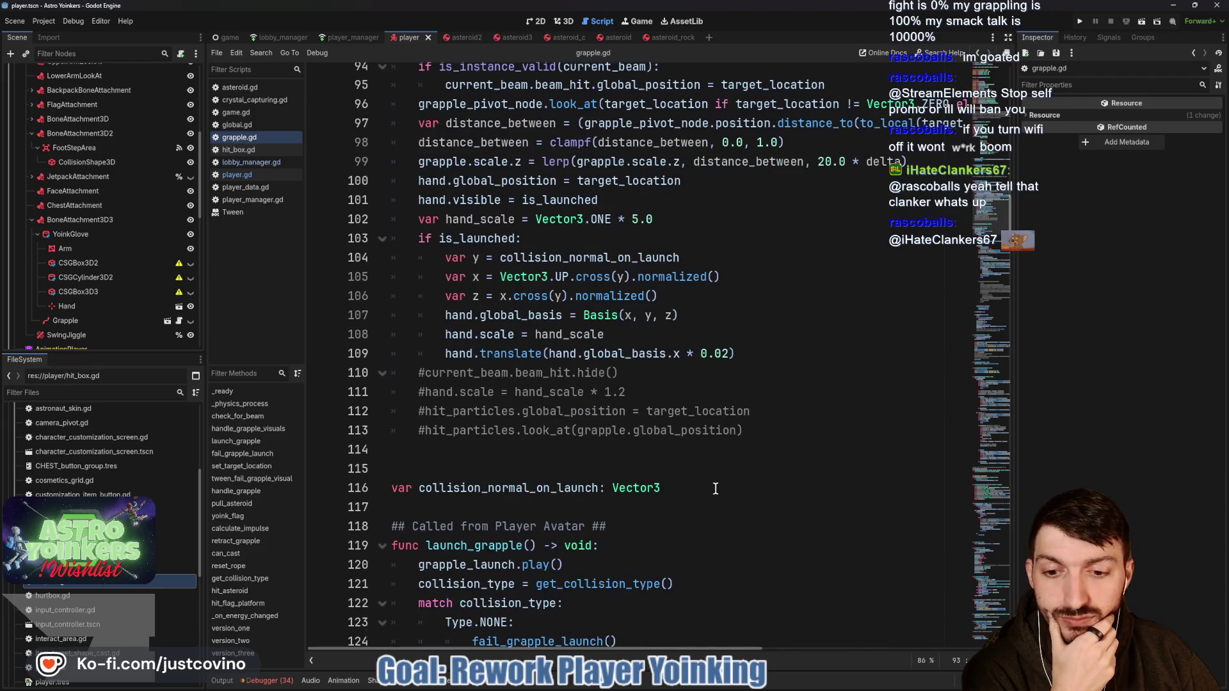
click(478, 446)
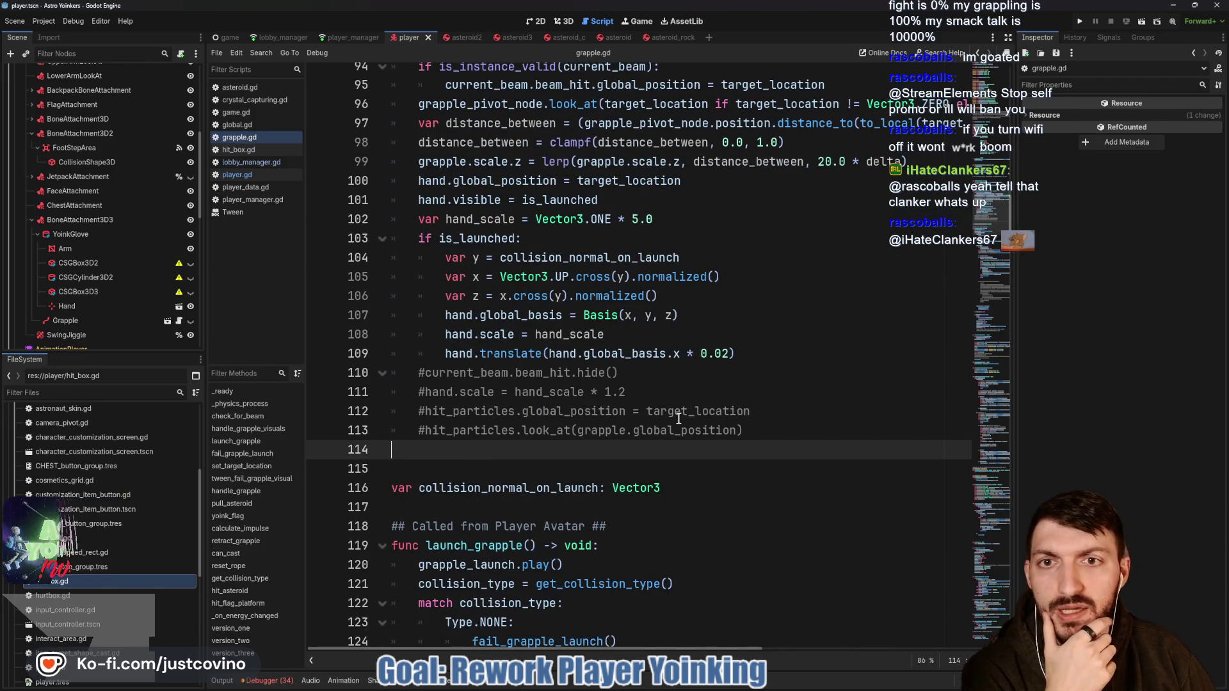
scroll(692, 360, up, 2)
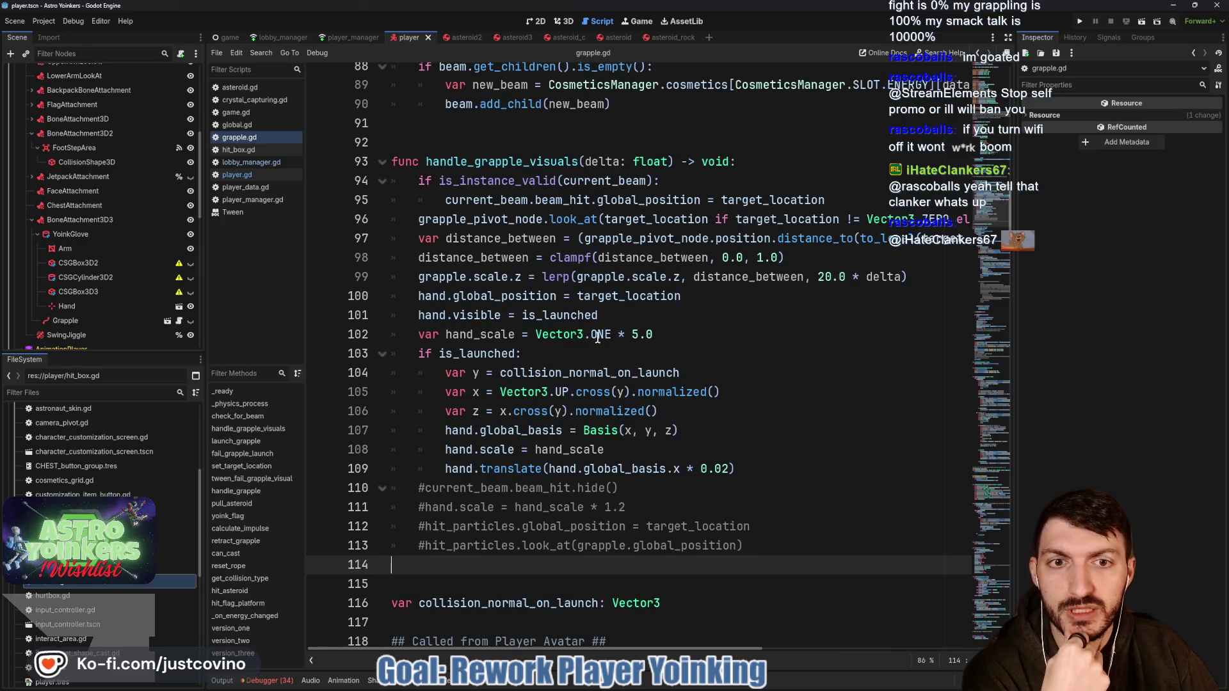
mouse_move(610, 344)
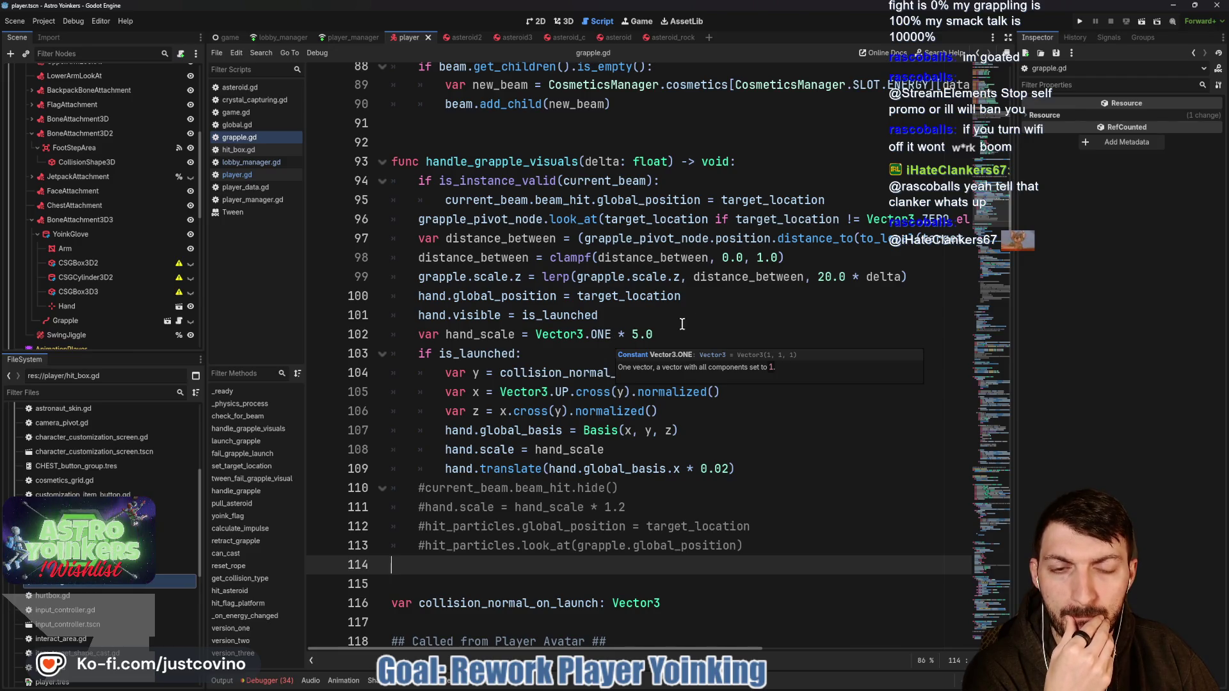
scroll(747, 307, right, 6)
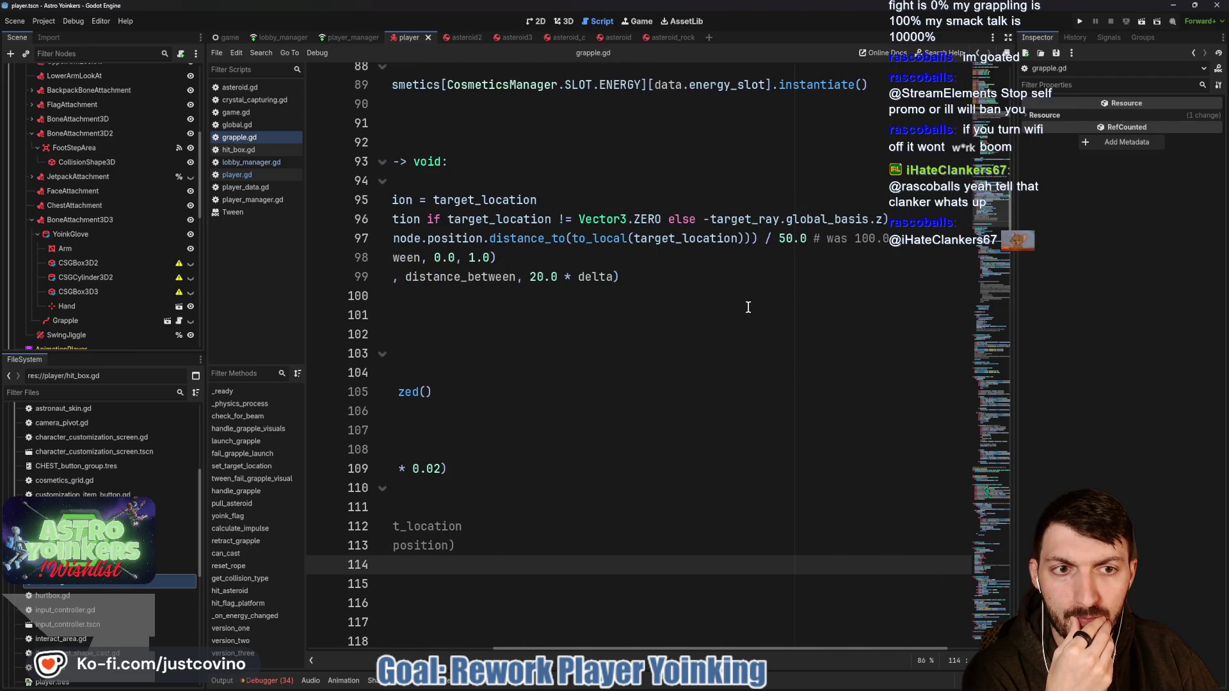
scroll(748, 308, left, 6)
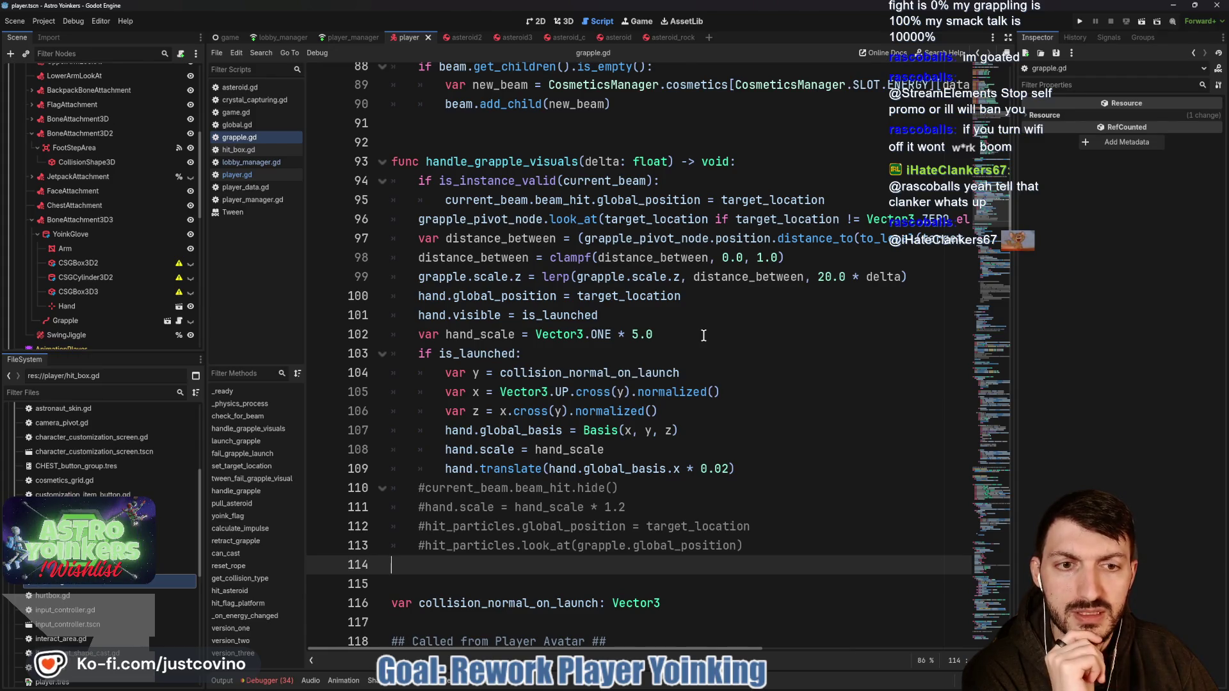
scroll(704, 335, right, 6)
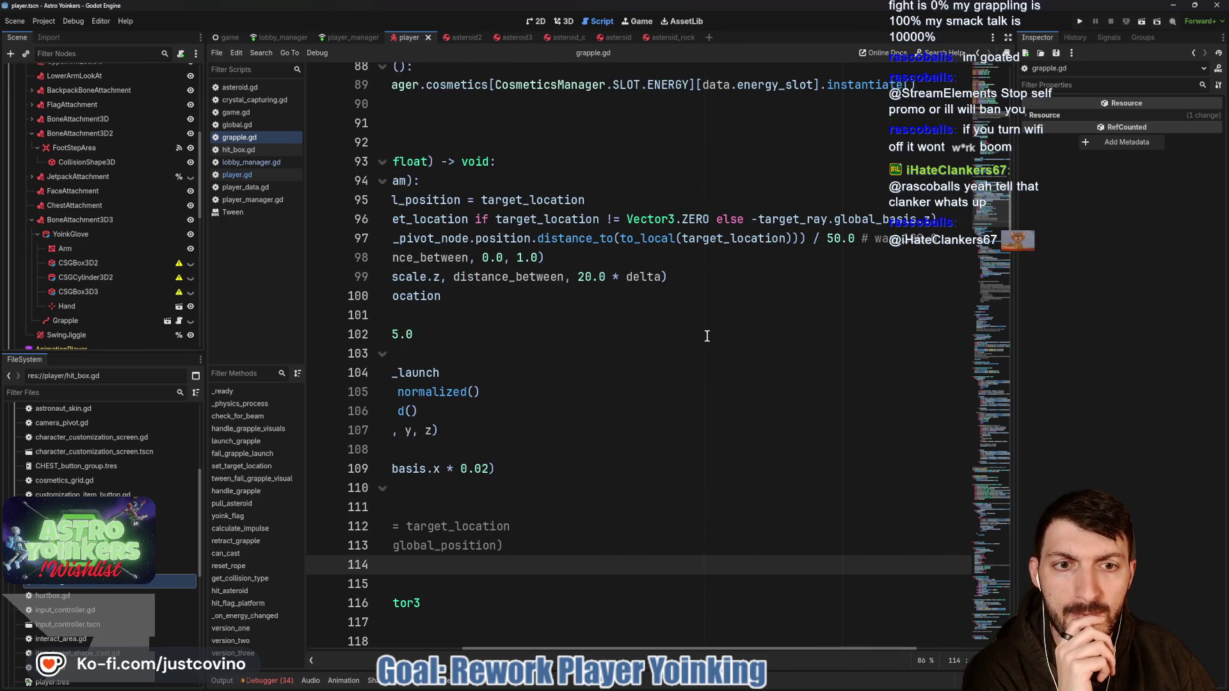
scroll(707, 336, left, 6)
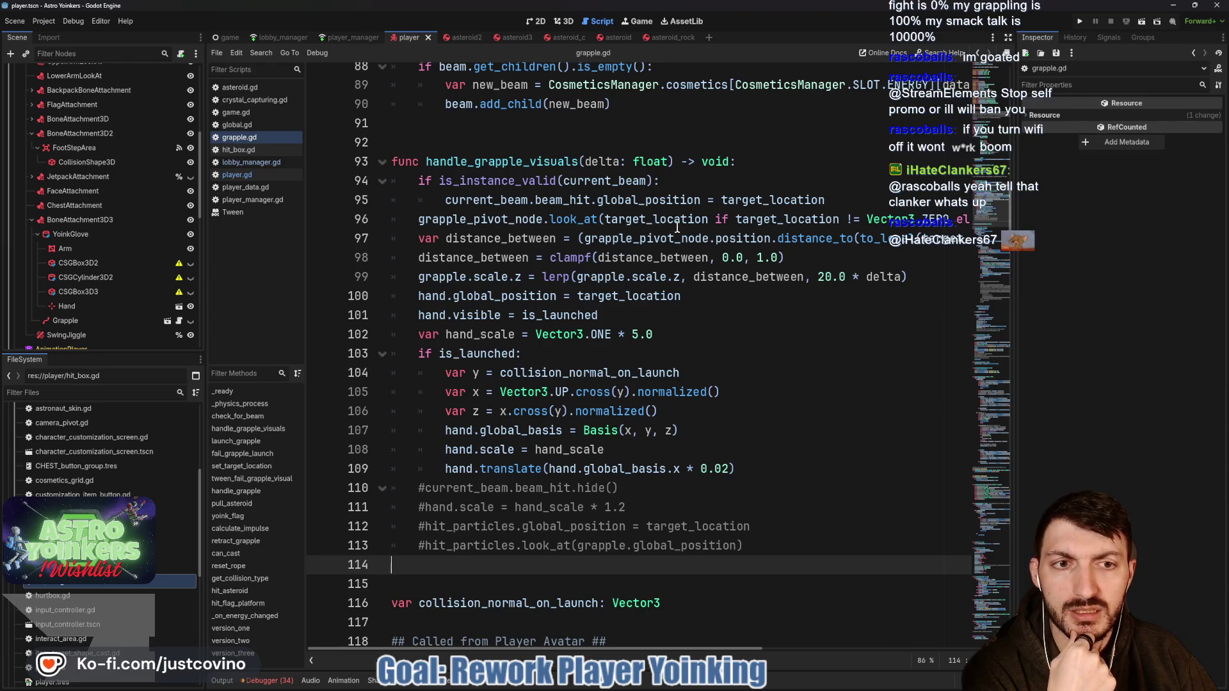
scroll(677, 227, right, 5)
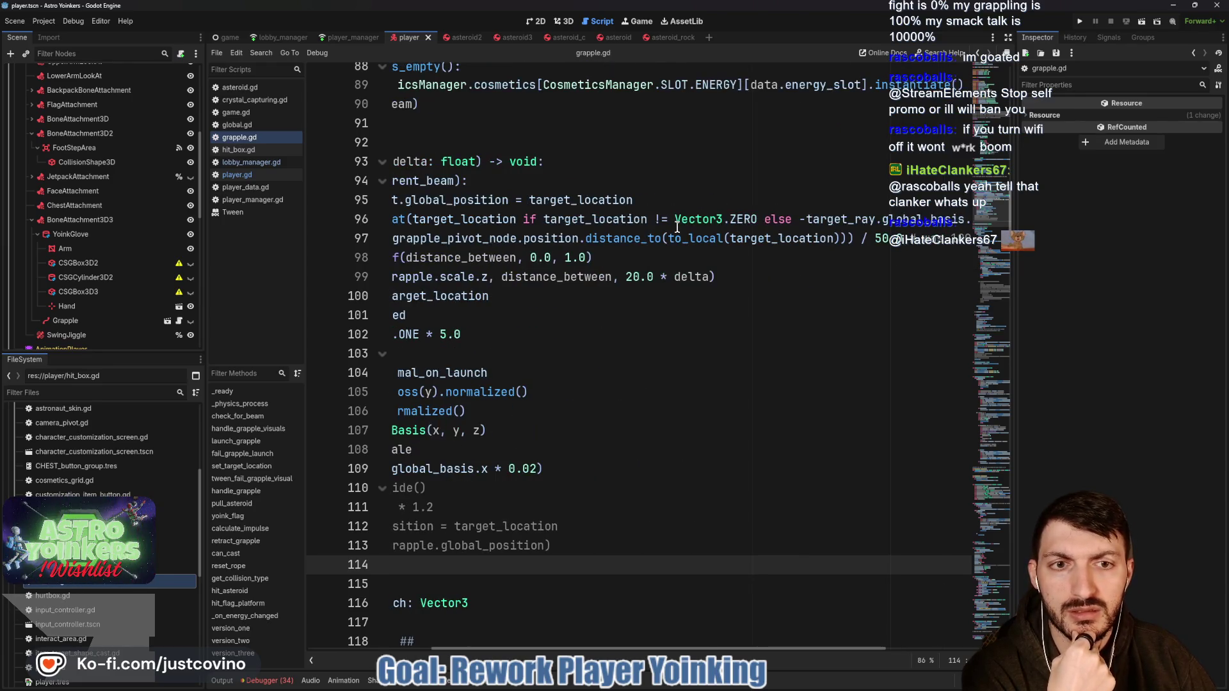
scroll(677, 227, left, 5)
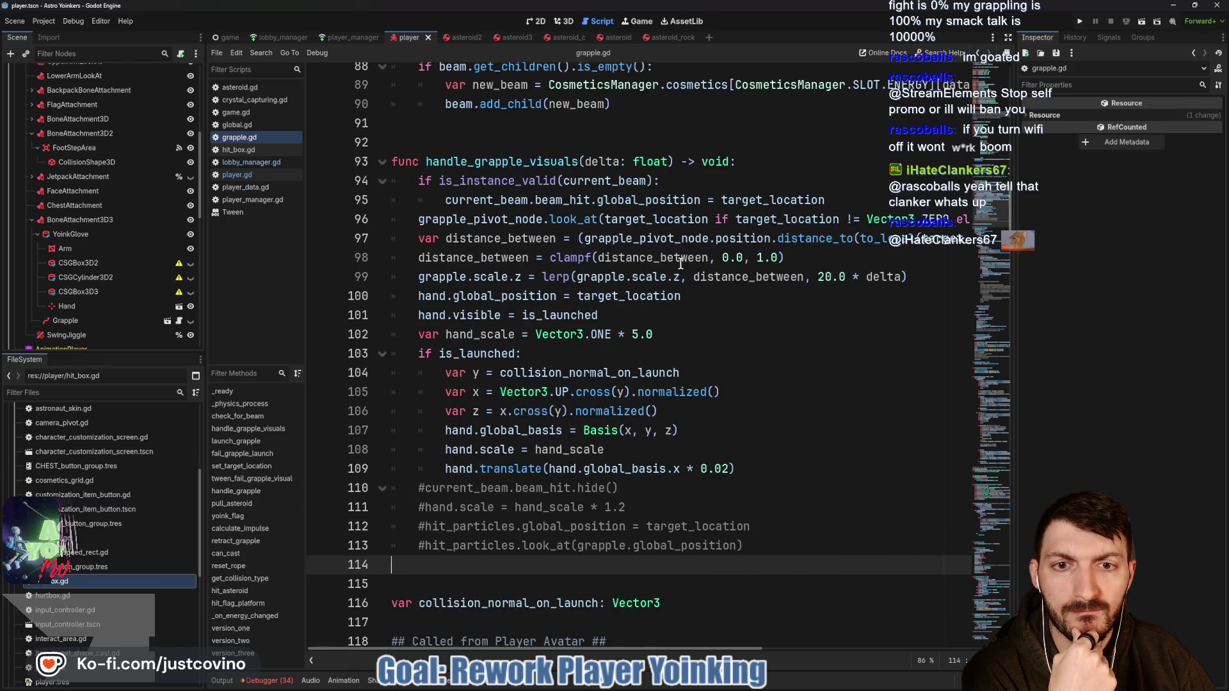
scroll(681, 266, right, 1)
scroll(681, 266, right, 2)
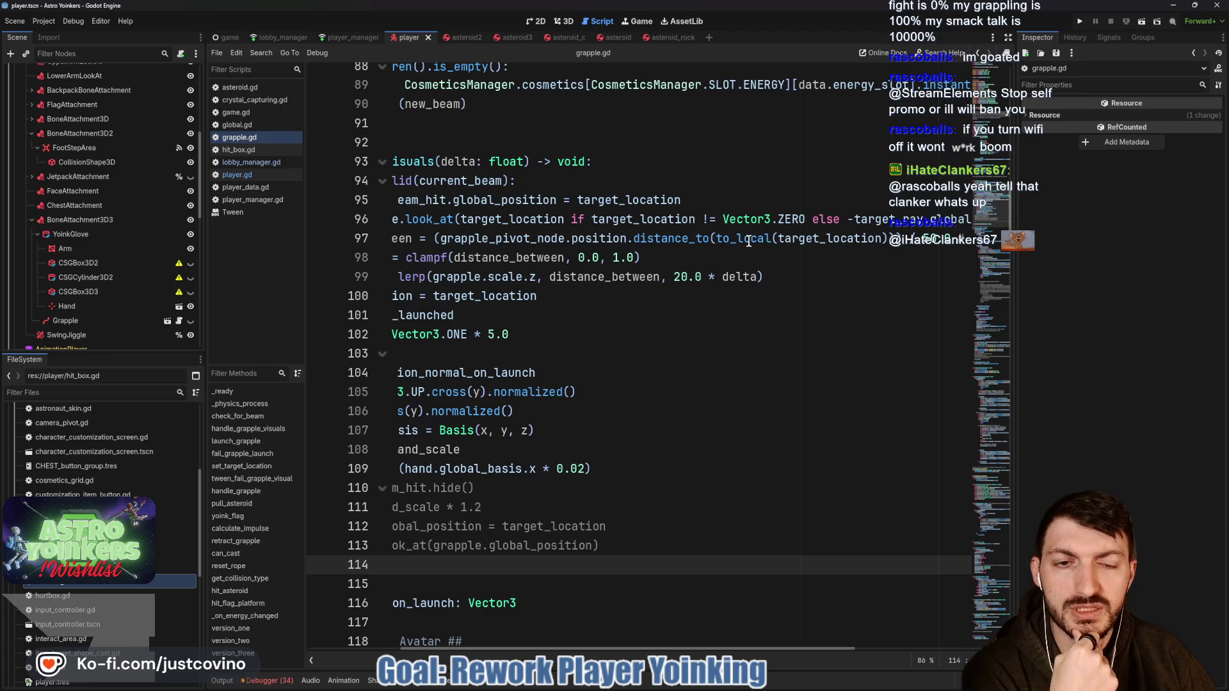
mouse_move(761, 243)
scroll(742, 260, left, 3)
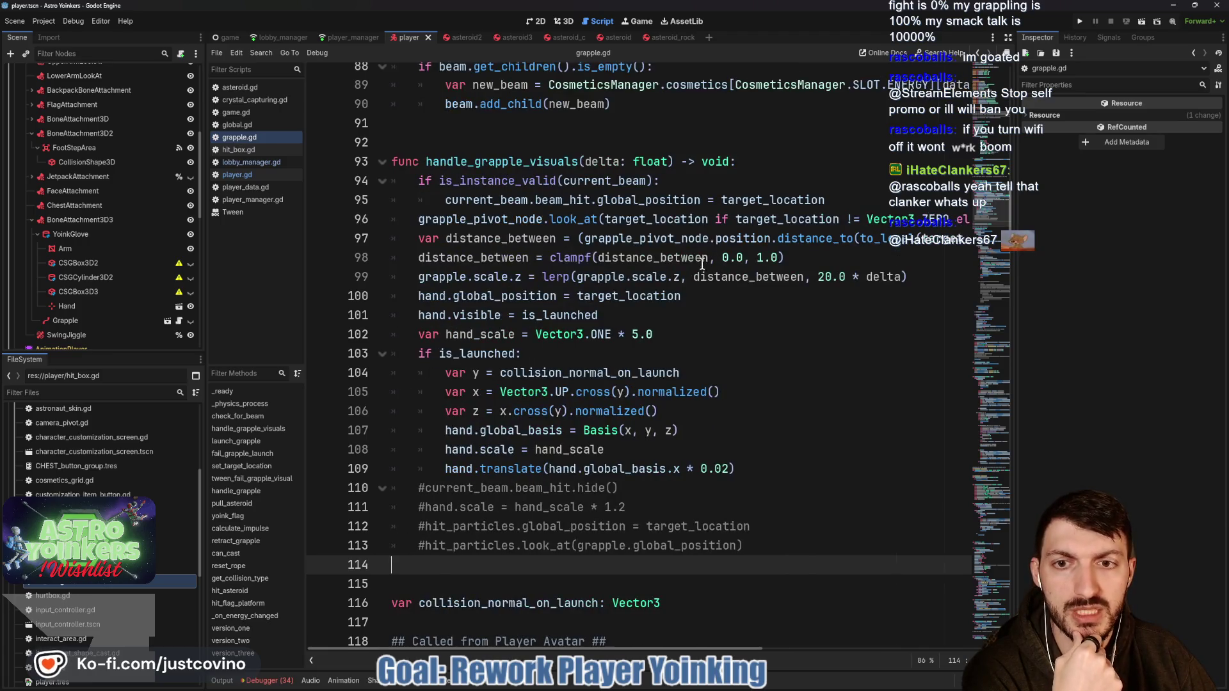
scroll(551, 244, down, 2)
scroll(552, 245, down, 1)
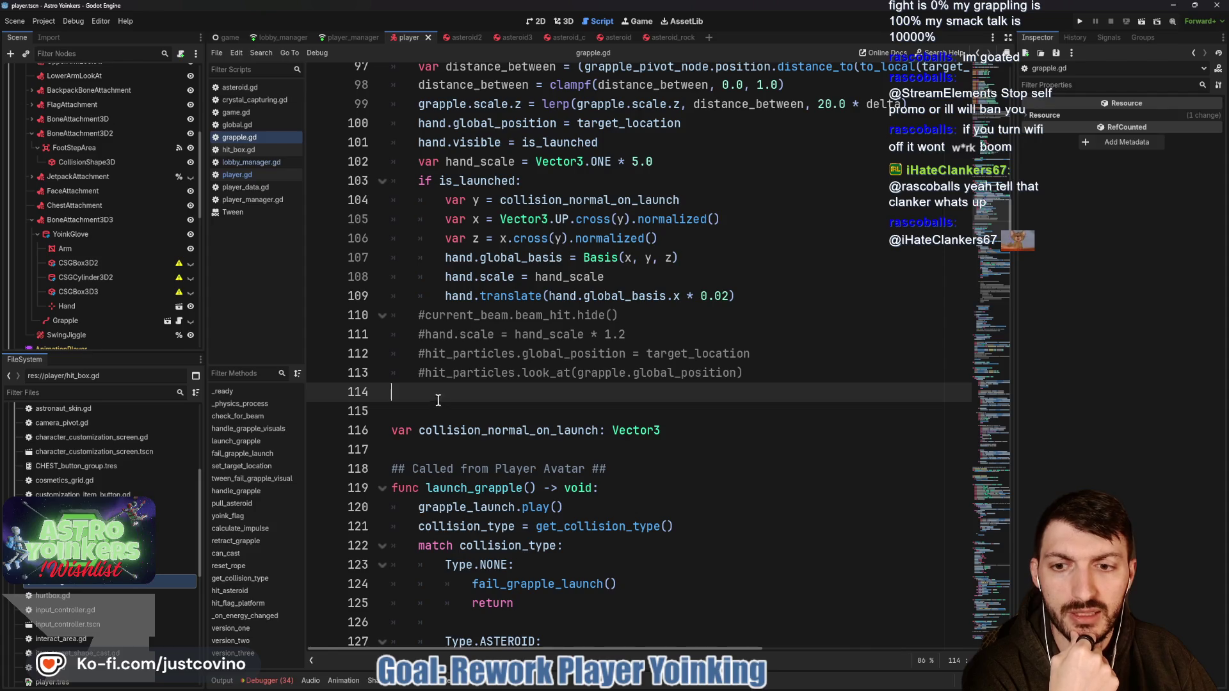
Step: Add 'if is_snapping_back:' on line 114 at the end of handle_grapple_visuals
key(Tab)
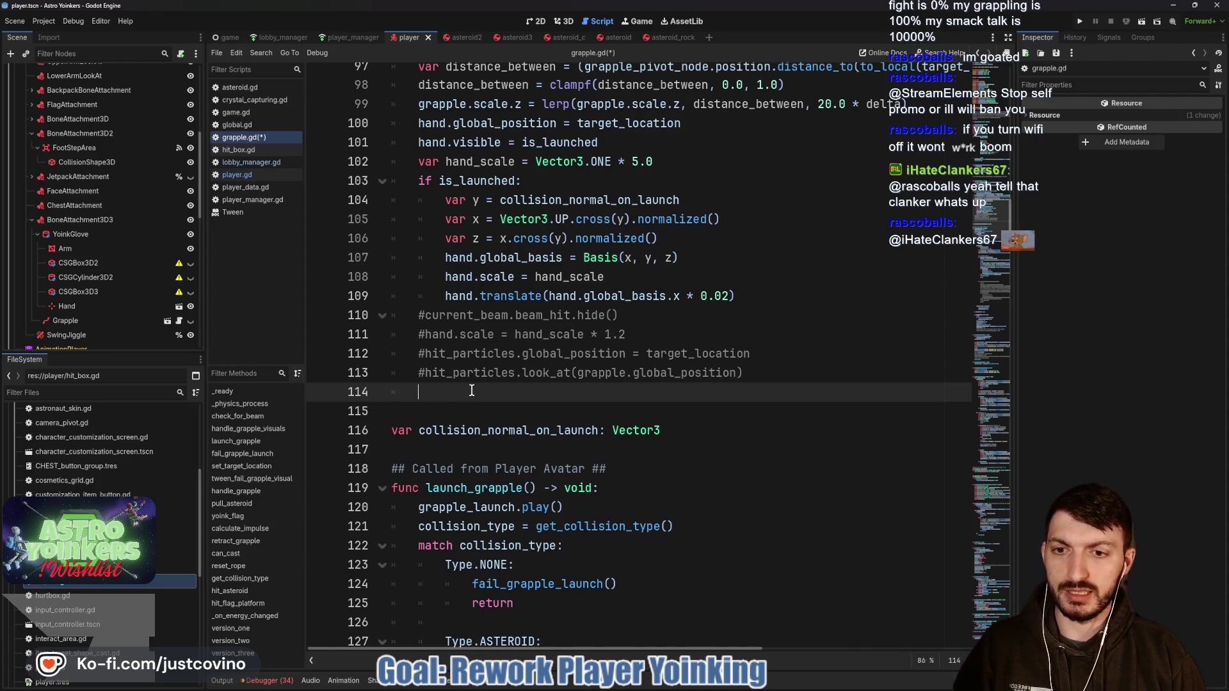
text(if snapping_ba)
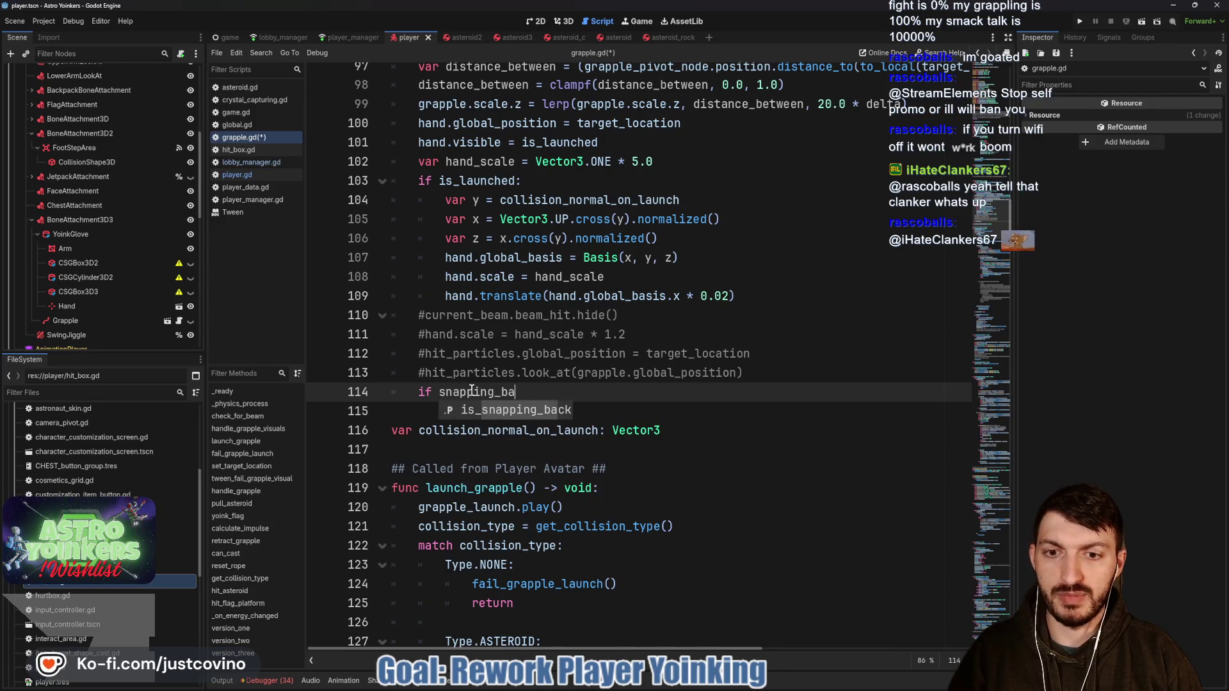
key(Return)
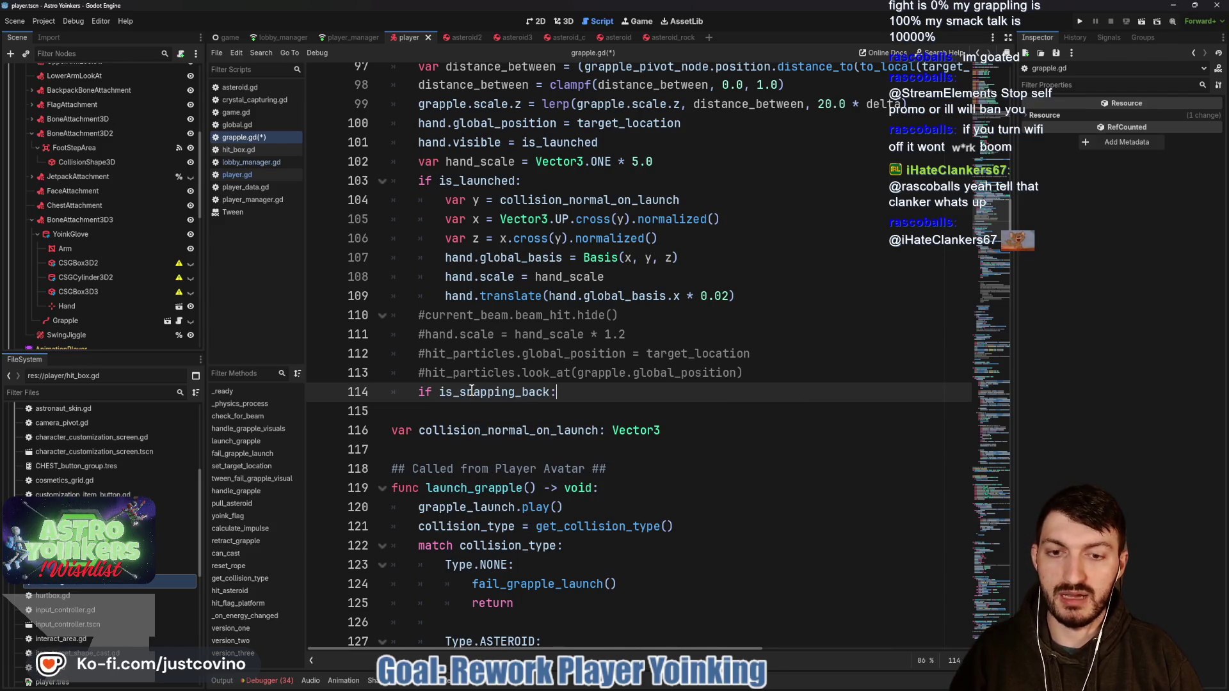
Step: Check the other is_snapping_back uses with Ctrl+F, then start an indented line under the if
double_click(472, 391)
key(ctrl+f)
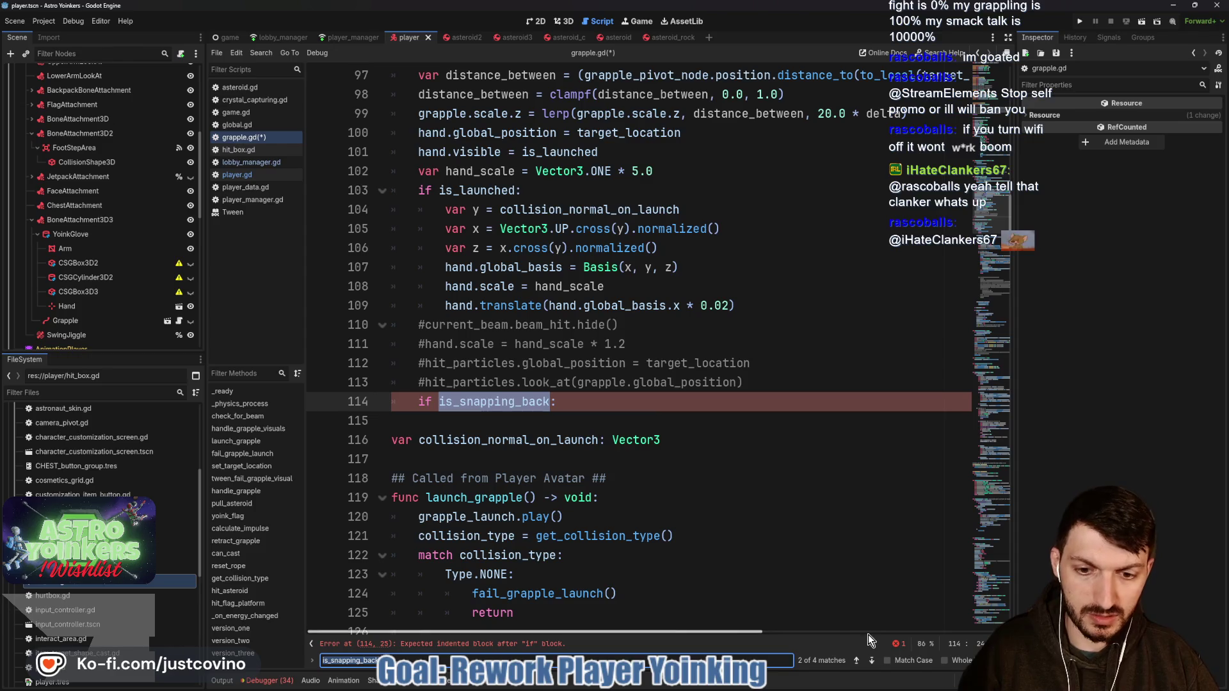
click(872, 662)
click(871, 661)
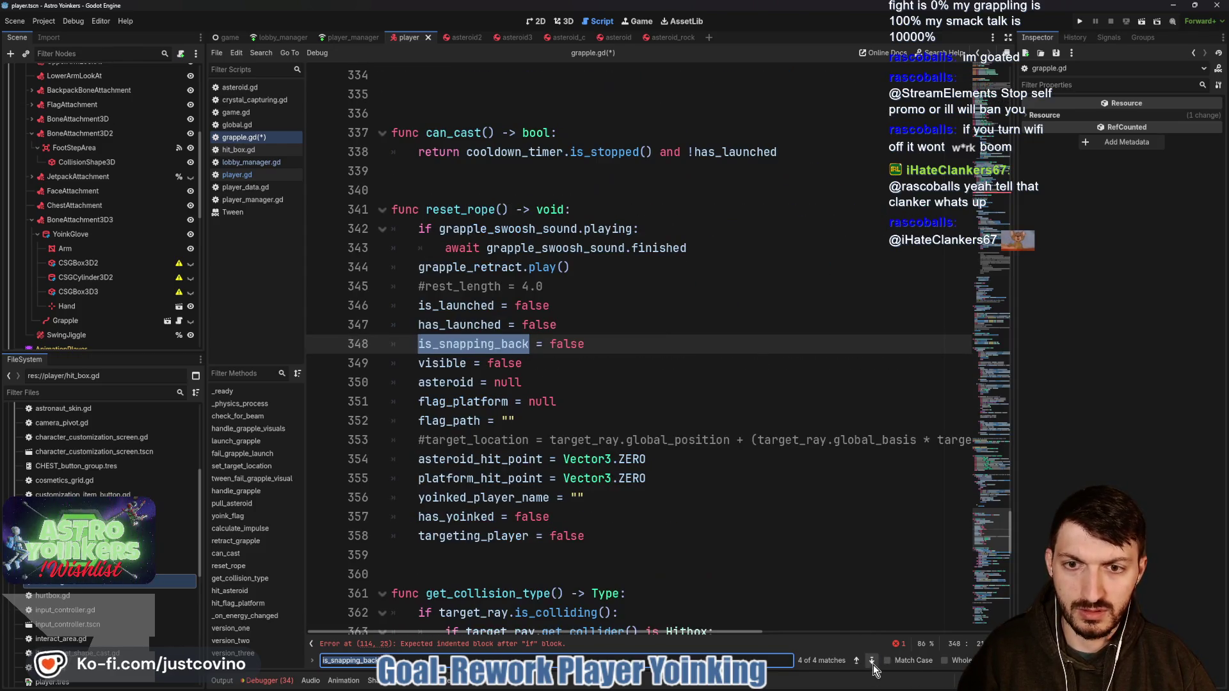
click(872, 661)
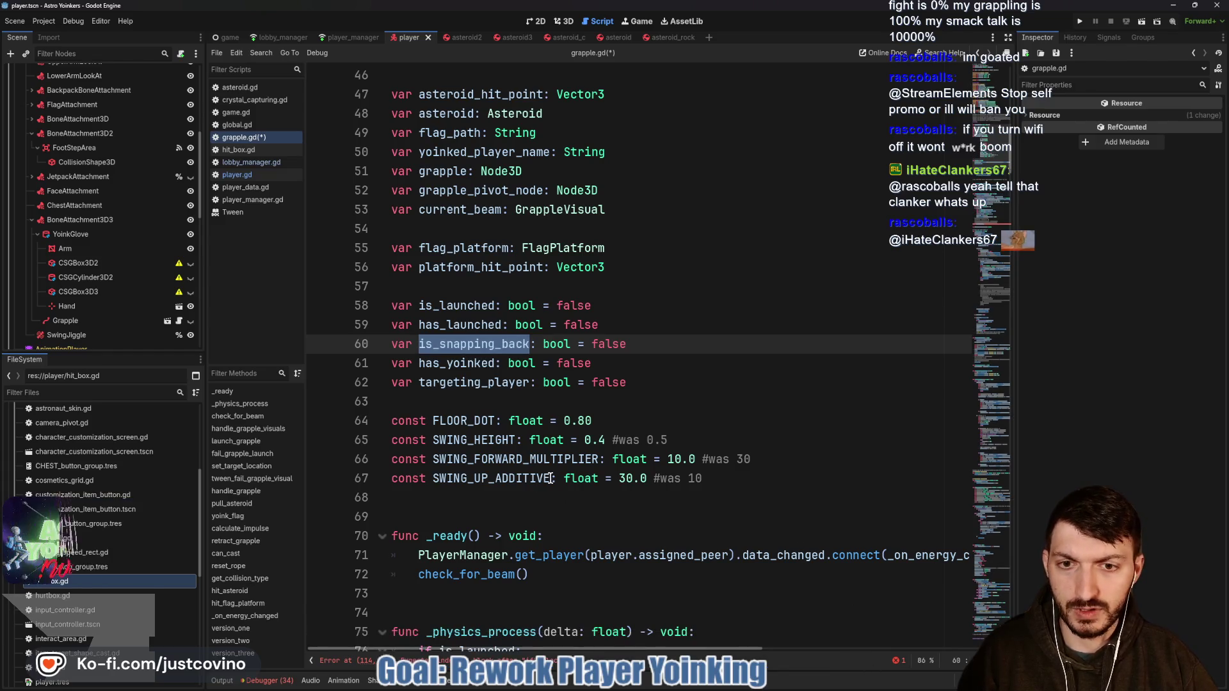
scroll(581, 509, down, 13)
scroll(581, 509, down, 6)
scroll(576, 448, up, 2)
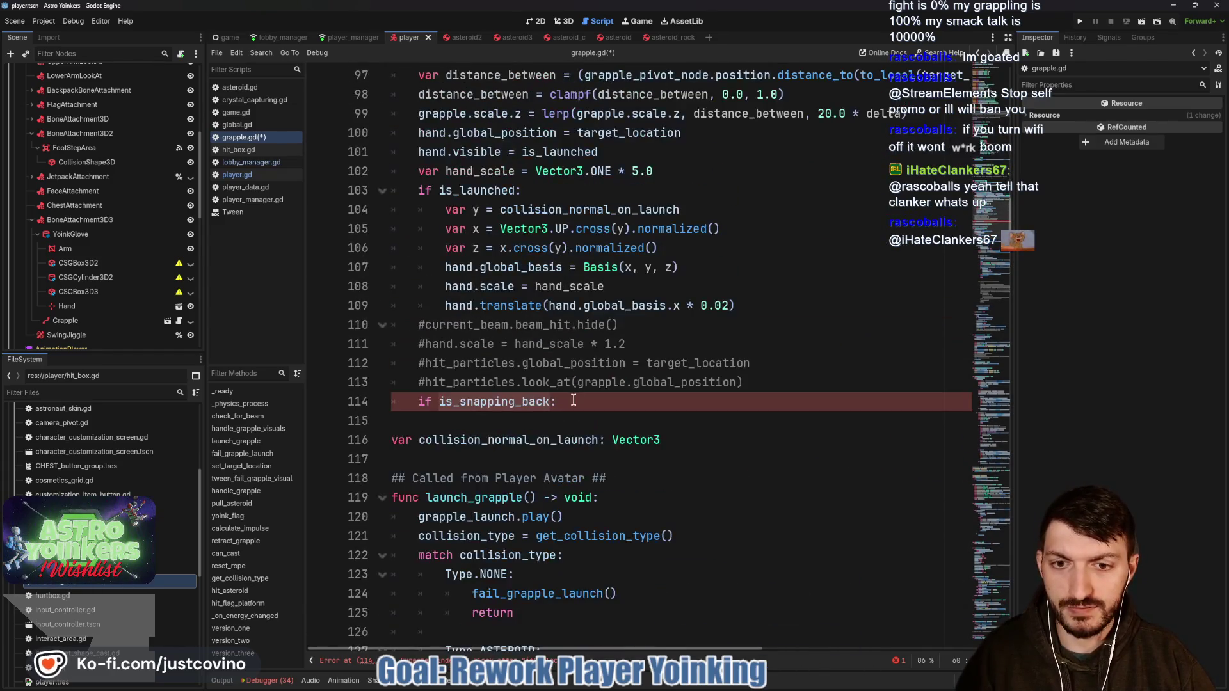
click(574, 409)
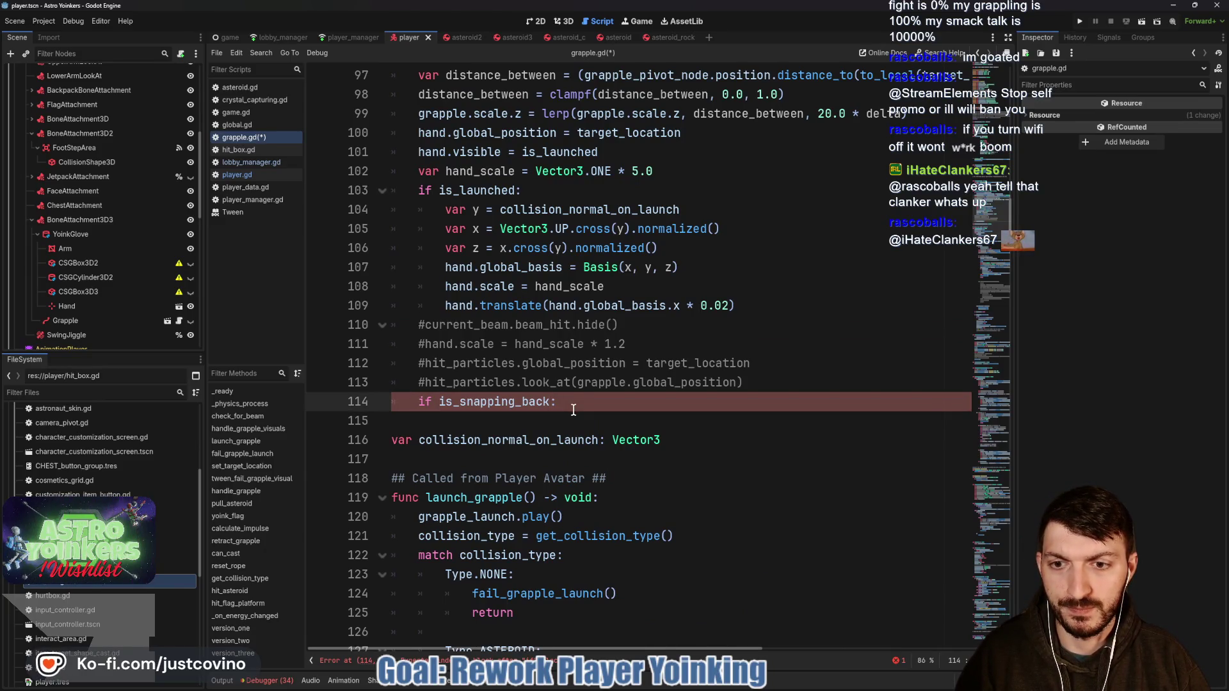
key(Return)
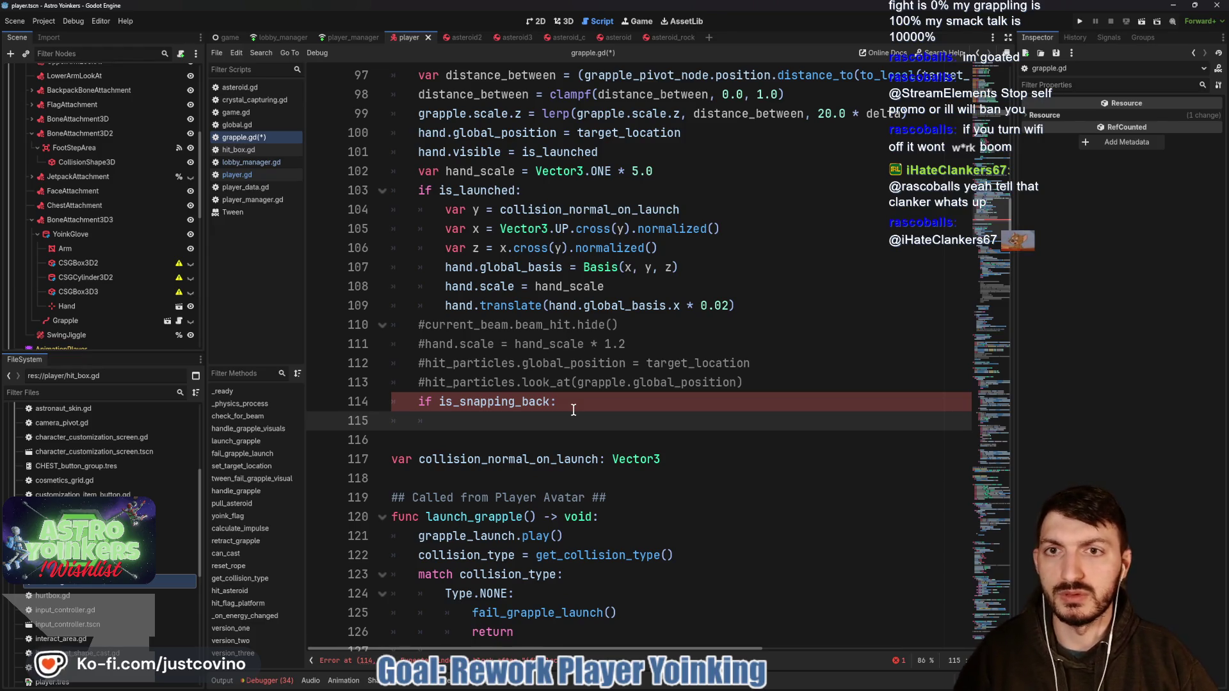
Step: Write a draft line 'distance_between = (grapple' inside the is_snapping_back branch
scroll(615, 400, up, 1)
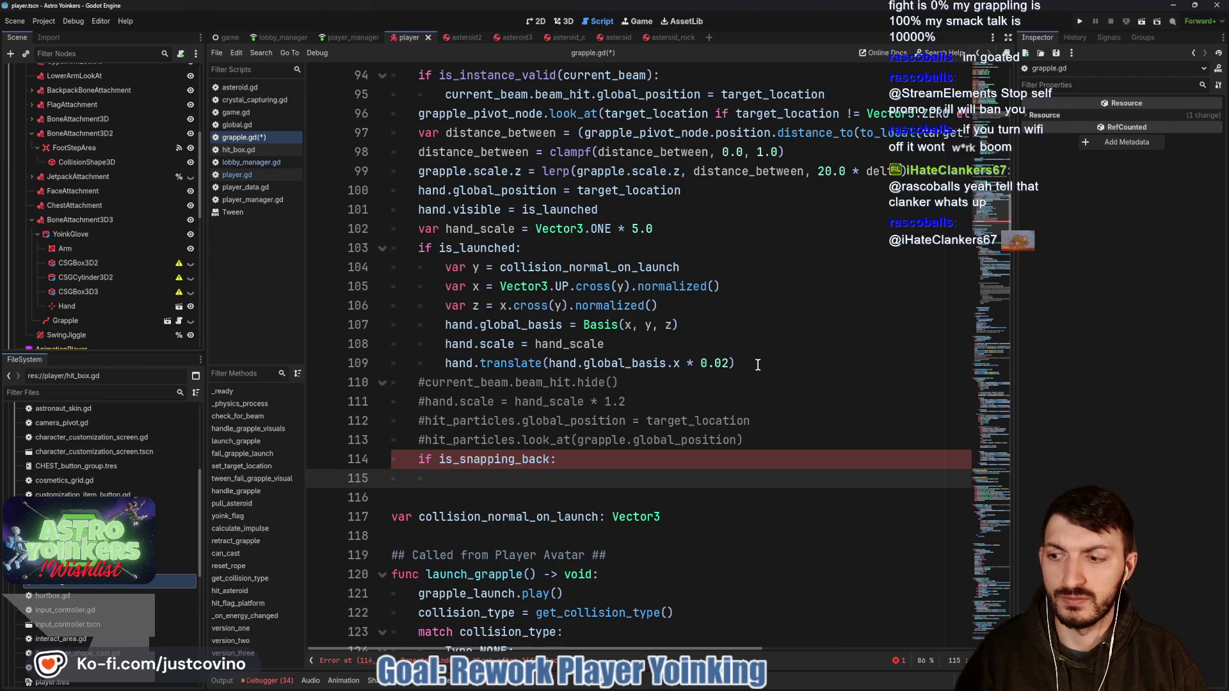
scroll(757, 363, up, 1)
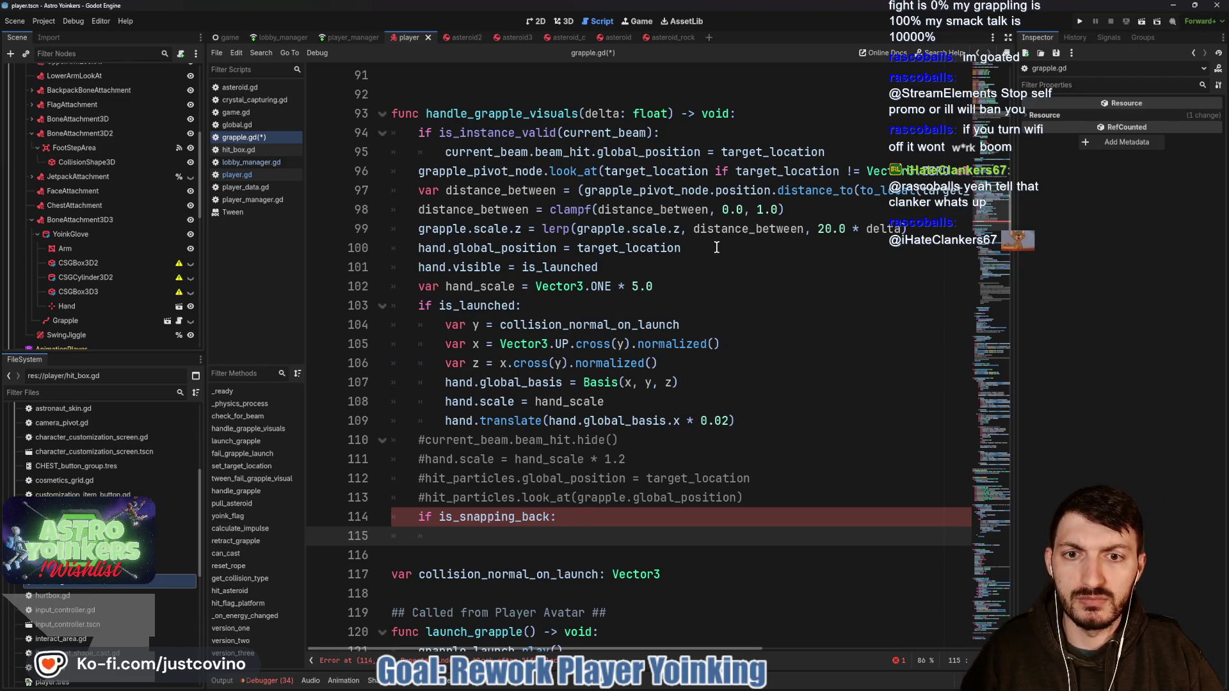
mouse_move(717, 248)
mouse_down()
mouse_move(557, 250)
mouse_move(413, 211)
mouse_move(411, 162)
mouse_up()
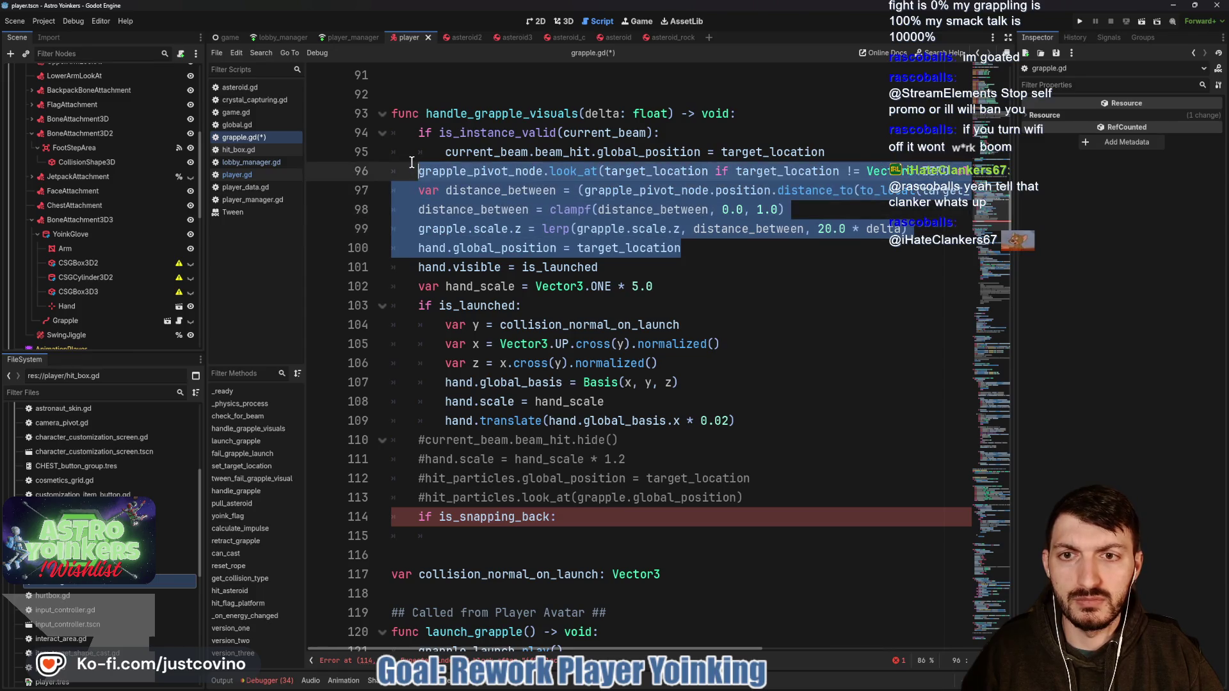
click(584, 514)
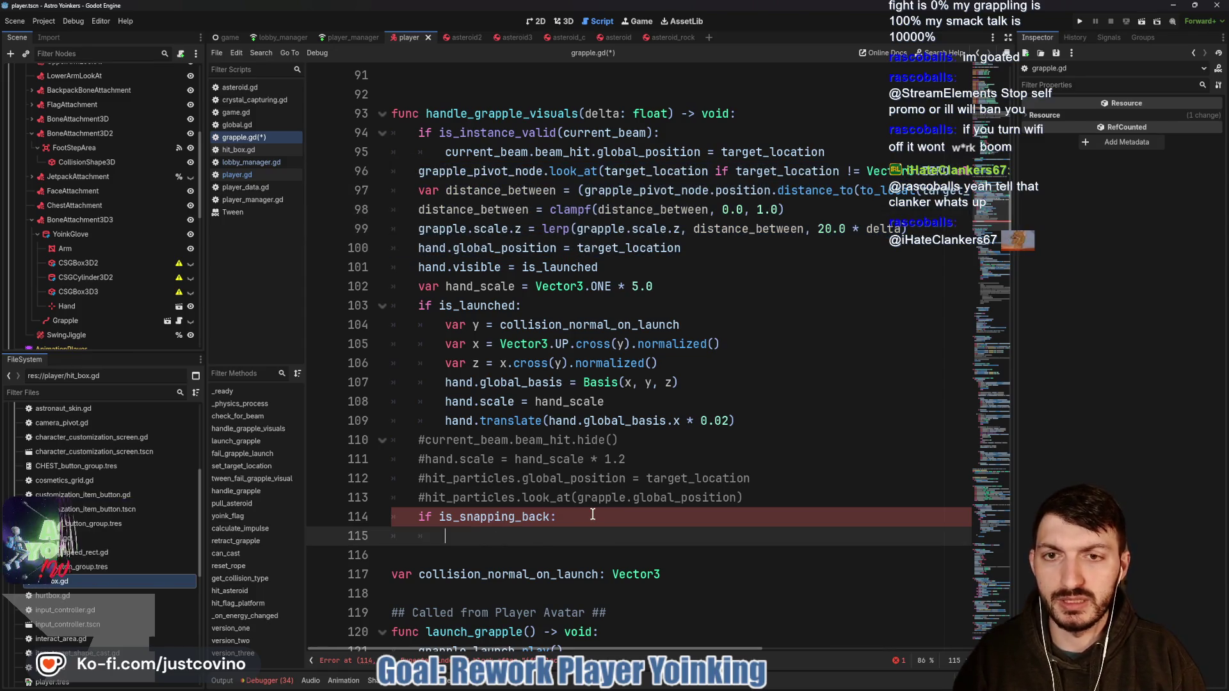
text(var distance)
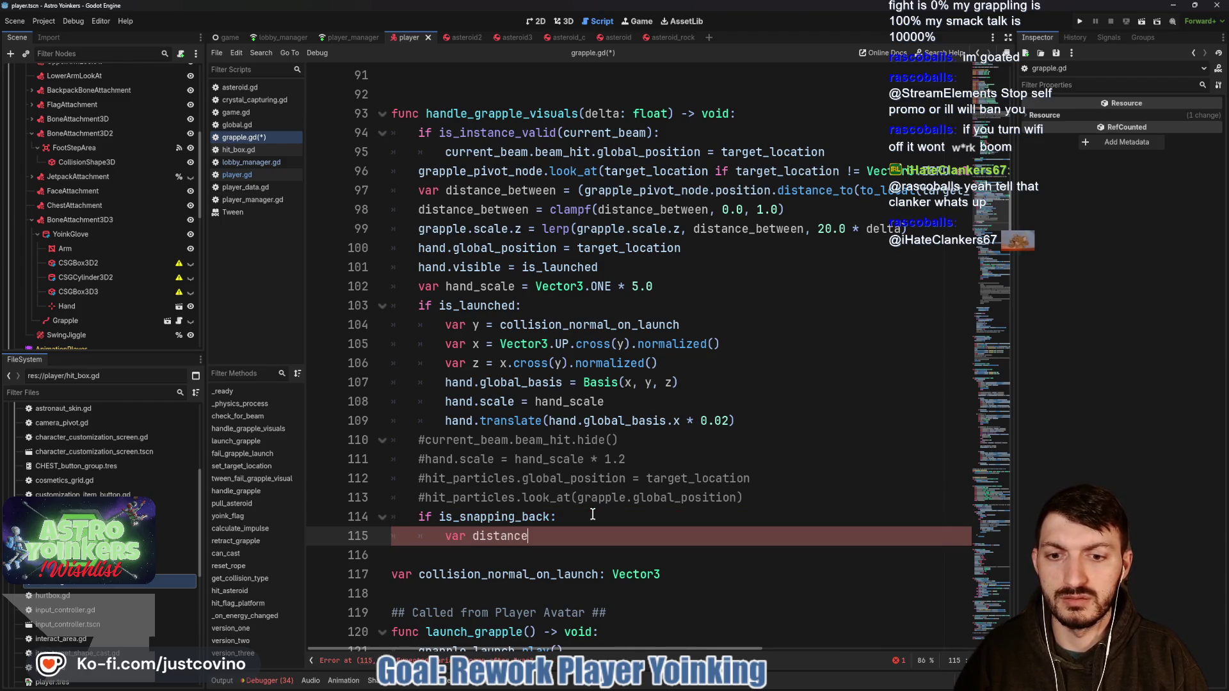
text(_ne)
text(b)
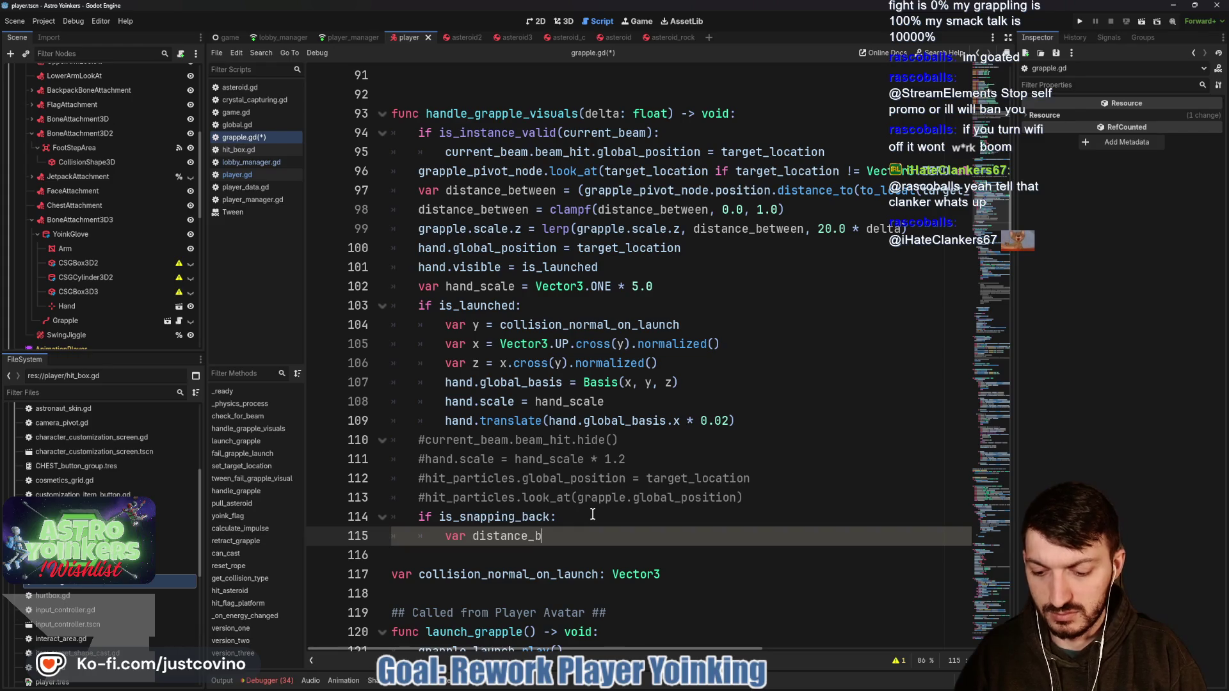
text(etween)
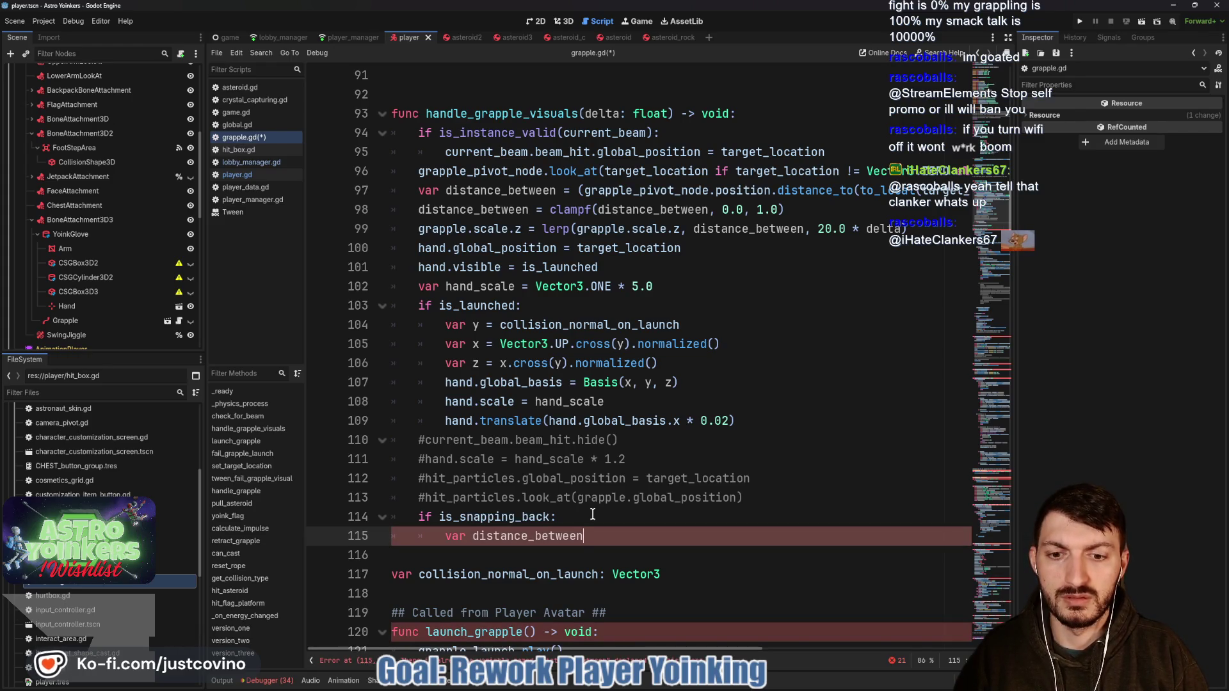
text( =)
key(BackSpace)
key(BackSpace)
key(BackSpace)
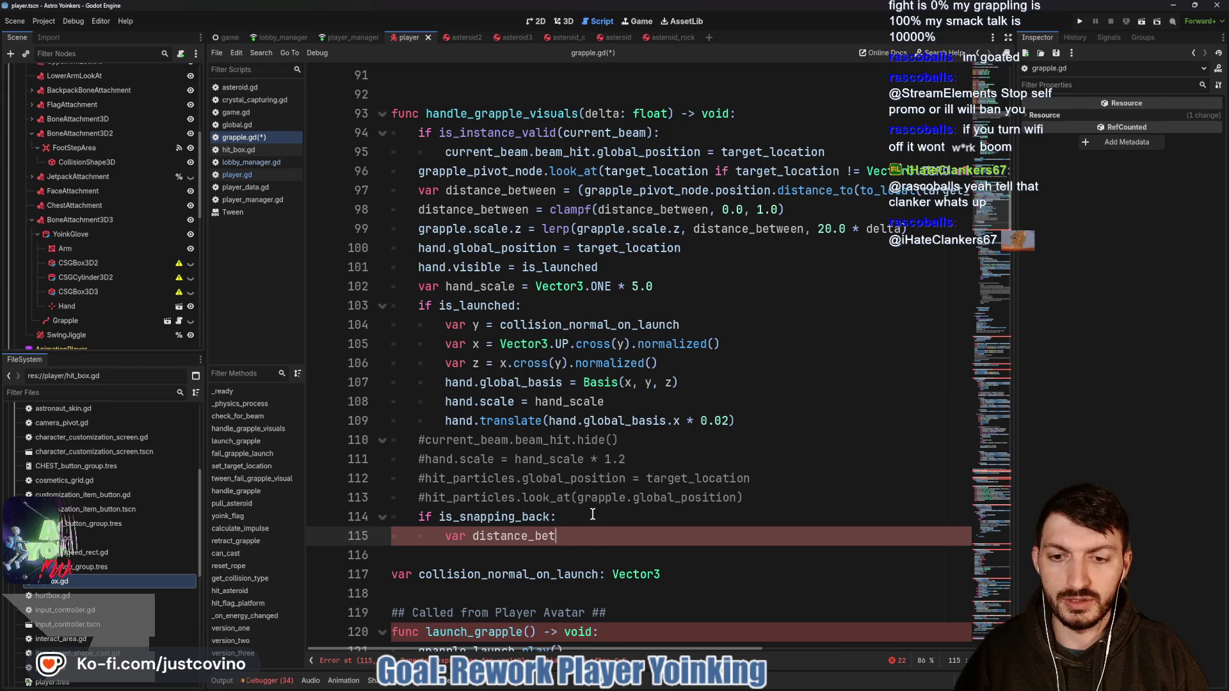
key(BackSpace)
key(BackSpace)
text(distanc)
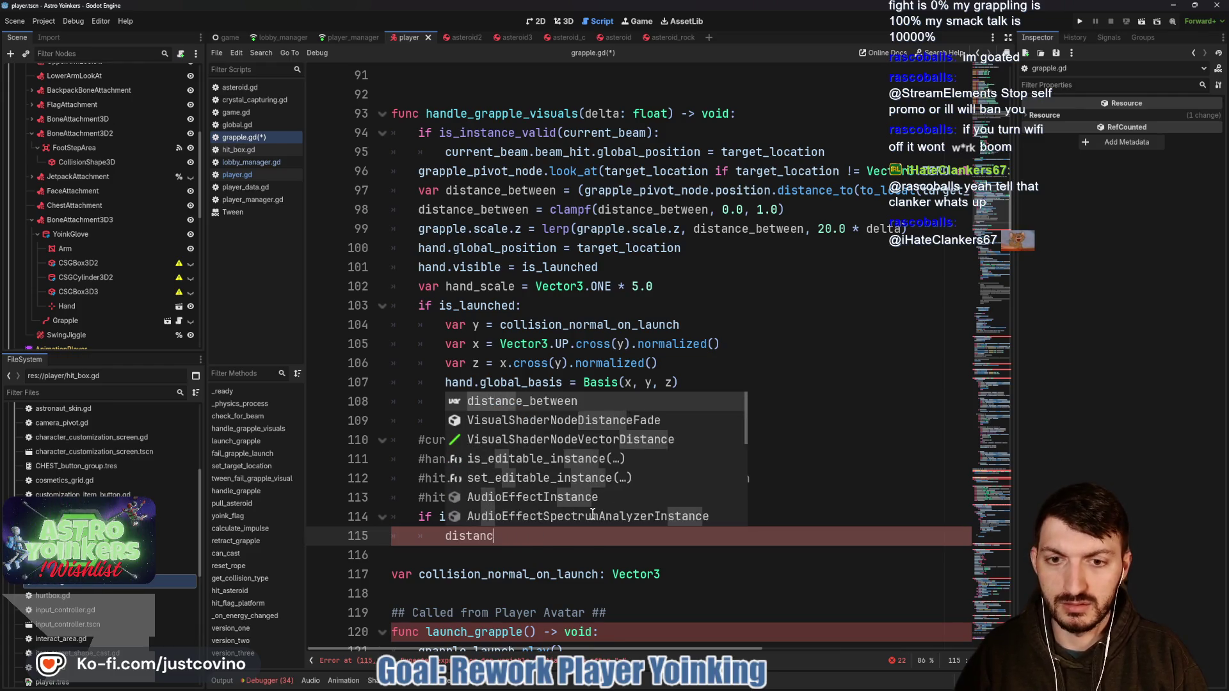
key(Return)
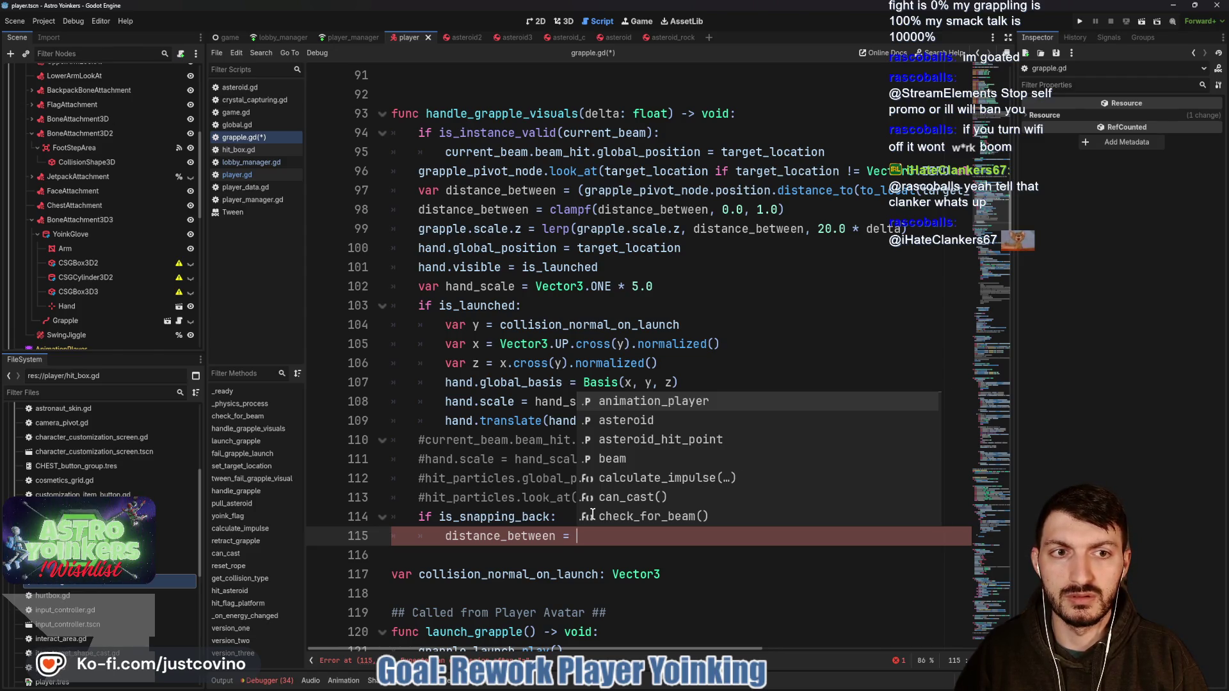
text((grapple)
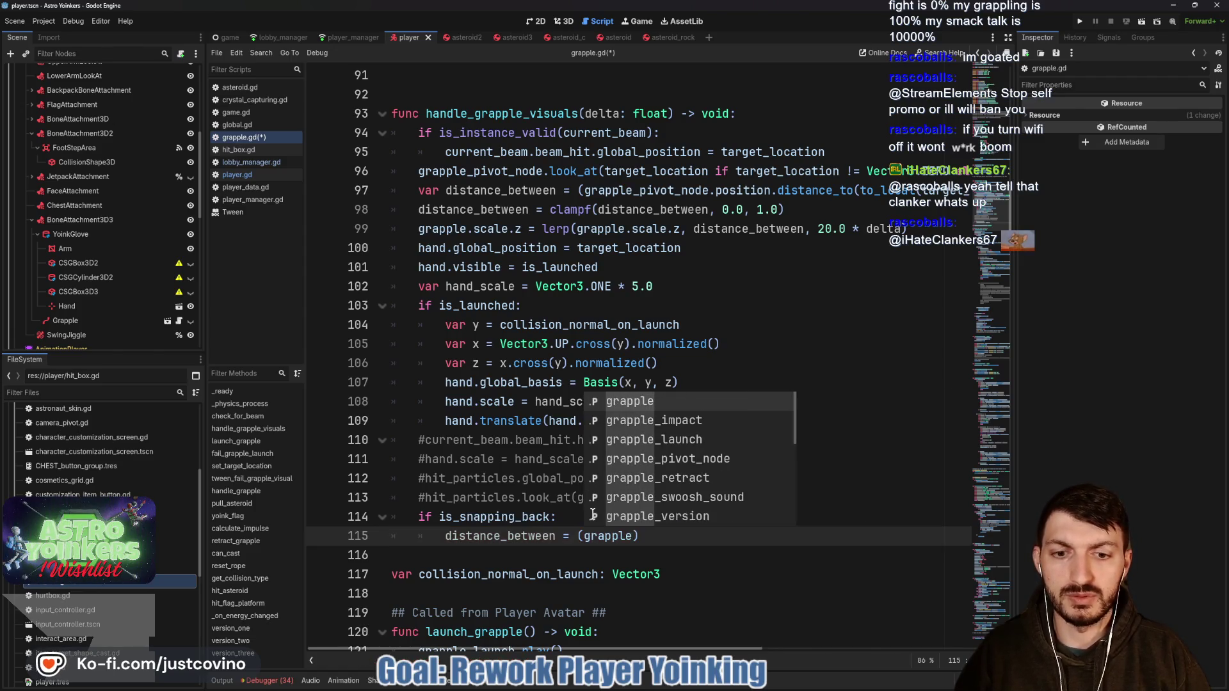
Step: Select the grapple and hand lines 96–100 for copying
mouse_move(584, 190)
mouse_down()
mouse_move(977, 186)
mouse_move(874, 190)
mouse_up()
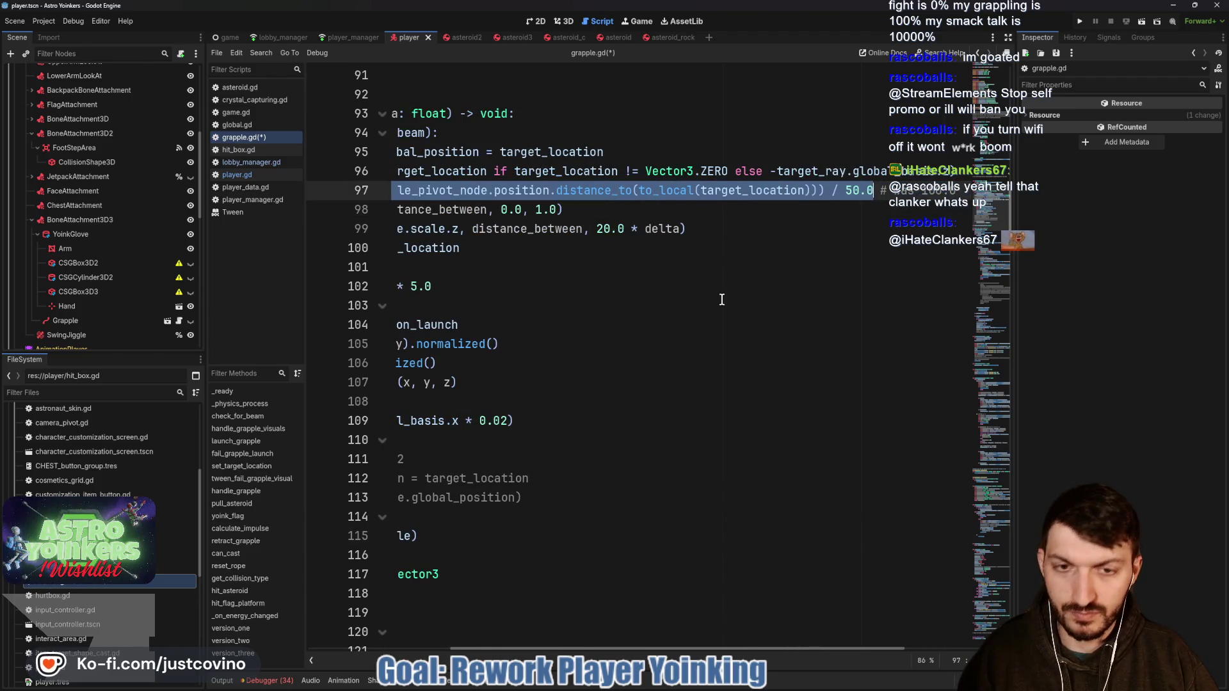
scroll(721, 299, left, 3)
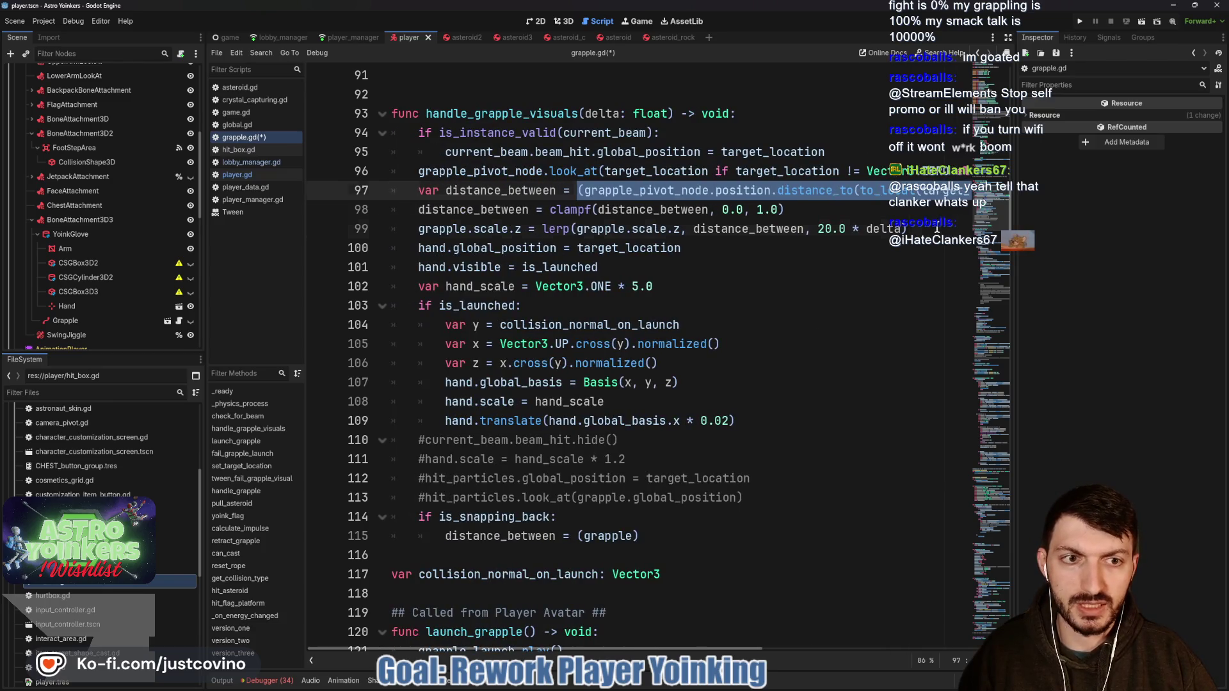
drag(937, 228, 551, 248)
mouse_move(743, 247)
mouse_down()
mouse_move(494, 249)
mouse_move(356, 194)
mouse_move(356, 173)
mouse_up()
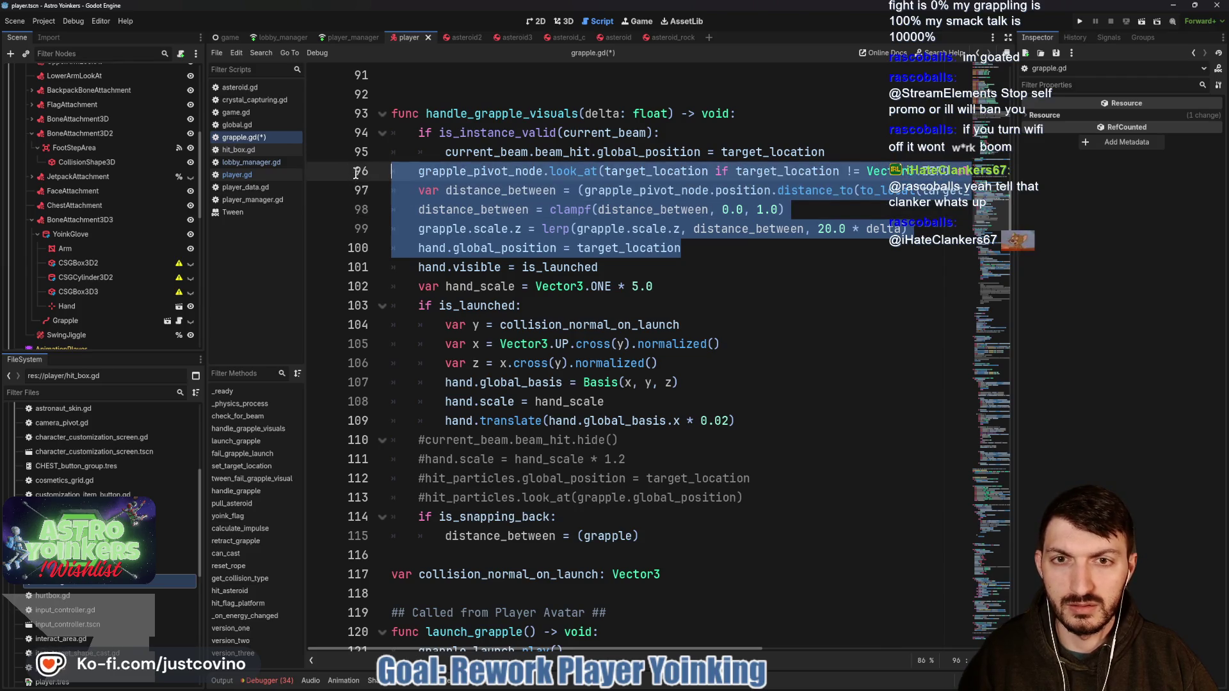
Step: Replace the draft line with the copied grapple and hand lines, removing 'var' from distance_between
scroll(682, 331, down, 4)
click(683, 344)
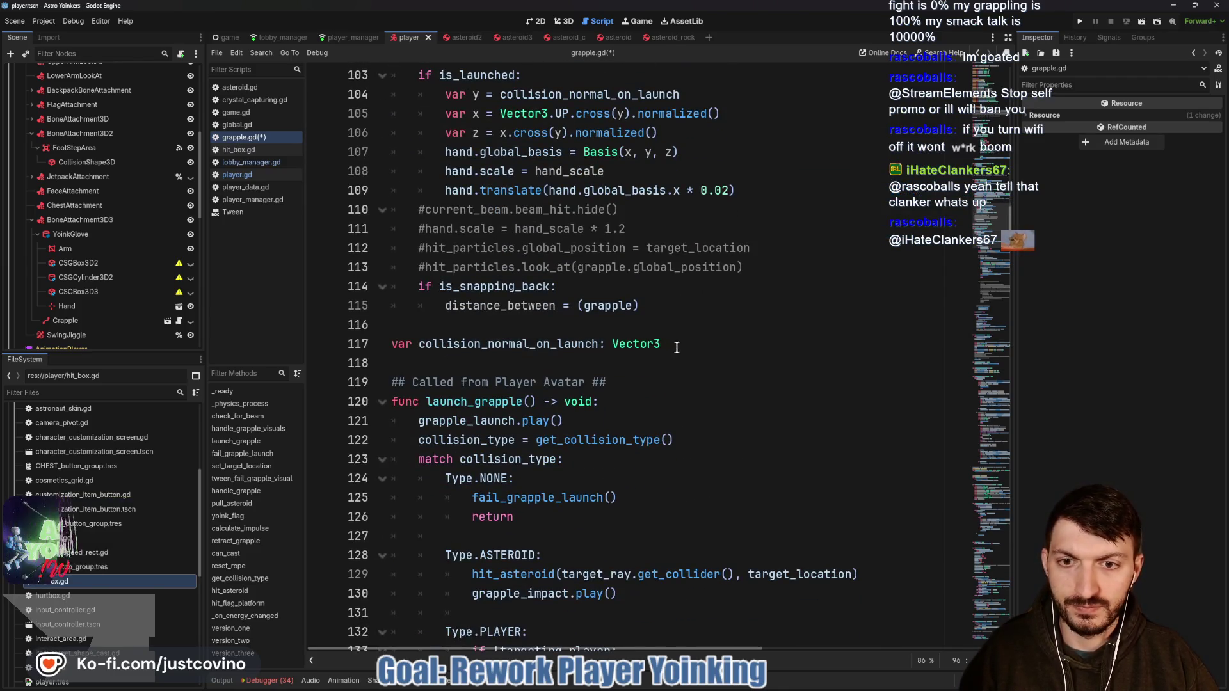
click(609, 325)
key(Return)
key(Return)
key(Return)
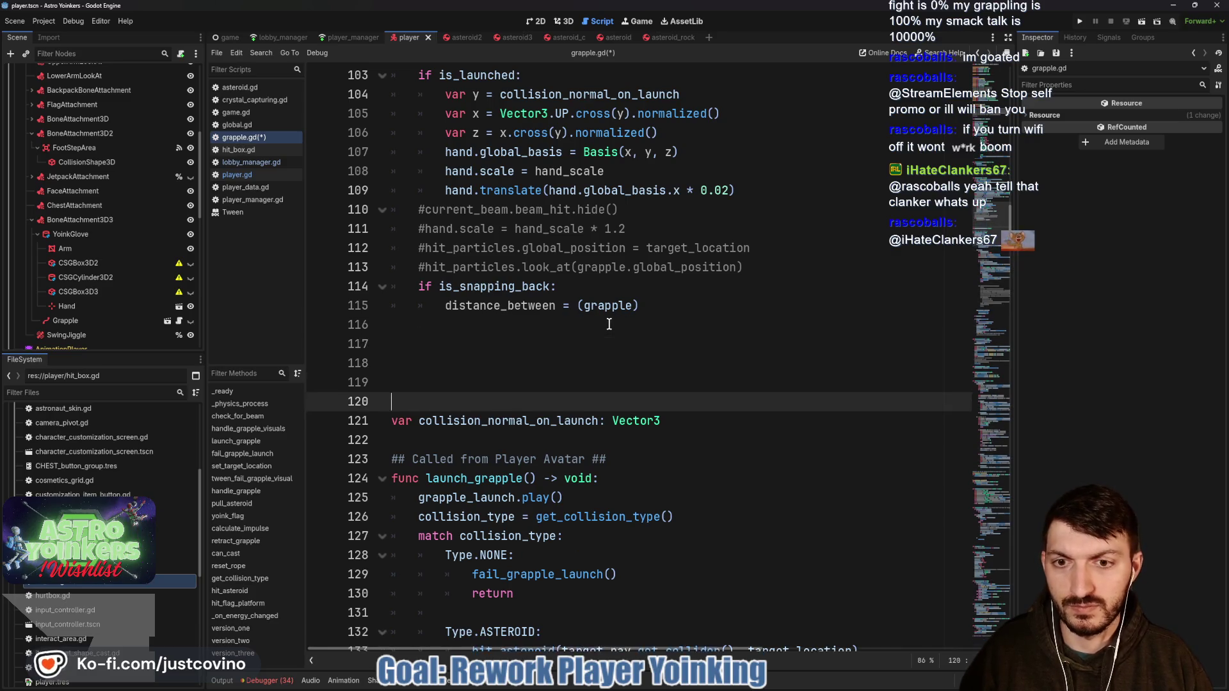
drag(639, 305, 444, 298)
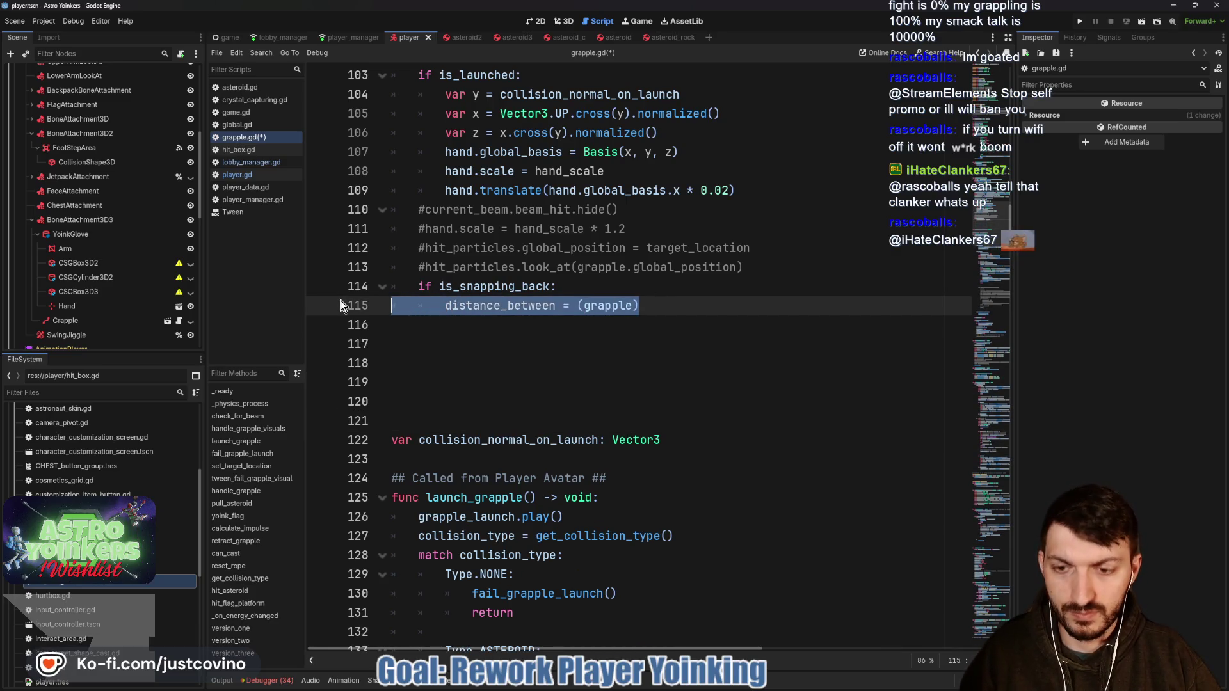
key(ctrl+v)
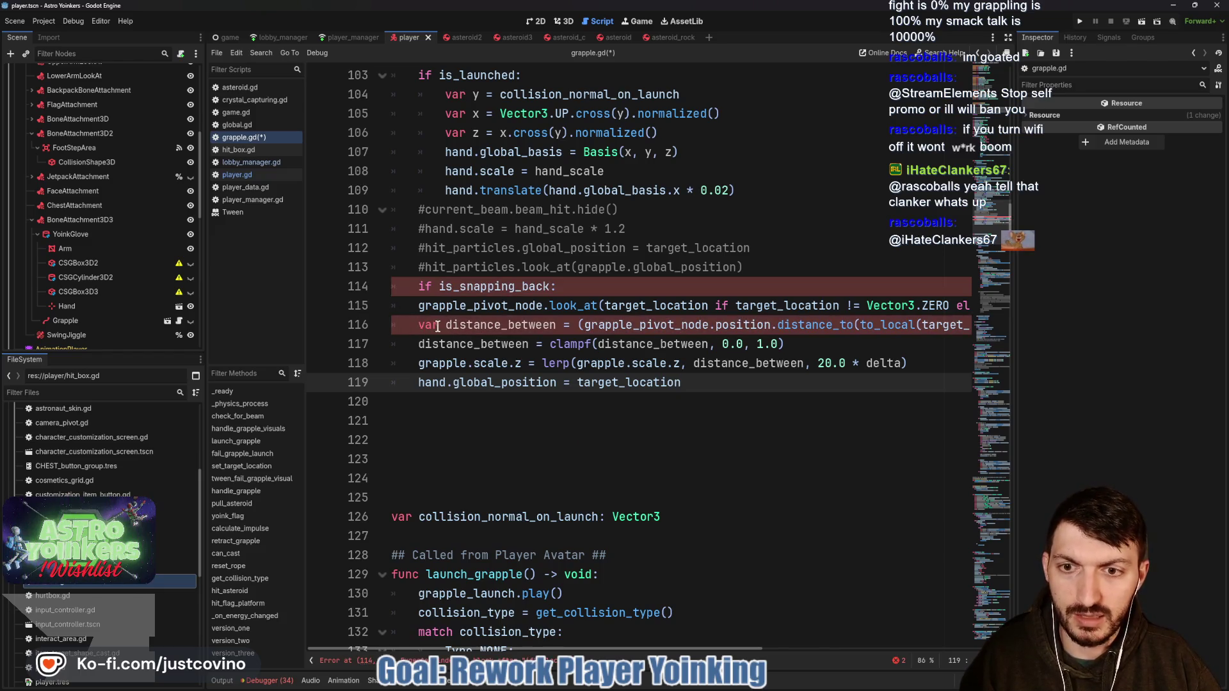
click(441, 325)
key(BackSpace)
key(BackSpace)
key(BackSpace)
key(BackSpace)
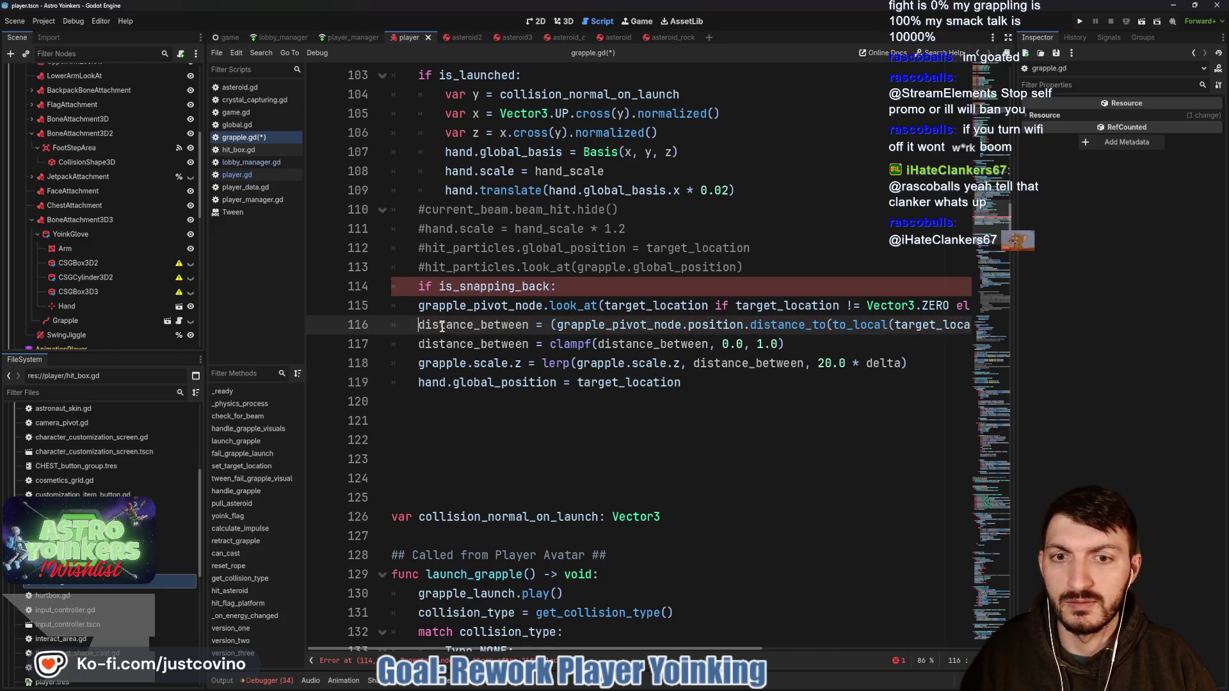
Step: Measure distance_between to player.global_position instead of to_local(target_location)
key(End)
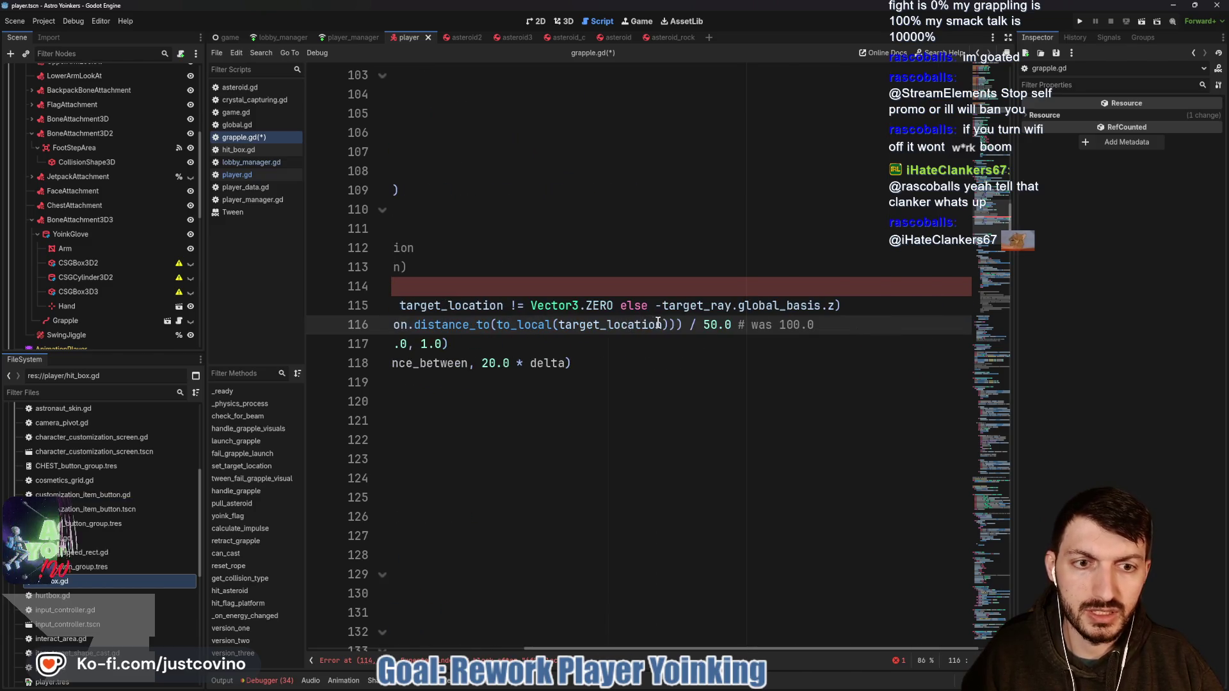
scroll(847, 328, left, 2)
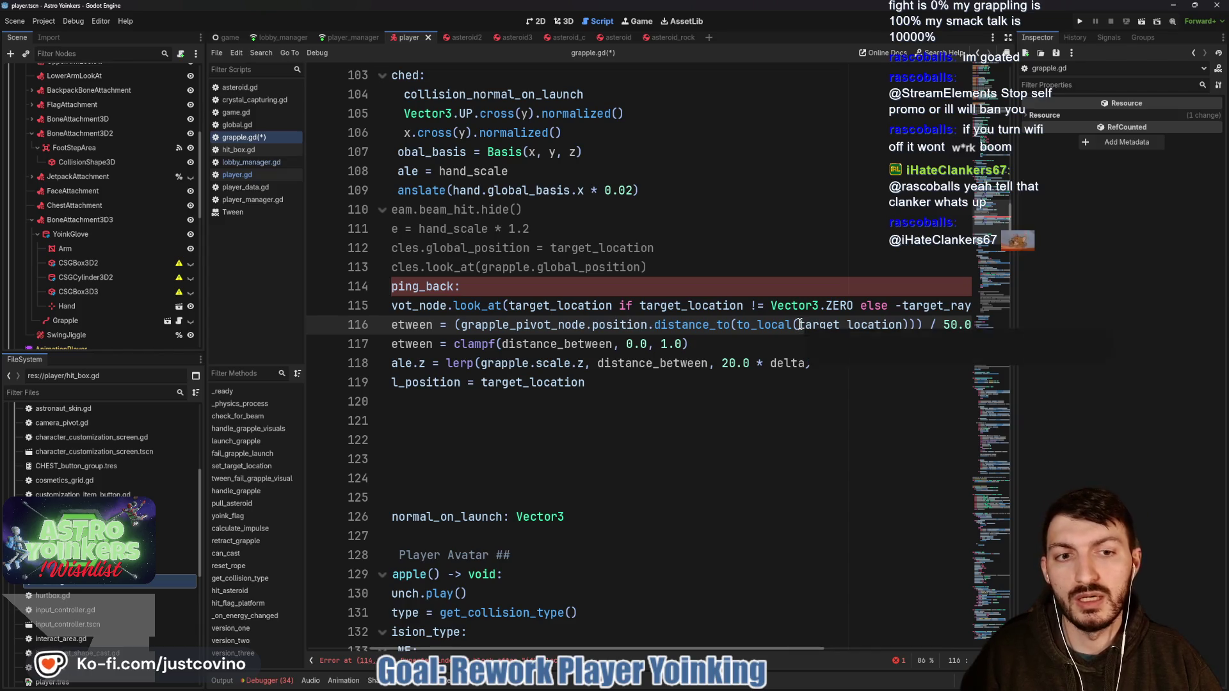
drag(736, 324, 913, 323)
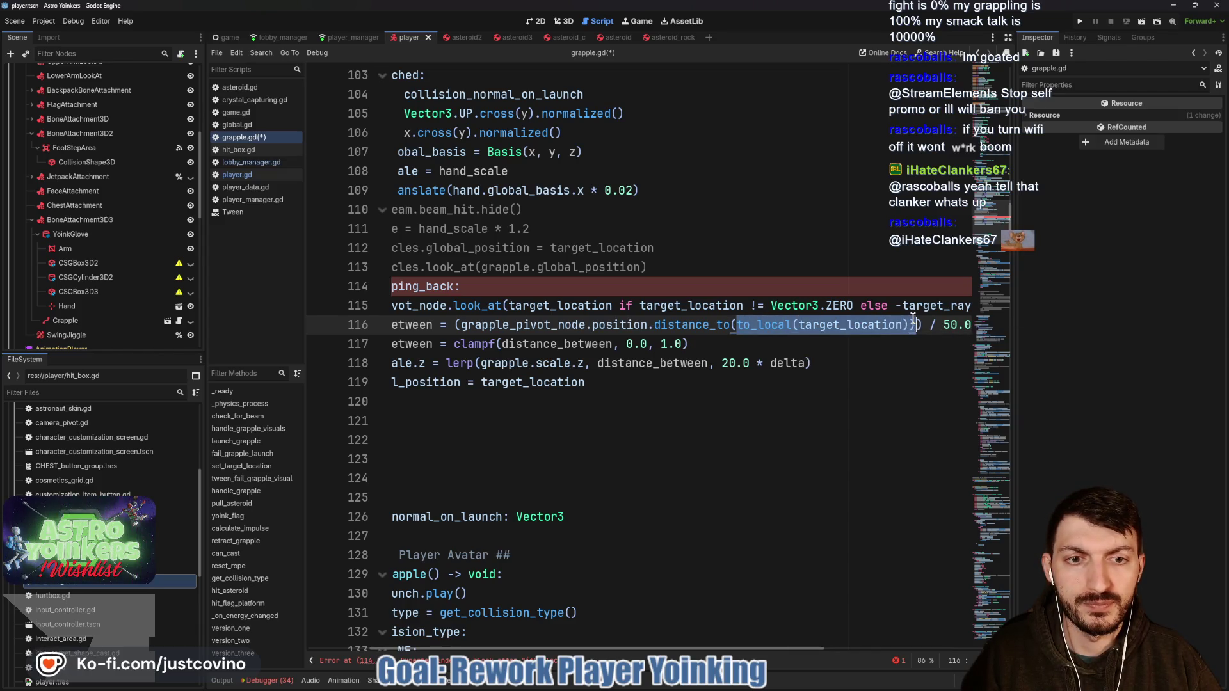
text(player.)
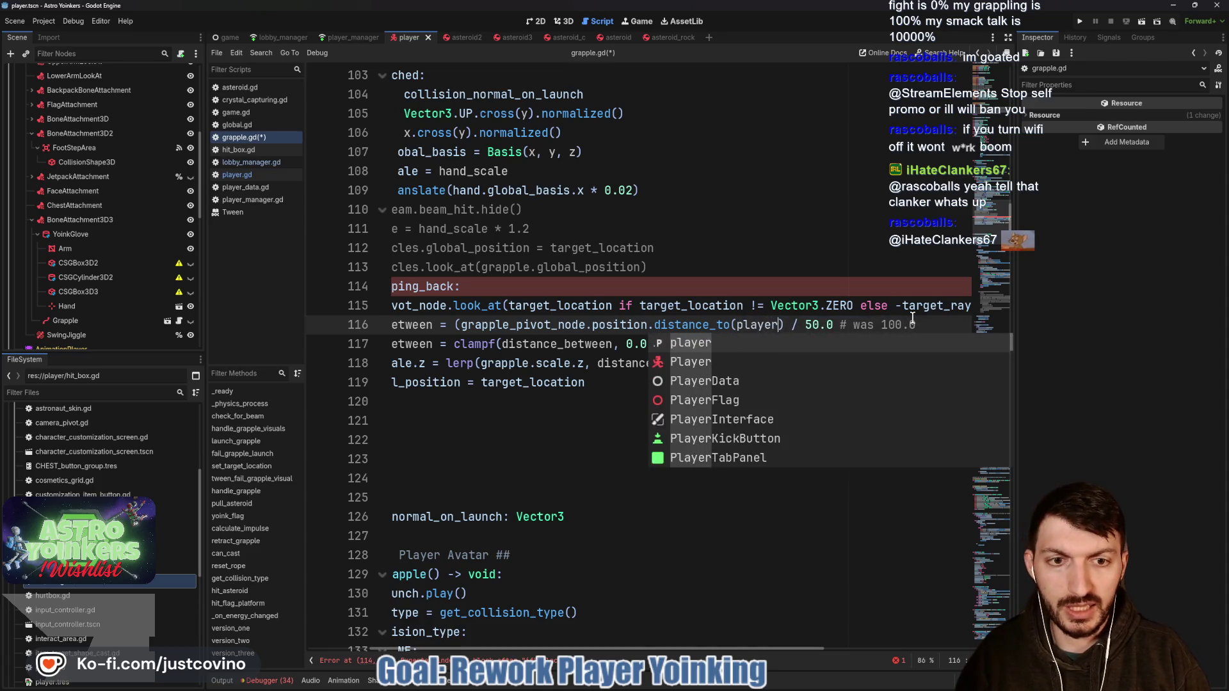
text(global)
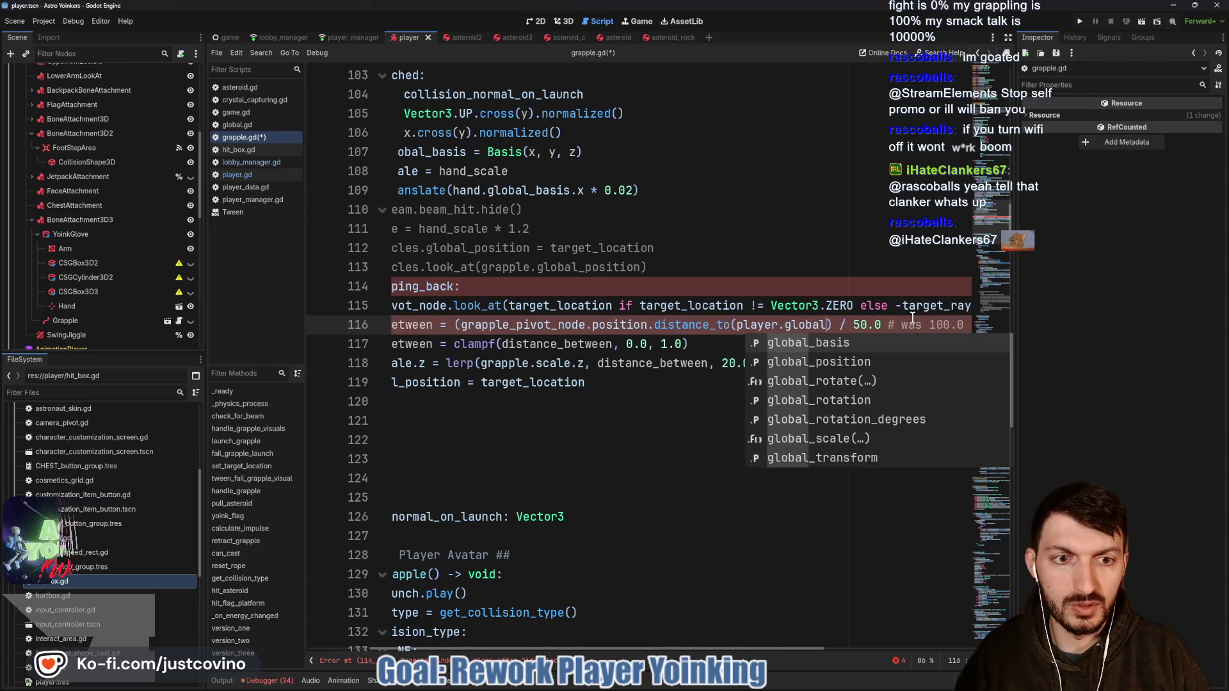
key(Down)
key(Return)
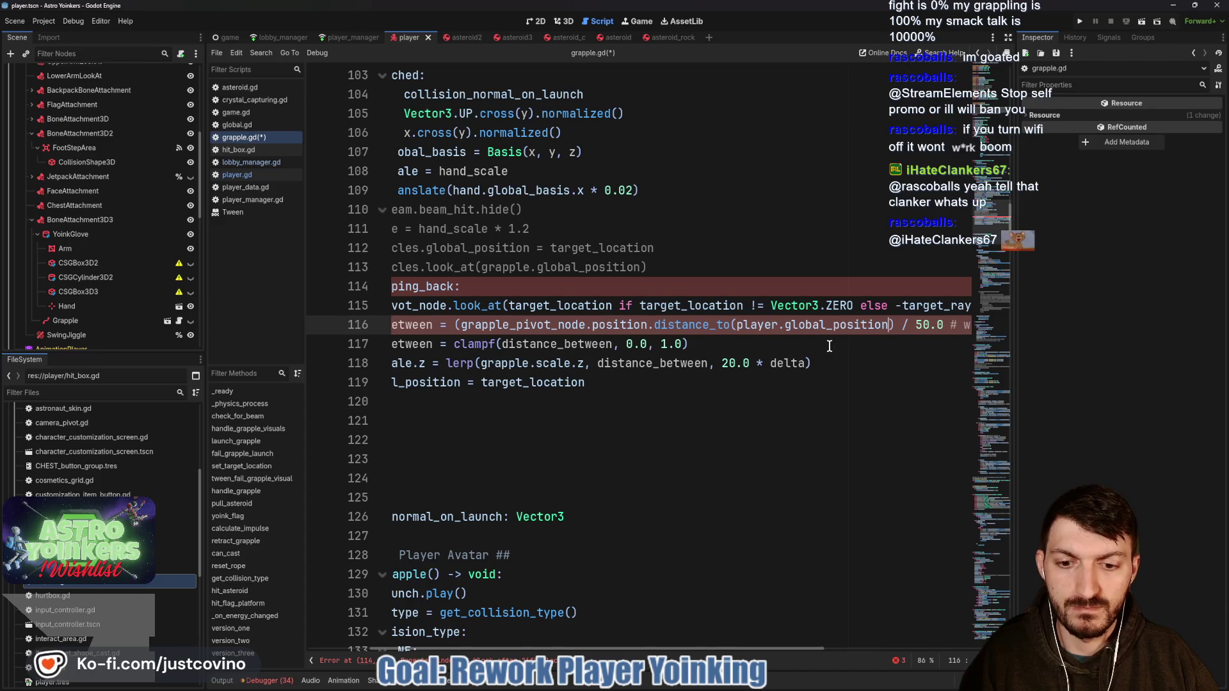
scroll(826, 346, left, 3)
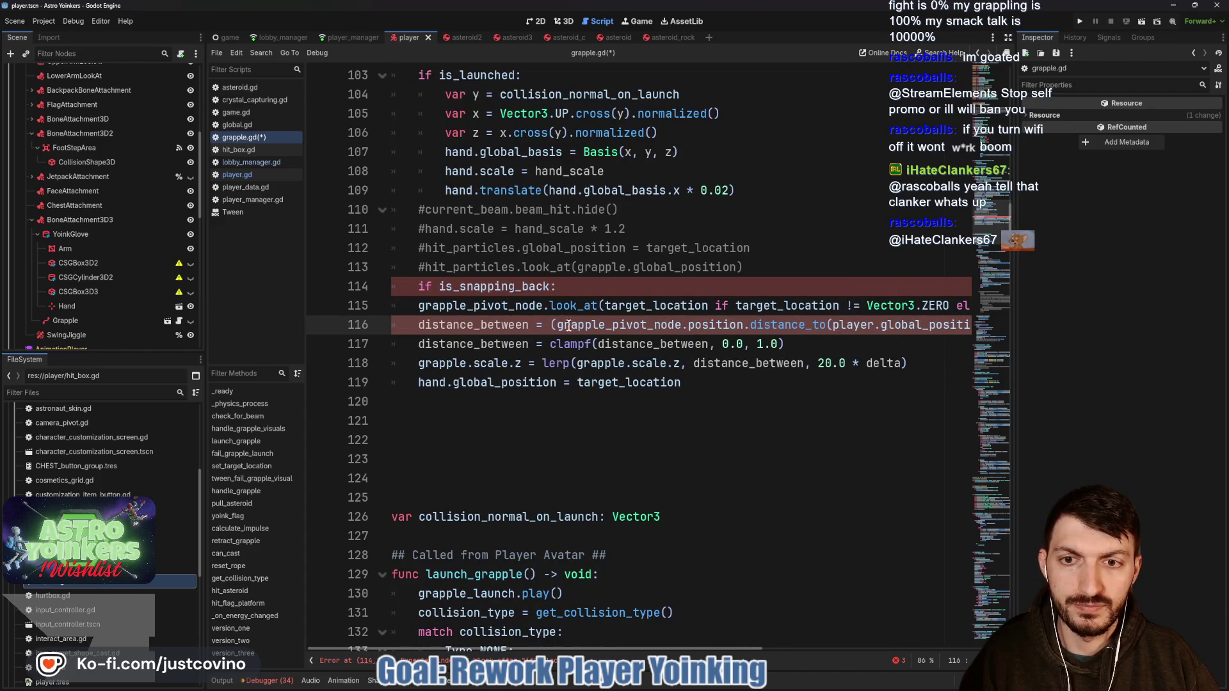
Step: Indent the five pasted grapple lines under is_snapping_back
mouse_move(414, 304)
mouse_down()
mouse_move(832, 404)
mouse_move(746, 386)
mouse_up()
key(Tab)
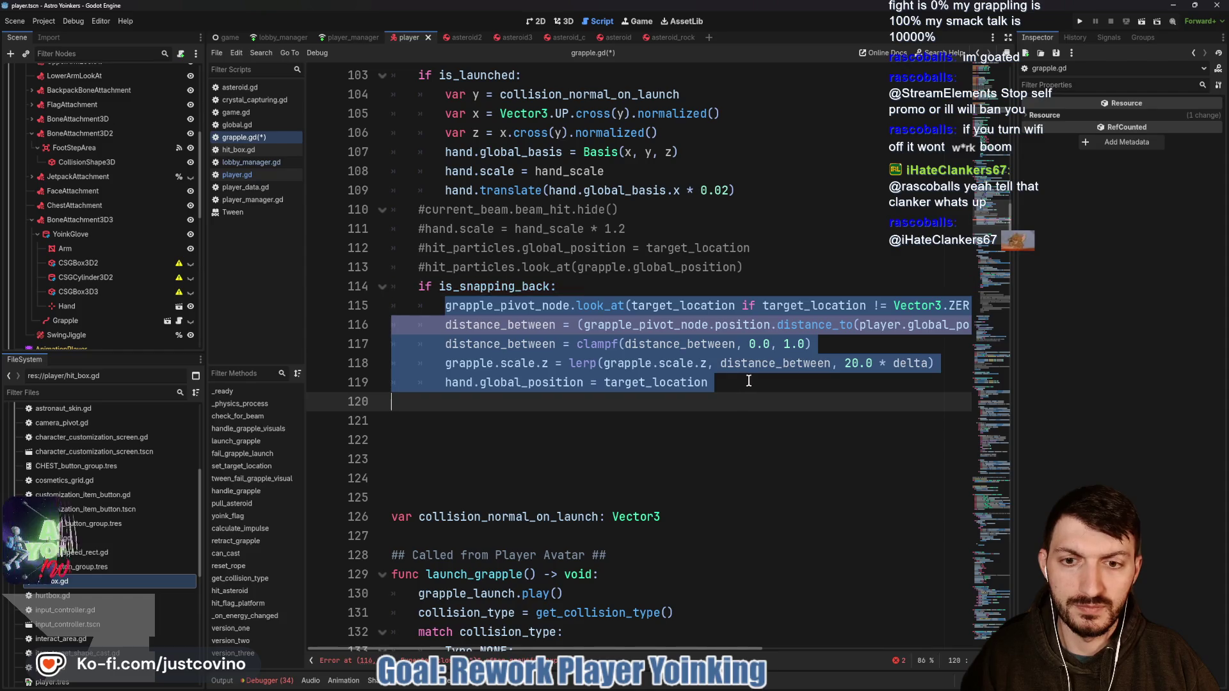
click(748, 381)
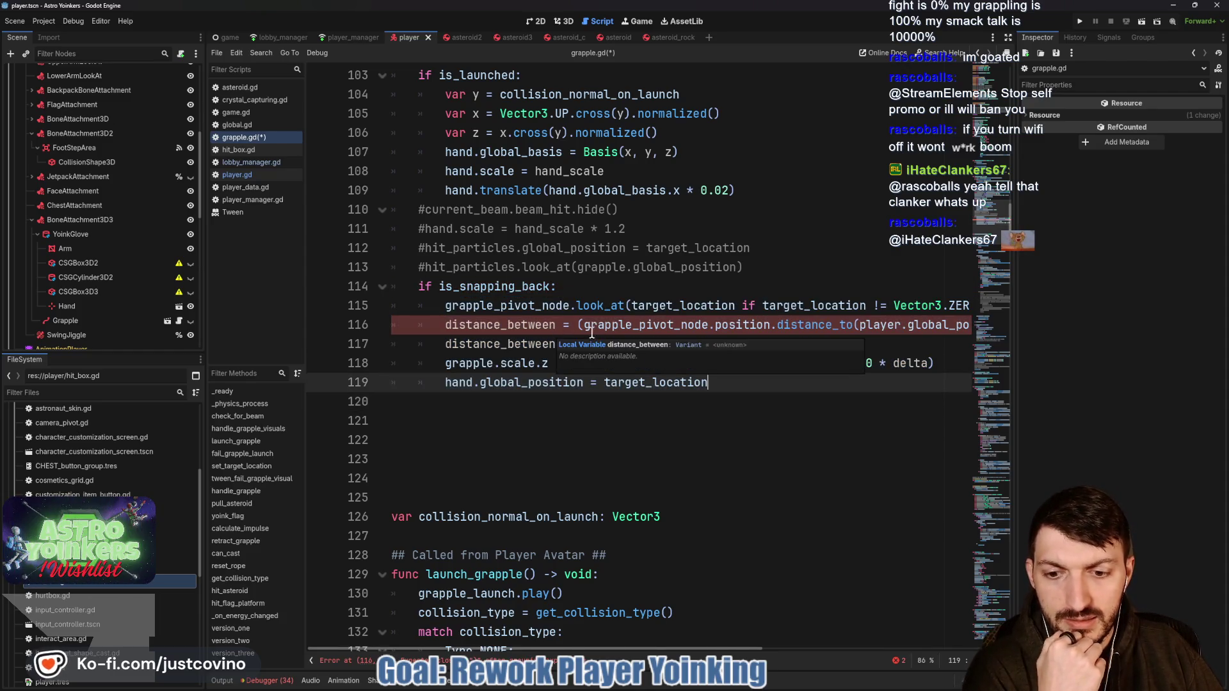
Step: Add the missing closing parenthesis on line 116 to clear the script error
scroll(769, 336, right, 2)
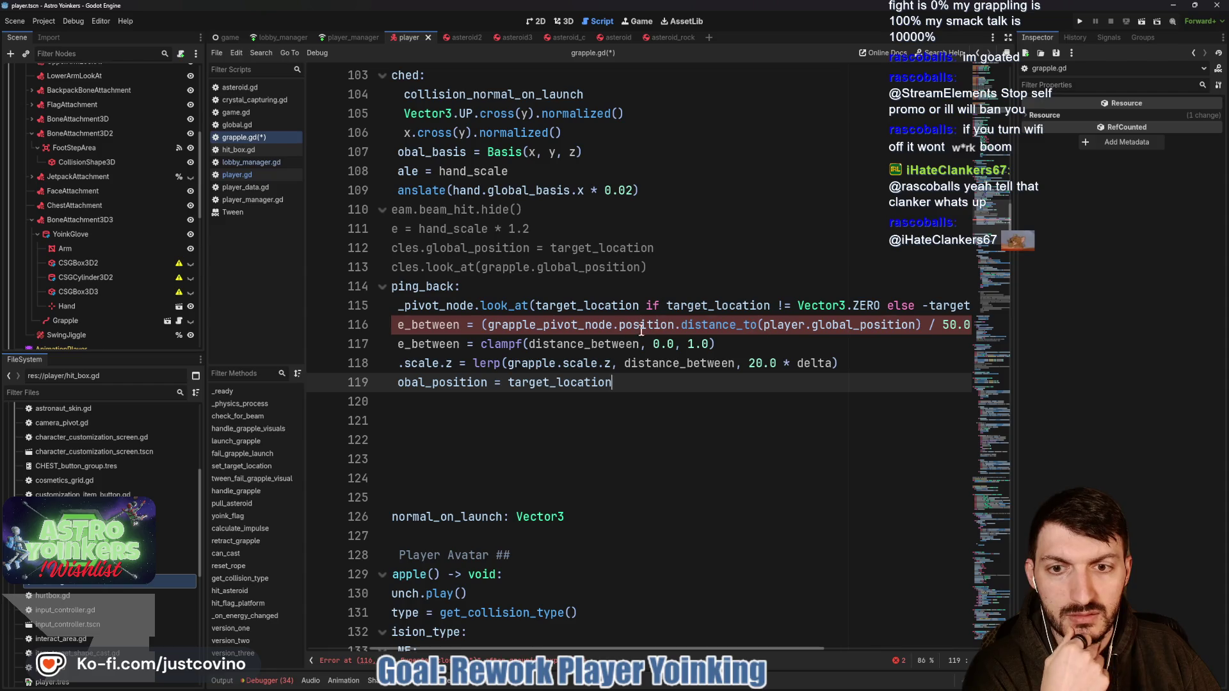
click(920, 326)
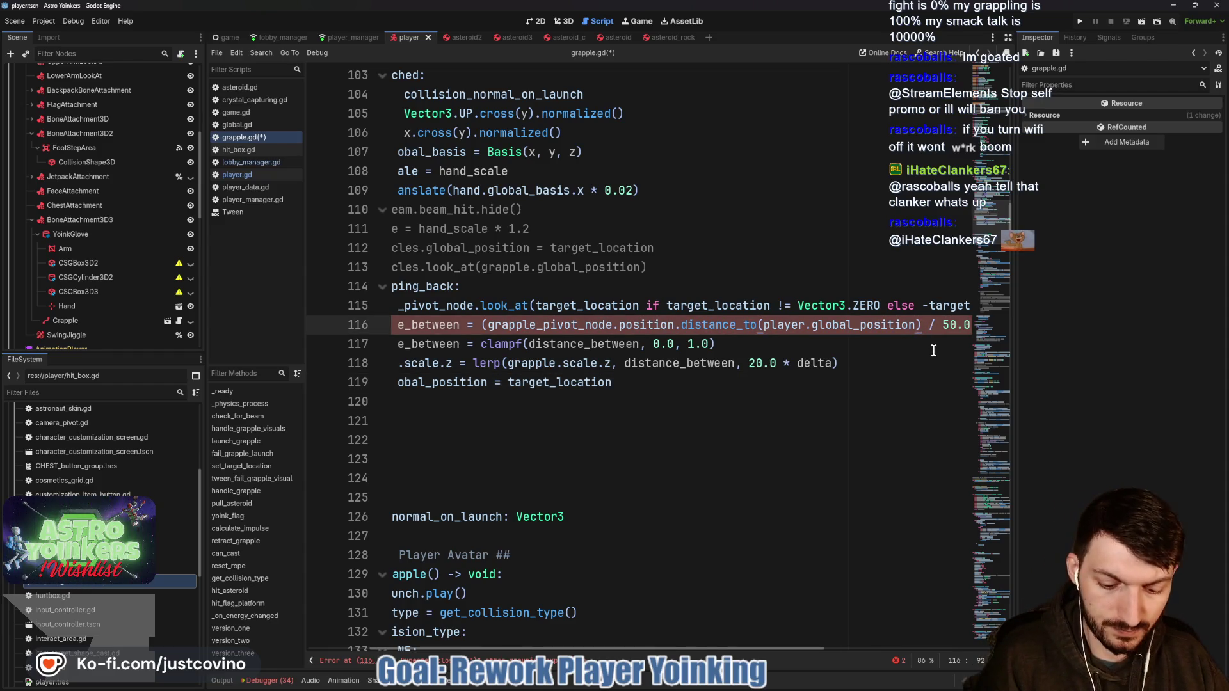
text())
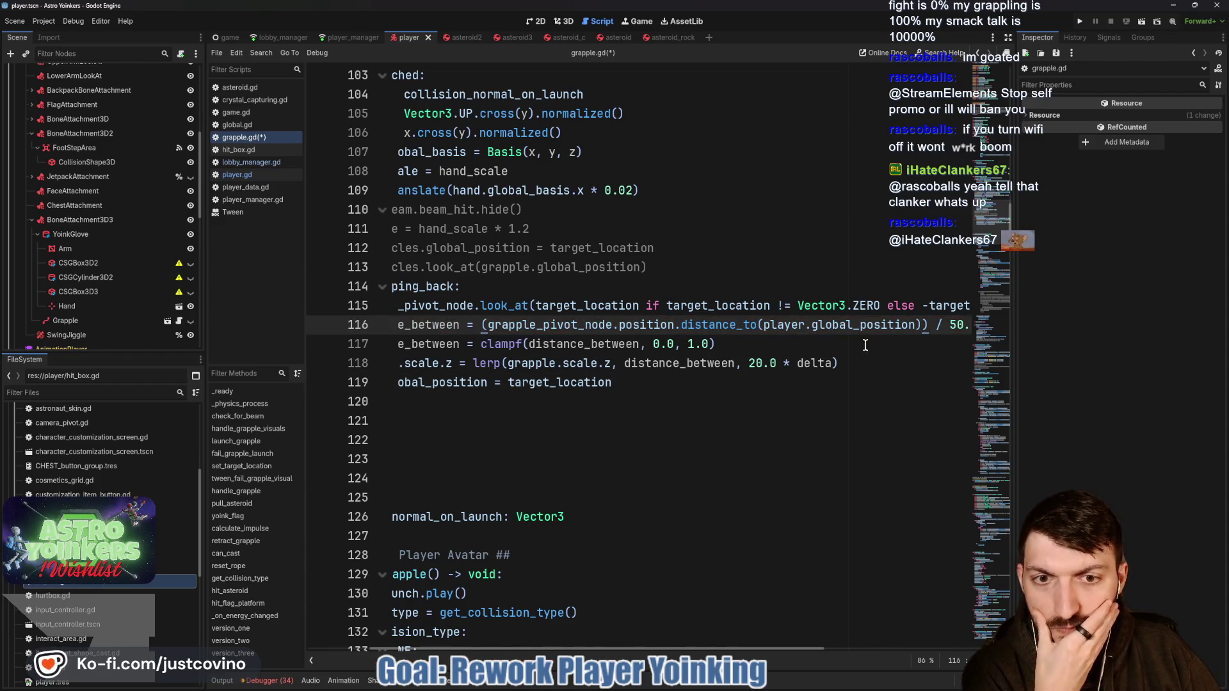
scroll(866, 344, left, 3)
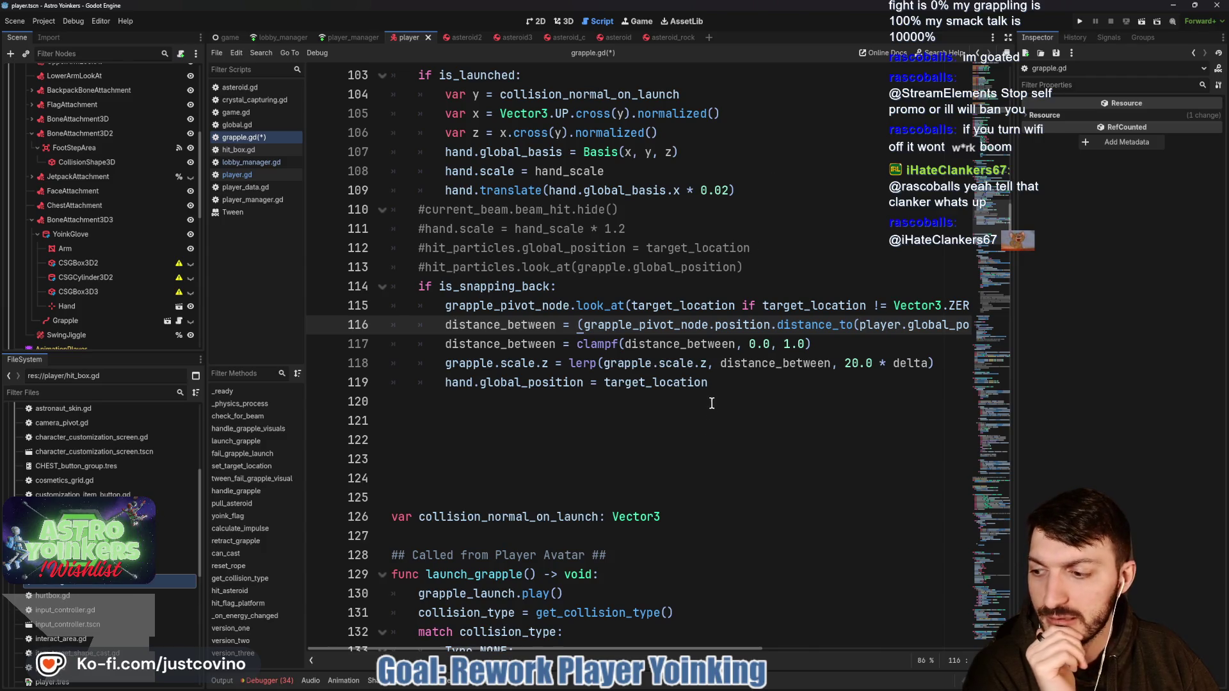
scroll(717, 388, up, 5)
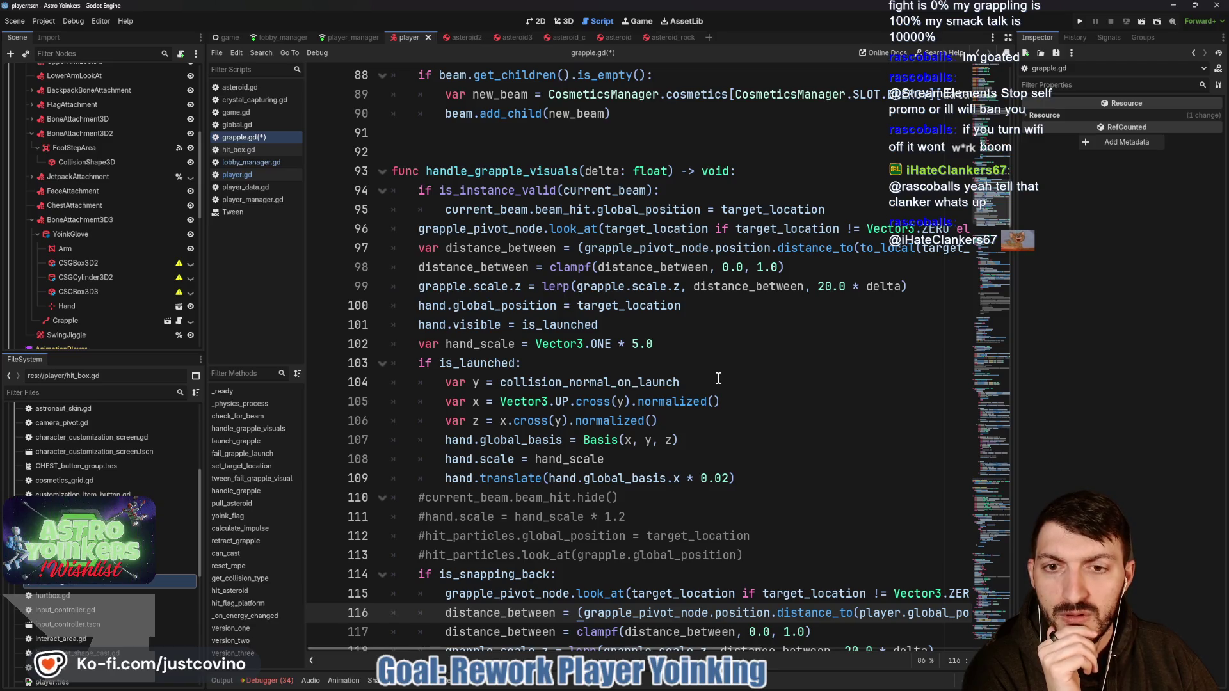
scroll(718, 379, down, 3)
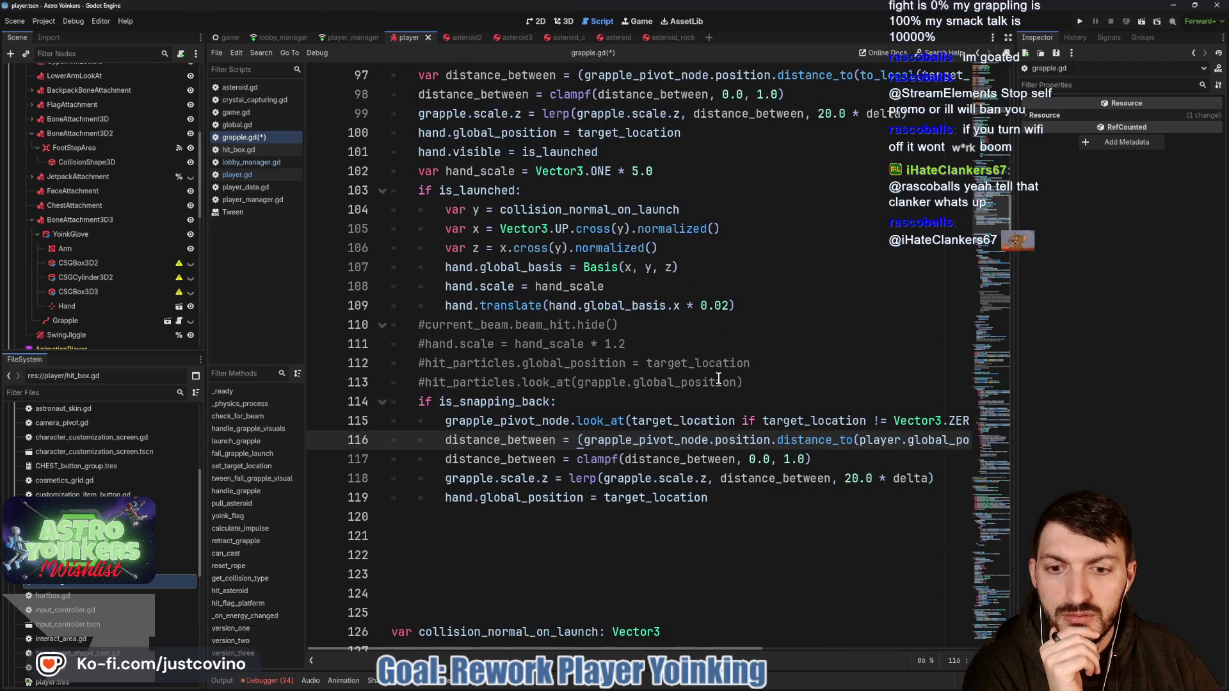
scroll(718, 379, up, 1)
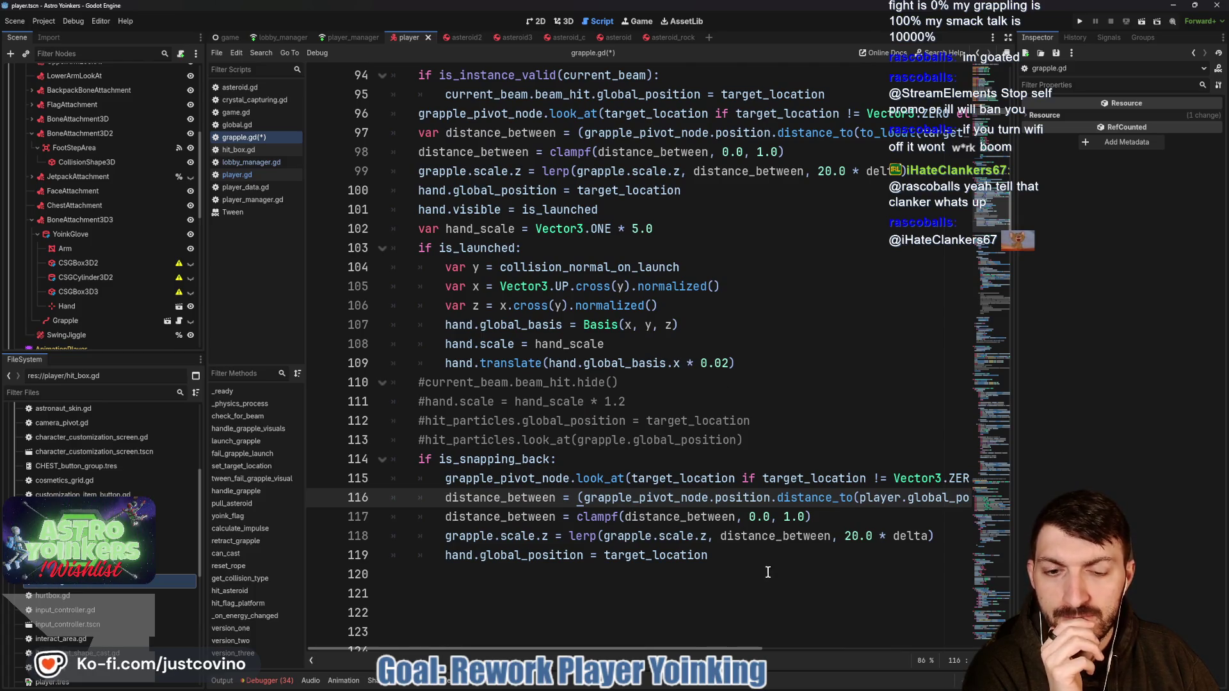
click(757, 556)
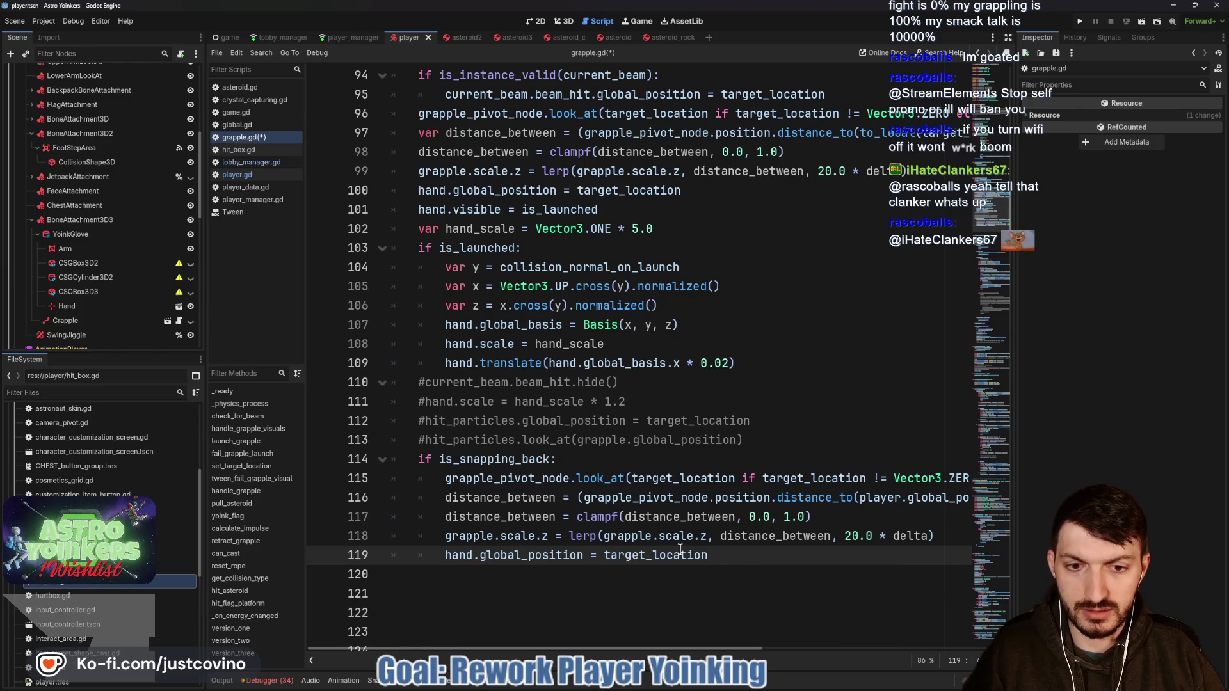
Step: Add 'if distance_between <= 0.0:' calling hand.hide() and reset_rope(), then save
key(Return)
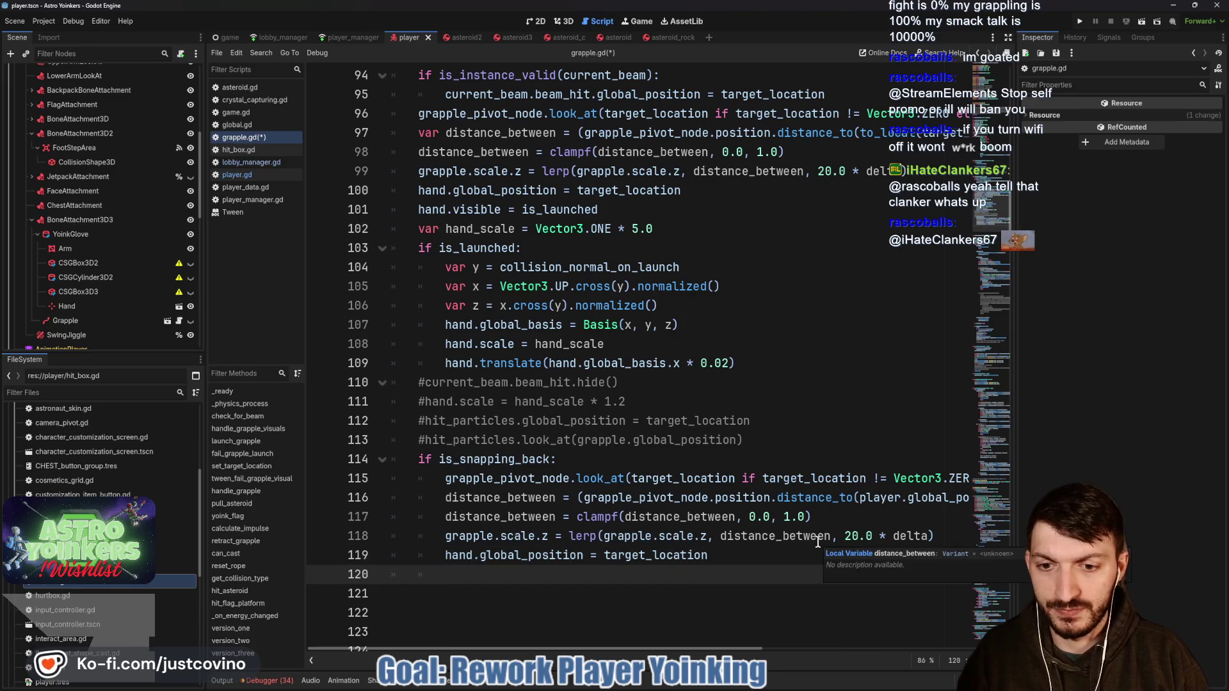
text(if distance_between)
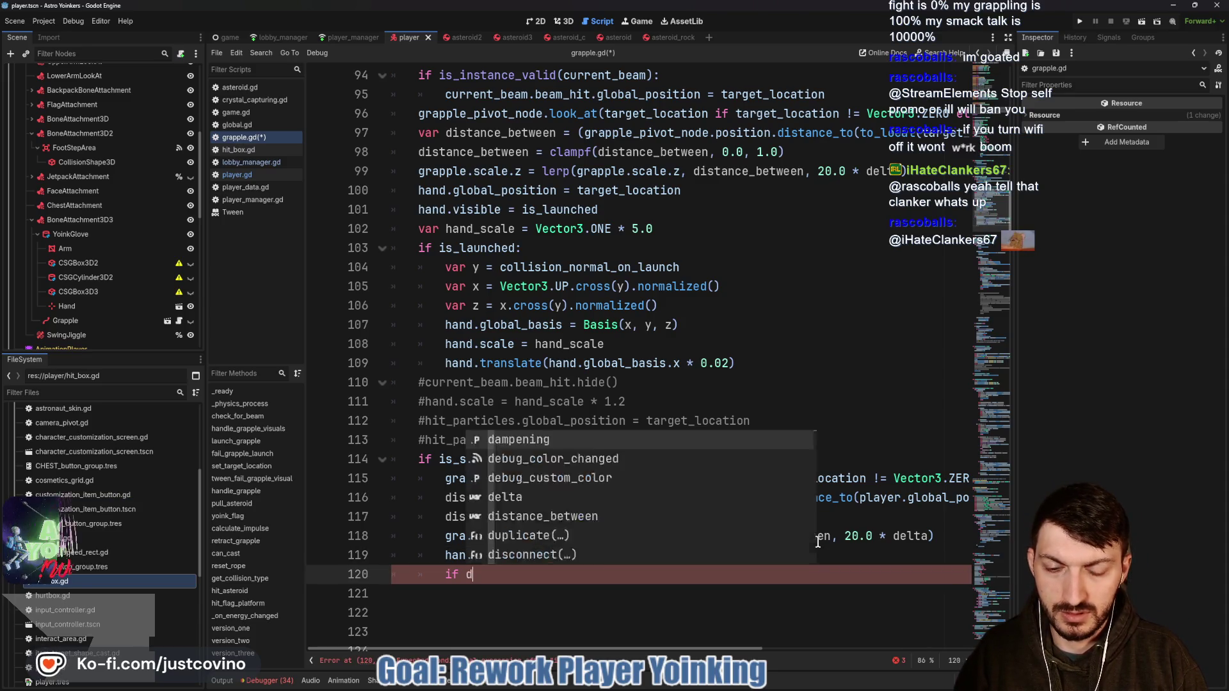
text( <=)
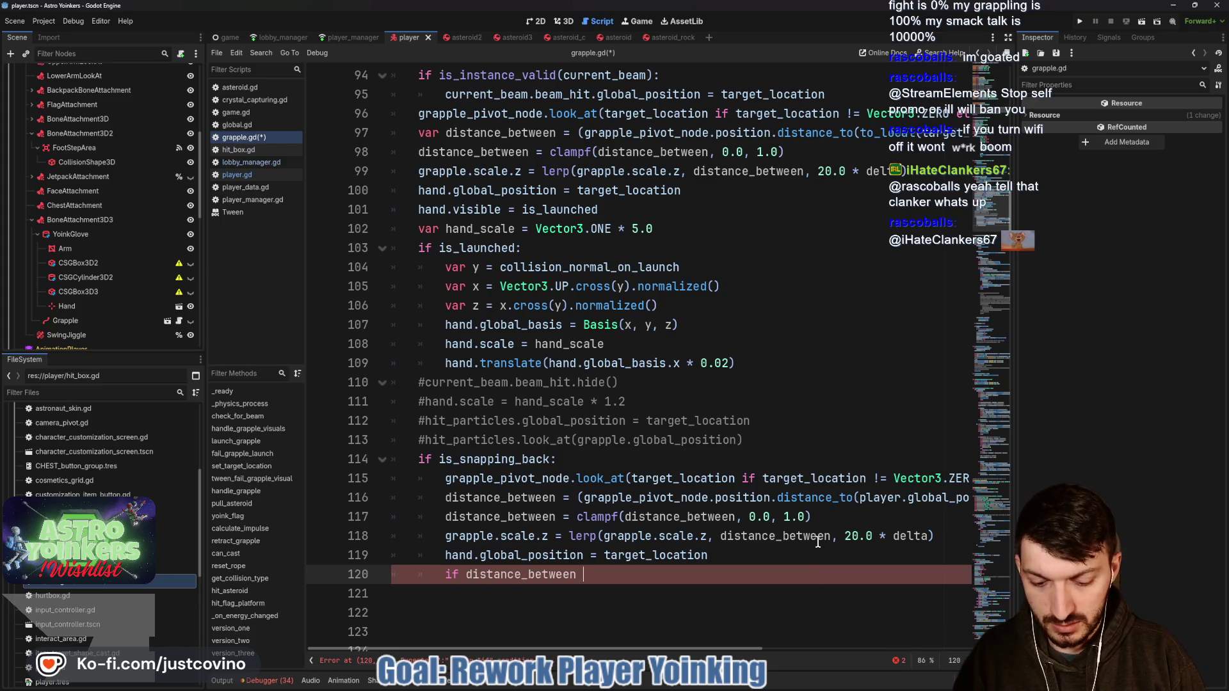
text( 0.0)
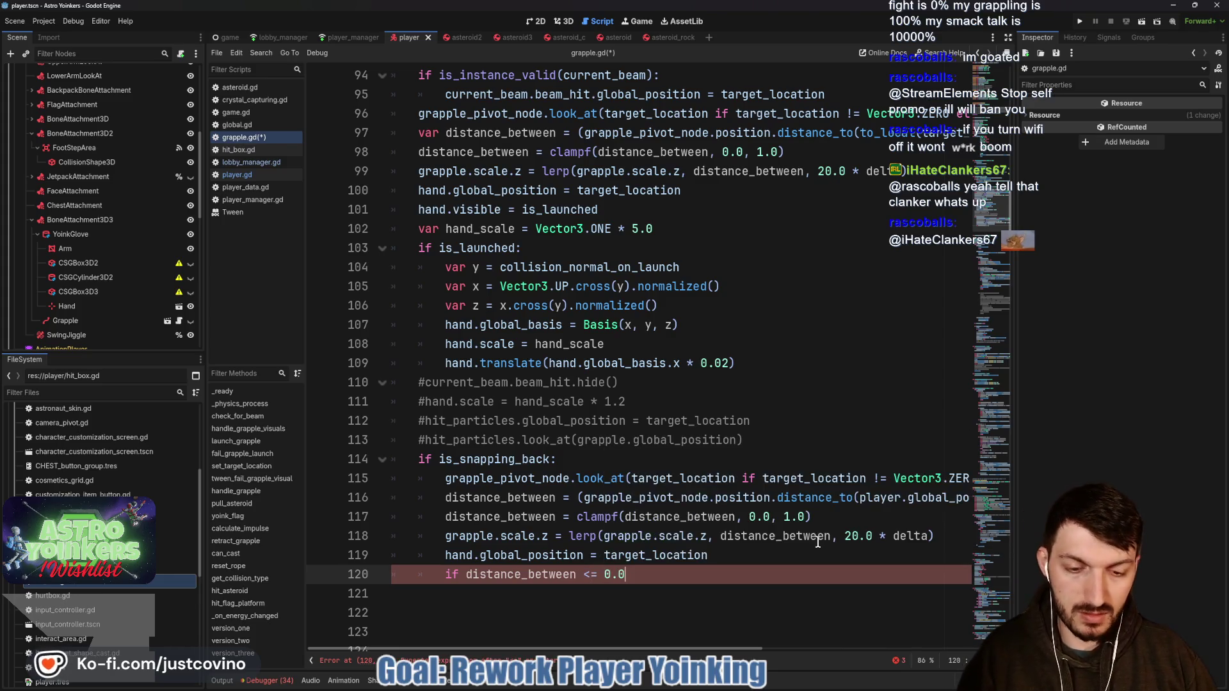
text(:)
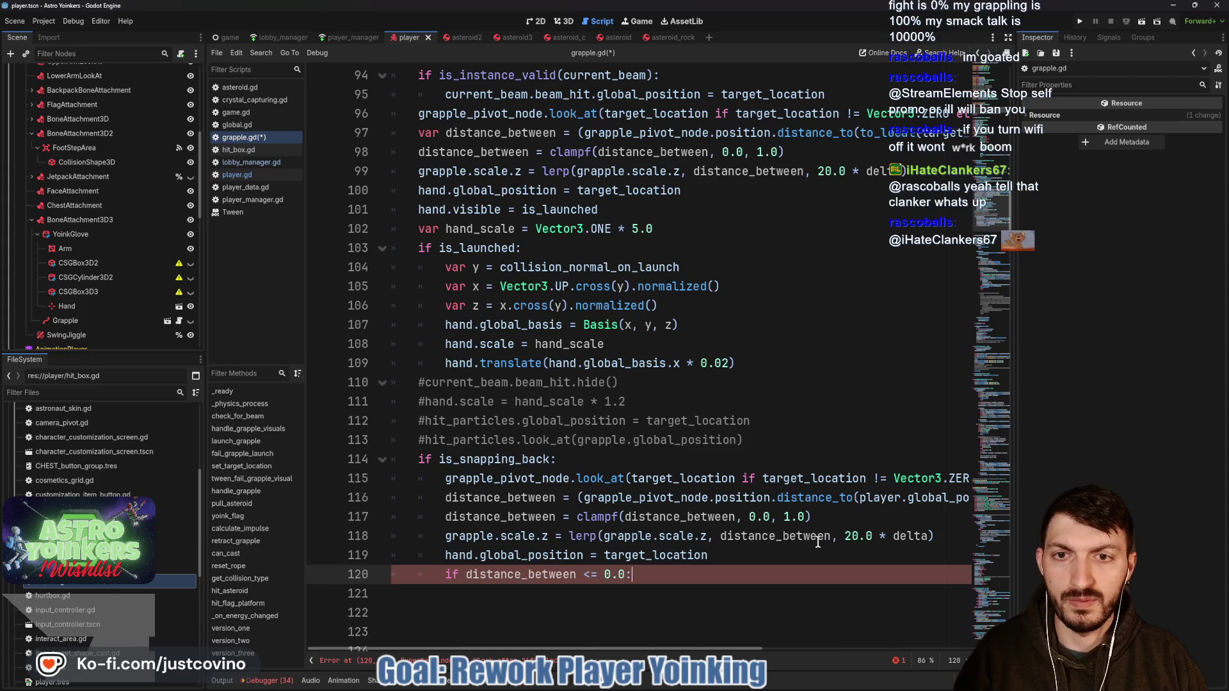
key(Return)
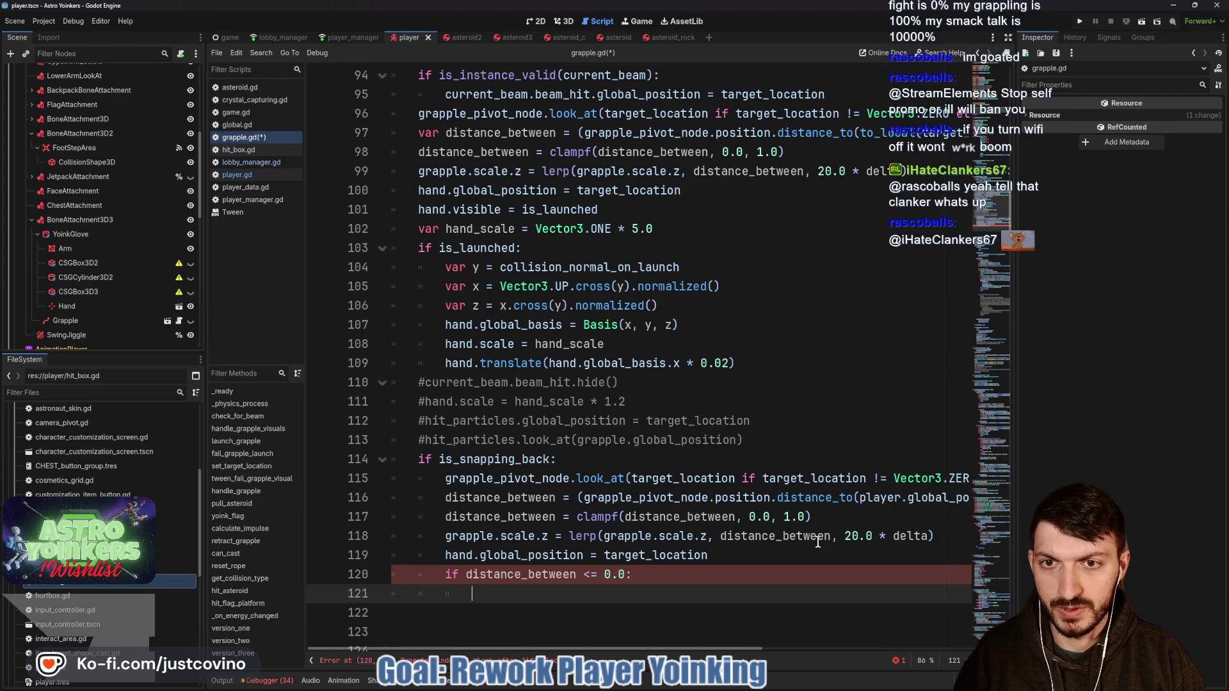
text(ha)
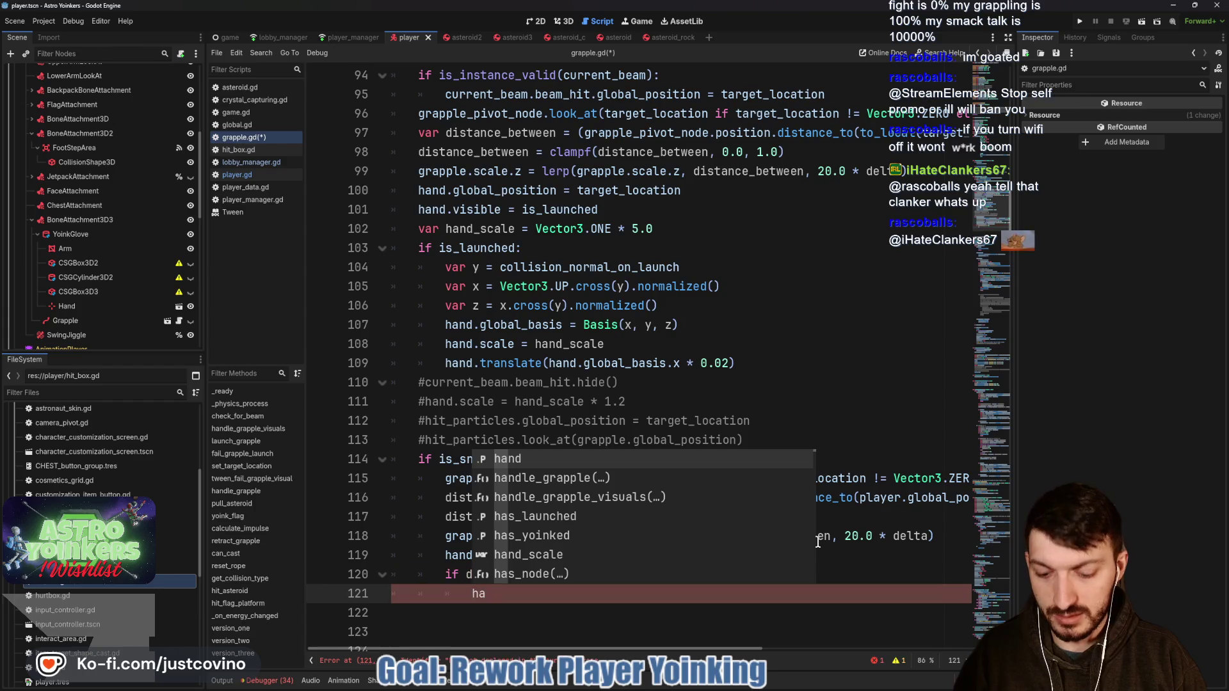
text(nd.hide)
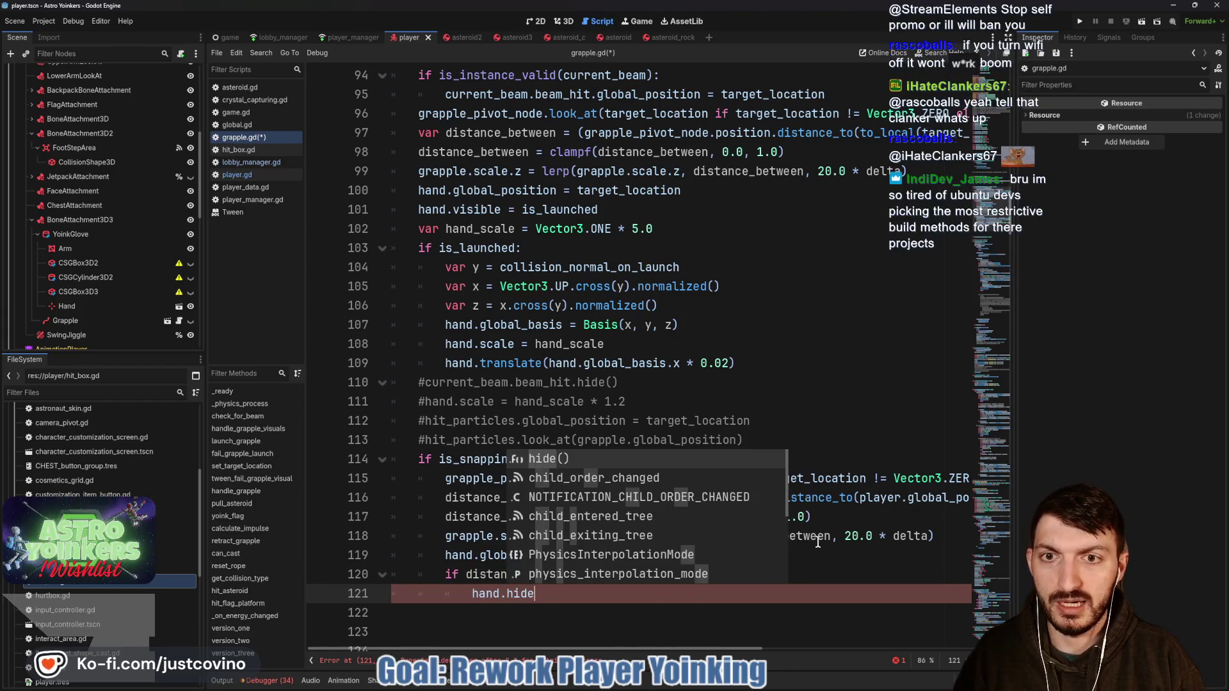
key(Return)
key(Return)
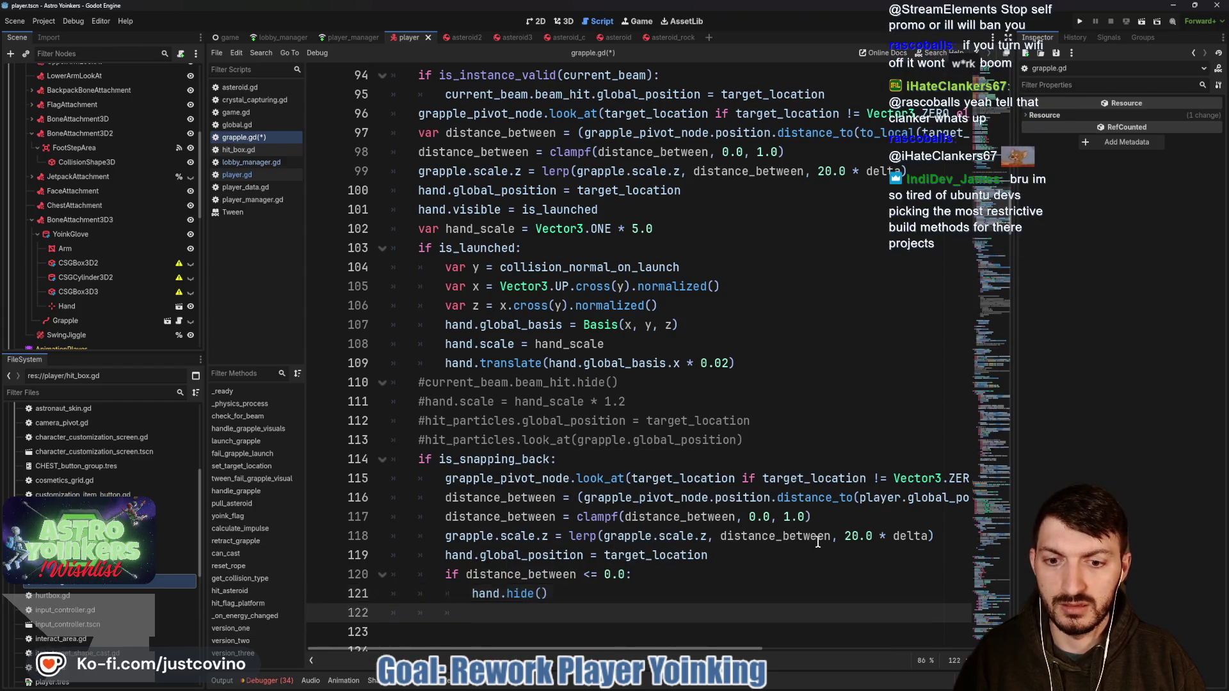
text(reset)
key(Return)
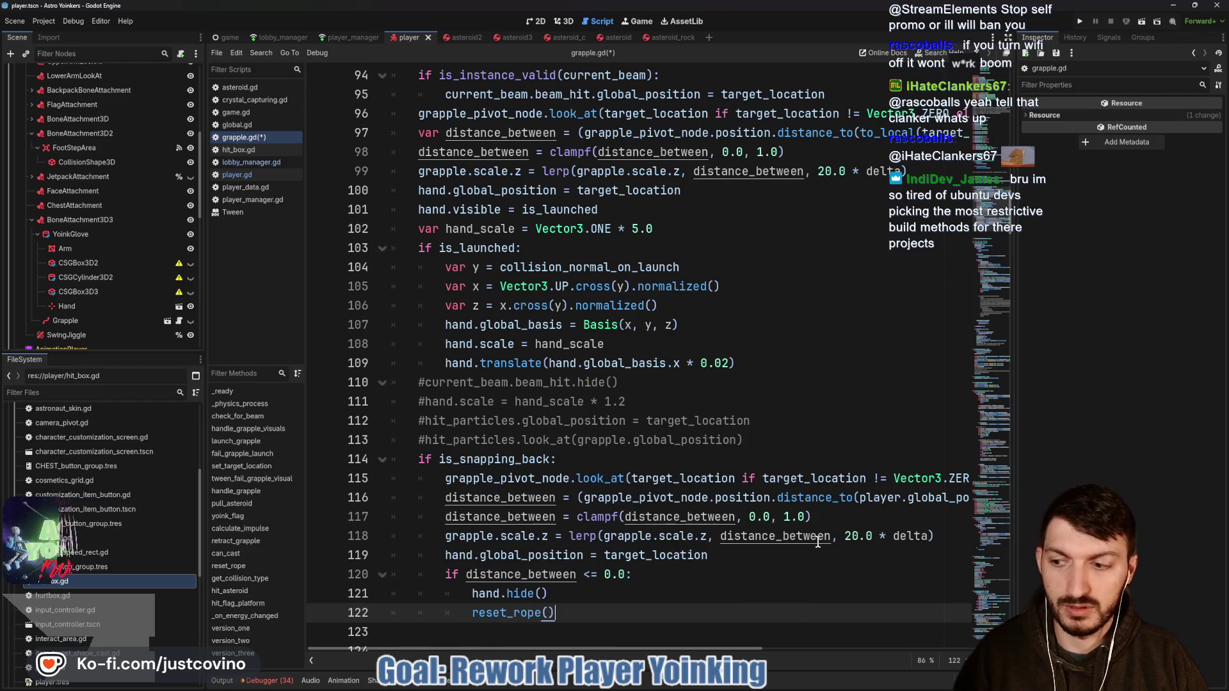
key(ctrl+s)
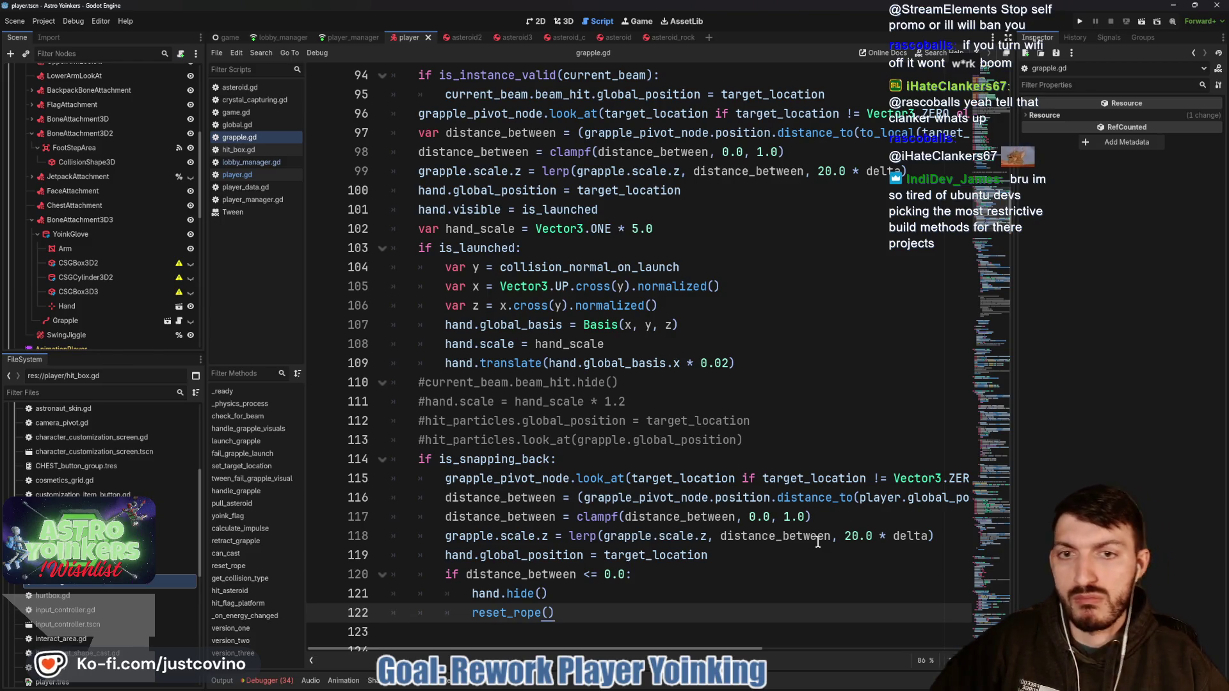
Step: Add a return after the reset_rope() call in the snap-back block
scroll(719, 418, down, 7)
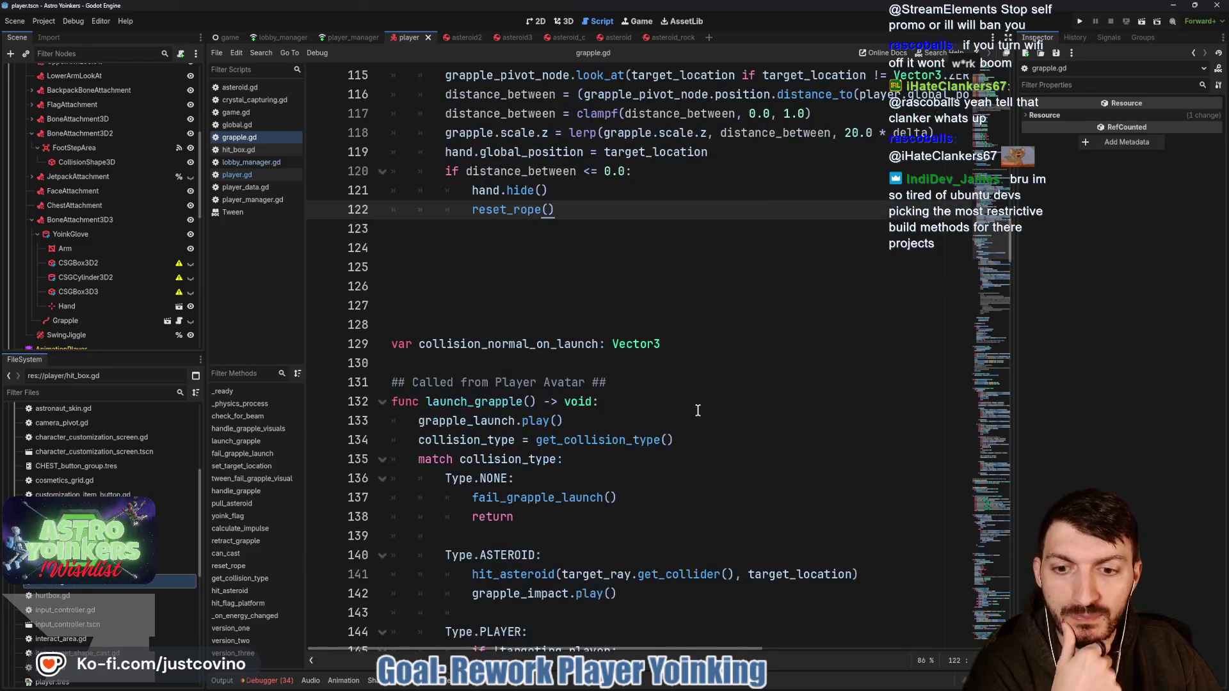
scroll(670, 392, up, 6)
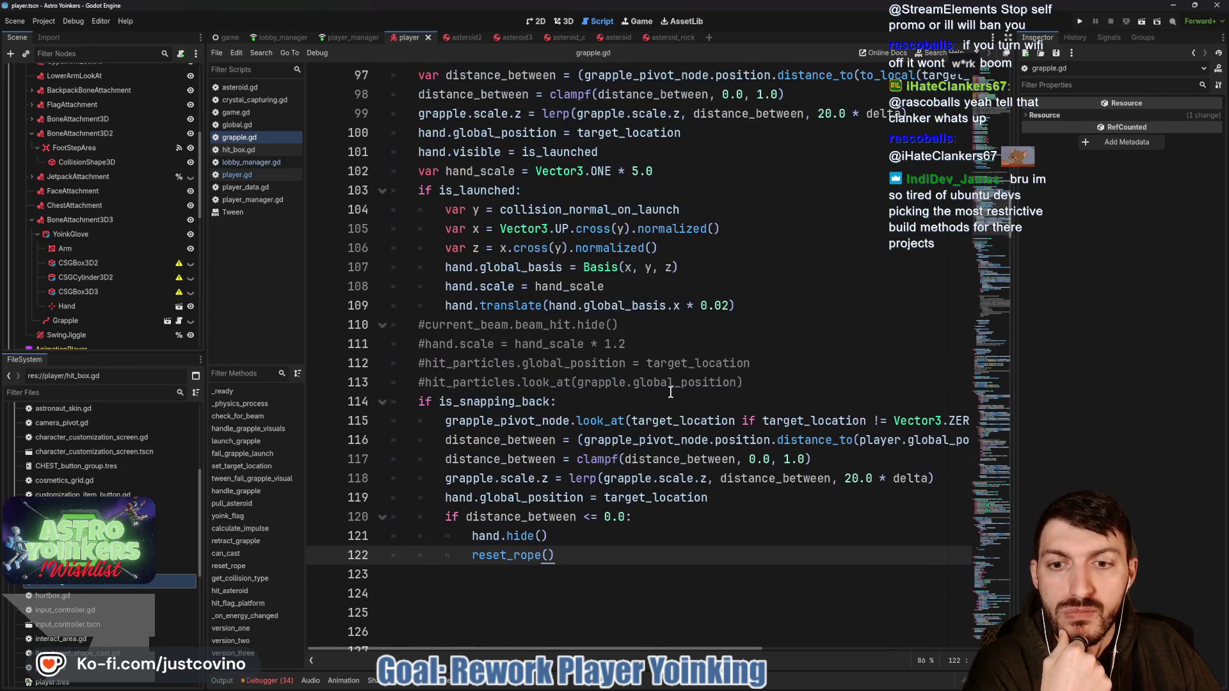
scroll(670, 392, down, 5)
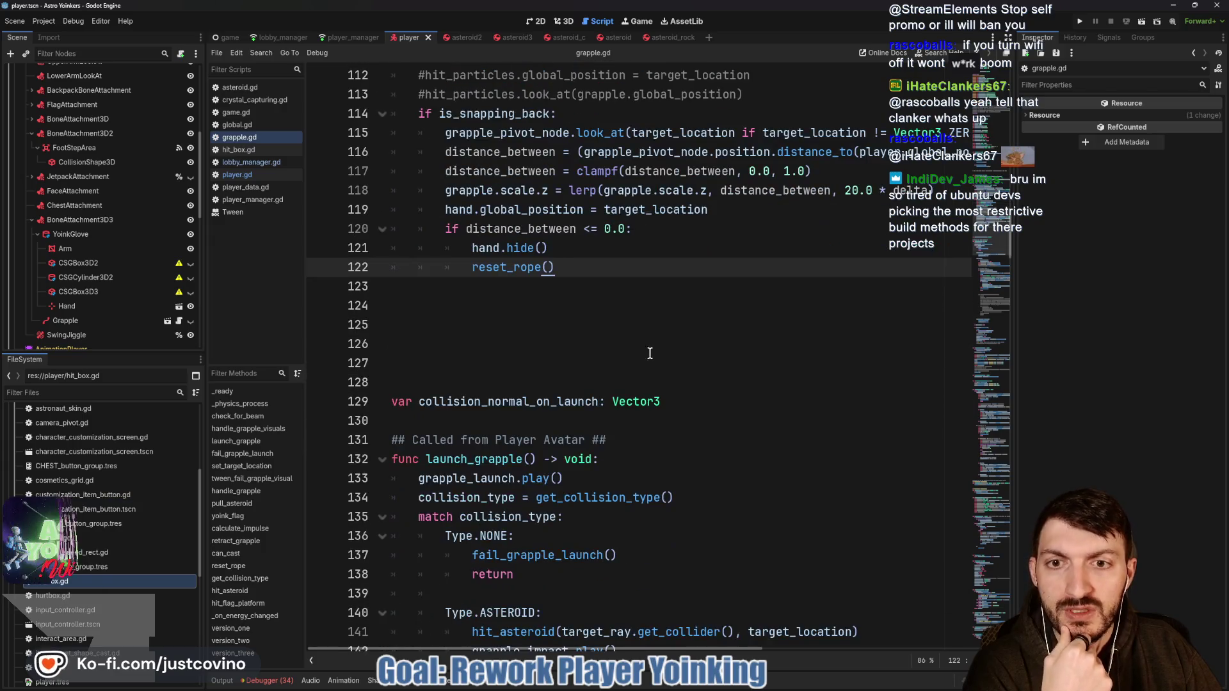
scroll(648, 327, down, 9)
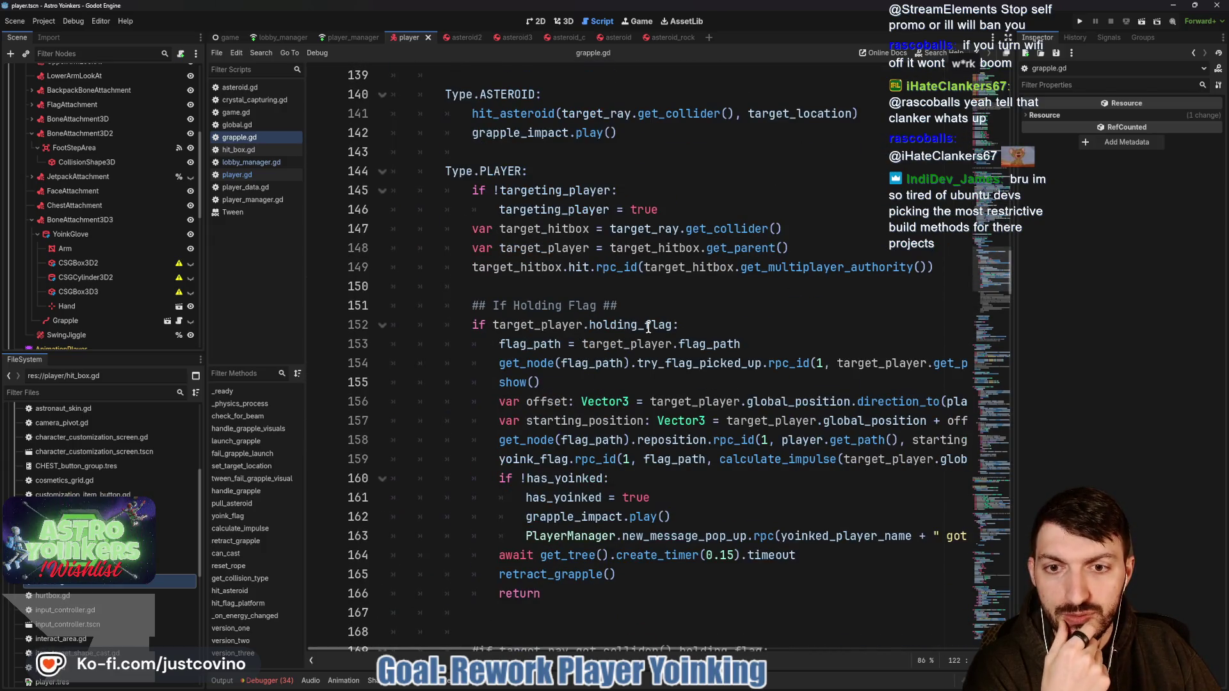
scroll(648, 327, up, 6)
scroll(649, 327, up, 6)
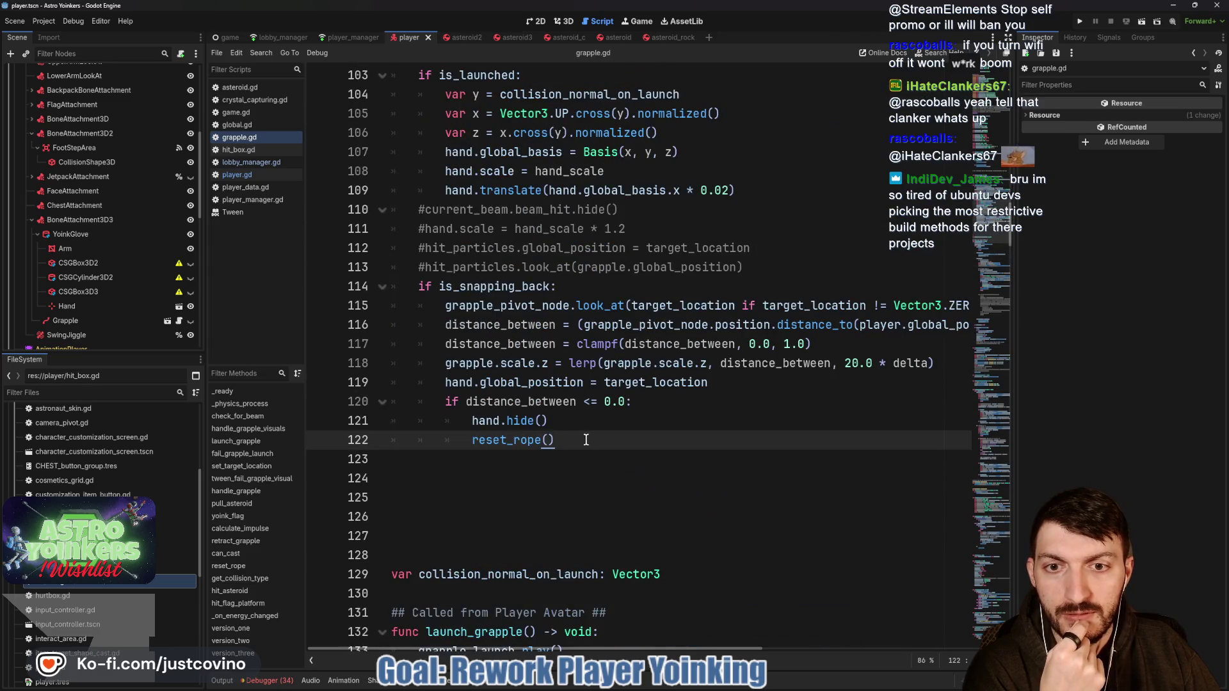
scroll(585, 440, up, 6)
scroll(651, 503, down, 4)
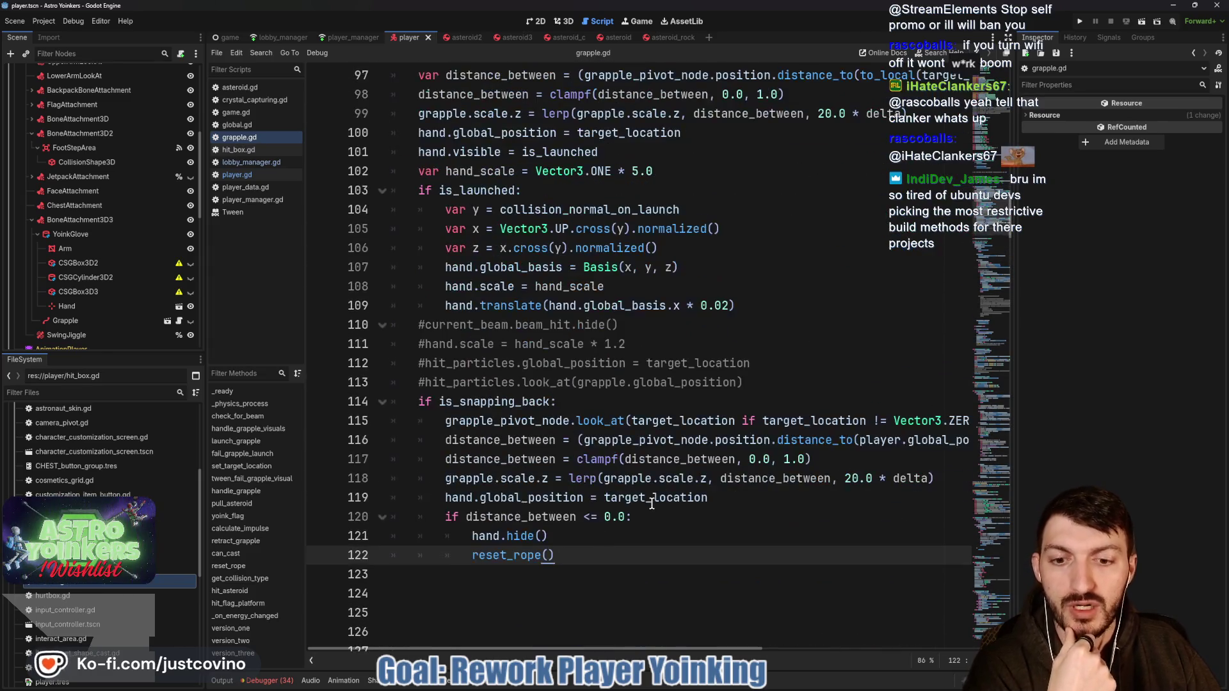
key(Return)
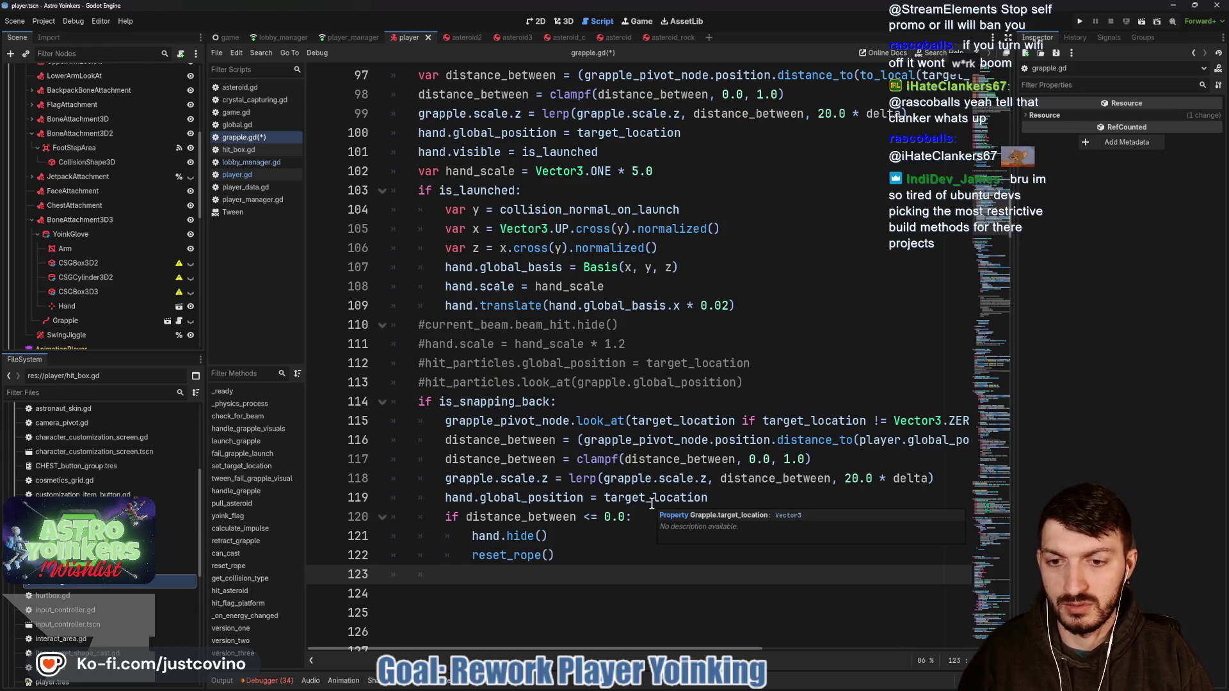
text(return)
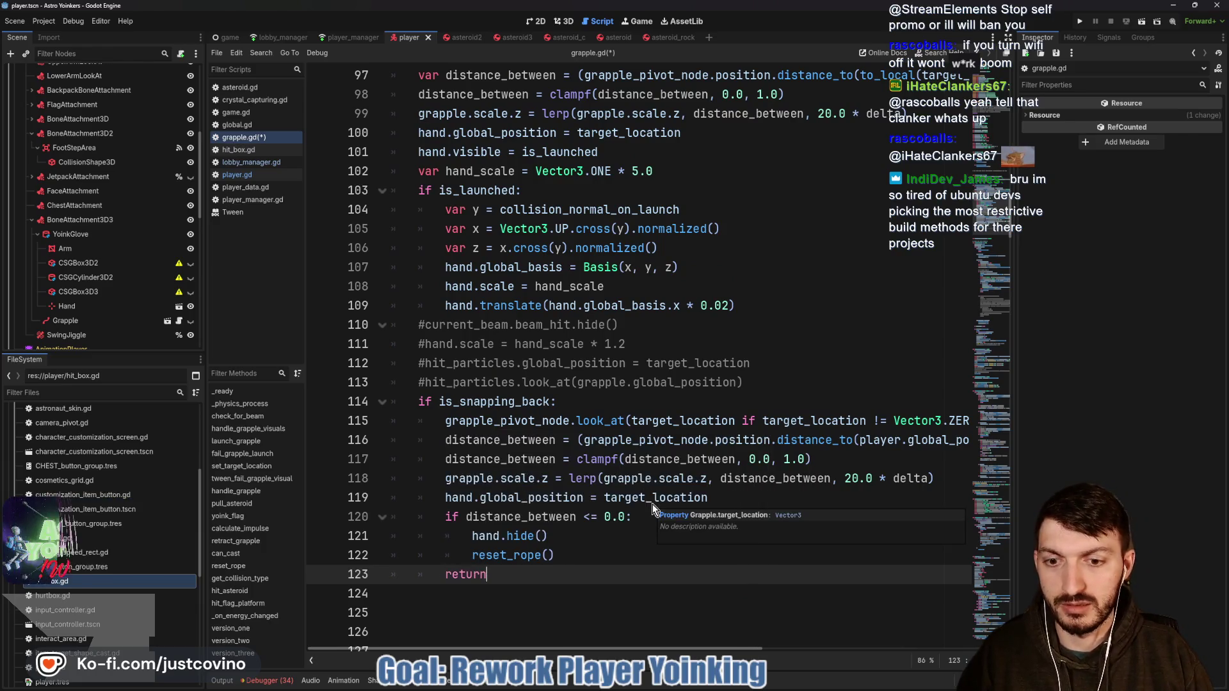
mouse_move(512, 576)
mouse_down()
mouse_move(362, 491)
mouse_move(384, 401)
mouse_up()
scroll(821, 336, up, 4)
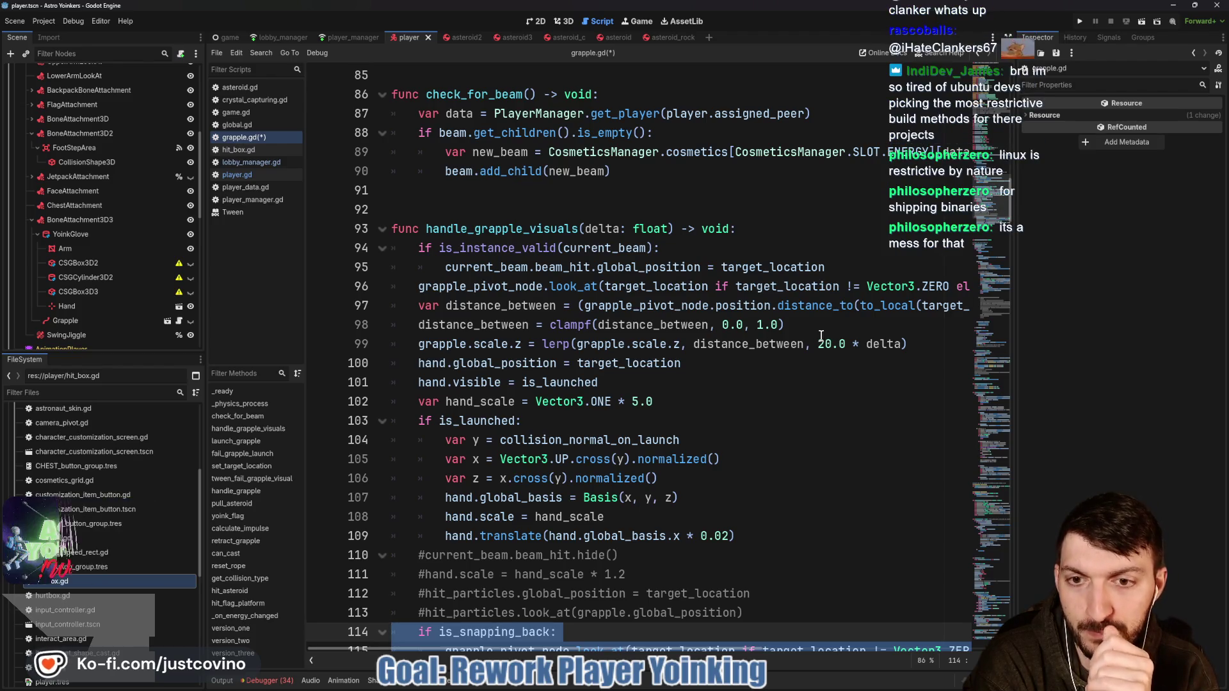
Step: Wrap the launch visuals (lines 97–114) in a new 'if !is_snapping_back:' condition
click(839, 266)
key(Return)
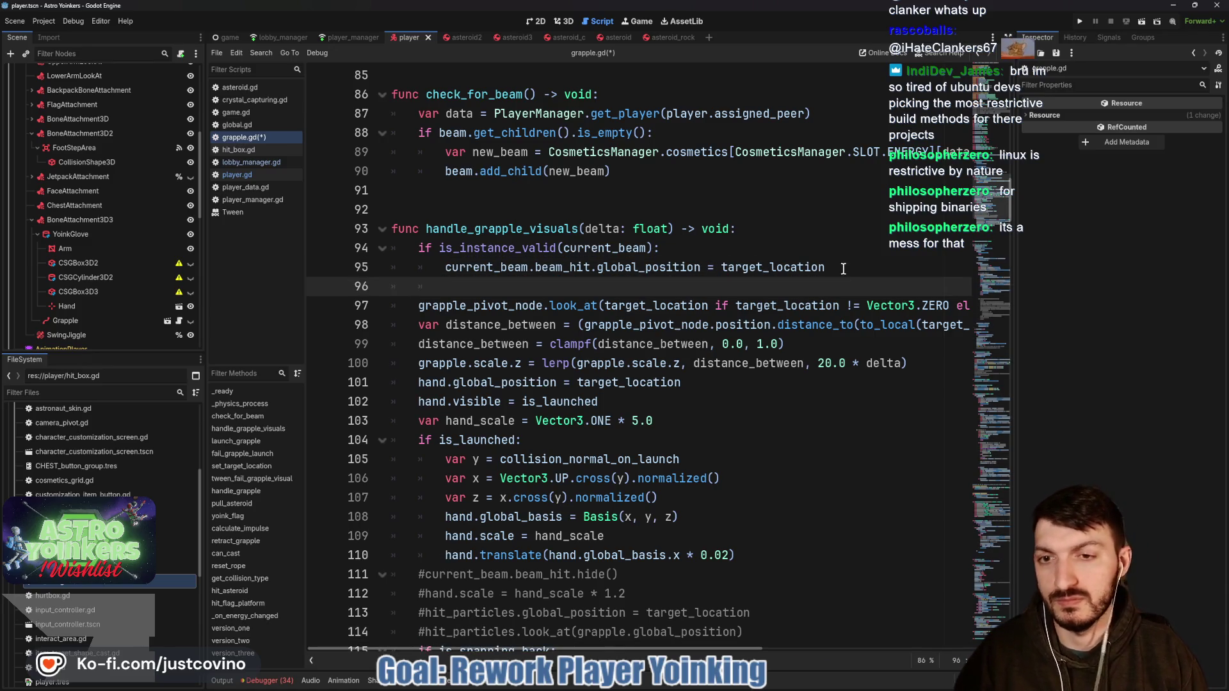
text(if !)
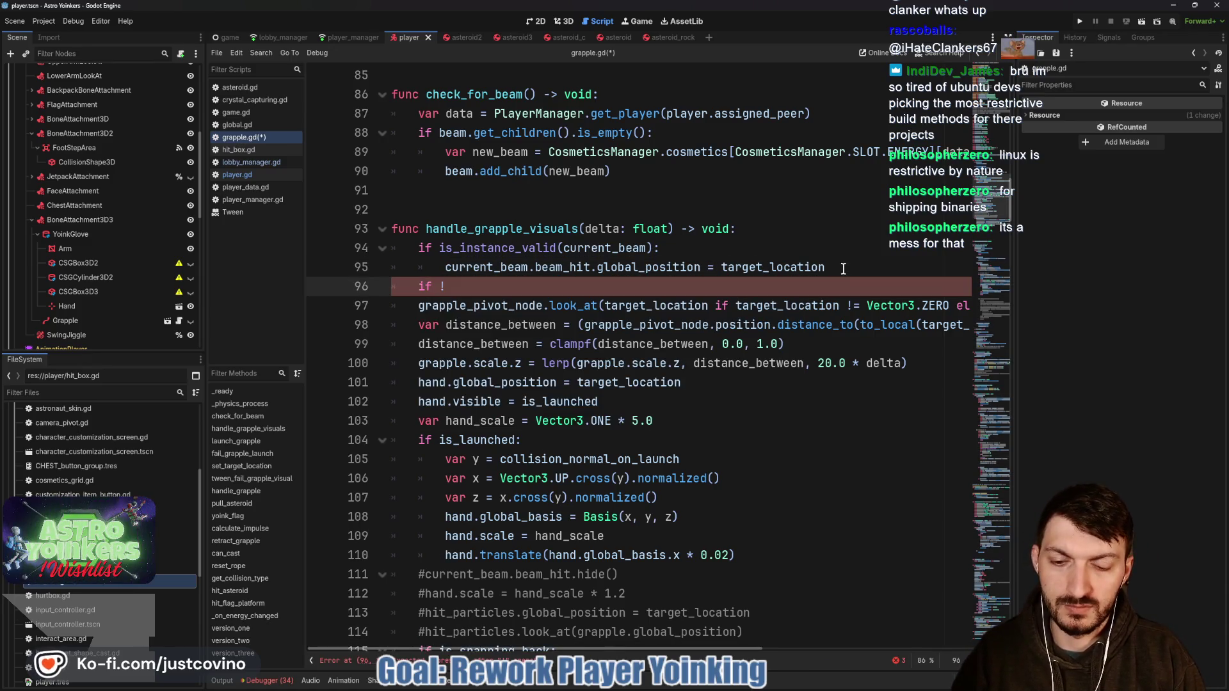
text(is)
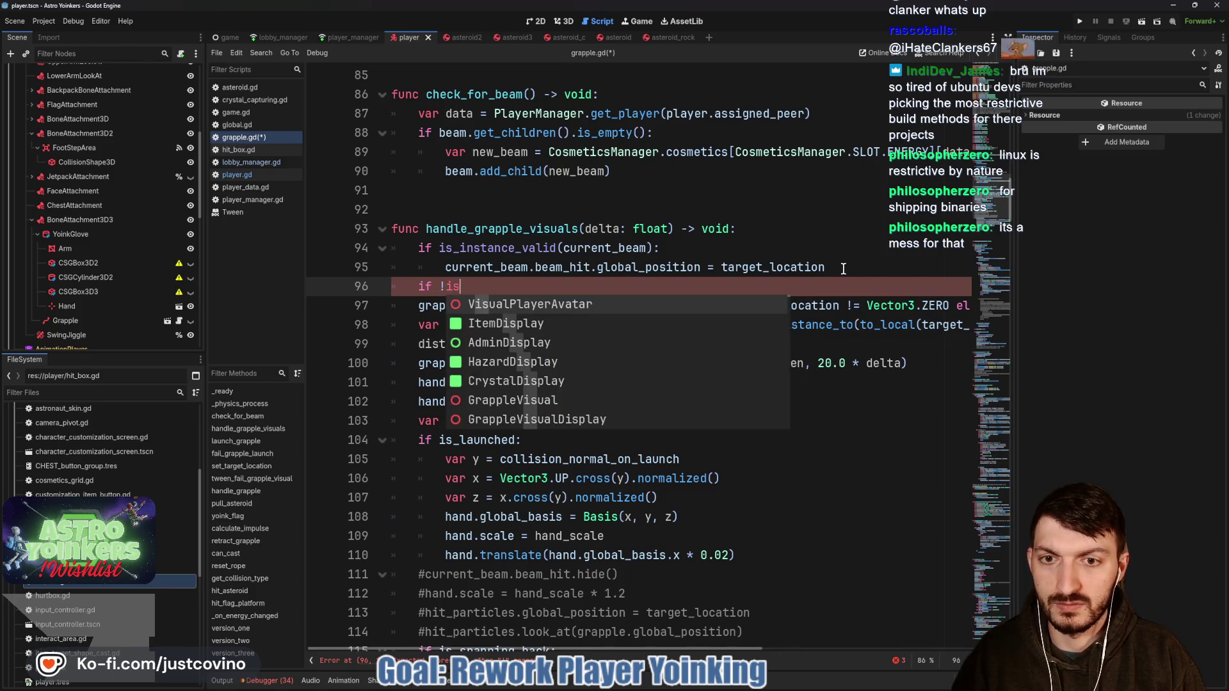
text(_snapping_back:)
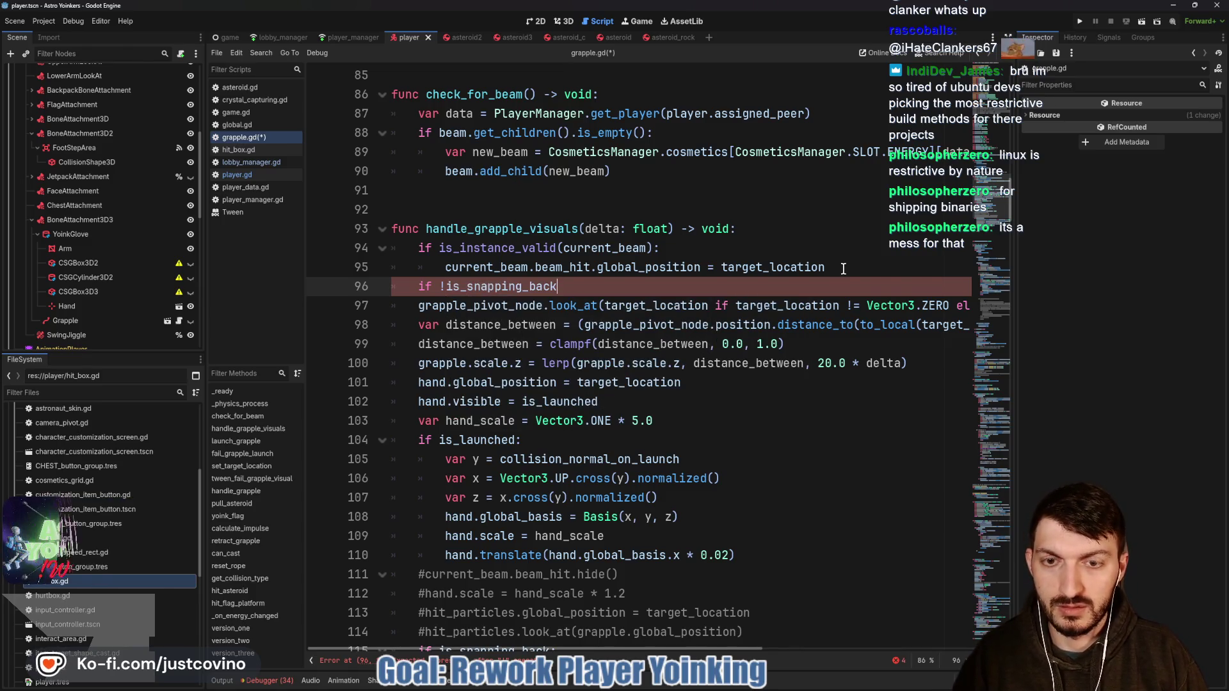
mouse_move(413, 307)
mouse_down()
mouse_move(704, 404)
mouse_move(737, 519)
mouse_move(768, 563)
mouse_move(770, 515)
mouse_up()
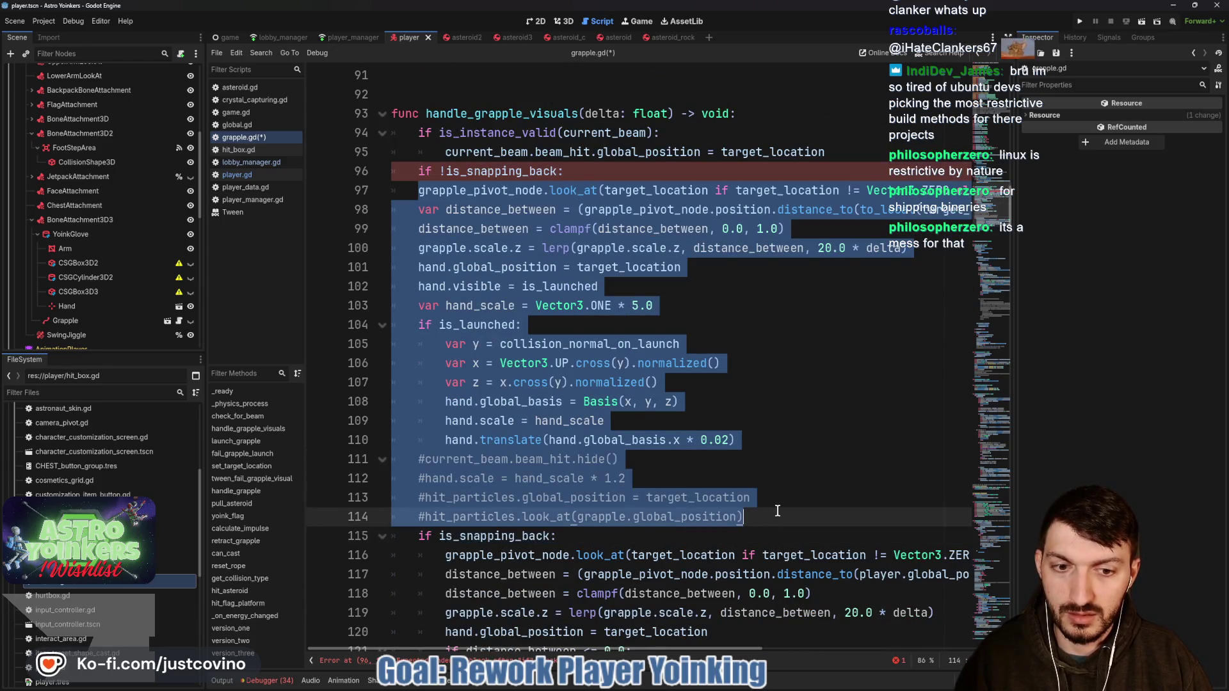
key(Tab)
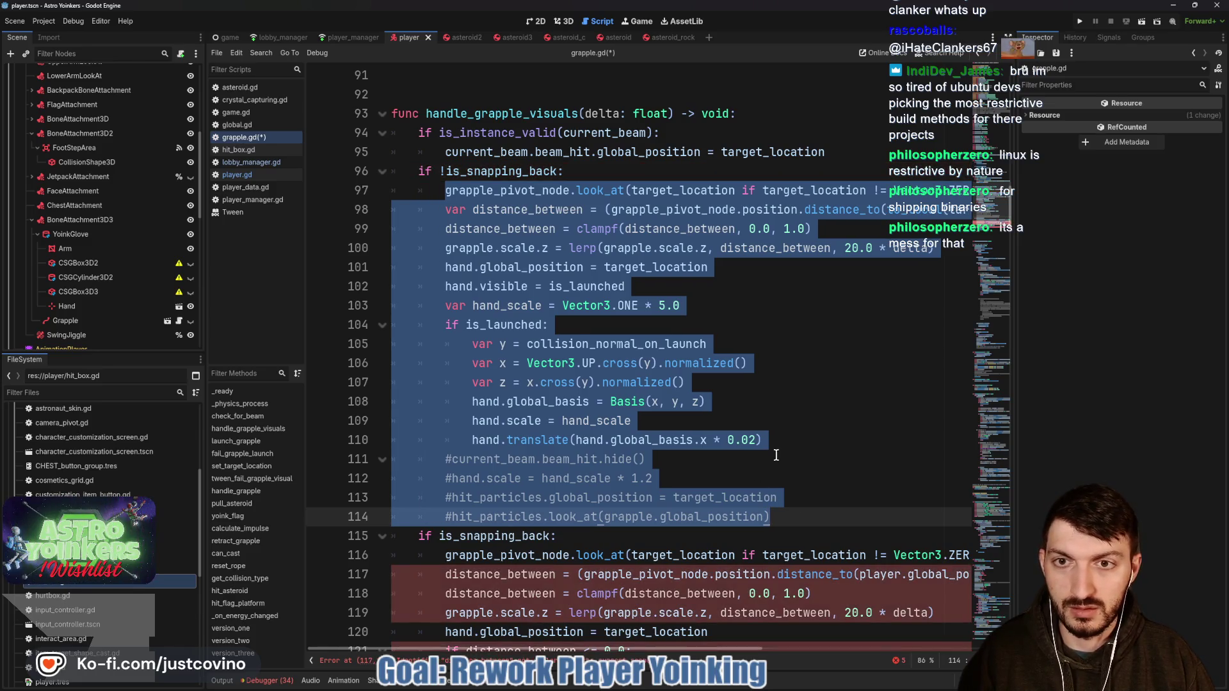
Step: Change the is_snapping_back branch to else, declare var distance_between, and save grapple.gd
drag(548, 536, 417, 534)
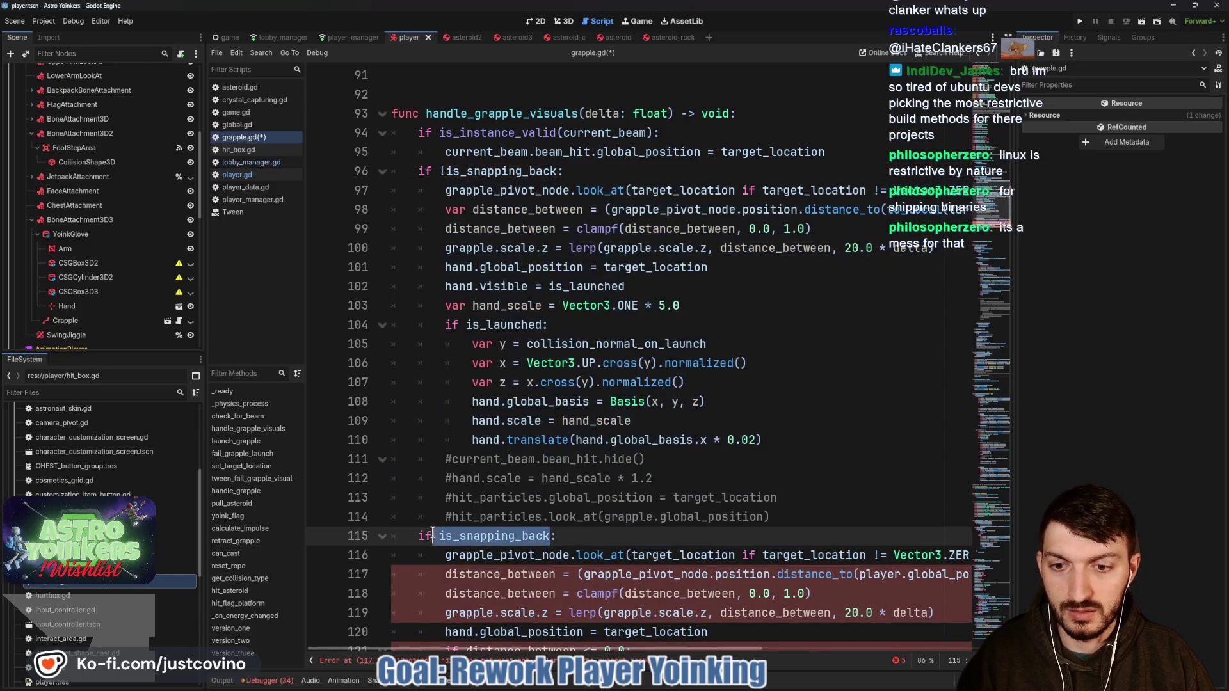
text(else:)
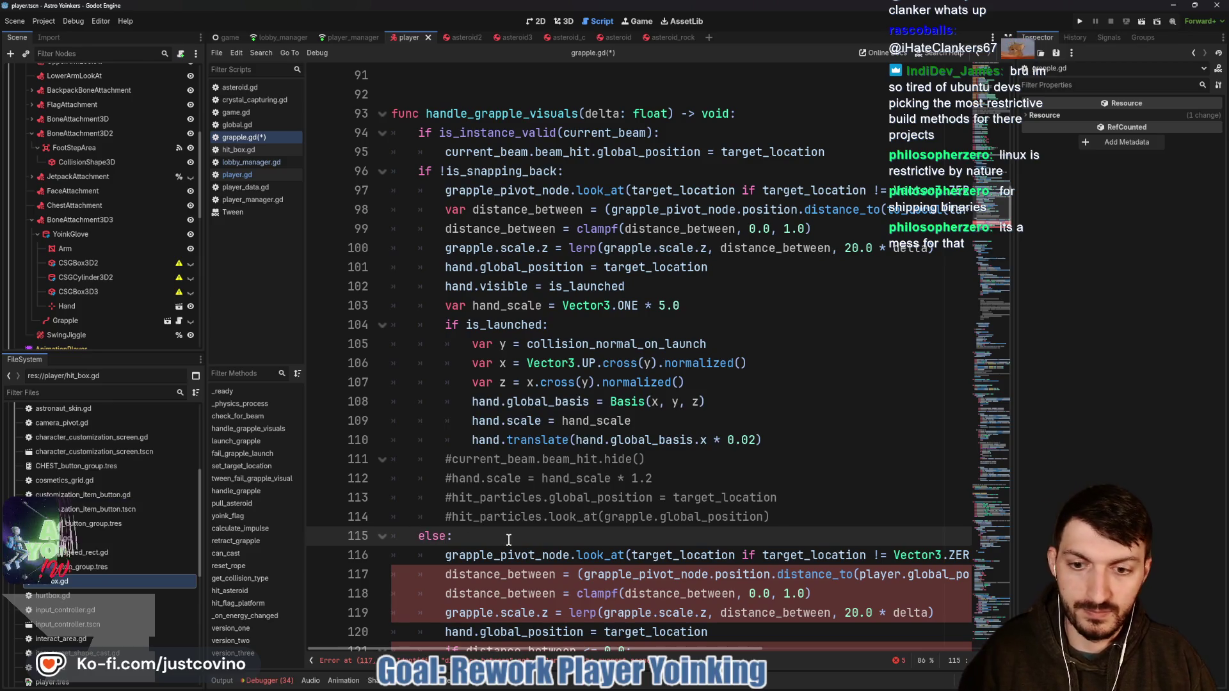
scroll(508, 541, down, 1)
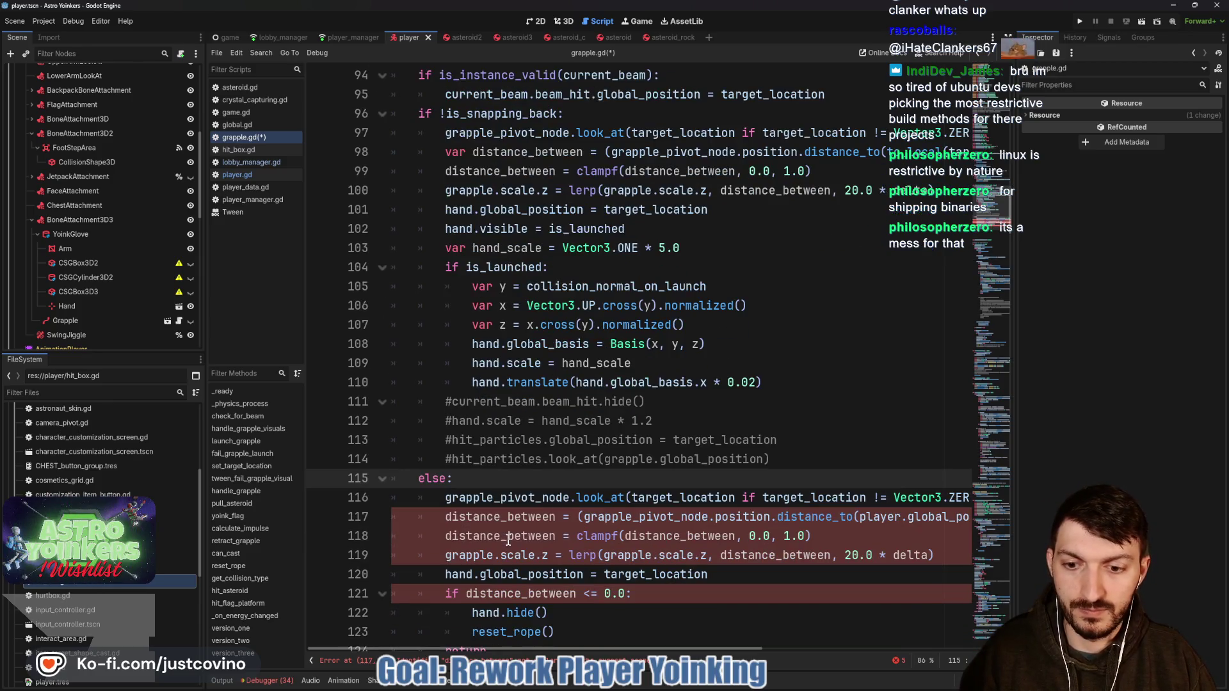
click(446, 515)
text(var)
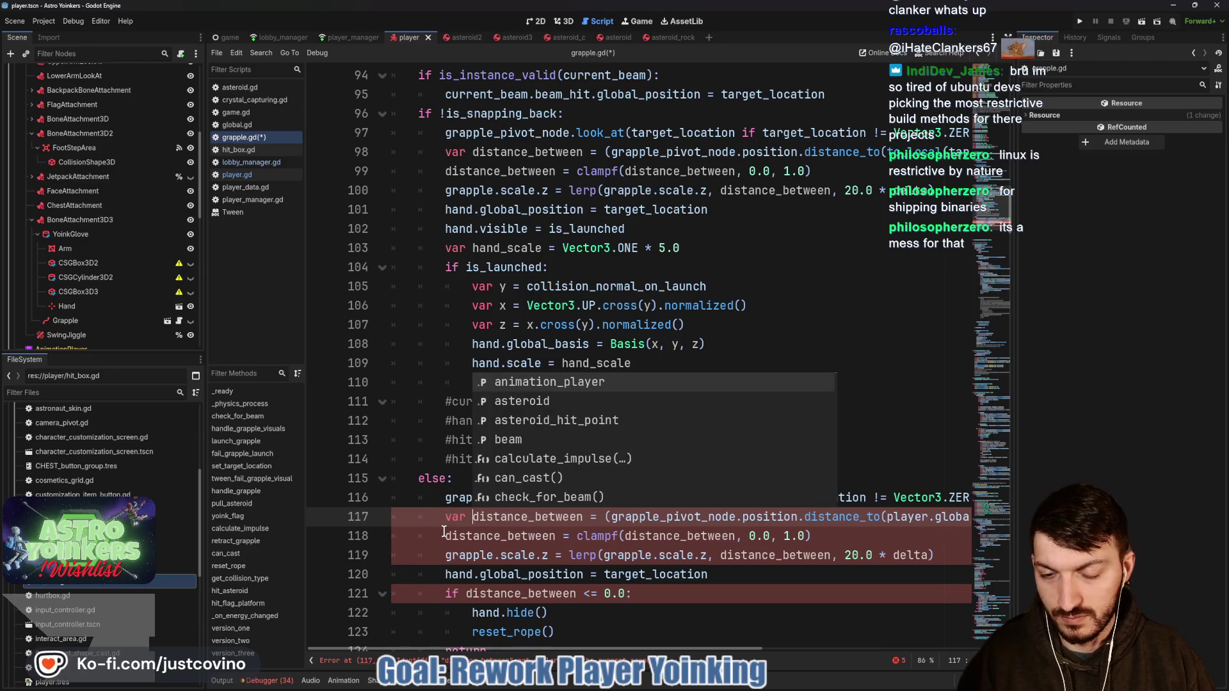
click(572, 555)
key(ctrl+s)
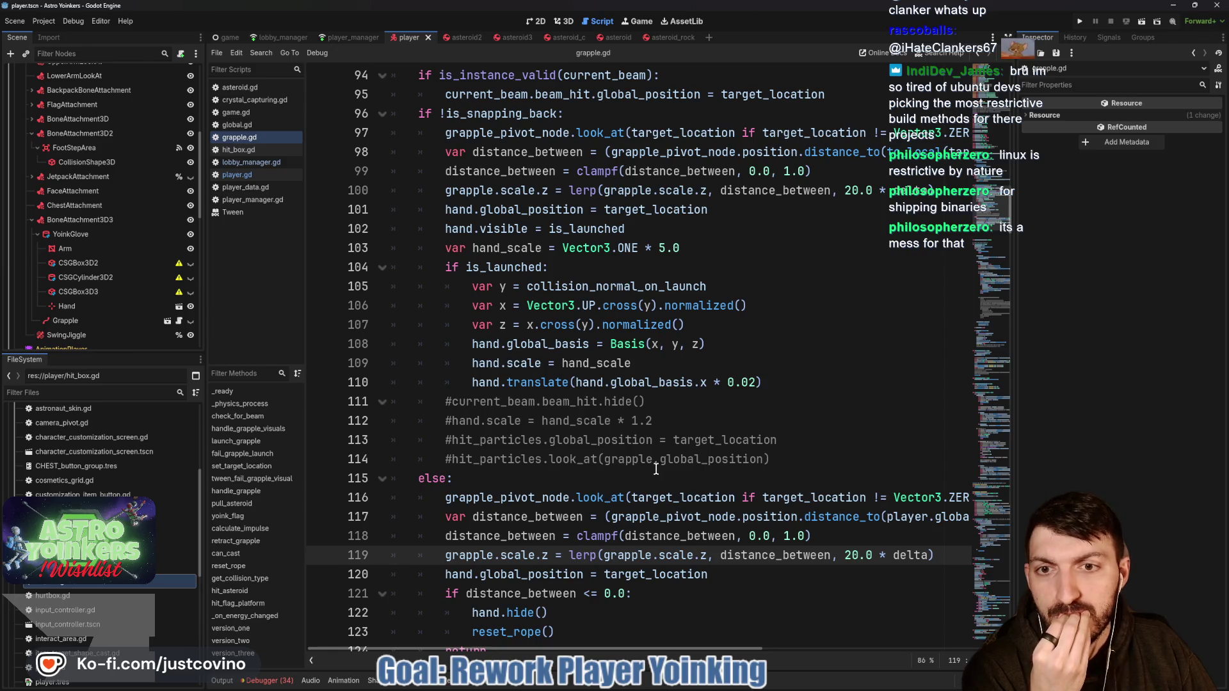
scroll(656, 470, up, 1)
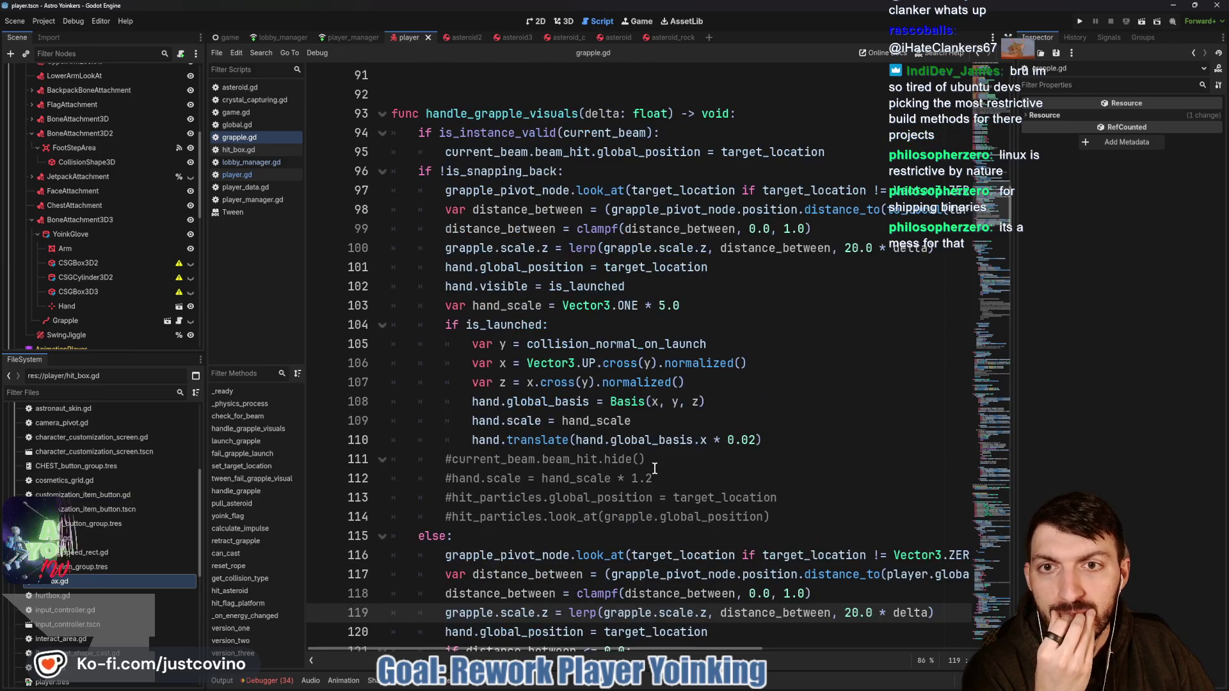
scroll(647, 468, down, 10)
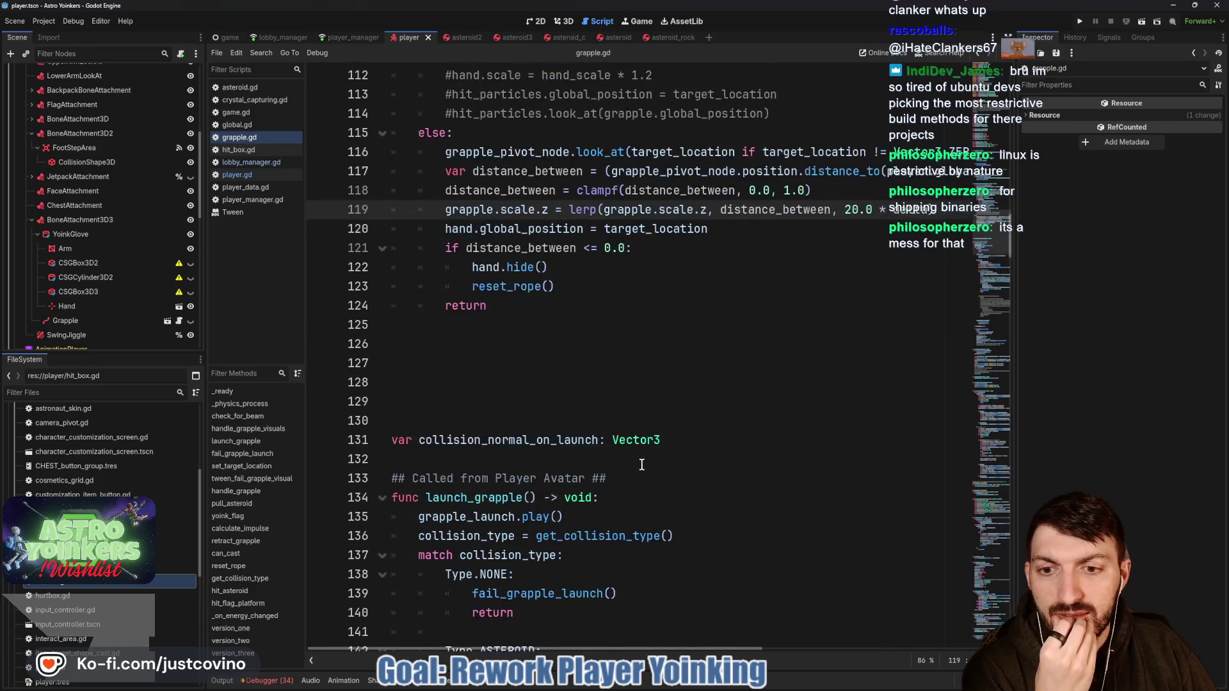
scroll(642, 464, down, 8)
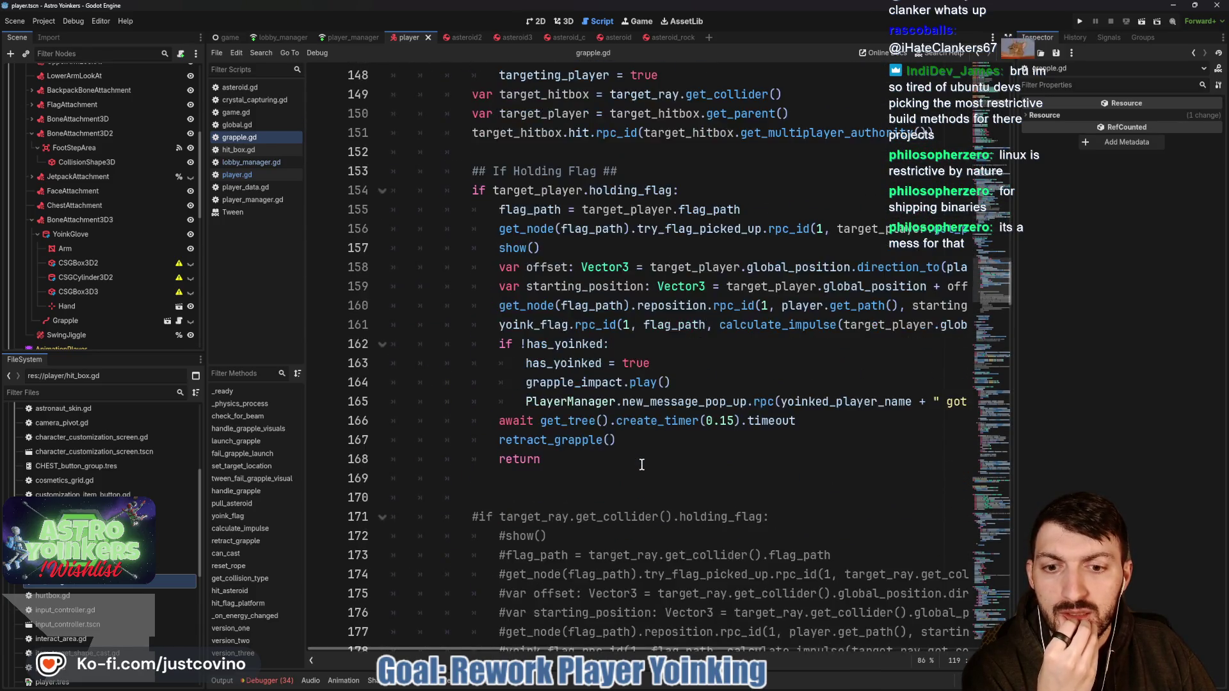
scroll(640, 461, up, 2)
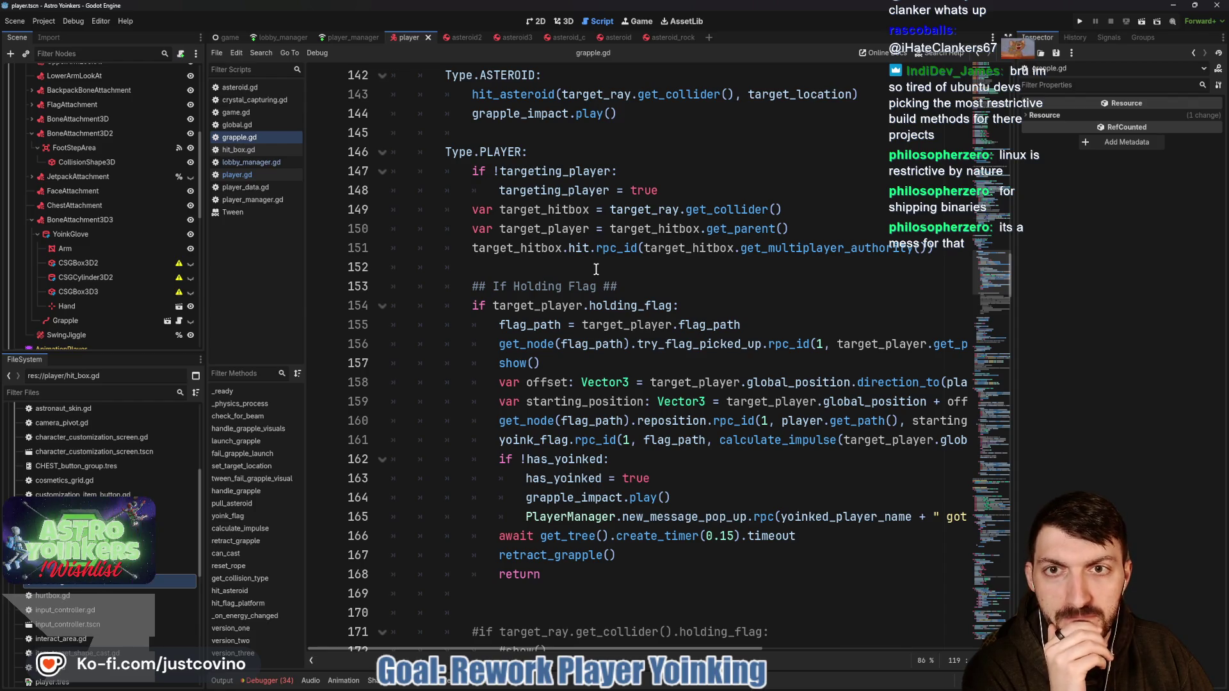
scroll(596, 269, down, 2)
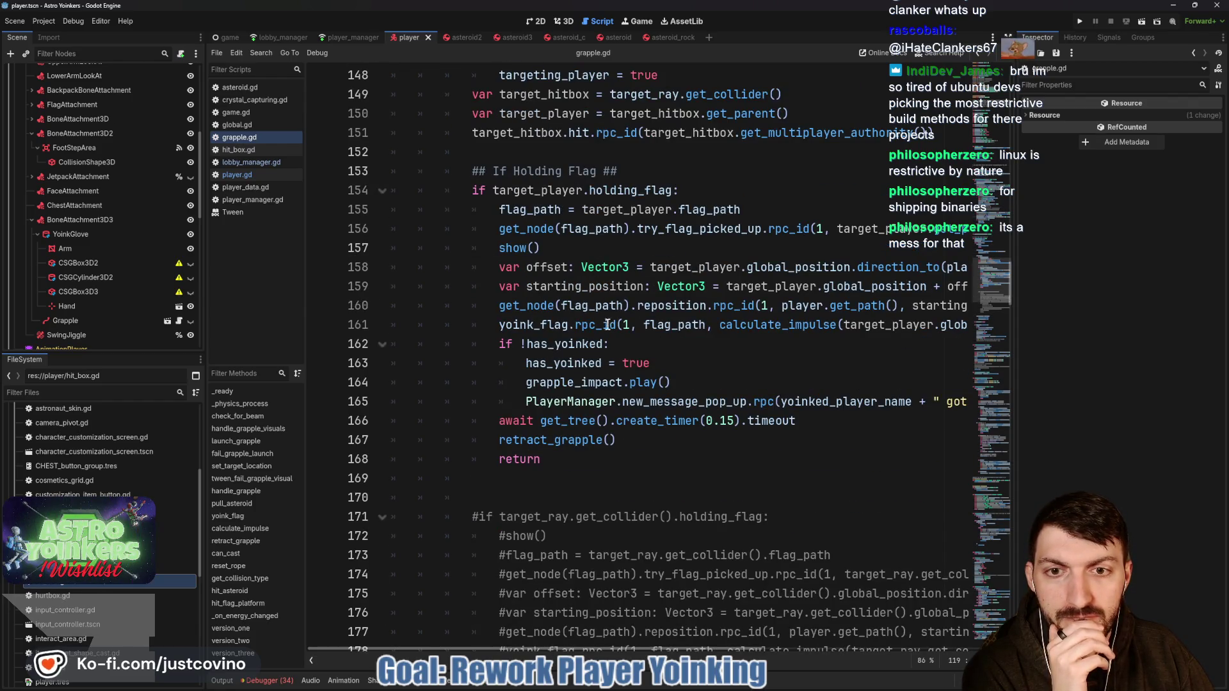
scroll(628, 361, down, 12)
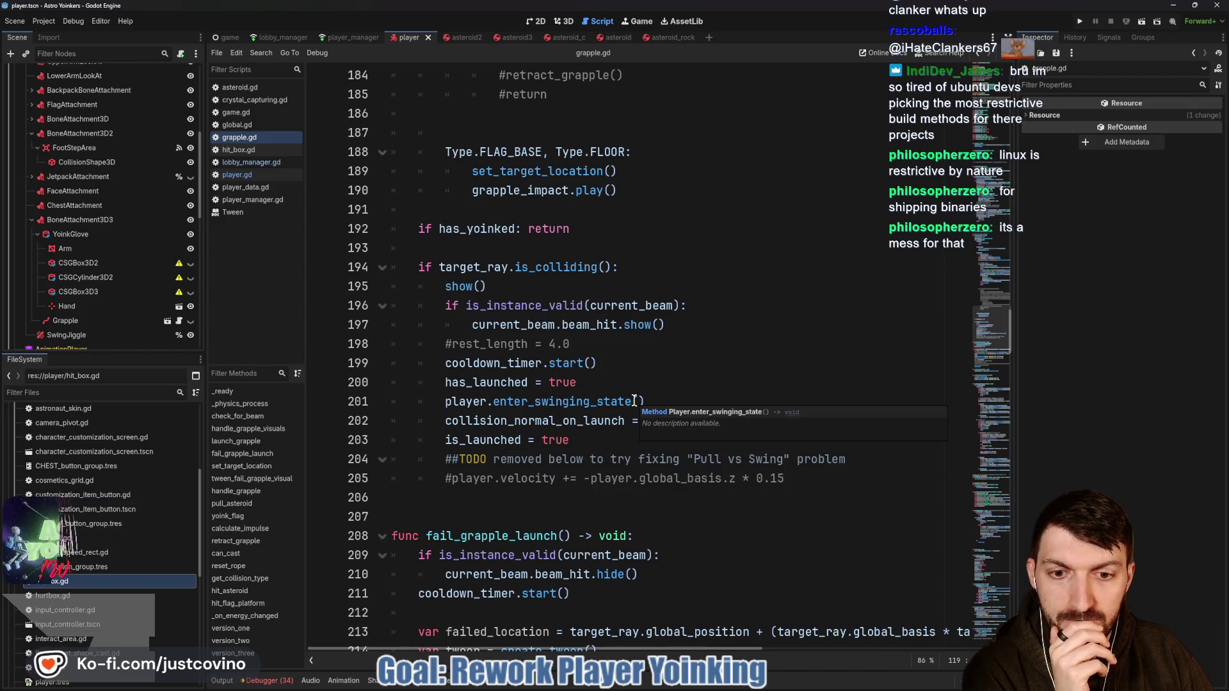
scroll(634, 401, up, 6)
scroll(633, 401, up, 16)
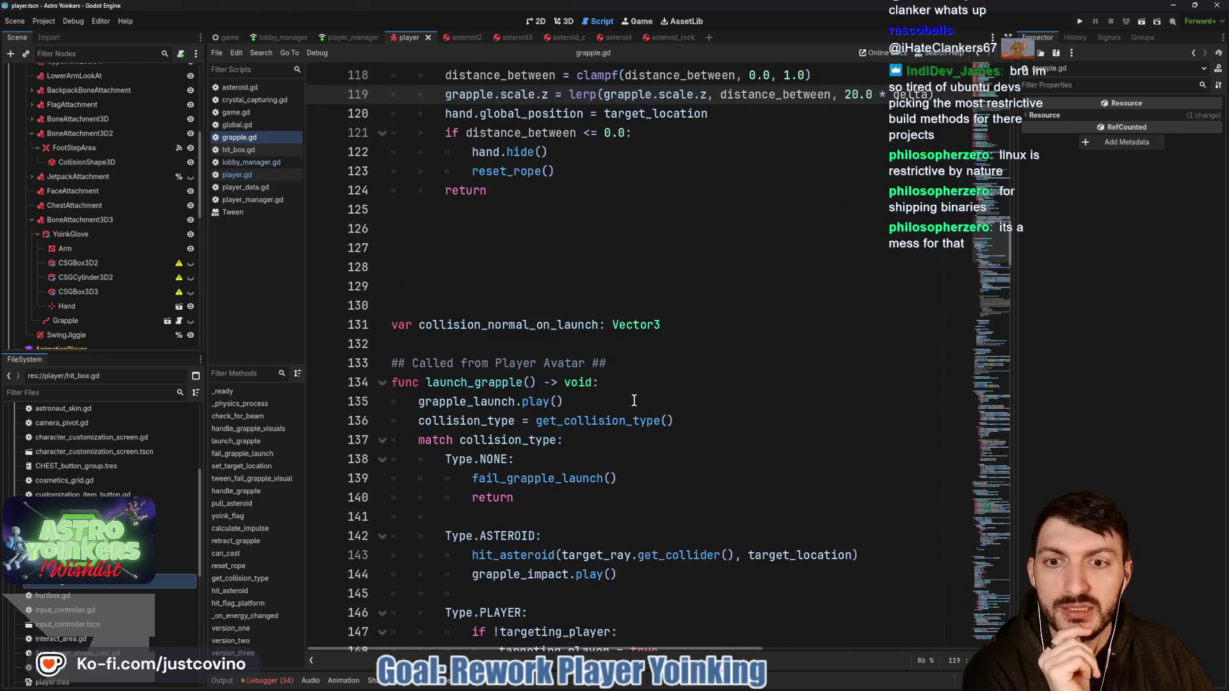
scroll(634, 401, up, 1)
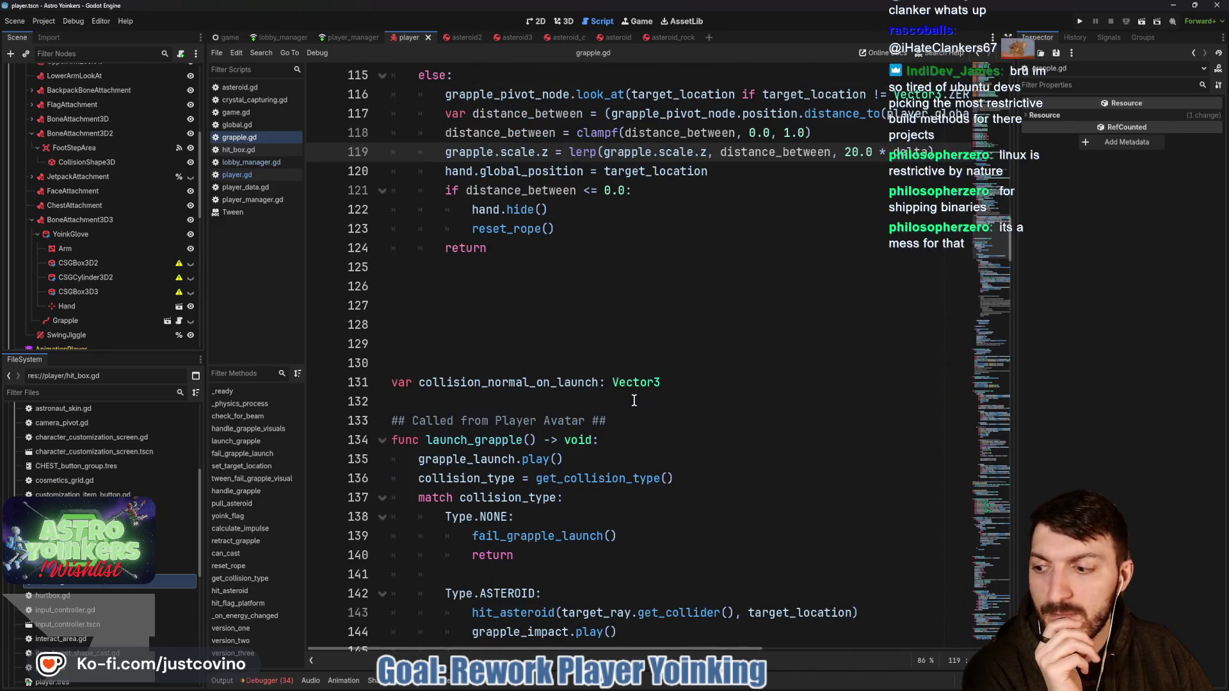
scroll(634, 401, up, 12)
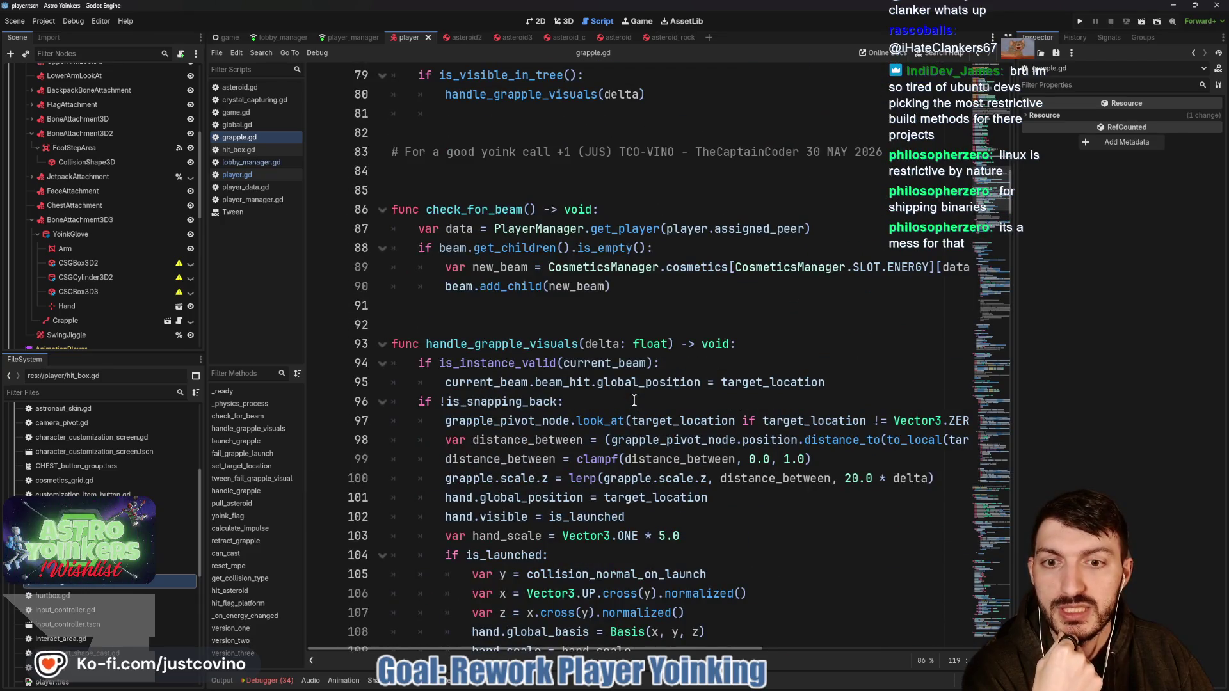
scroll(634, 401, up, 3)
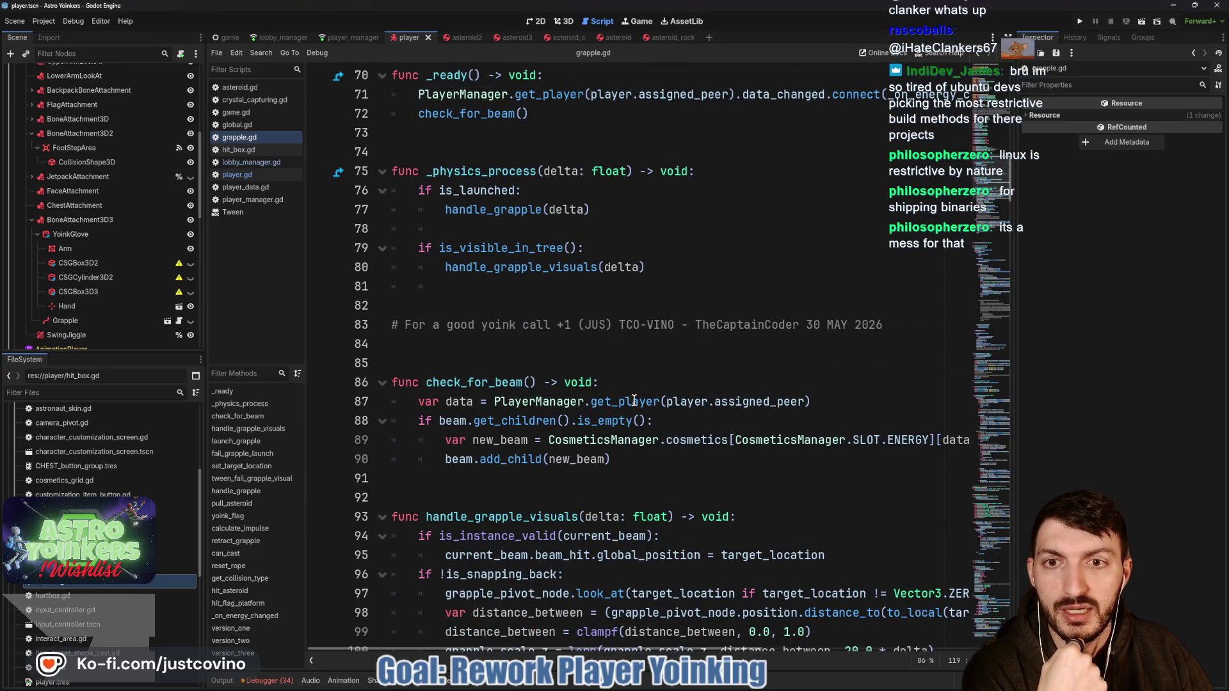
scroll(605, 350, down, 17)
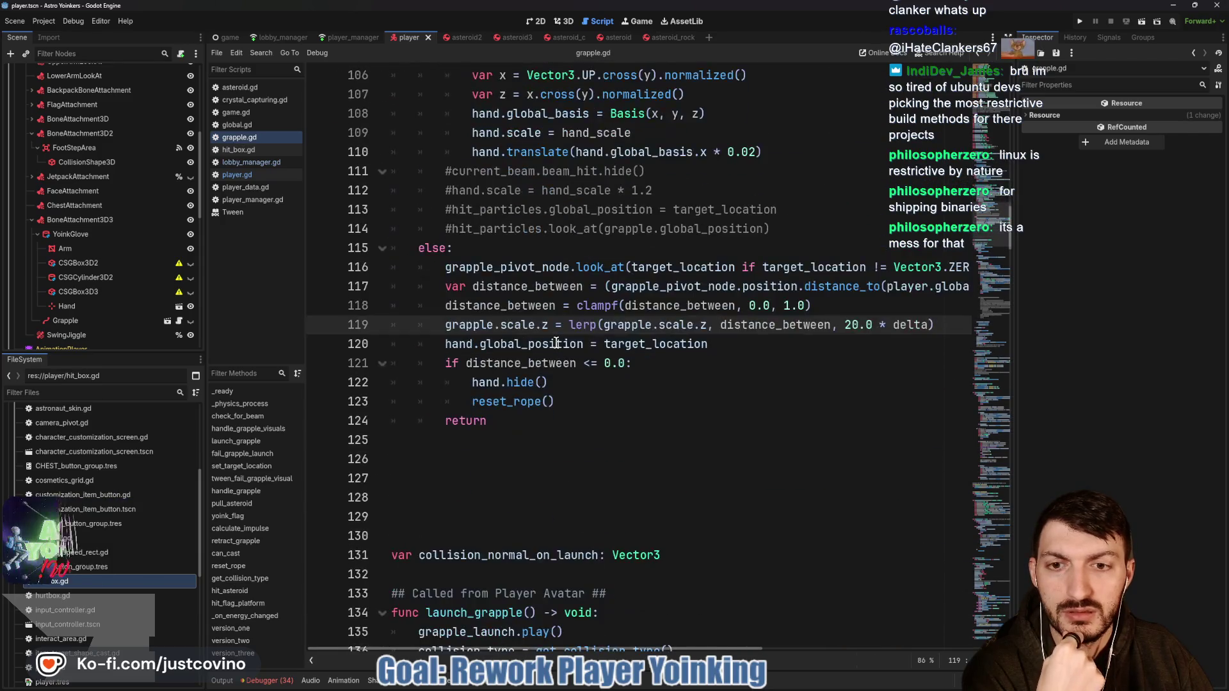
scroll(556, 344, down, 20)
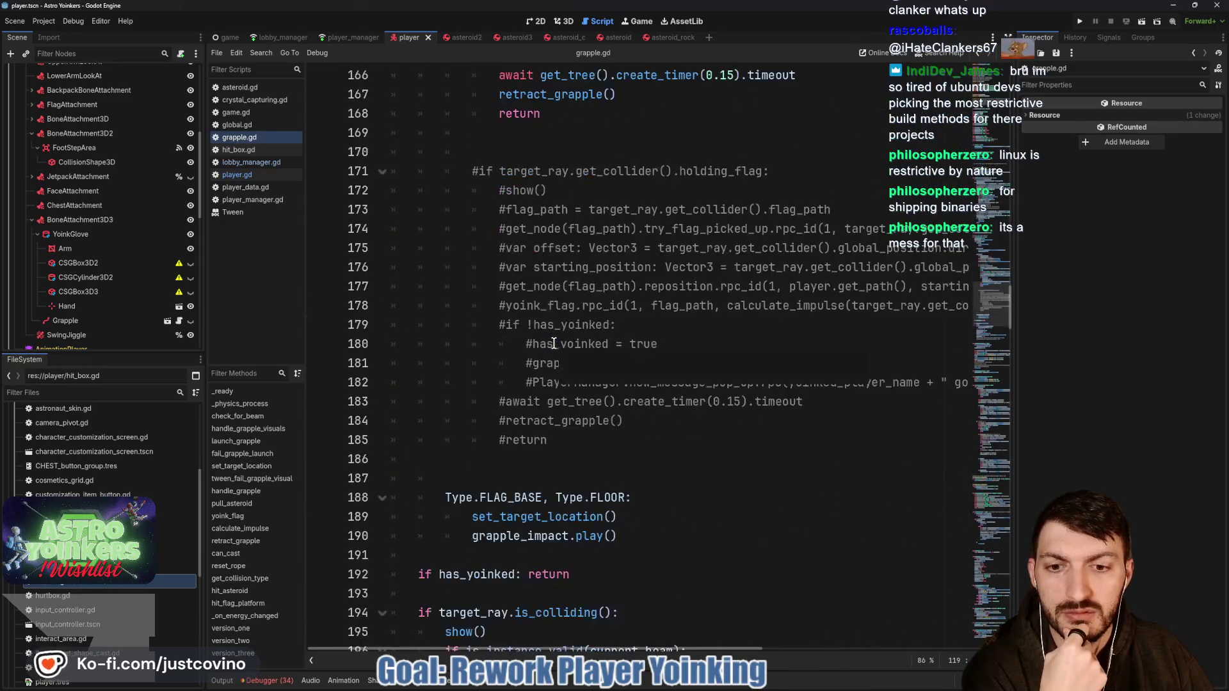
scroll(554, 344, down, 12)
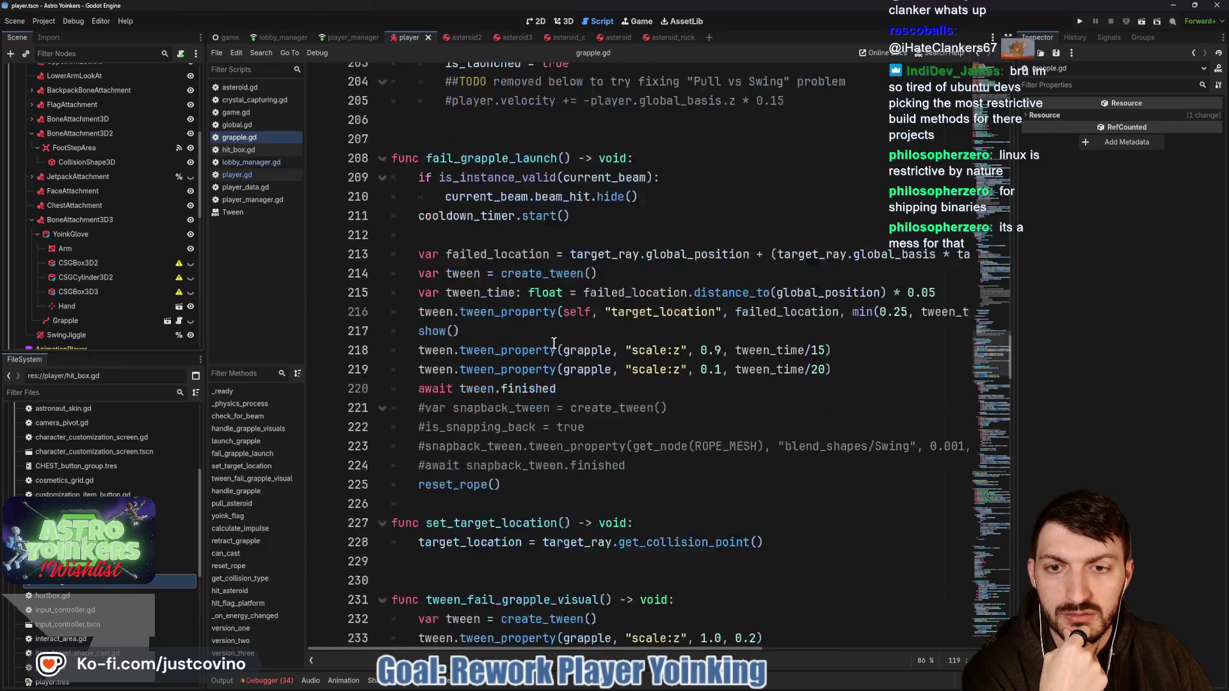
scroll(554, 344, down, 5)
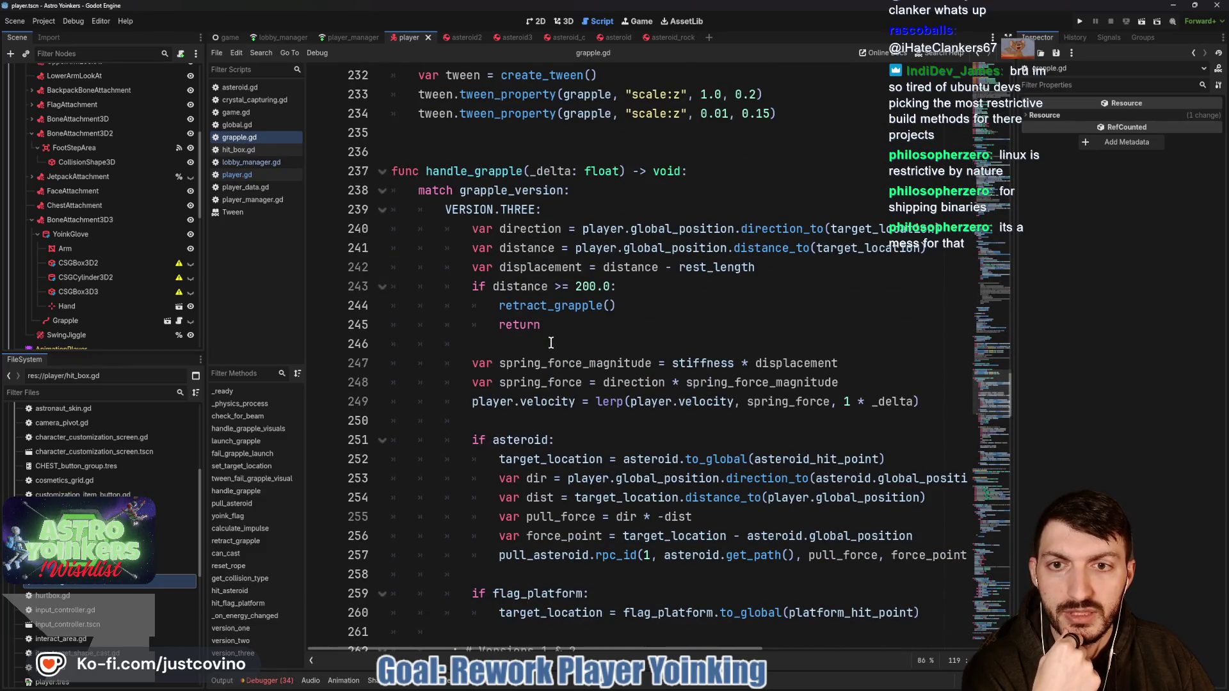
scroll(506, 265, down, 8)
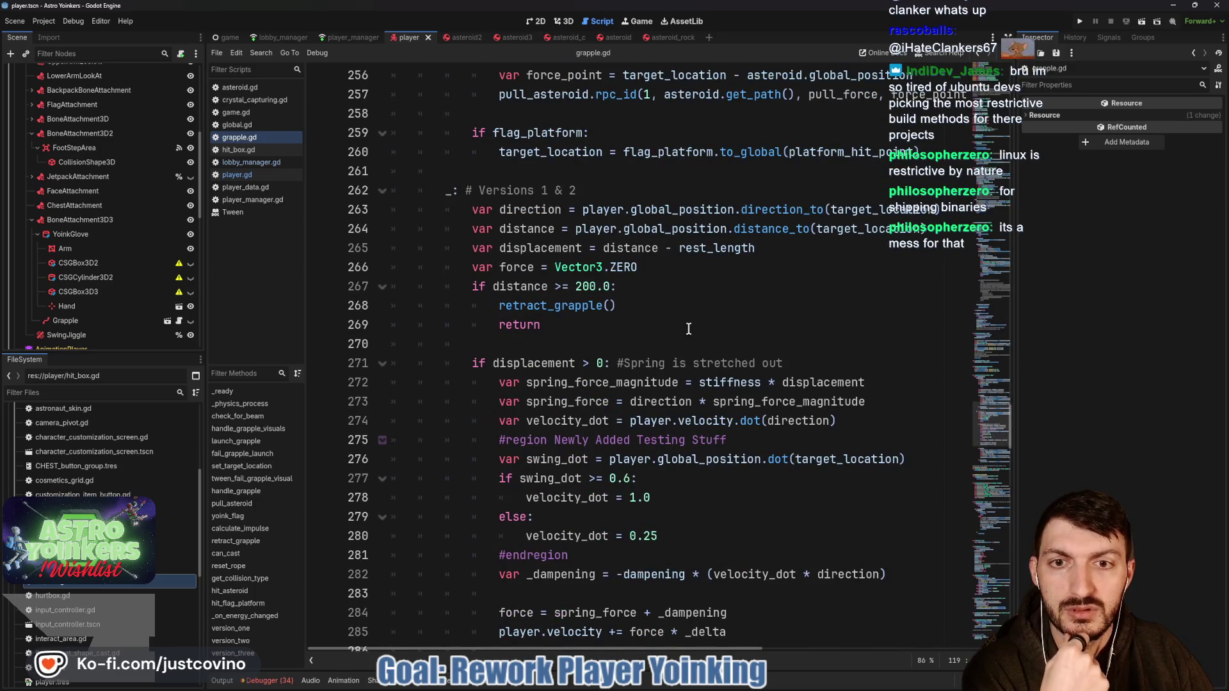
scroll(715, 320, down, 3)
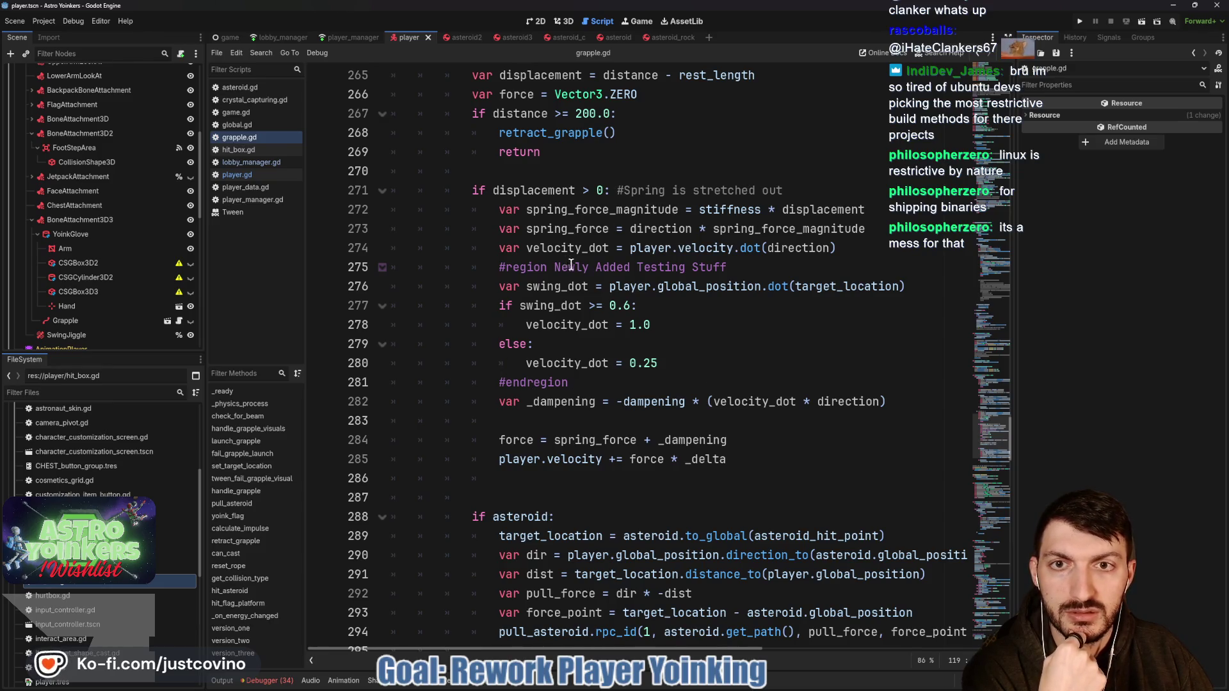
scroll(571, 265, up, 4)
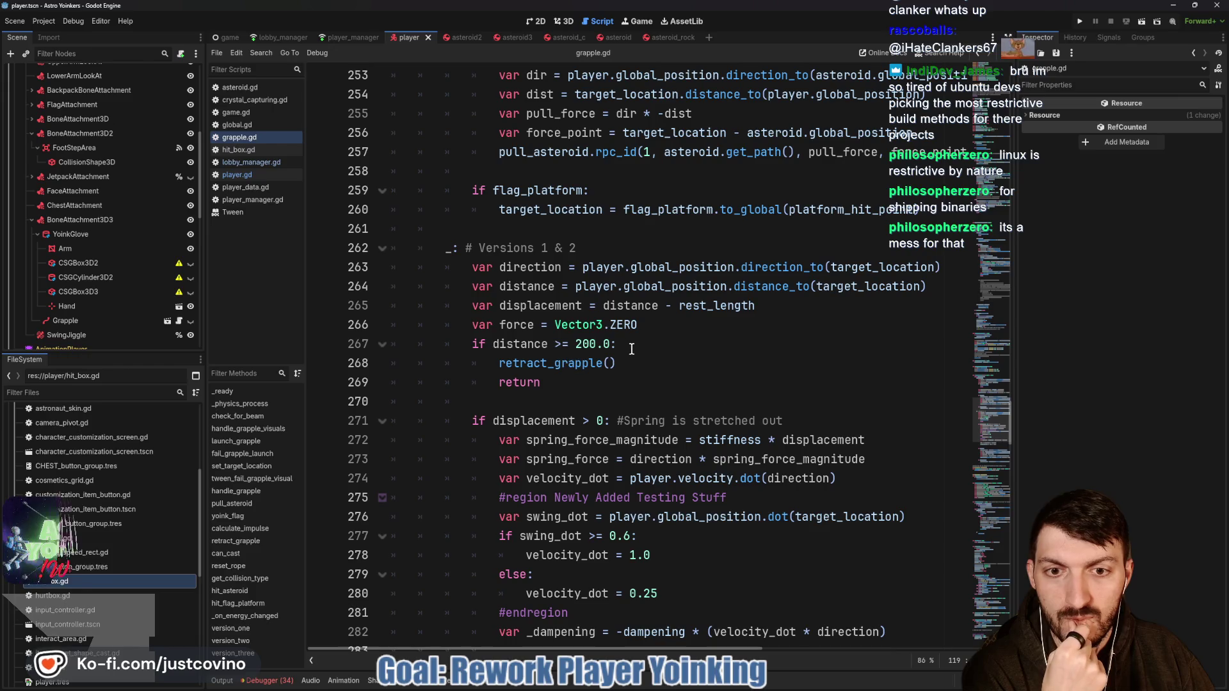
mouse_move(557, 364)
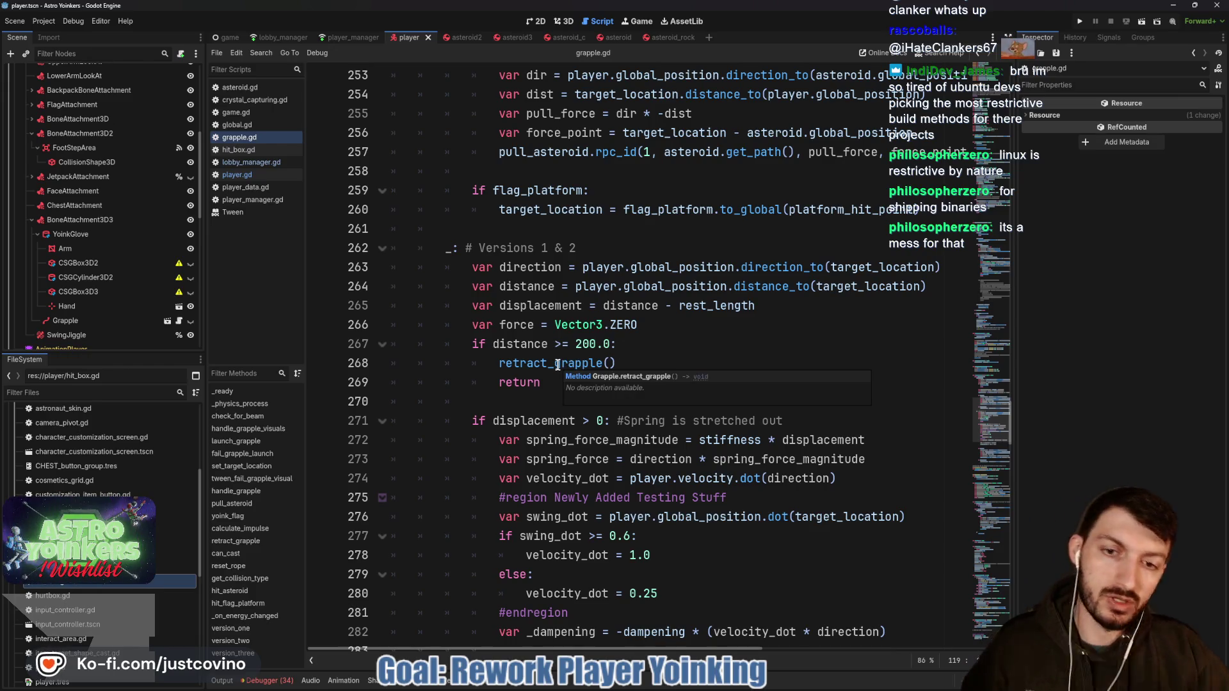
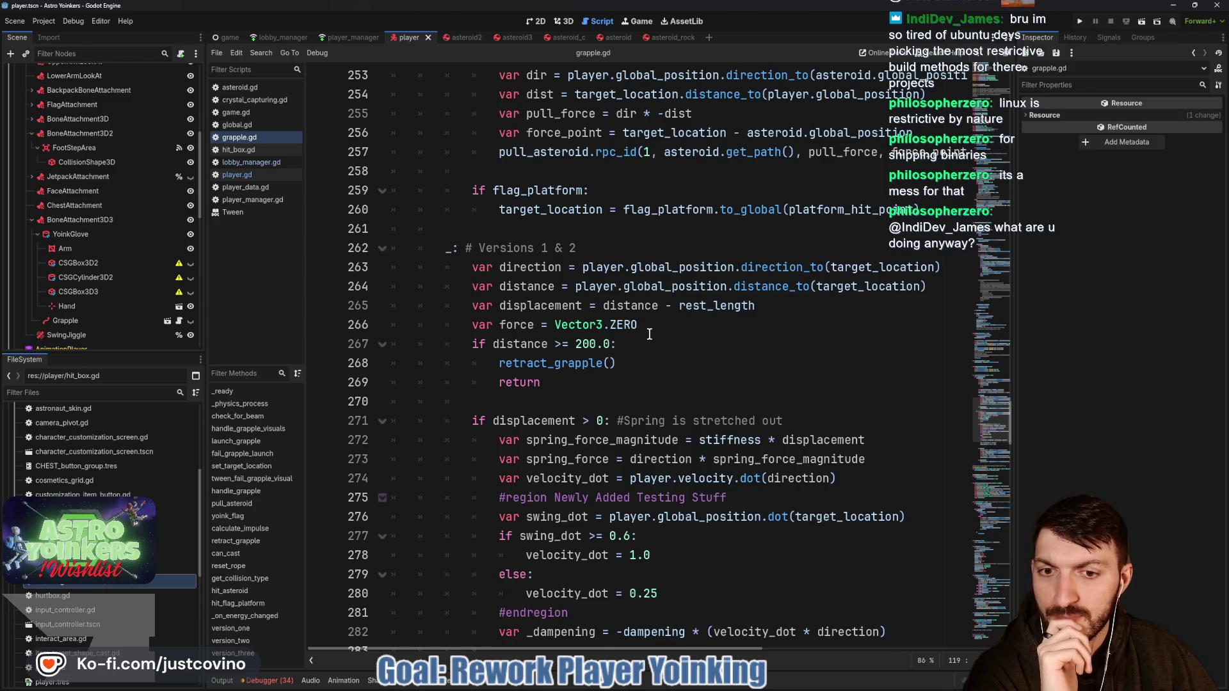
Step: Jump to the retract_grapple function and scroll through the surrounding grapple code
ctrl+click(548, 363)
scroll(602, 295, down, 1)
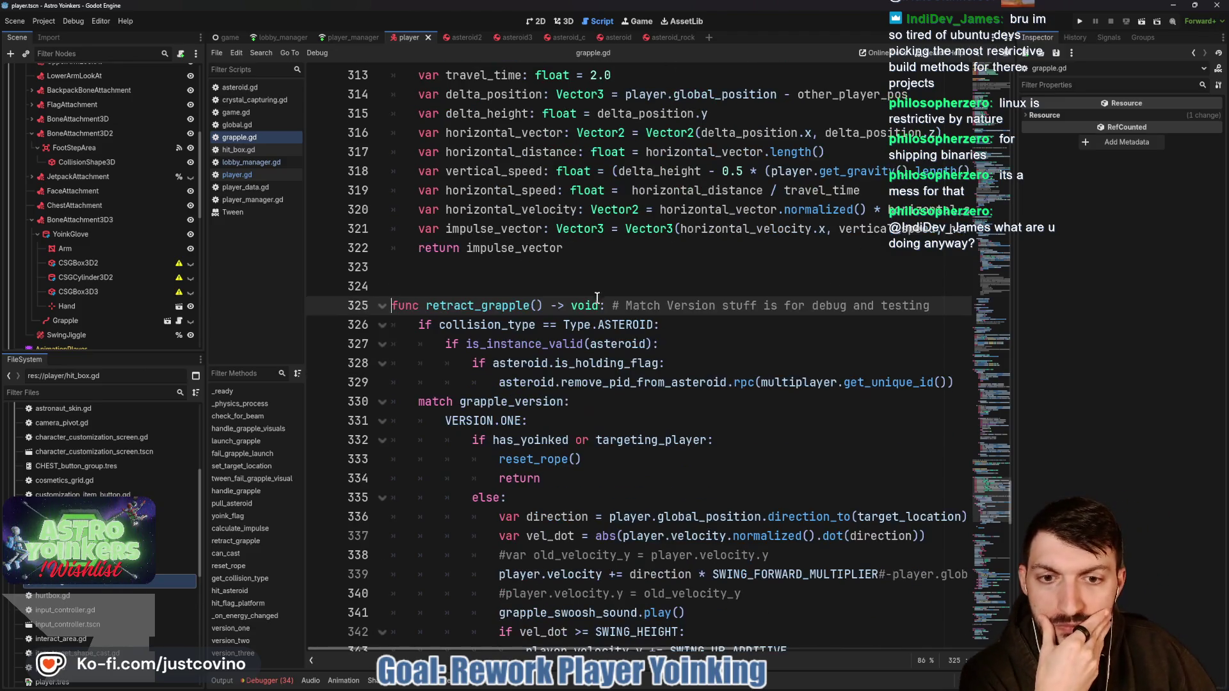
scroll(586, 306, down, 2)
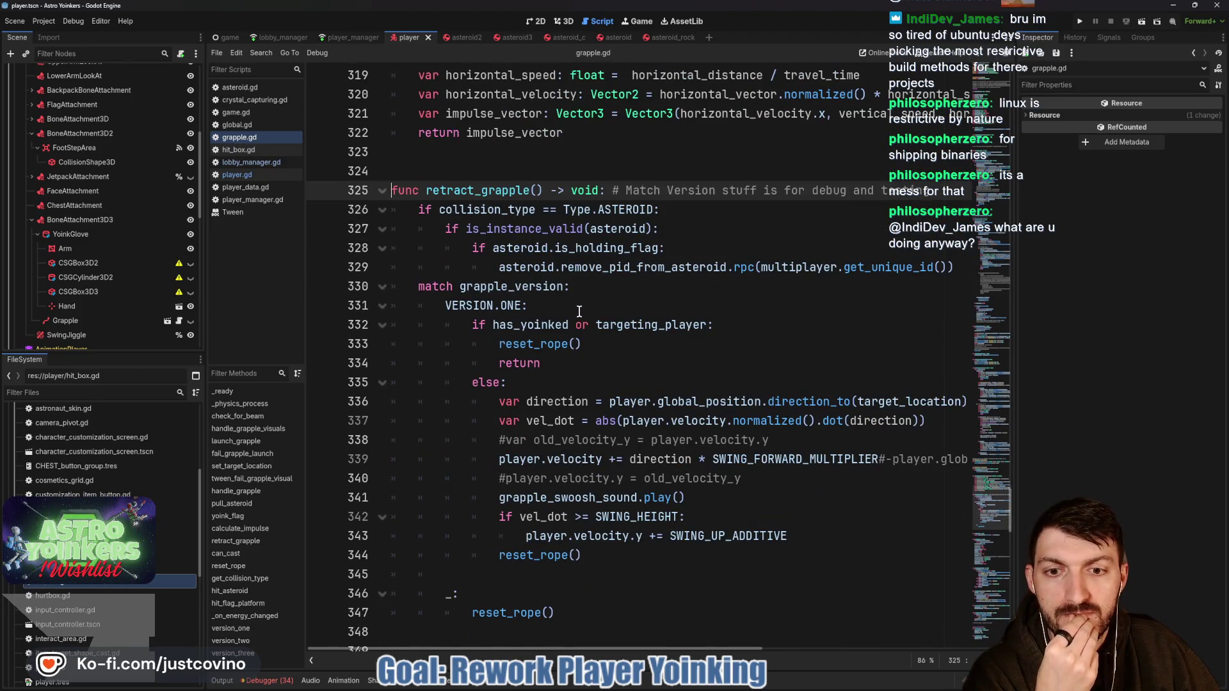
scroll(579, 311, down, 1)
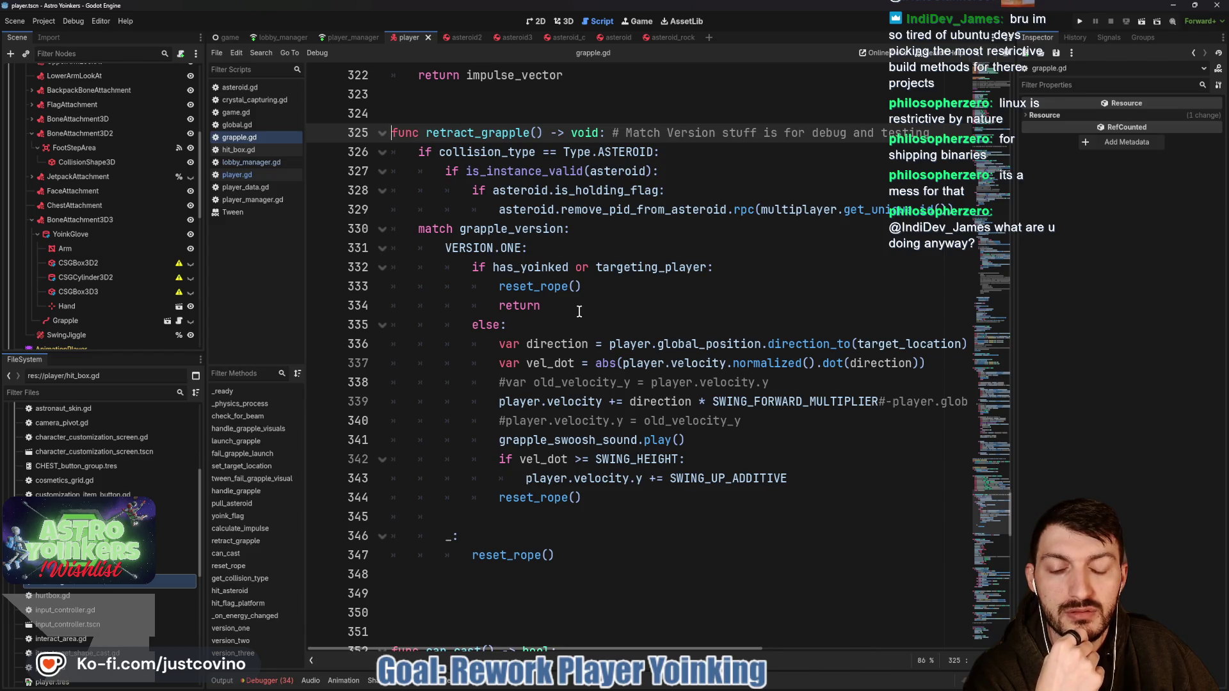
scroll(579, 312, down, 1)
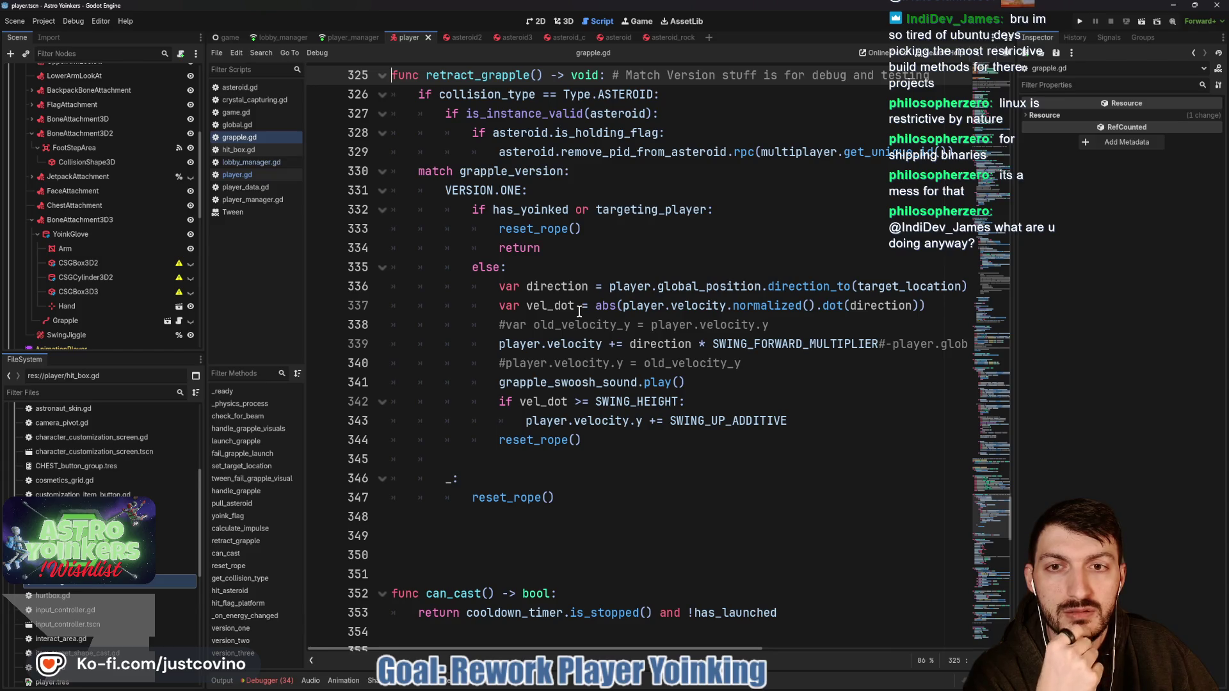
scroll(580, 312, up, 1)
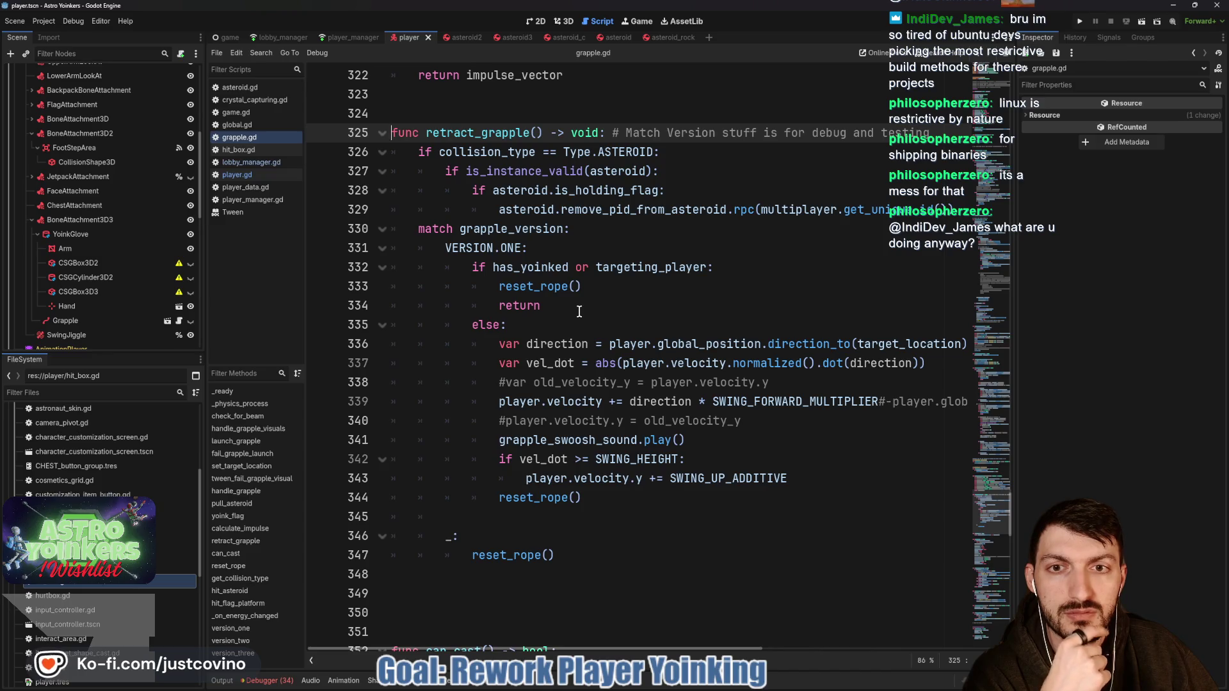
scroll(579, 312, down, 8)
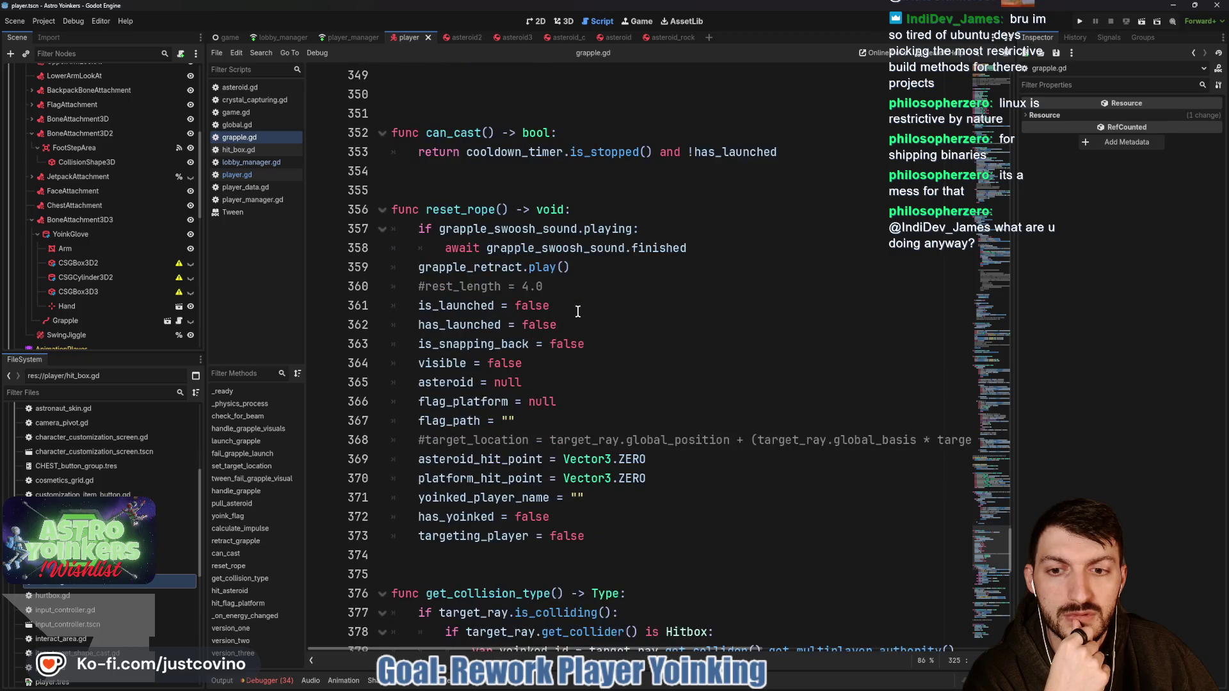
scroll(581, 320, up, 12)
scroll(583, 330, up, 10)
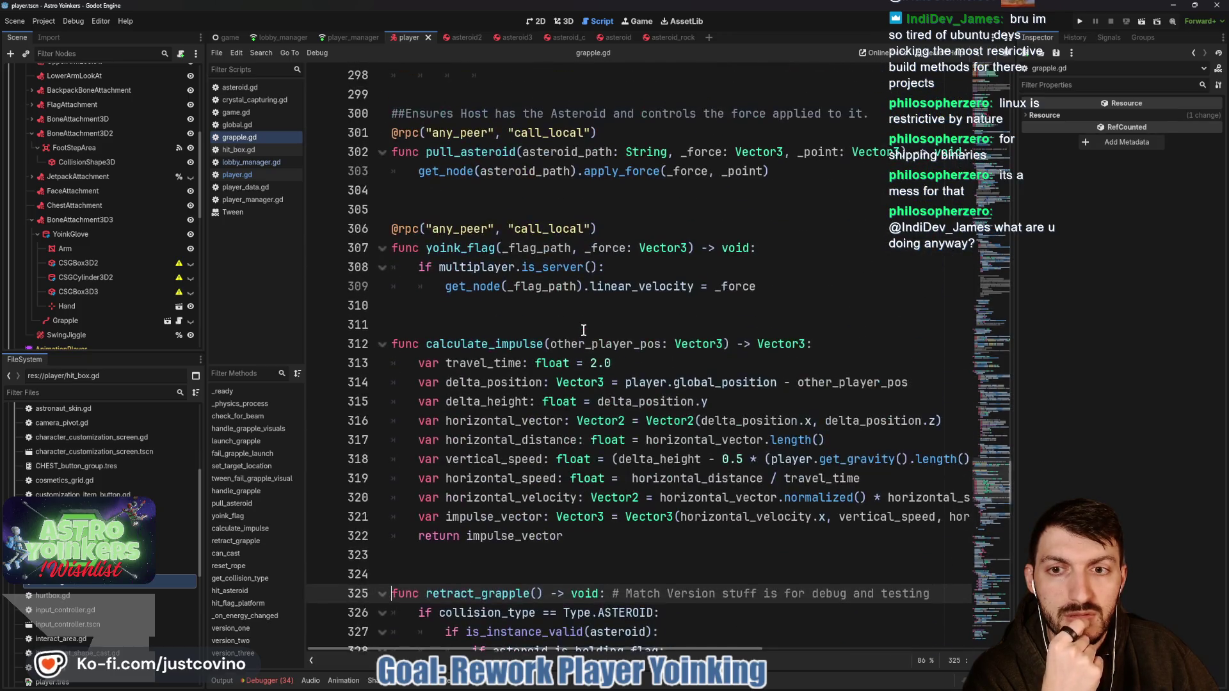
scroll(583, 330, up, 10)
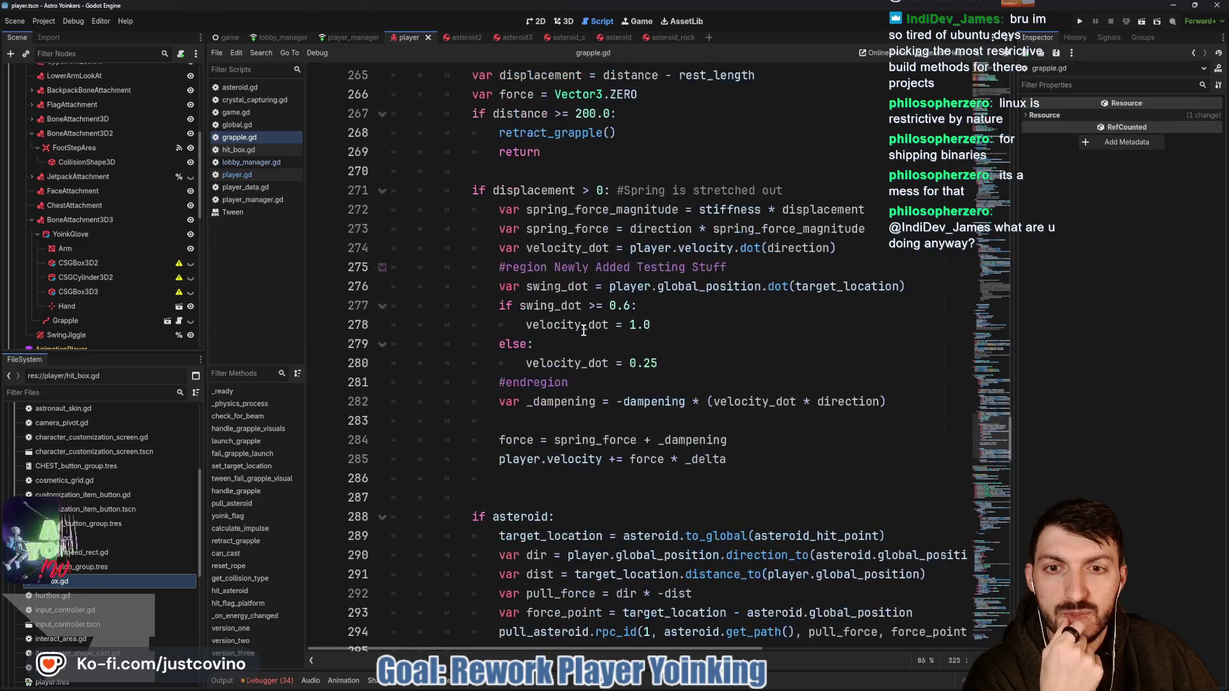
scroll(584, 330, up, 5)
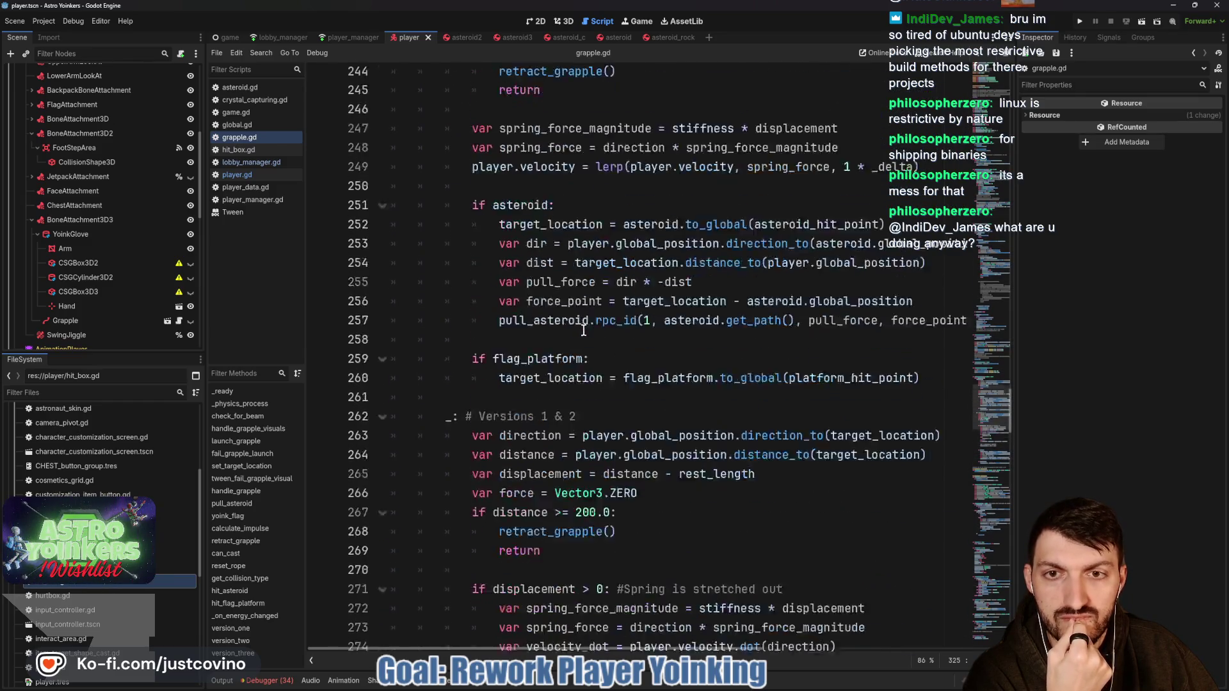
scroll(584, 330, up, 5)
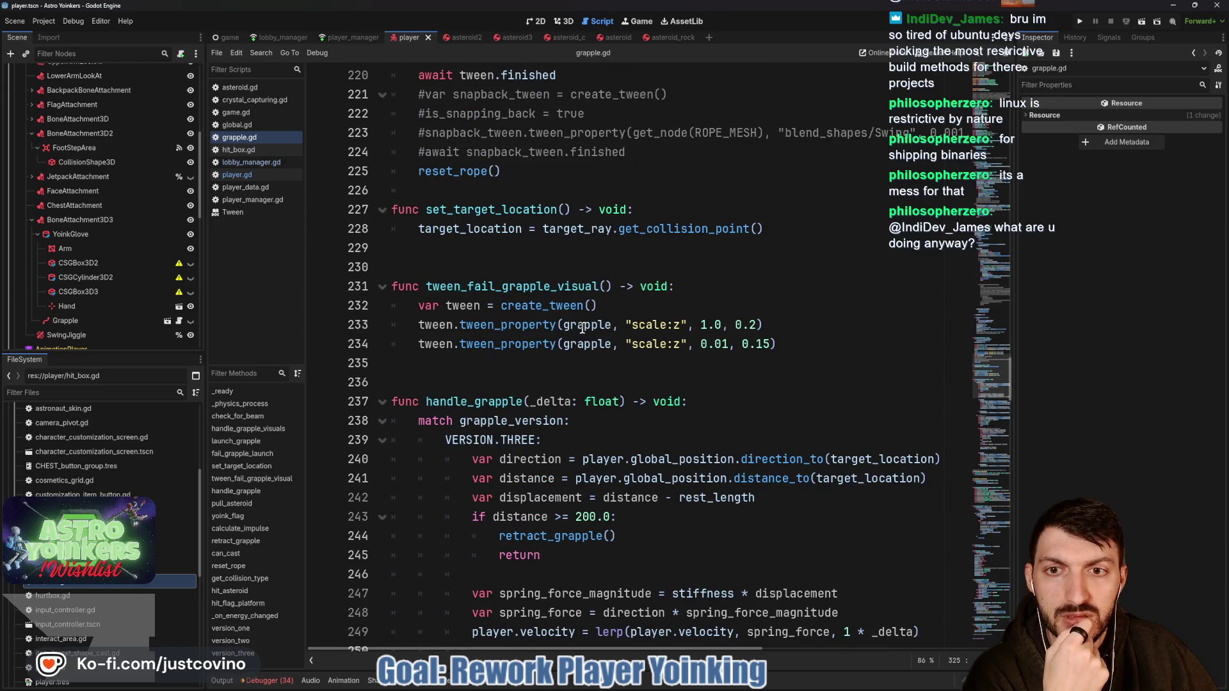
scroll(582, 328, up, 1)
scroll(582, 327, down, 7)
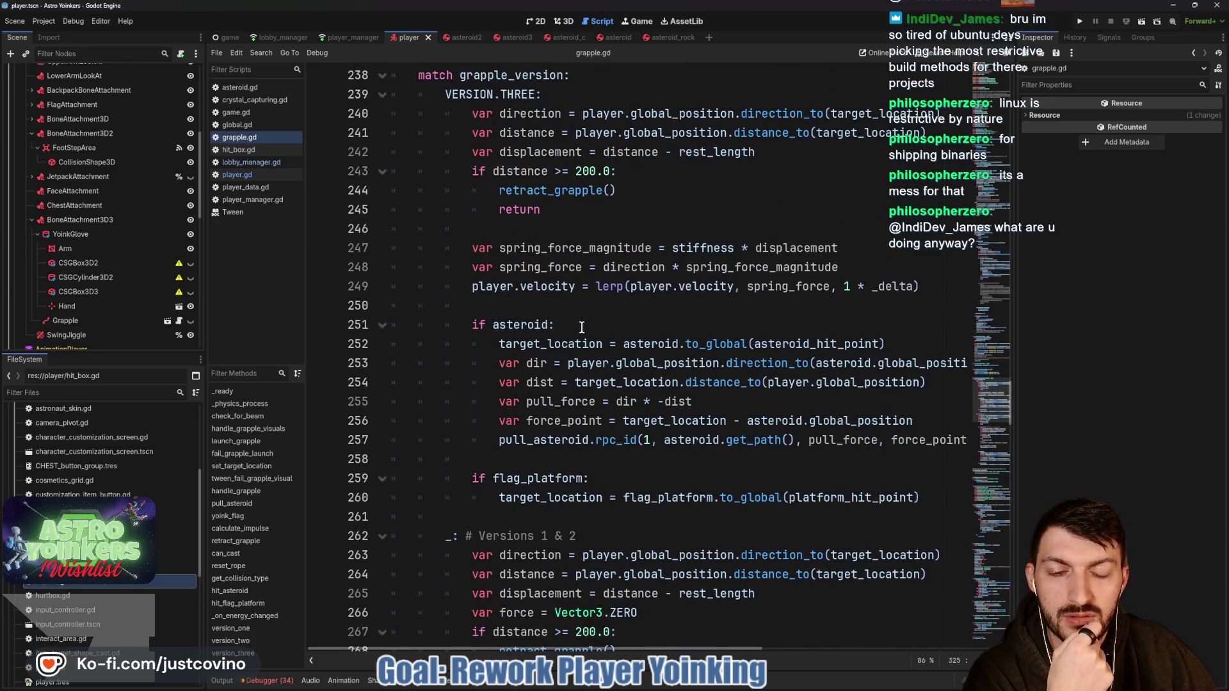
scroll(582, 328, down, 5)
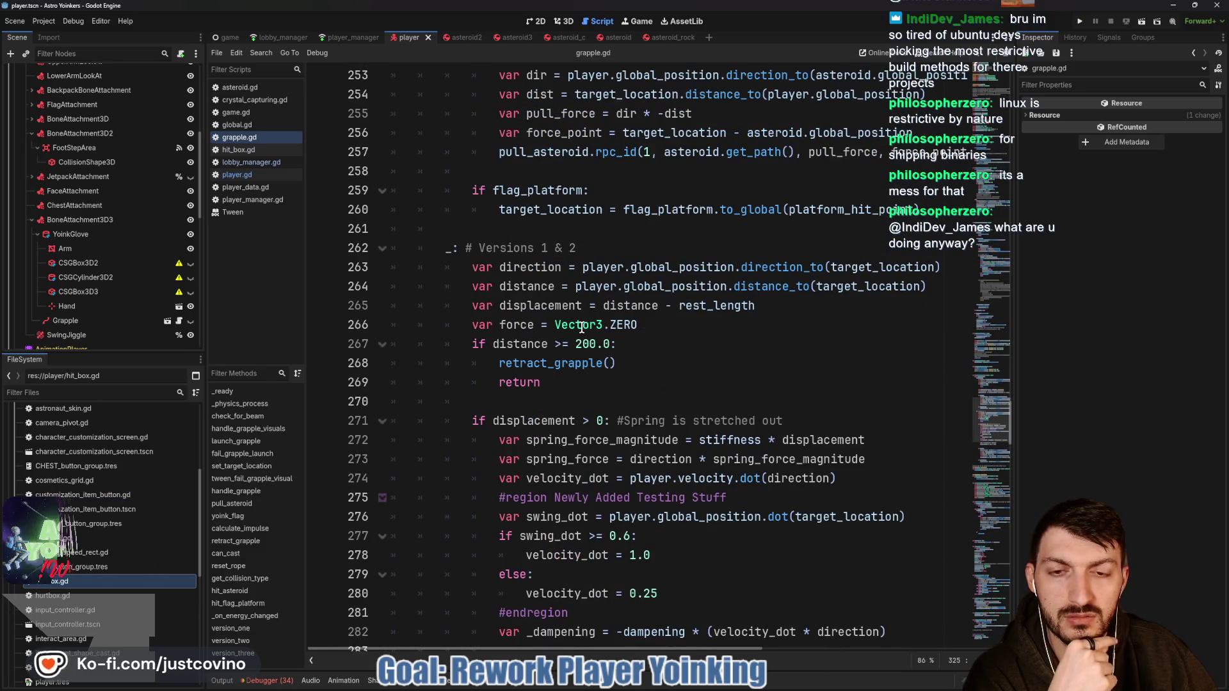
scroll(582, 328, up, 5)
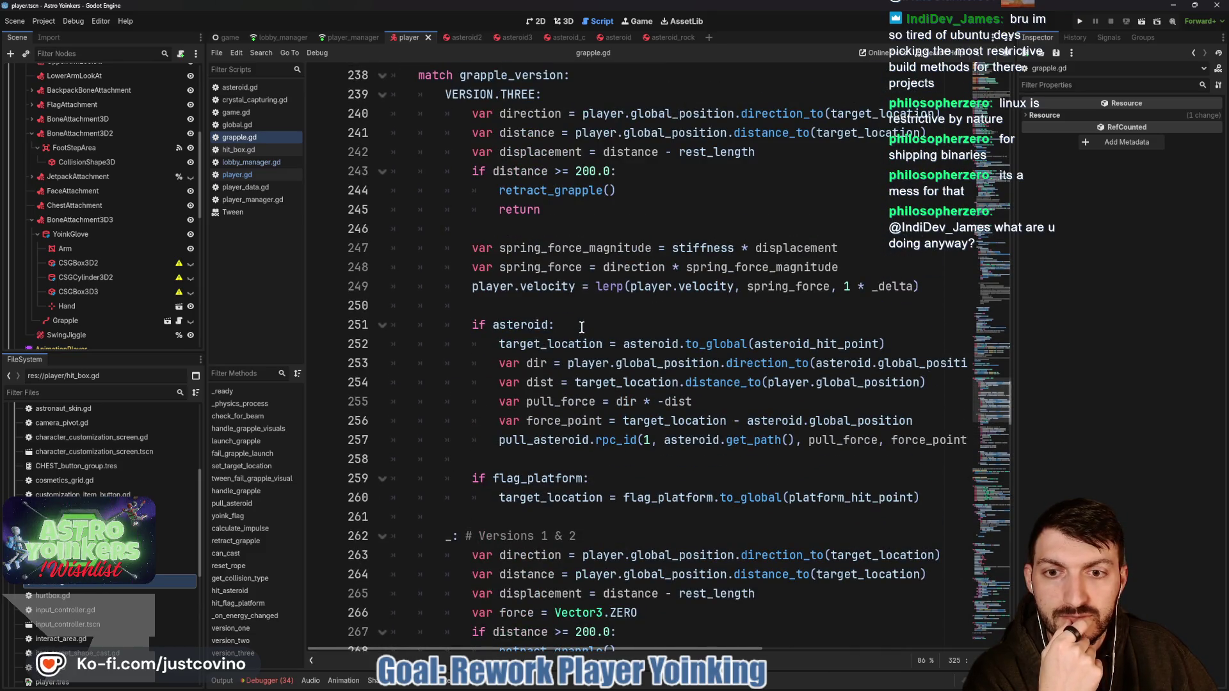
scroll(581, 327, up, 1)
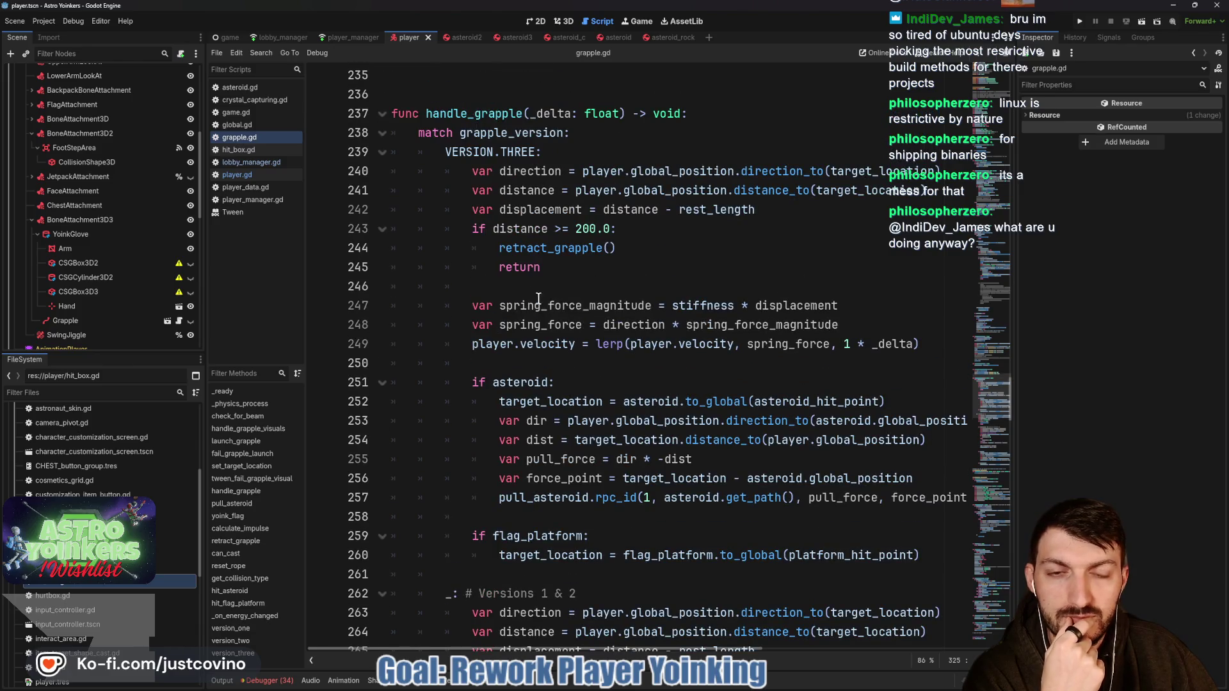
Step: Select and review the VERSION.THREE branch of handle_grapple, undoing and re-pasting code
mouse_move(445, 152)
mouse_down()
mouse_move(502, 171)
mouse_move(692, 312)
mouse_move(832, 384)
mouse_move(833, 269)
mouse_move(922, 227)
mouse_move(958, 270)
mouse_up()
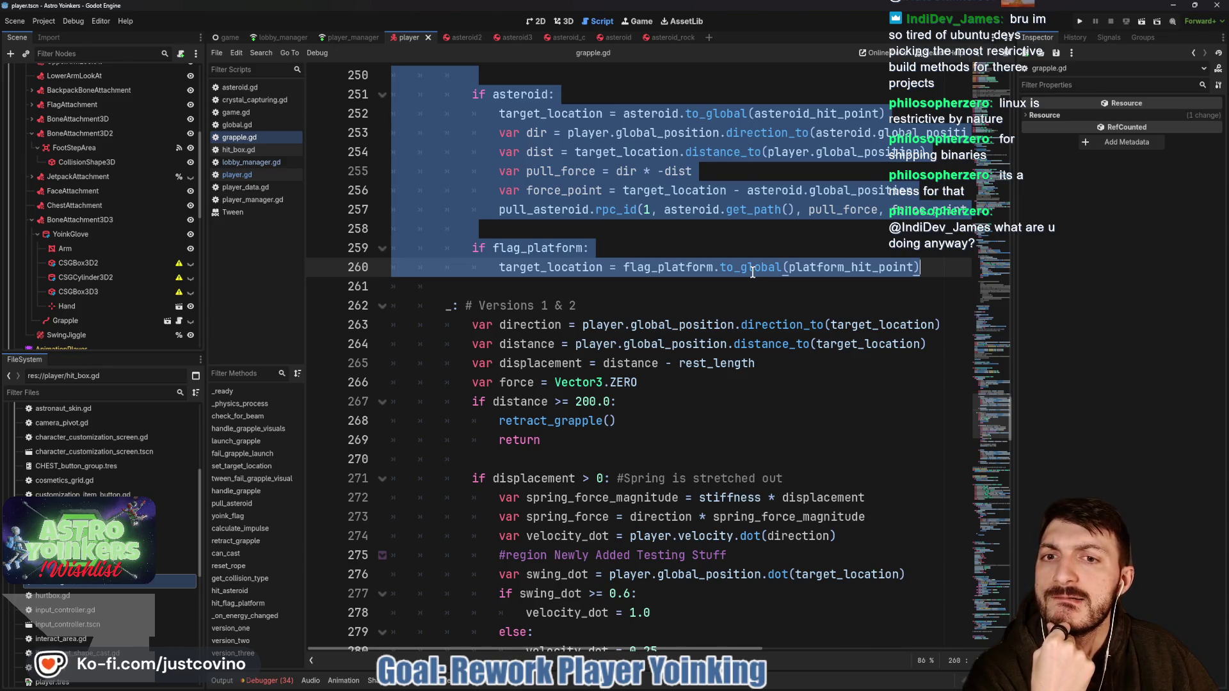
scroll(736, 272, down, 3)
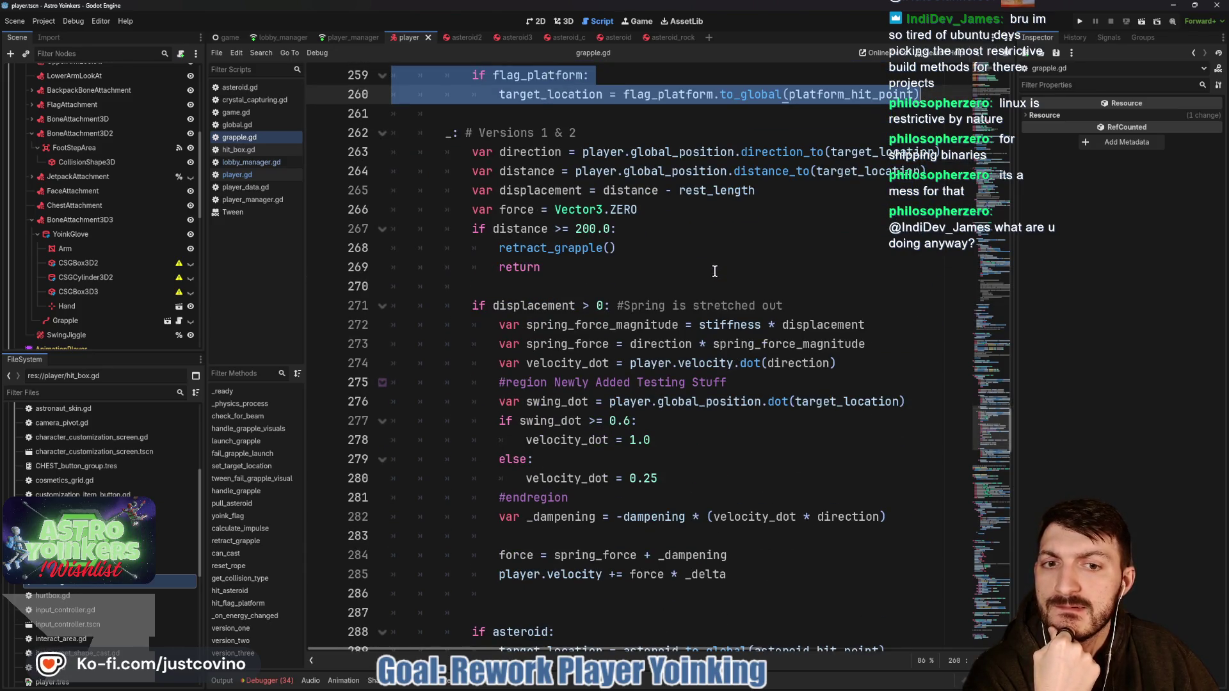
scroll(707, 272, up, 4)
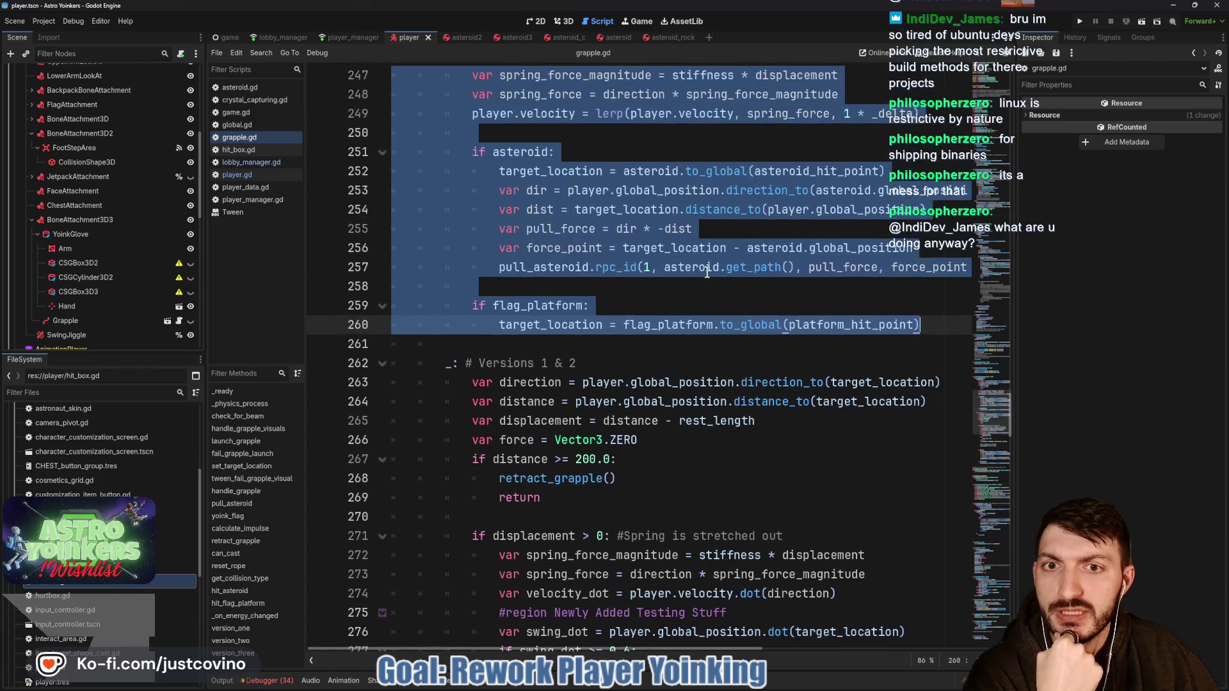
scroll(708, 272, up, 3)
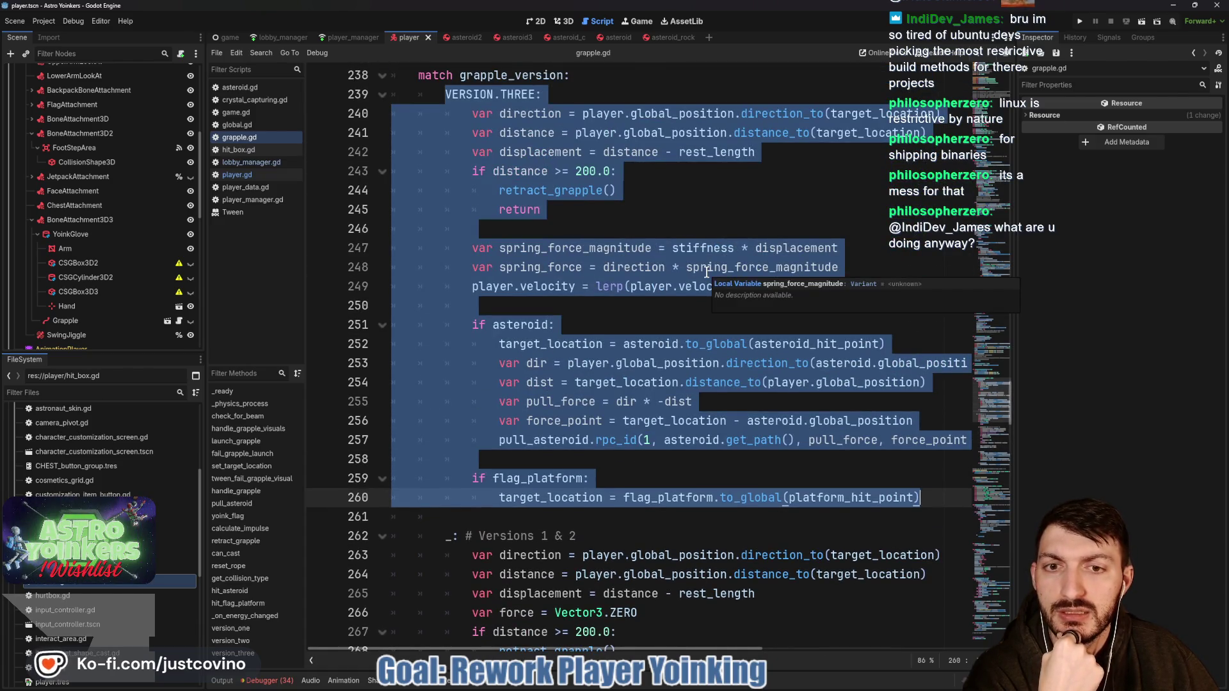
scroll(707, 272, down, 6)
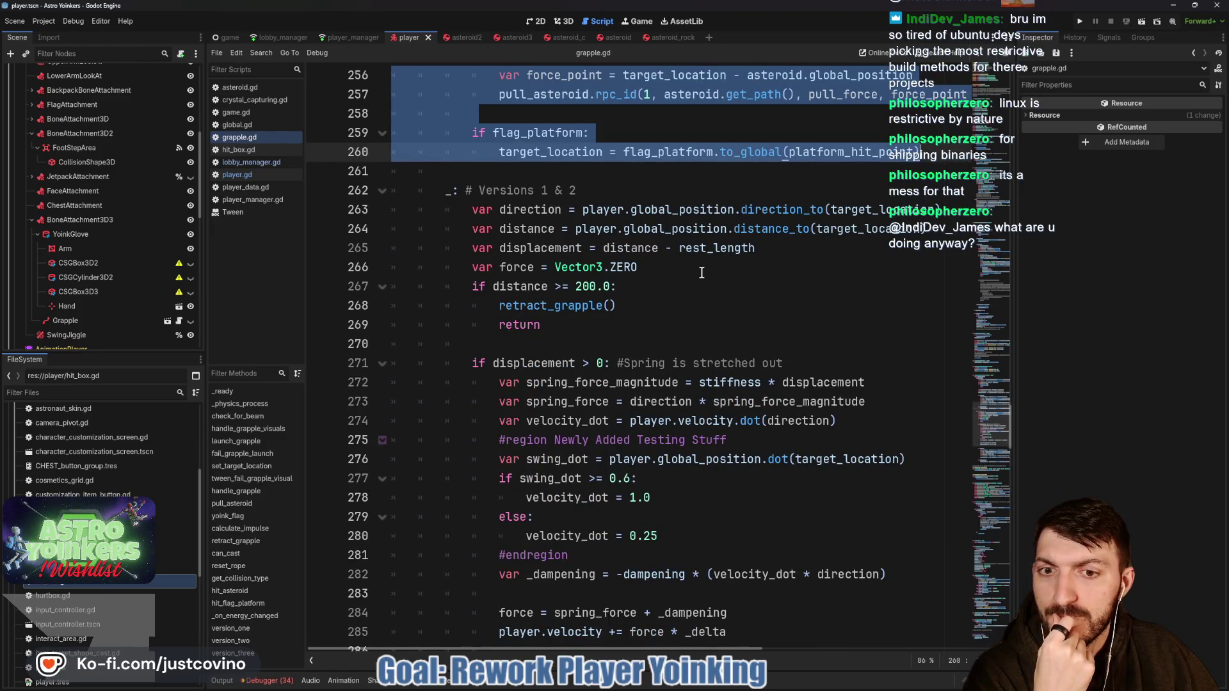
scroll(701, 273, down, 3)
scroll(702, 273, down, 6)
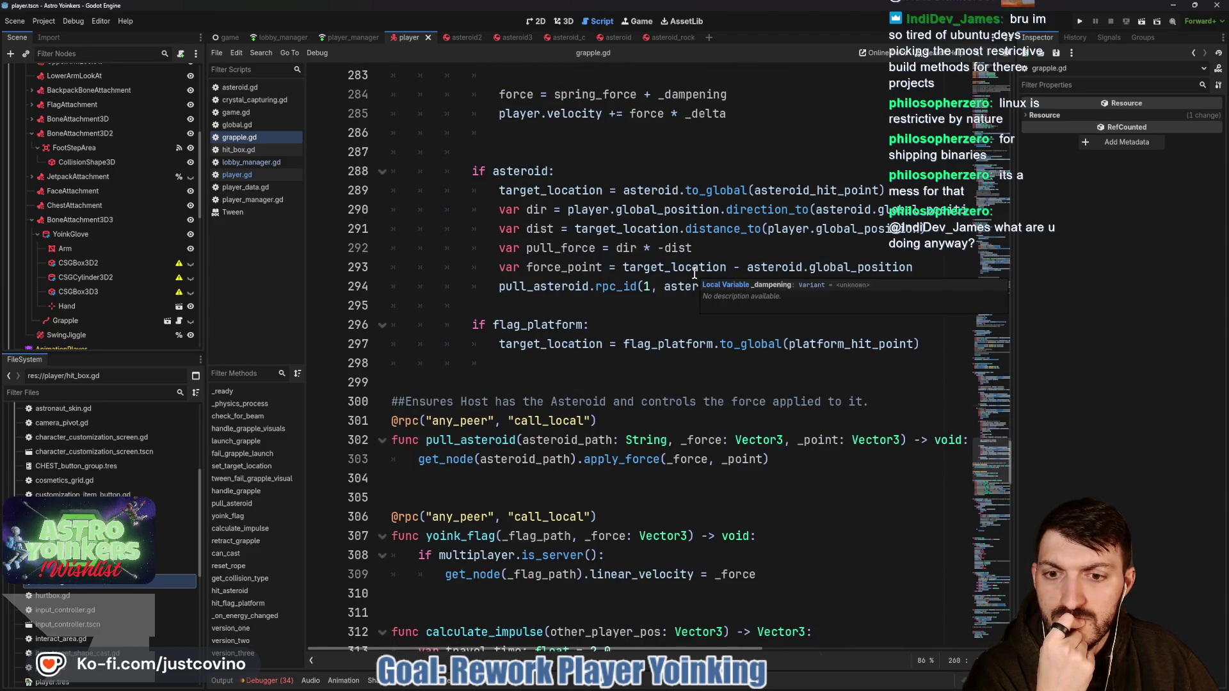
scroll(695, 273, down, 1)
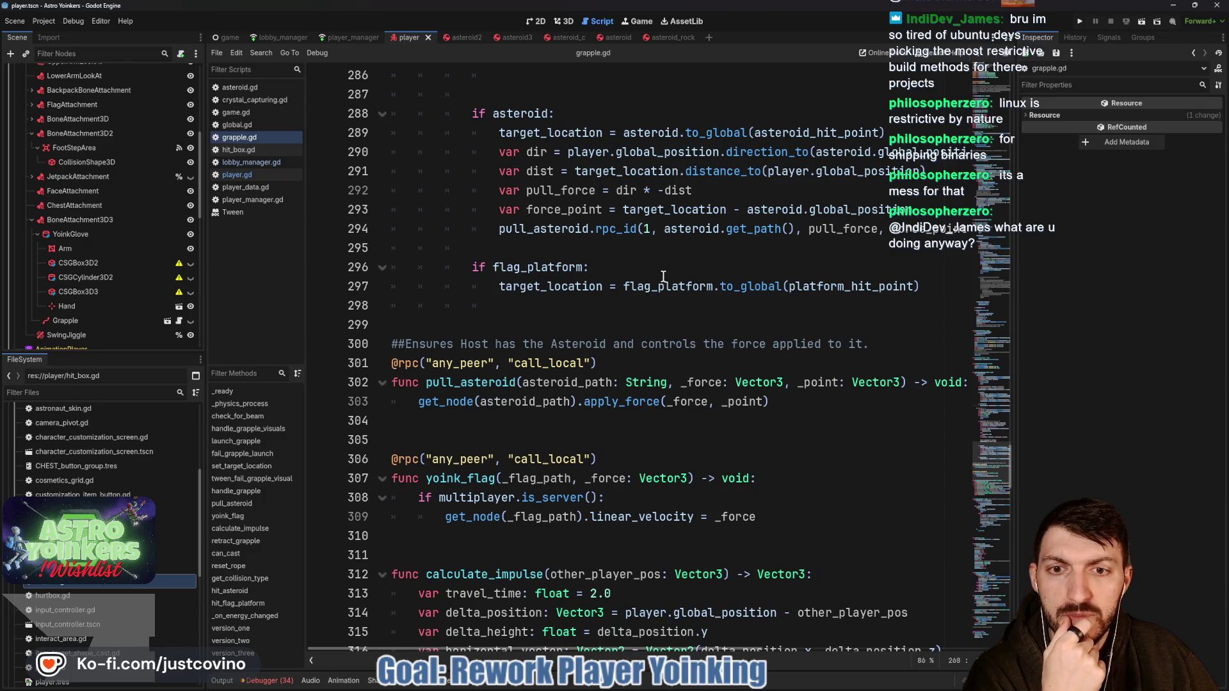
scroll(663, 276, up, 2)
scroll(653, 277, up, 3)
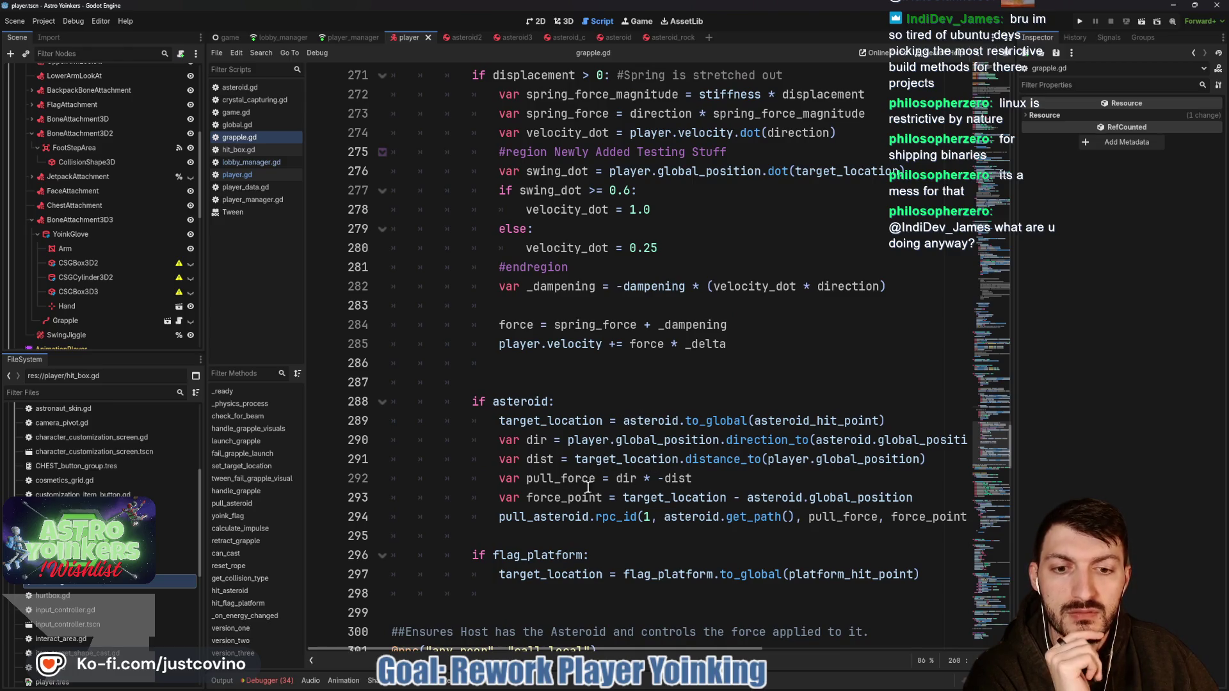
scroll(547, 517, right, 3)
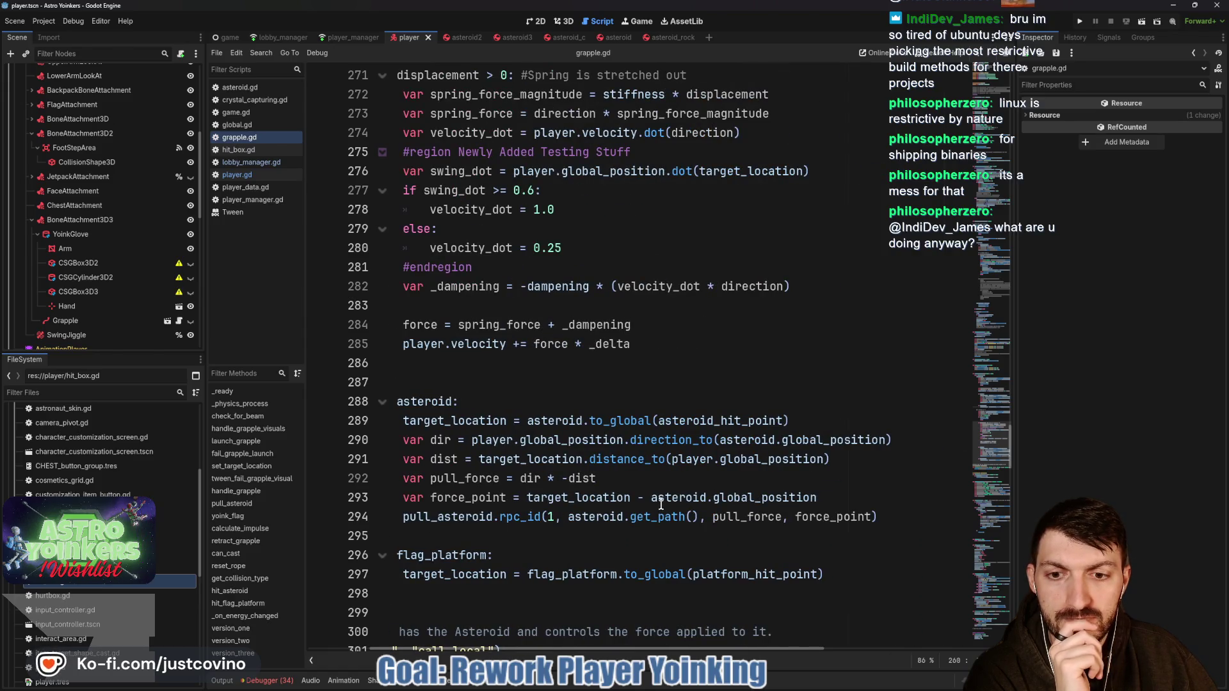
scroll(641, 484, left, 3)
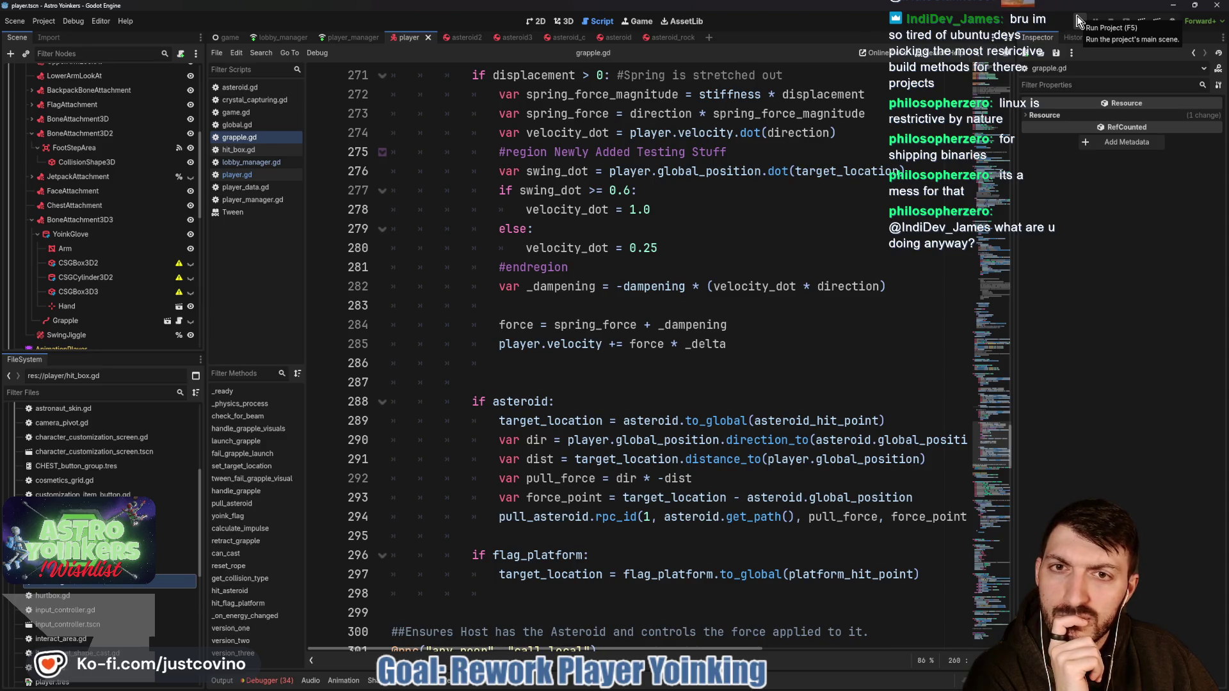
key(ctrl+z)
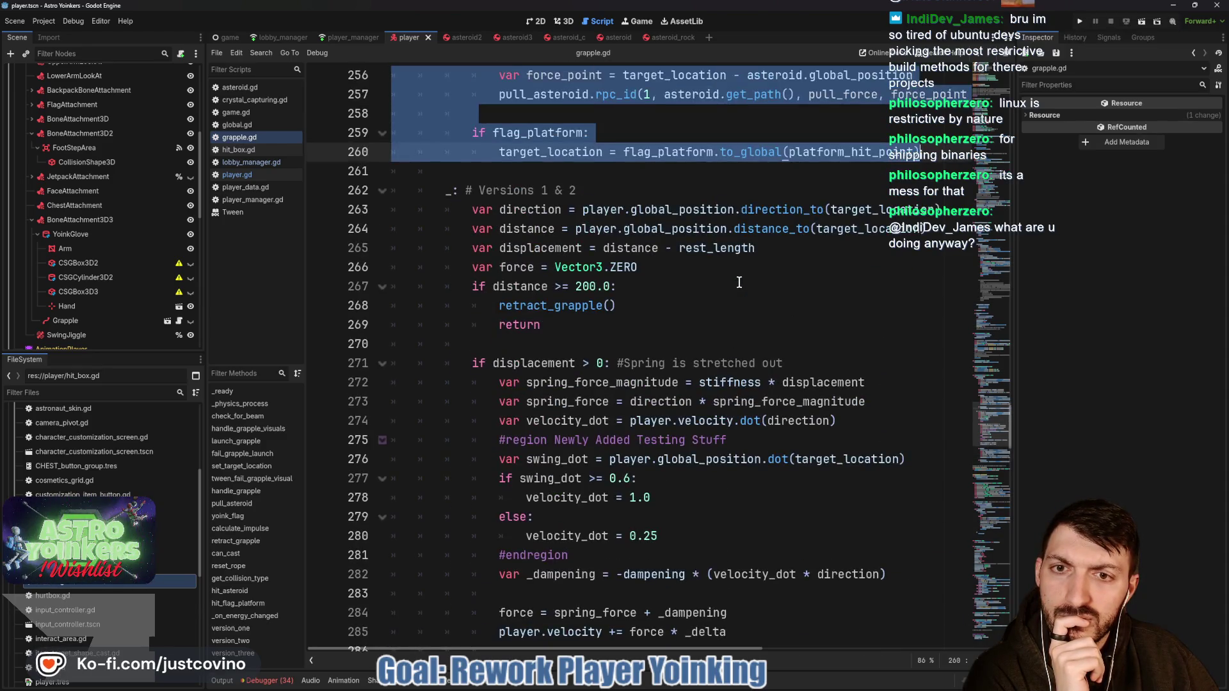
scroll(738, 282, up, 9)
scroll(739, 283, down, 6)
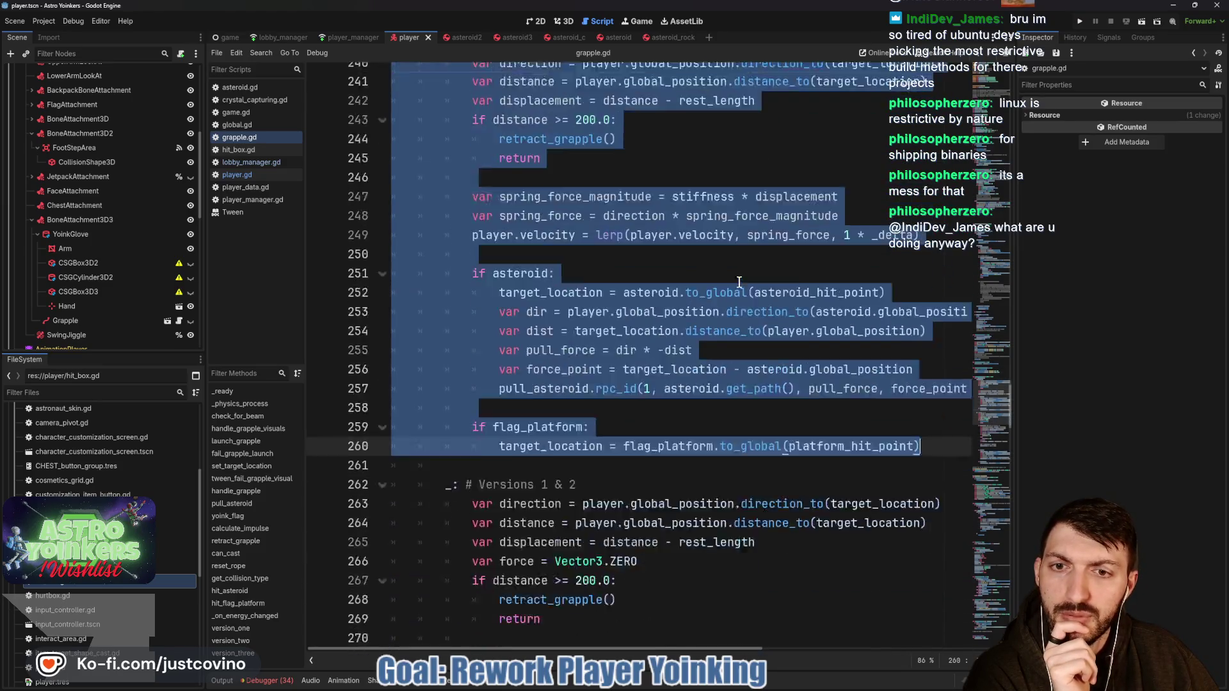
key(ctrl+v)
scroll(644, 294, down, 10)
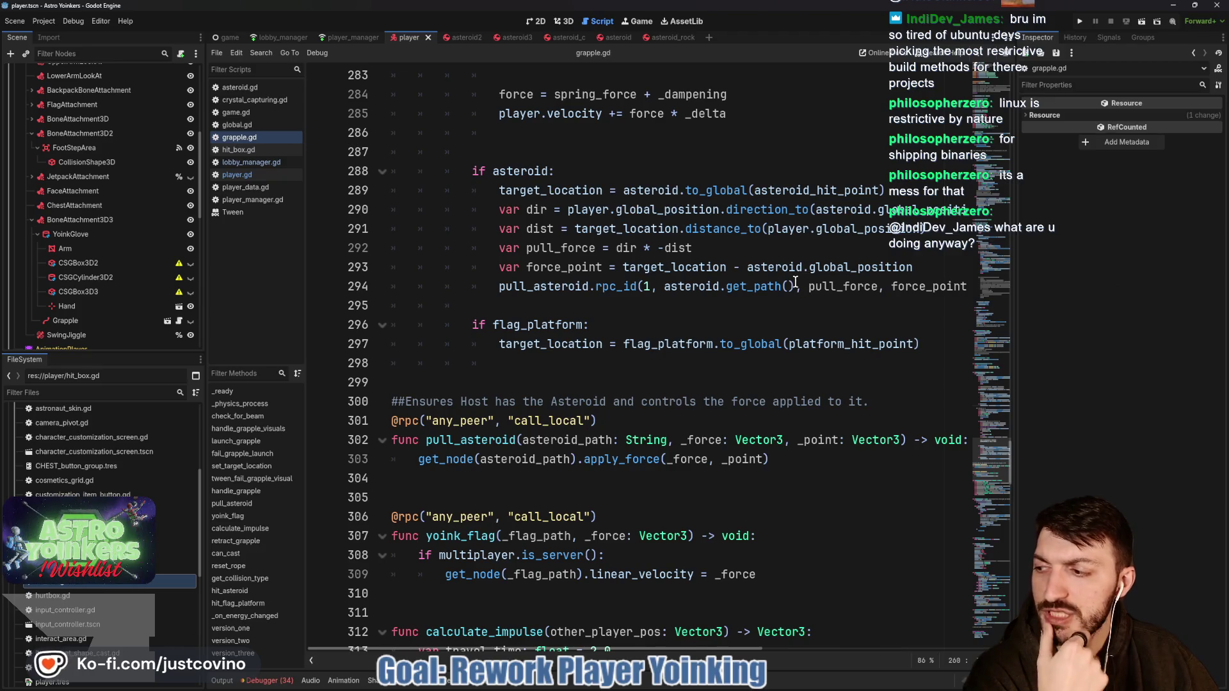
Step: Run the game, host a private lobby, walk onto the ready pad, then stop it
click(1080, 21)
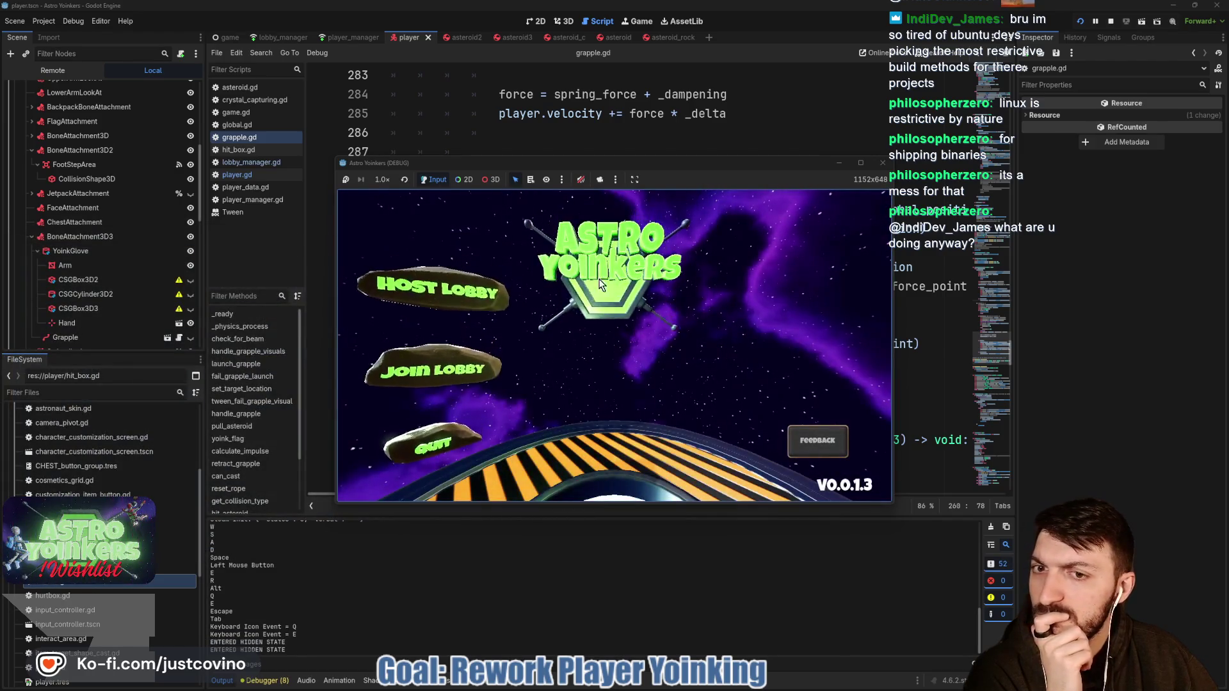
click(443, 295)
click(618, 296)
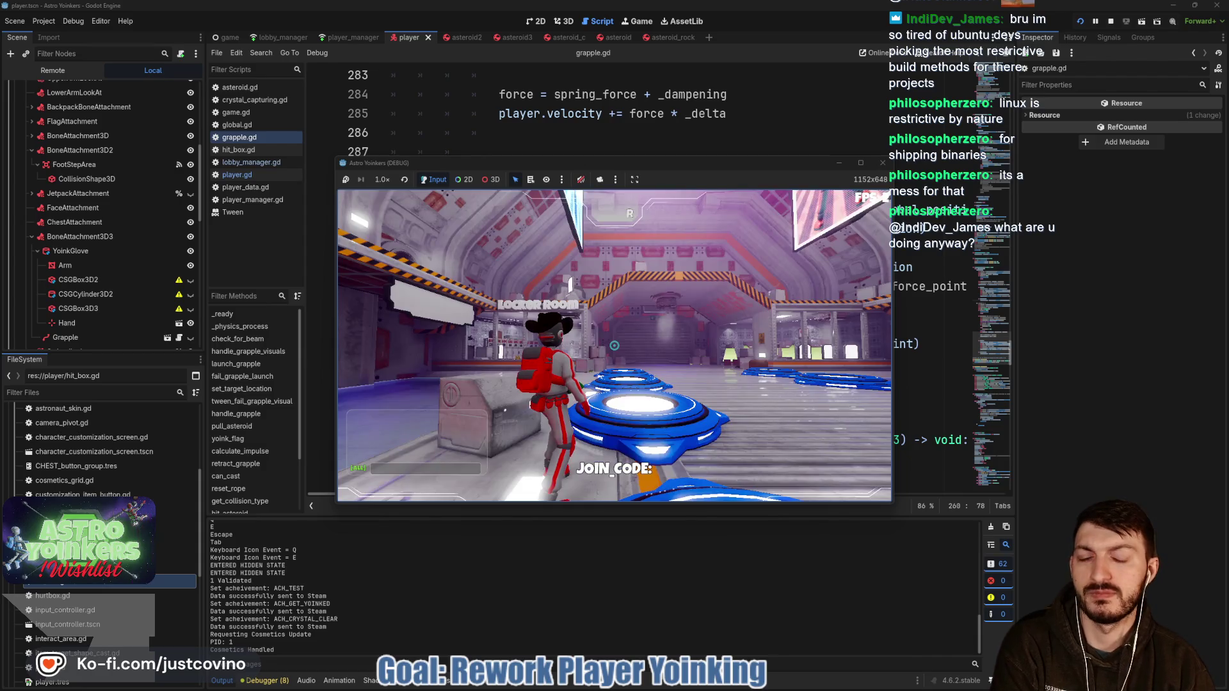
key(w)
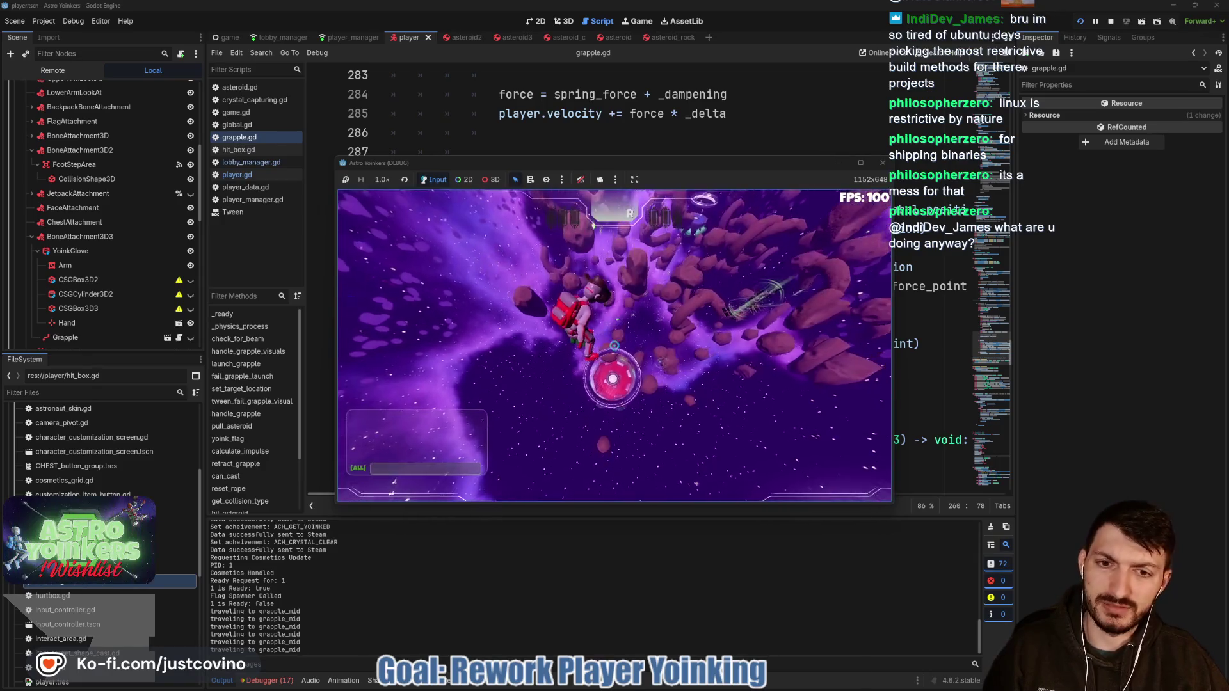
key(F8)
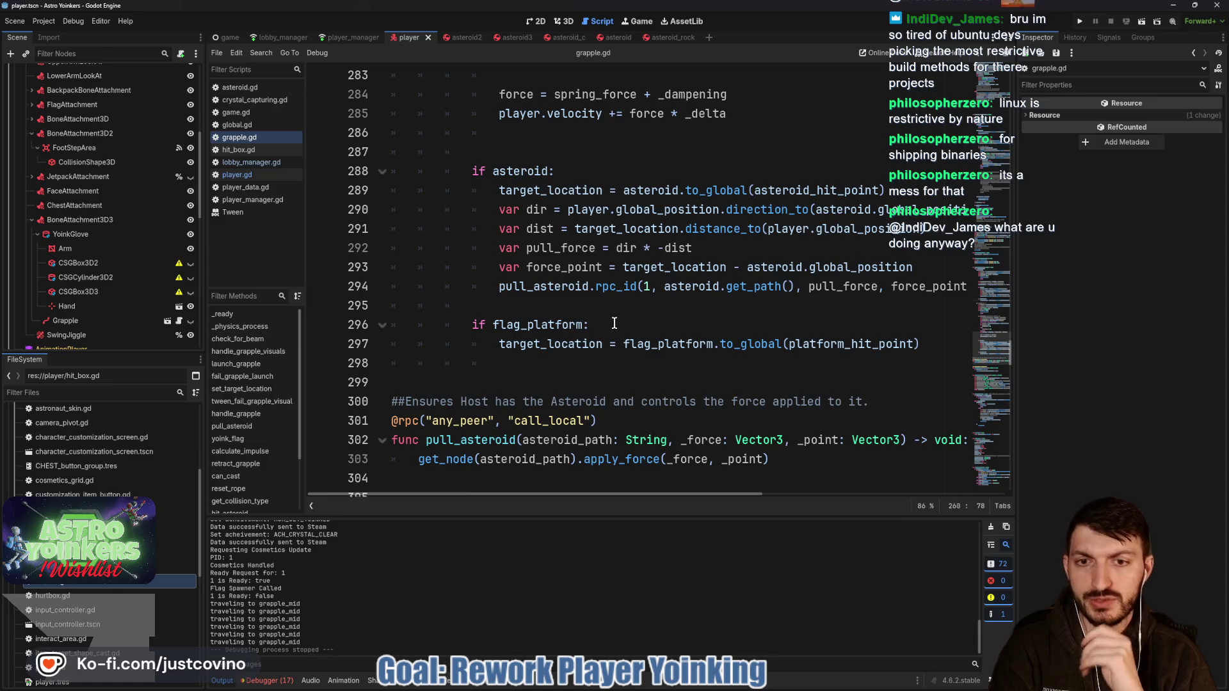
scroll(614, 323, up, 10)
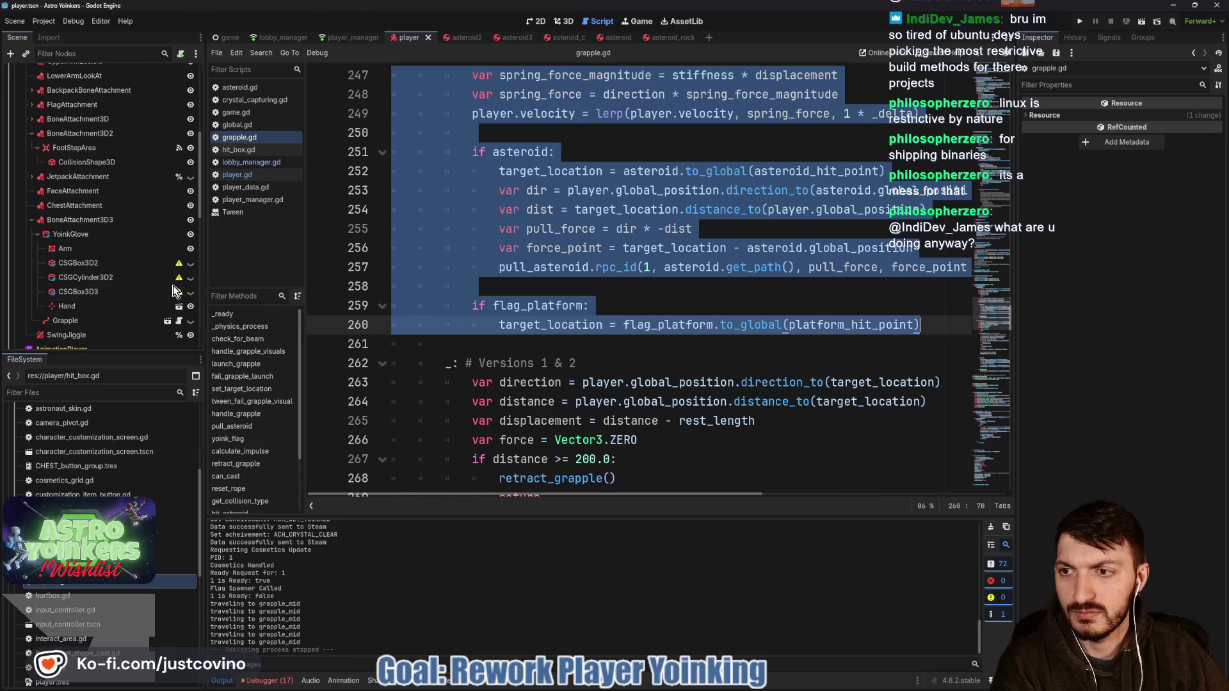
scroll(173, 291, down, 10)
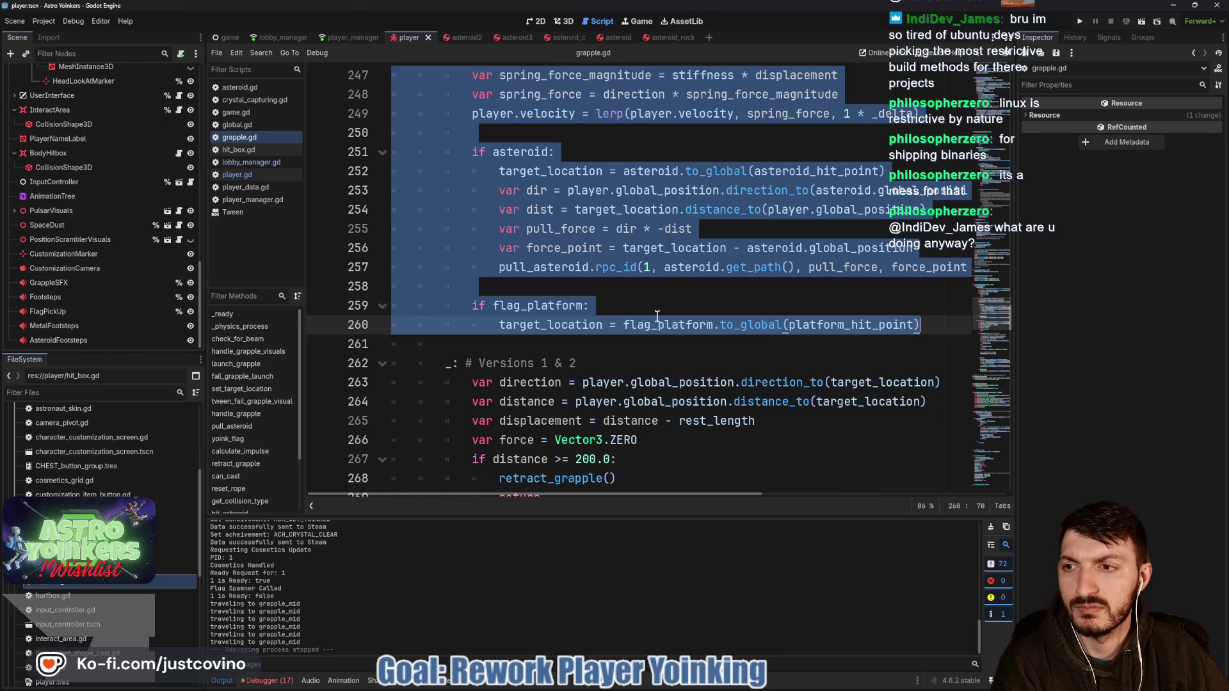
click(634, 292)
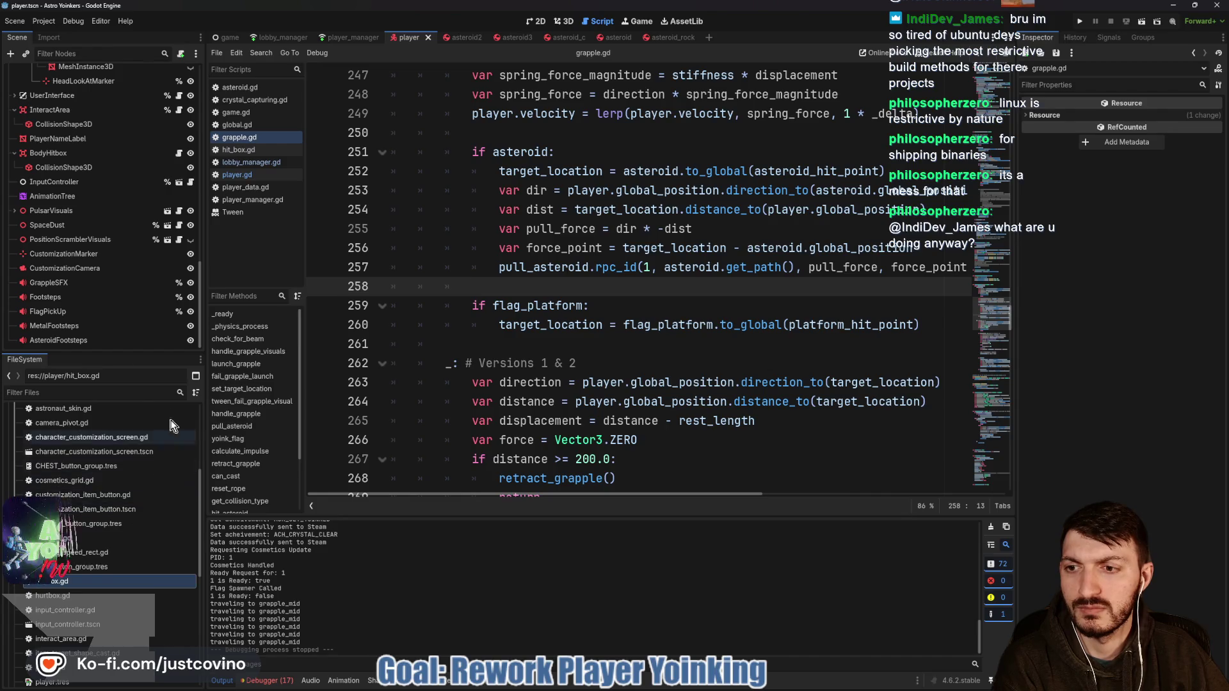
scroll(587, 351, up, 6)
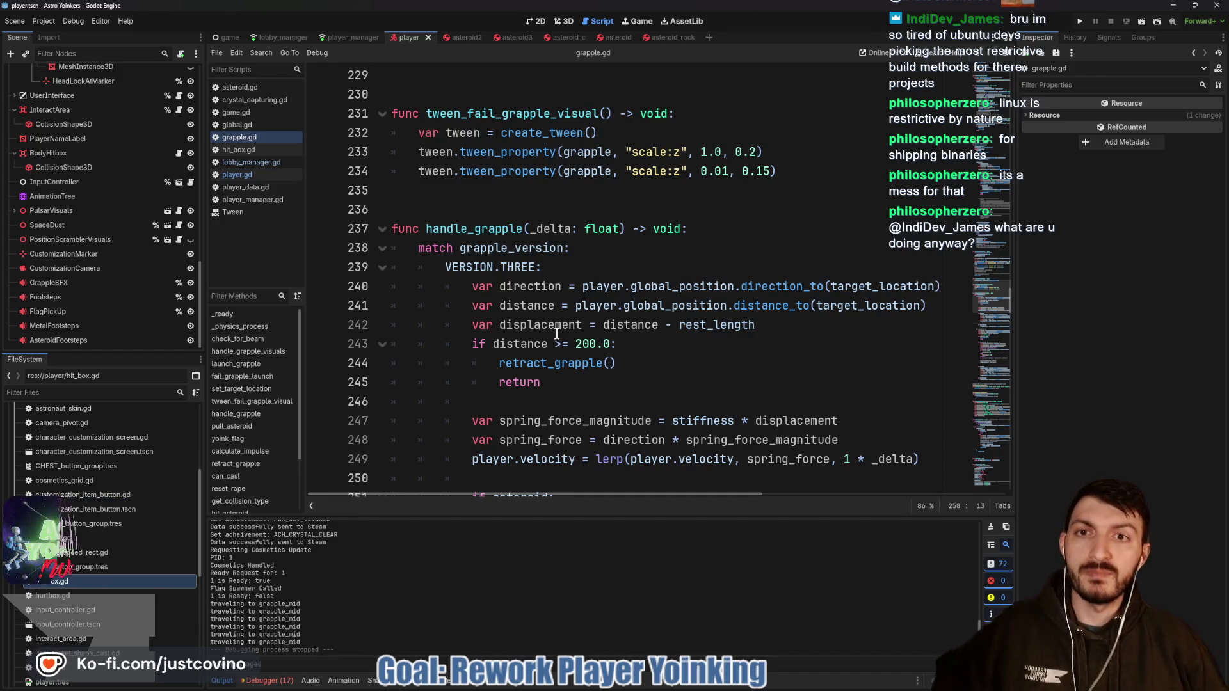
scroll(500, 268, up, 15)
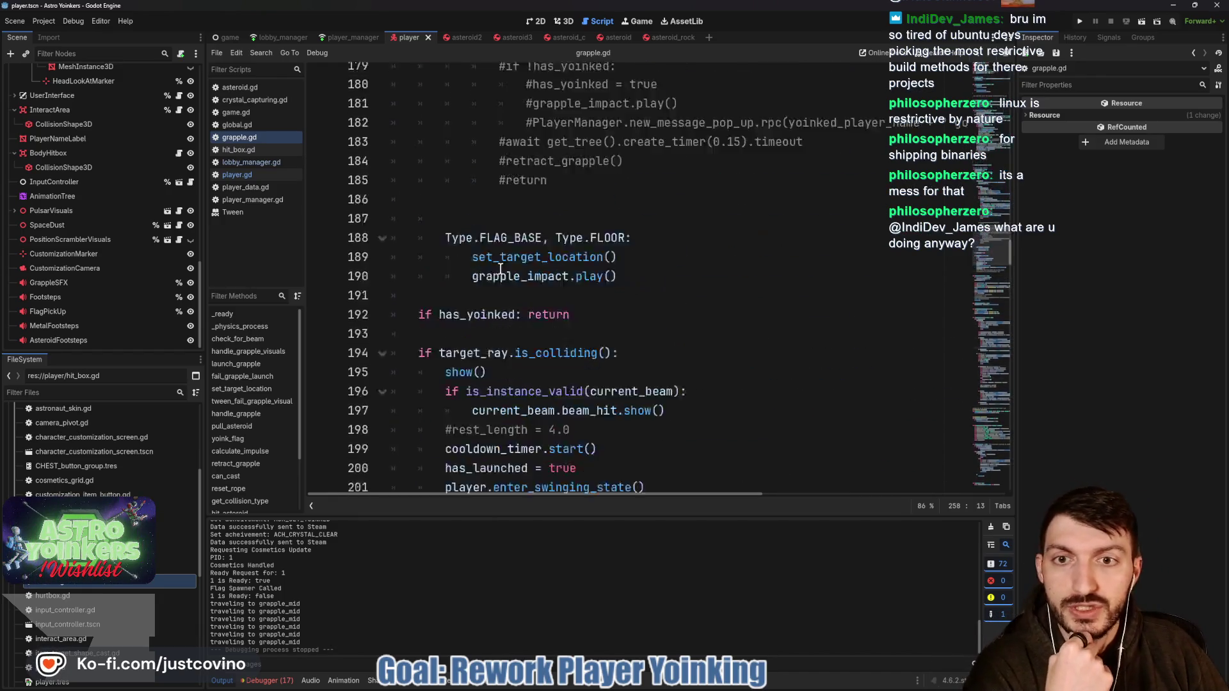
scroll(501, 269, up, 8)
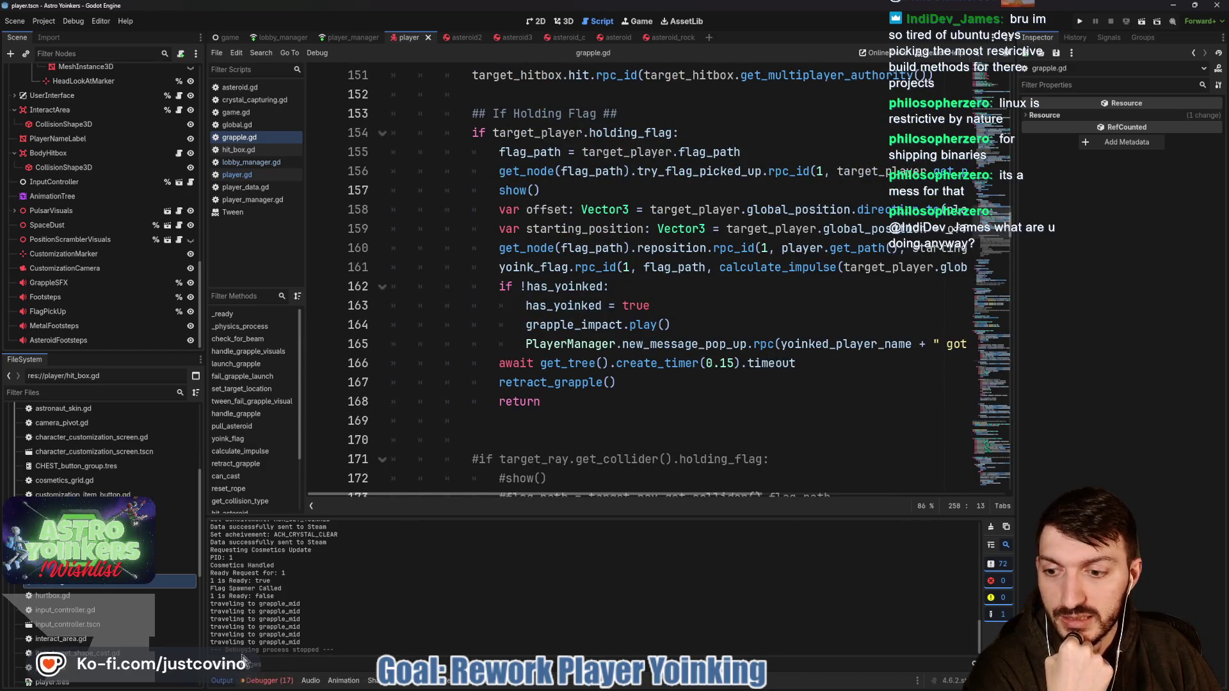
click(222, 681)
scroll(529, 400, up, 13)
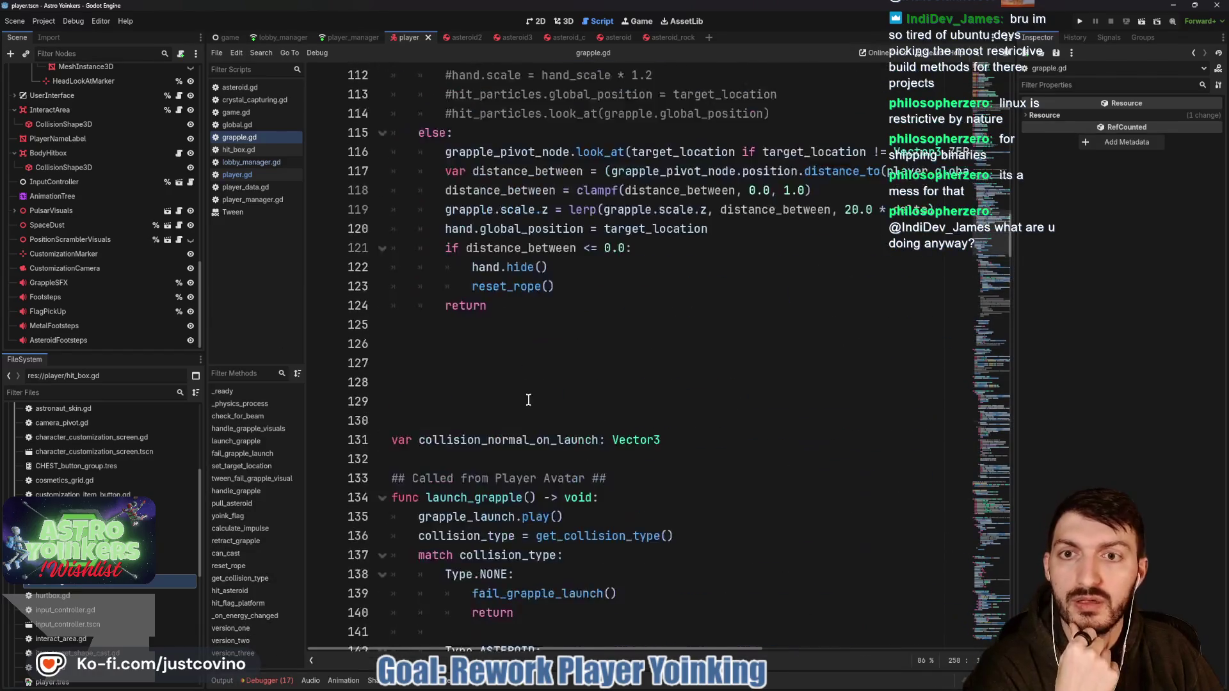
scroll(529, 400, up, 20)
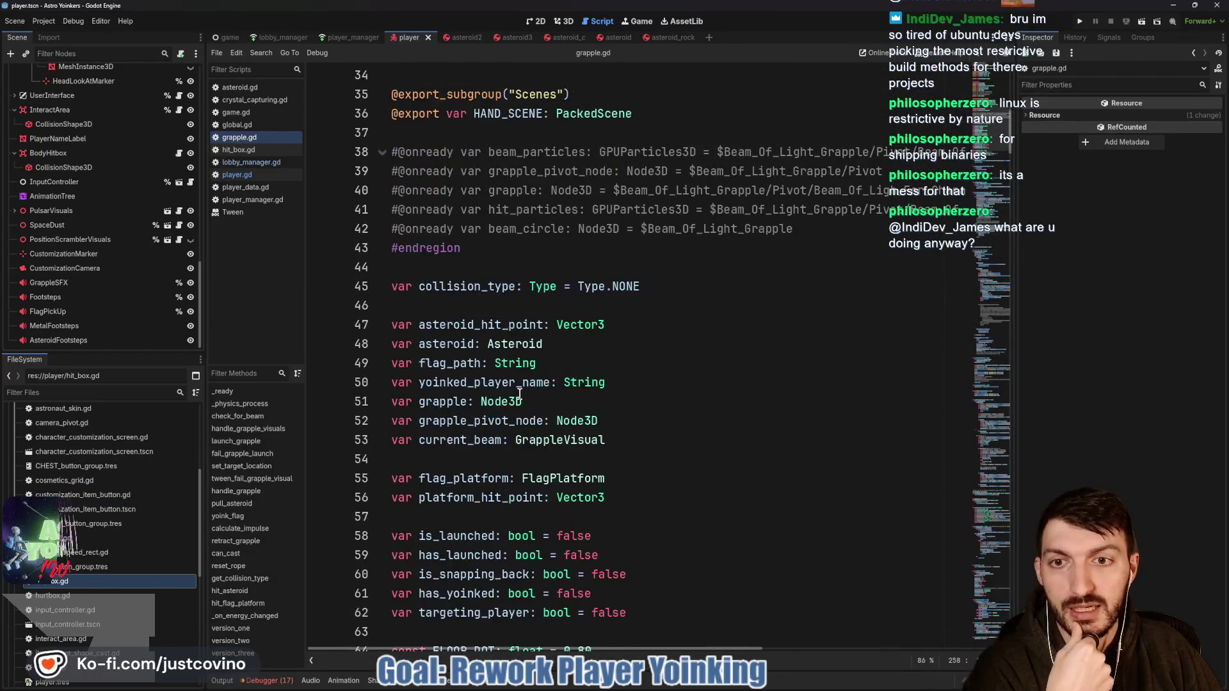
scroll(520, 393, up, 3)
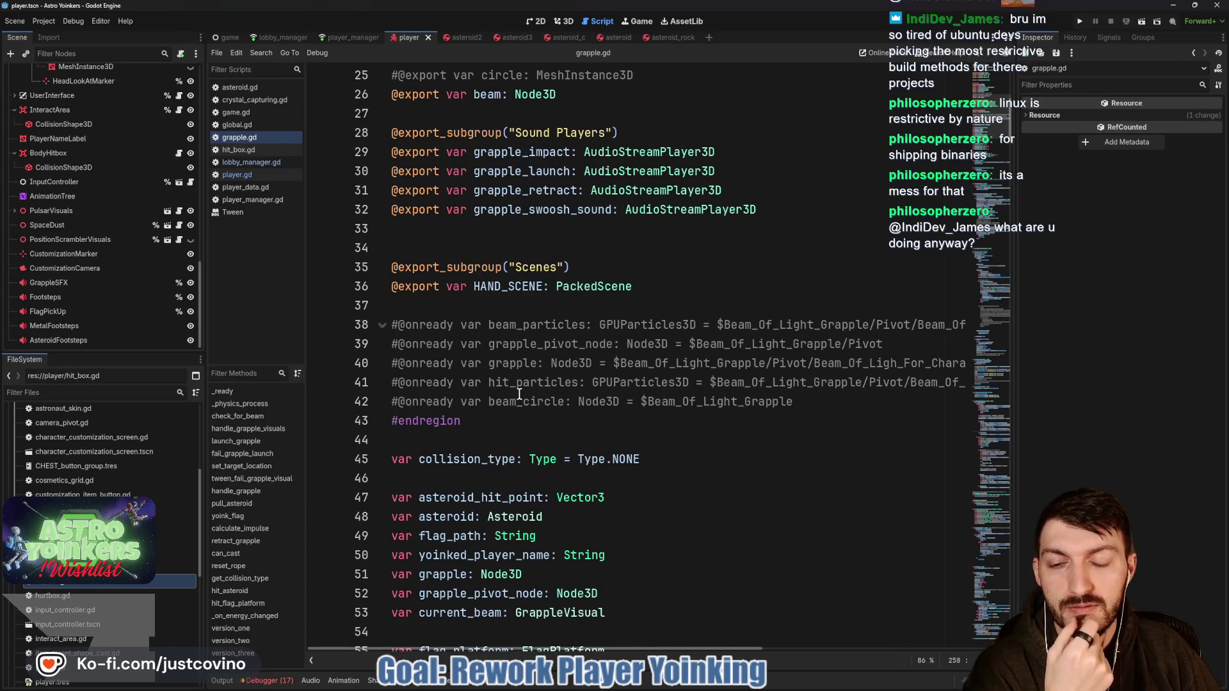
scroll(520, 393, up, 5)
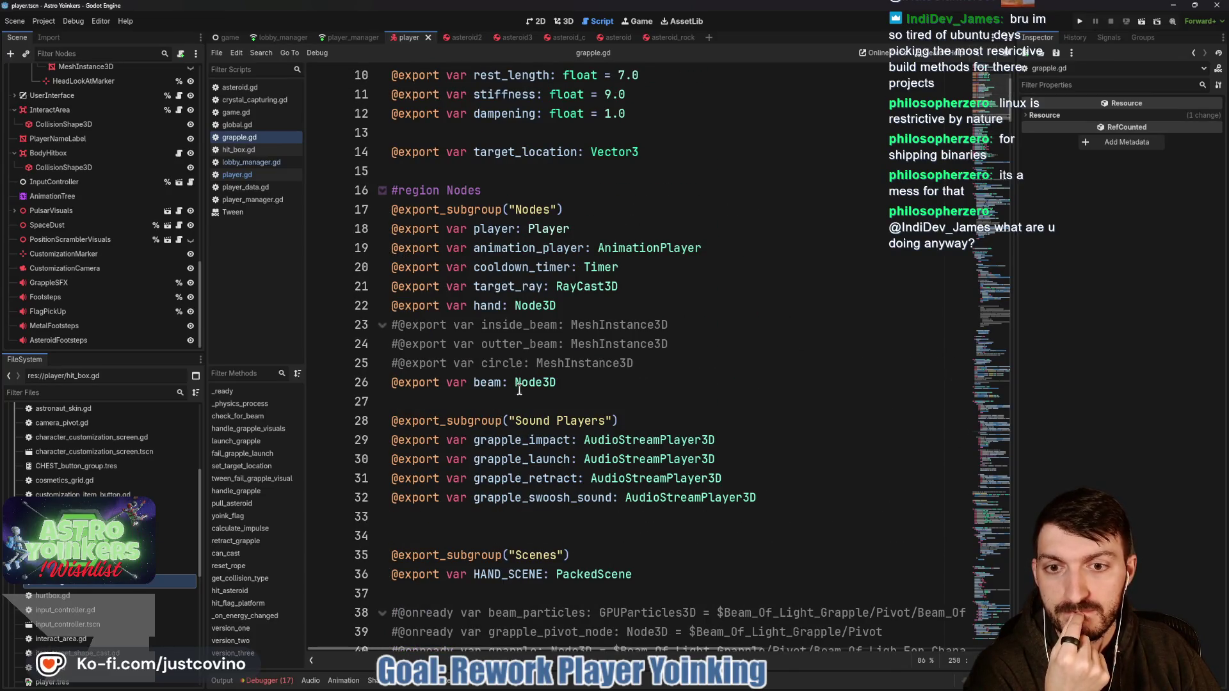
scroll(657, 347, up, 3)
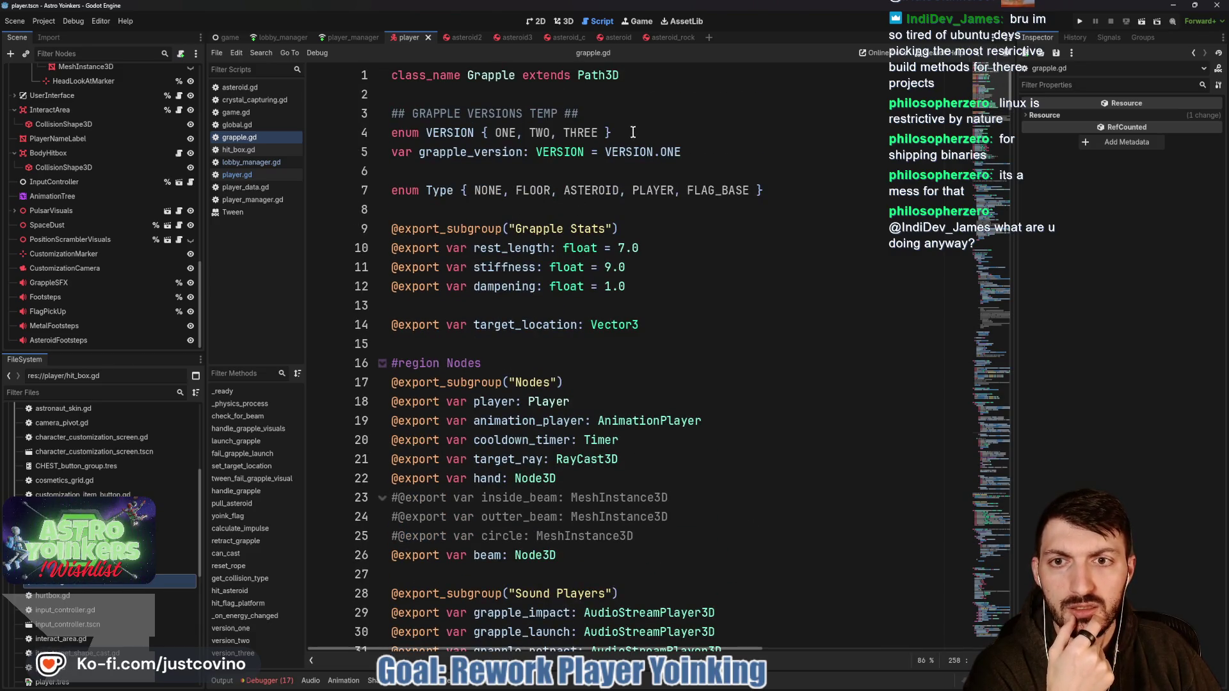
Step: Delete the GRAPPLE VERSIONS comment, VERSION enum and grapple_version declarations
click(743, 145)
key(shift+Home)
key(shift+Up)
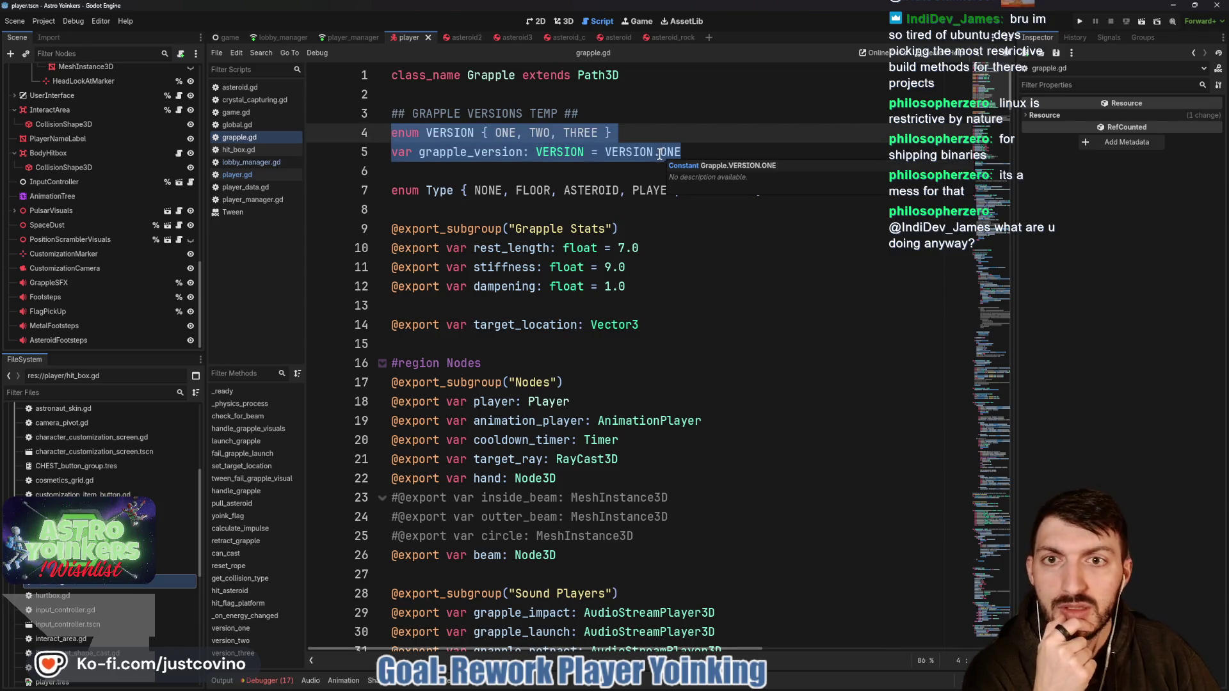
drag(682, 154, 361, 117)
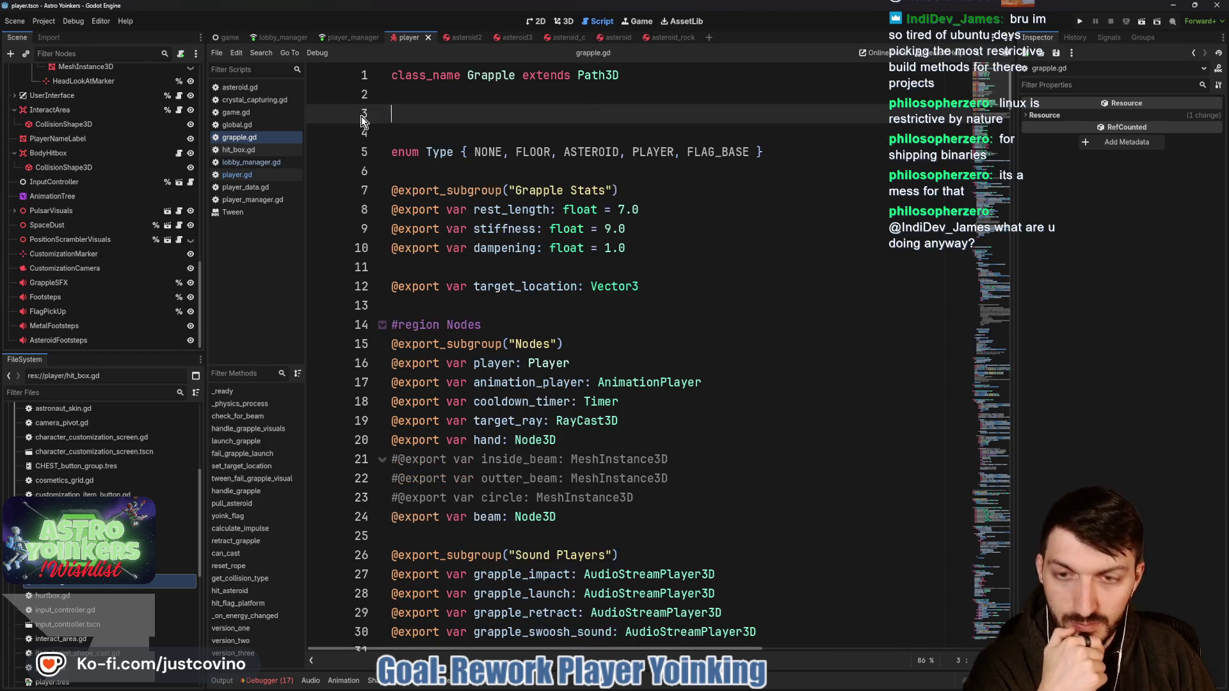
key(BackSpace)
key(BackSpace)
Step: Delete the match grapple_version VERSION.THREE block and the Versions 1 & 2 case line
scroll(568, 282, down, 19)
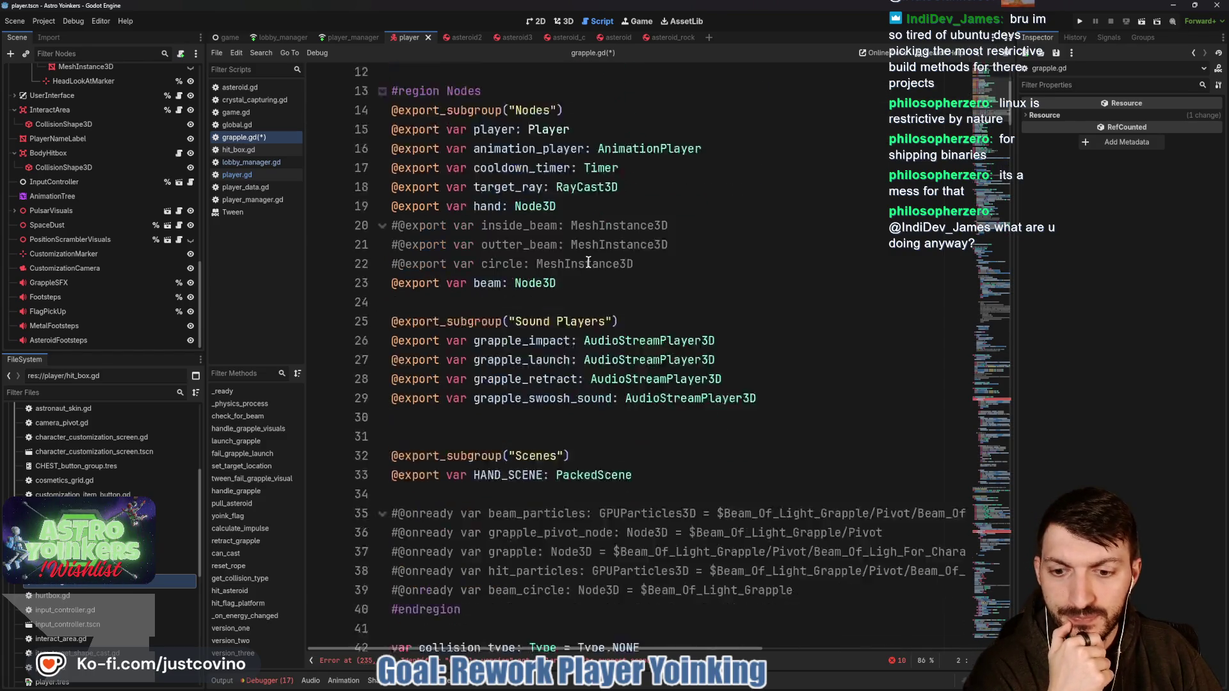
scroll(569, 282, down, 19)
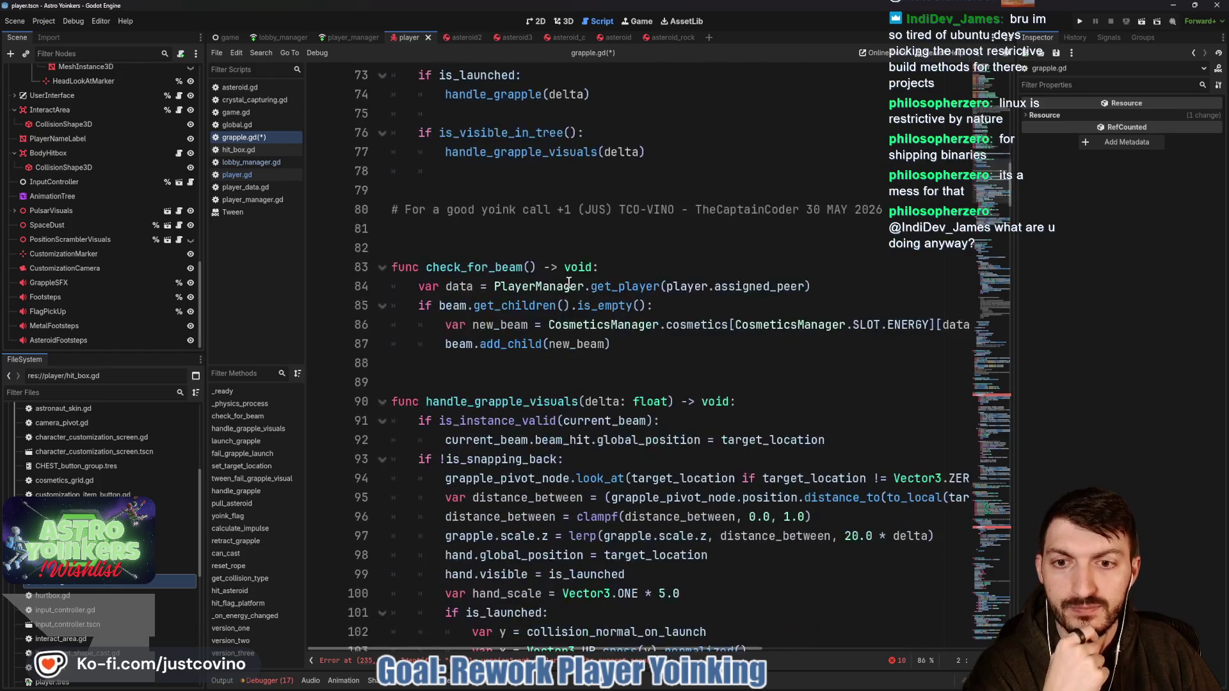
scroll(569, 282, down, 9)
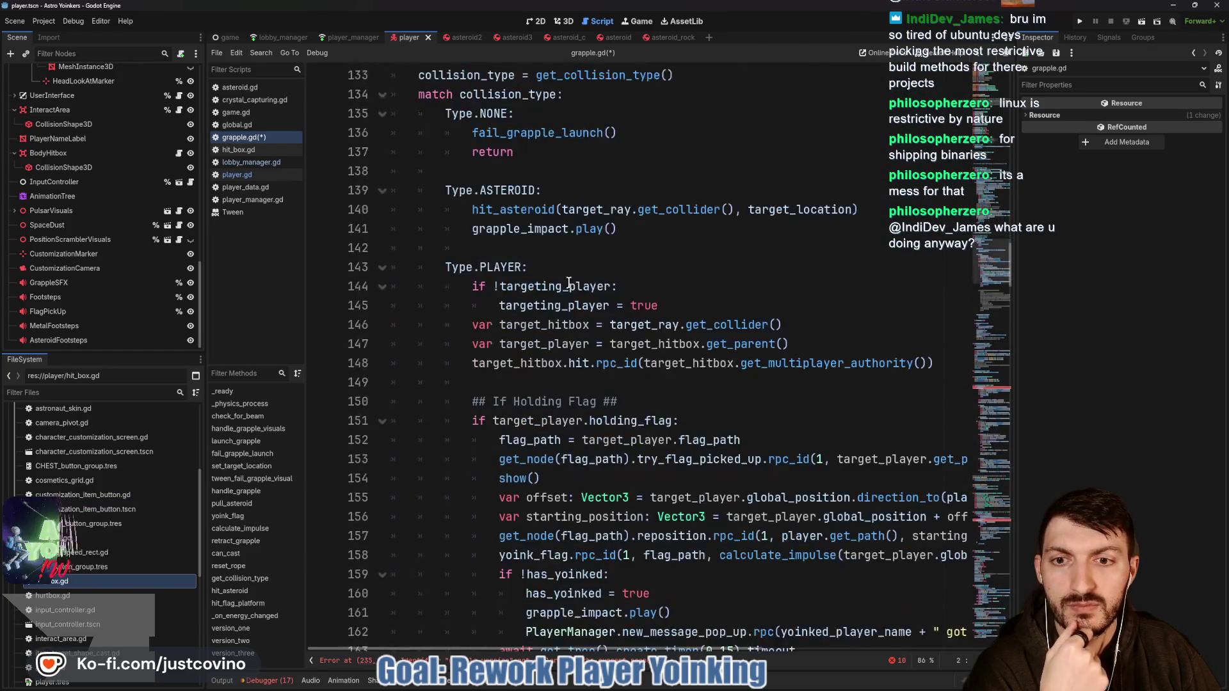
click(346, 661)
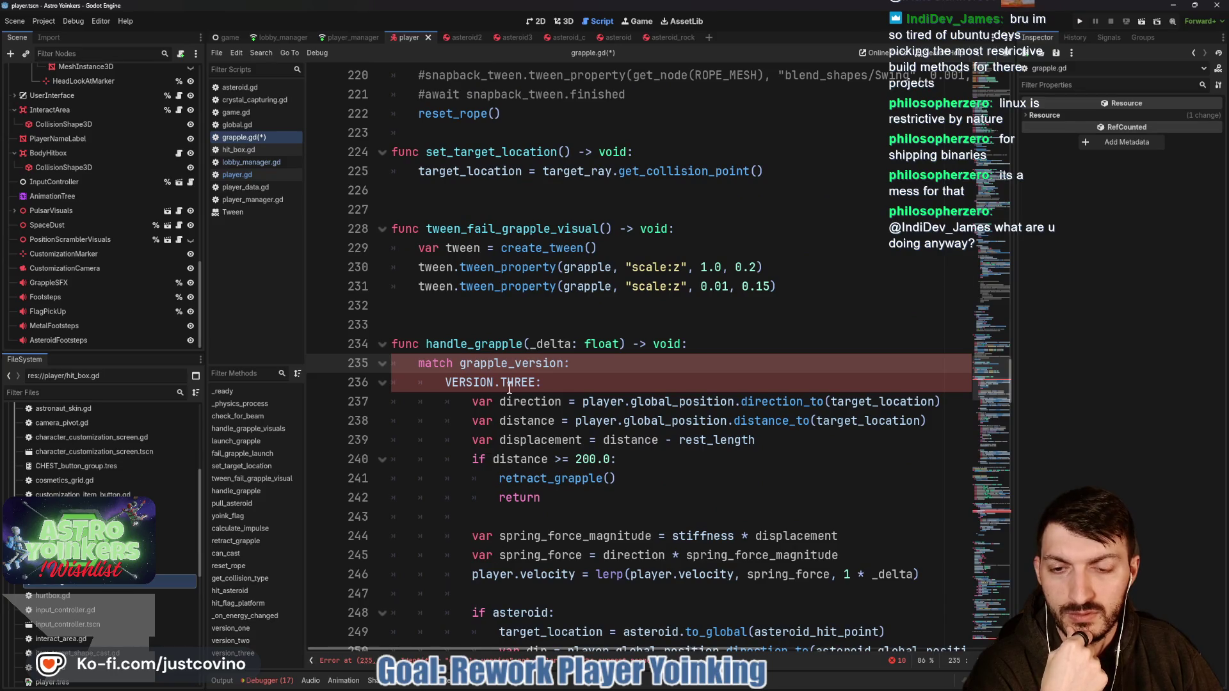
mouse_move(410, 362)
mouse_down()
mouse_move(570, 363)
mouse_move(614, 402)
mouse_move(544, 382)
mouse_move(953, 378)
mouse_up()
scroll(786, 349, up, 4)
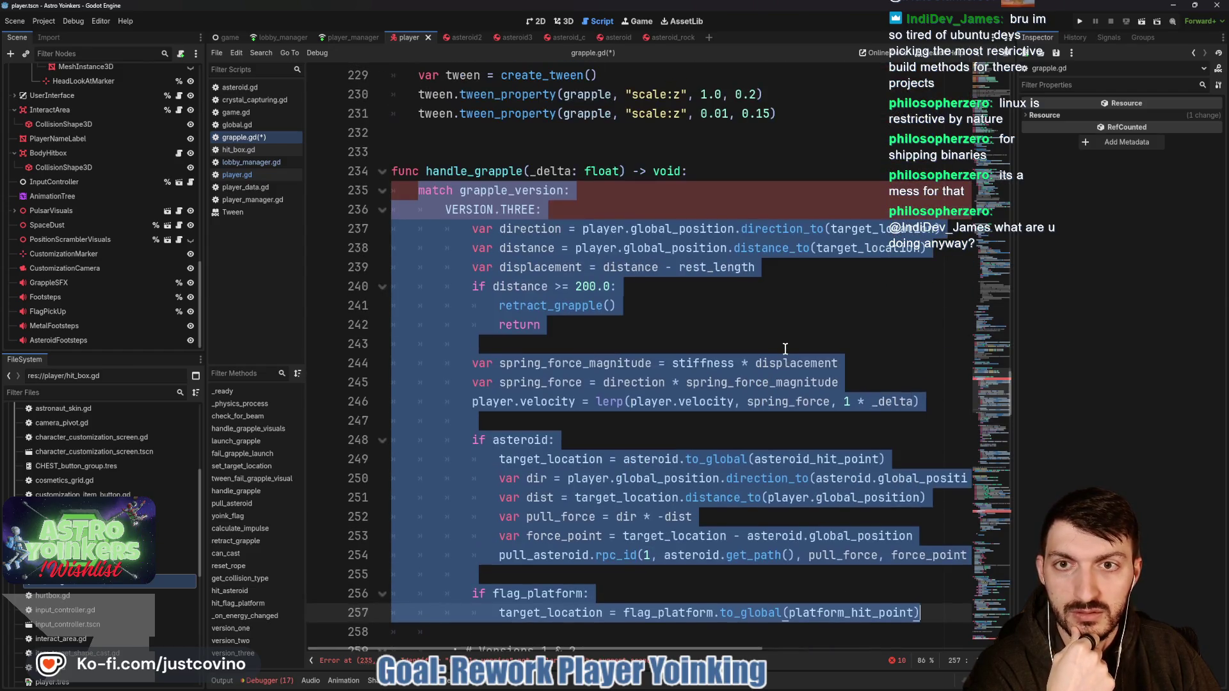
scroll(785, 349, down, 3)
key(BackSpace)
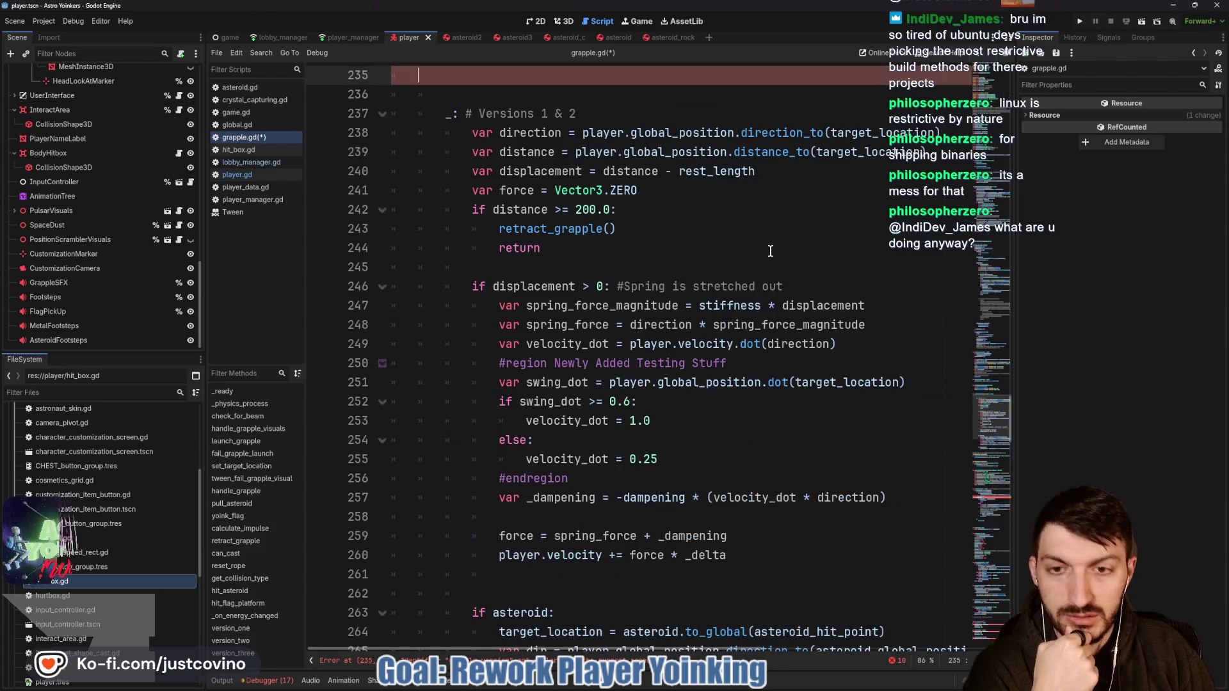
scroll(568, 221, up, 3)
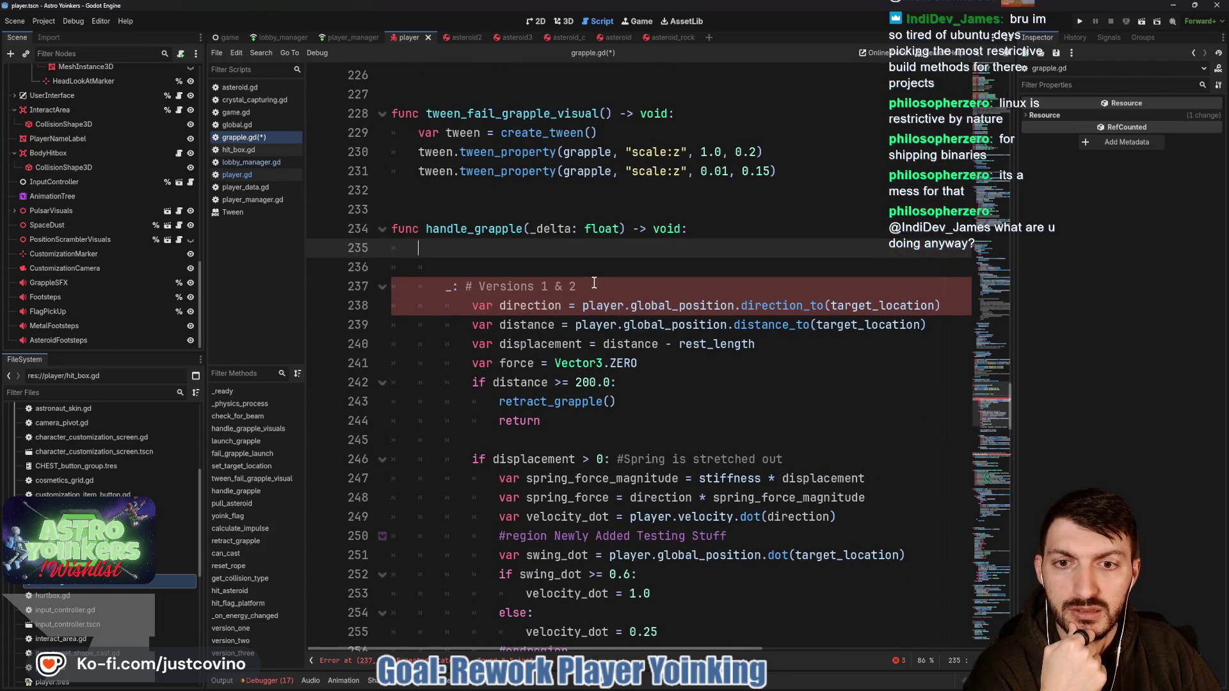
drag(594, 283, 363, 283)
key(BackSpace)
key(BackSpace)
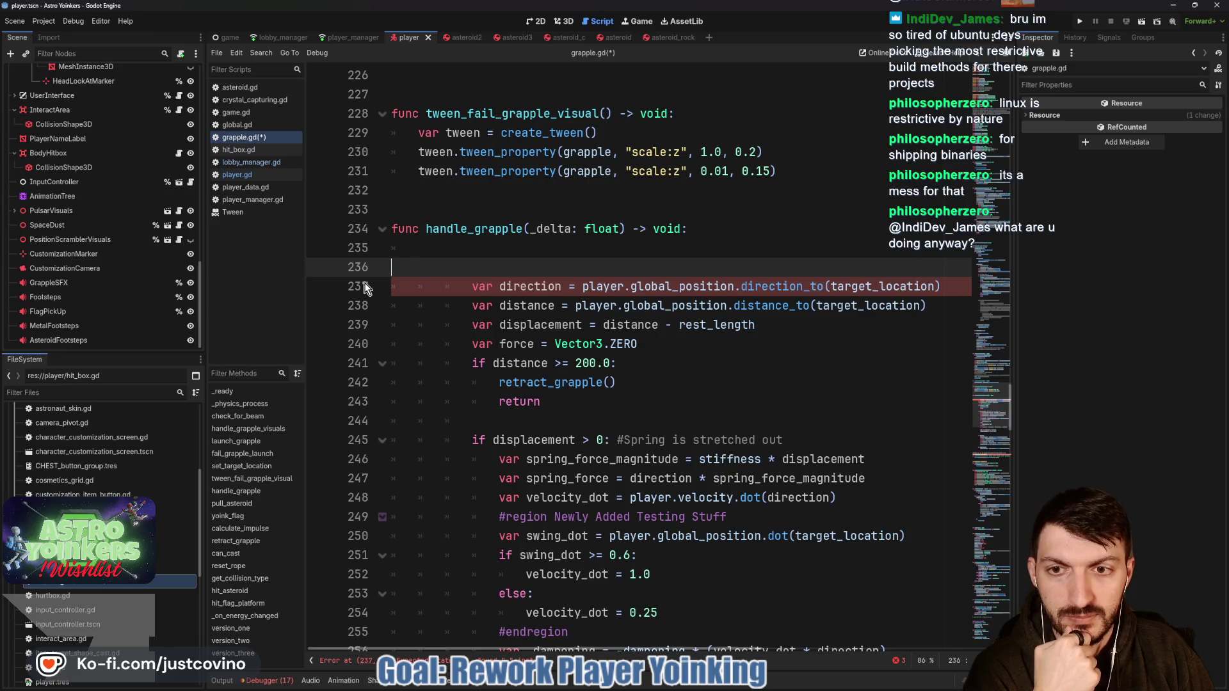
key(BackSpace)
key(BackSpace)
key(BackSpace)
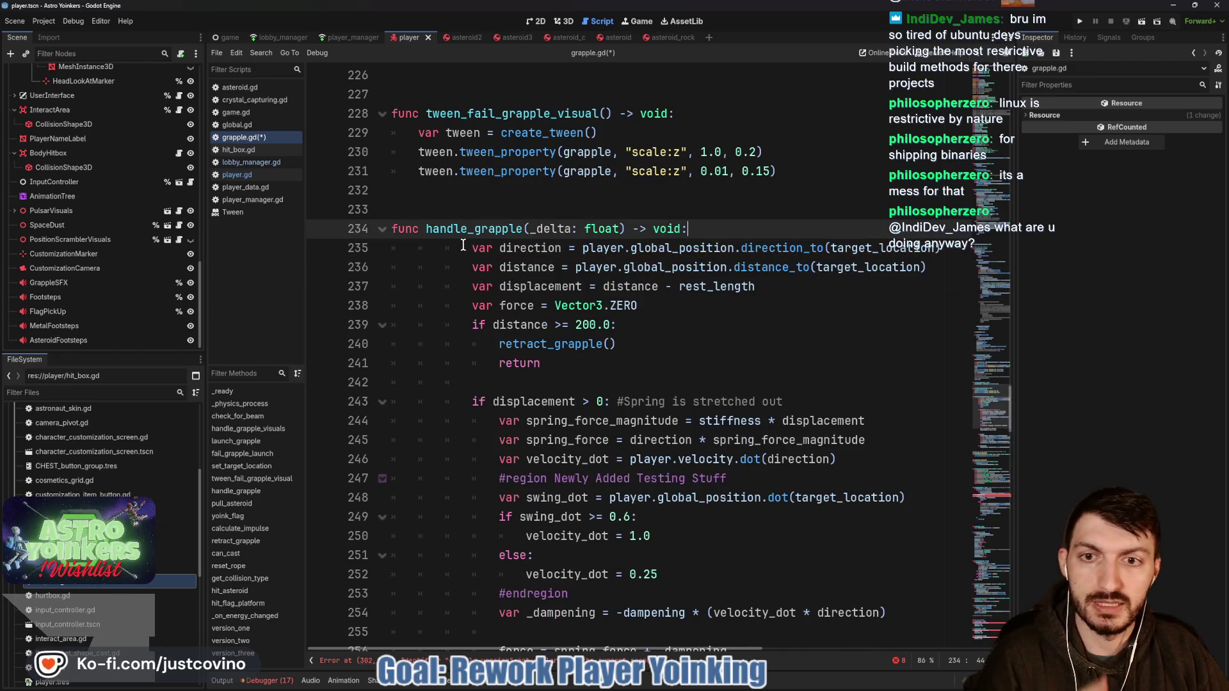
Step: Dedent the remaining handle_grapple body and save grapple.gd
mouse_move(463, 246)
mouse_down()
mouse_move(489, 301)
mouse_move(576, 356)
mouse_move(633, 351)
mouse_up()
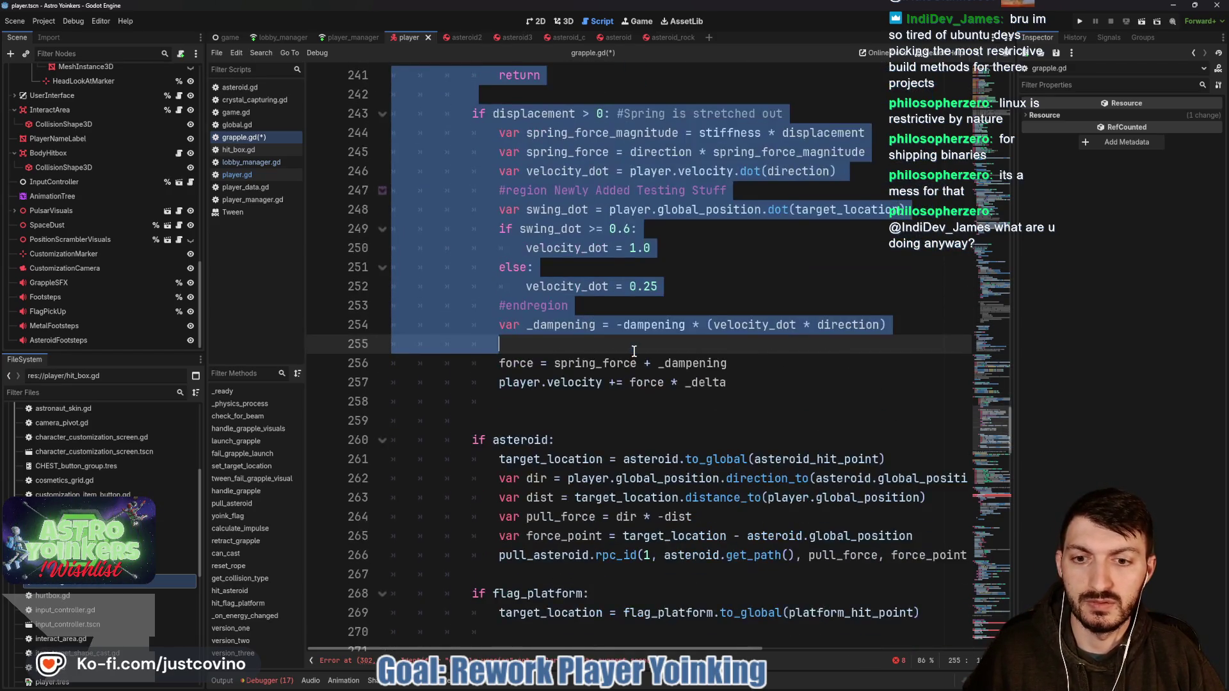
scroll(633, 351, down, 5)
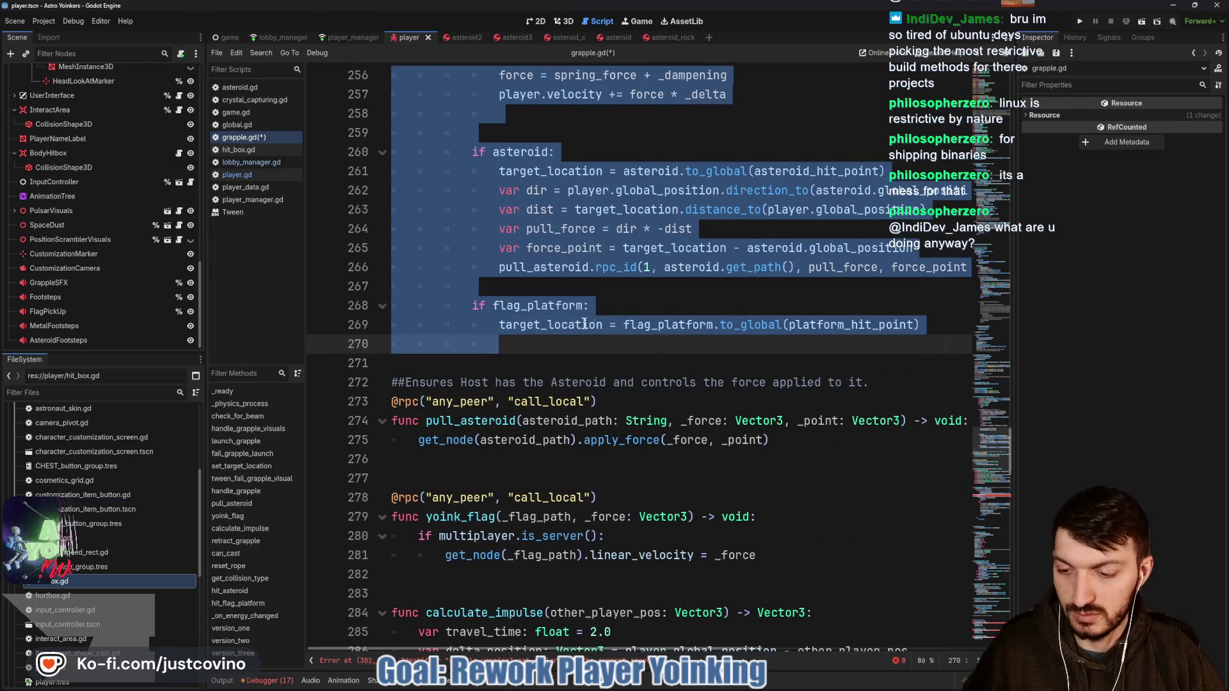
scroll(584, 324, up, 10)
scroll(584, 325, up, 5)
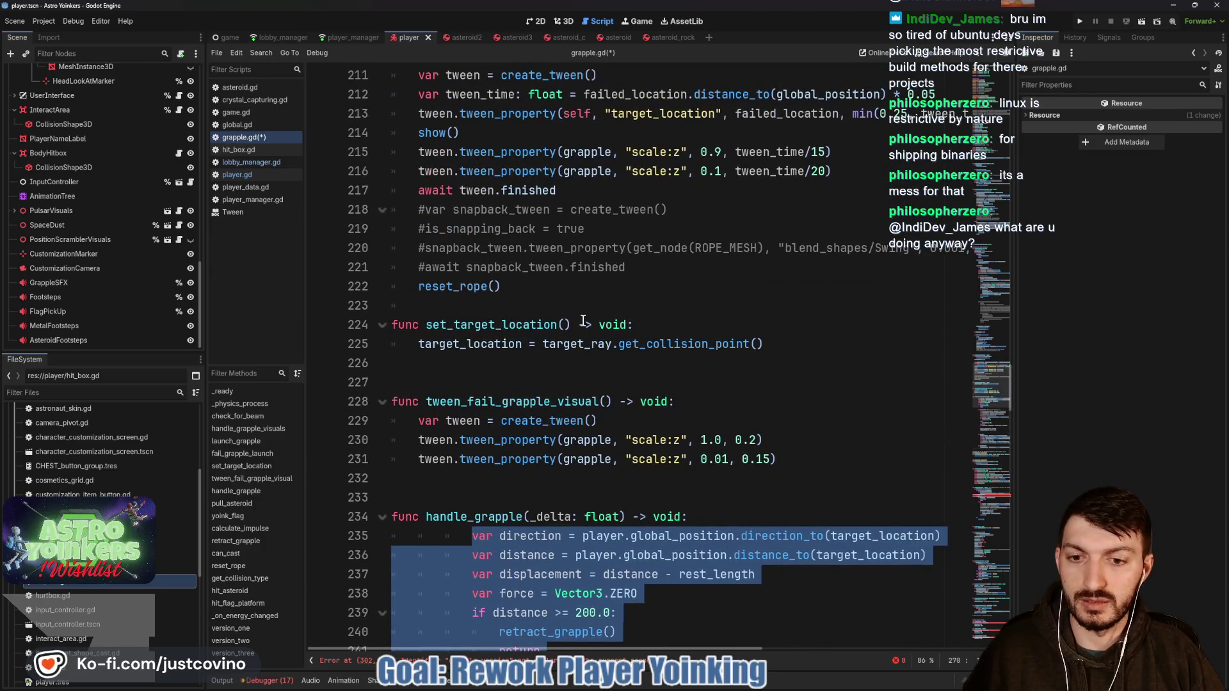
key(shift+Tab)
key(shift+Tab)
scroll(584, 323, down, 6)
click(596, 307)
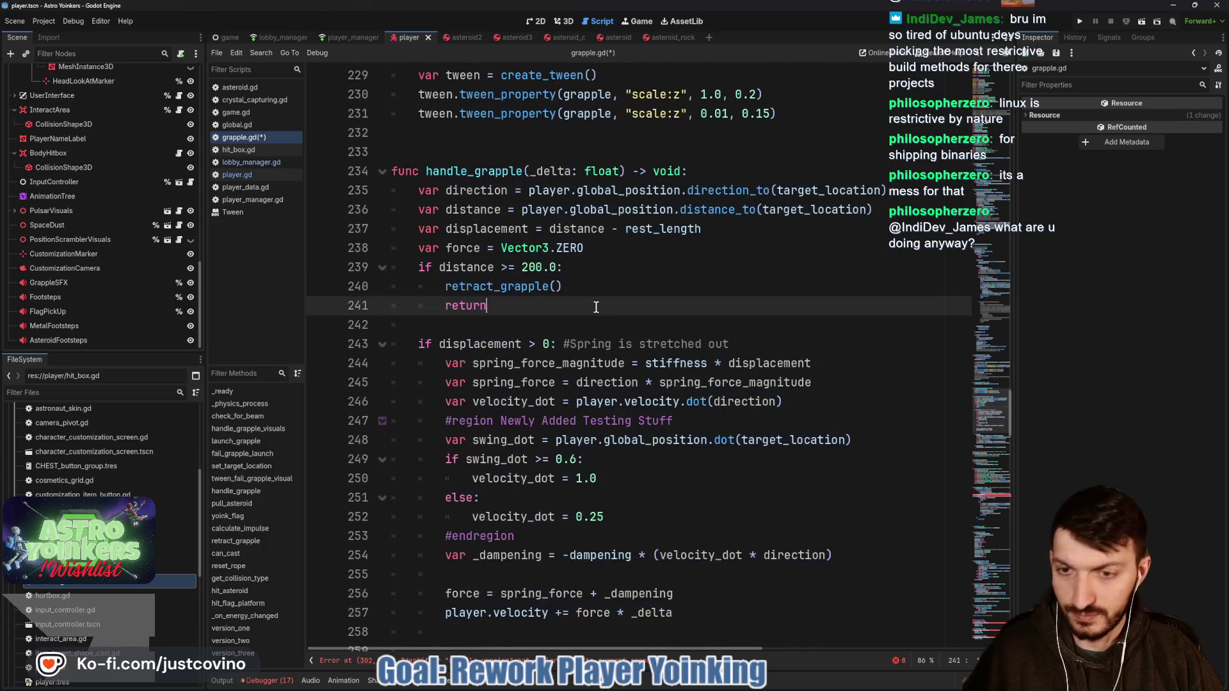
key(ctrl+s)
scroll(592, 288, down, 7)
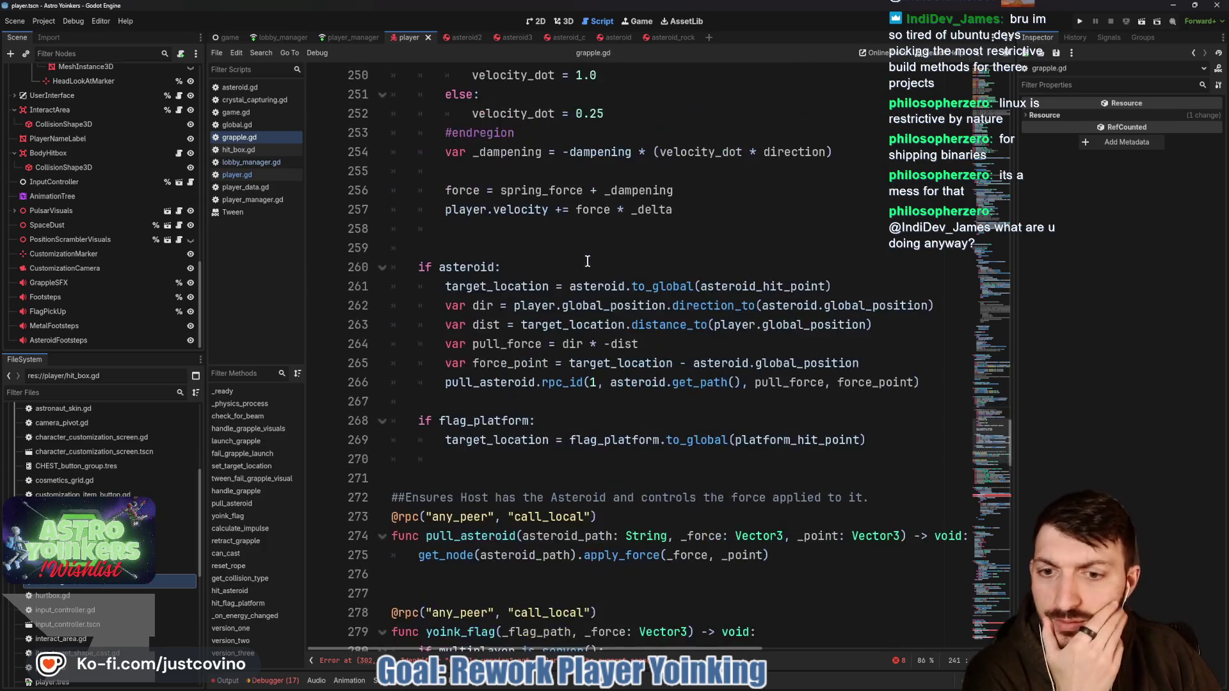
scroll(587, 261, down, 6)
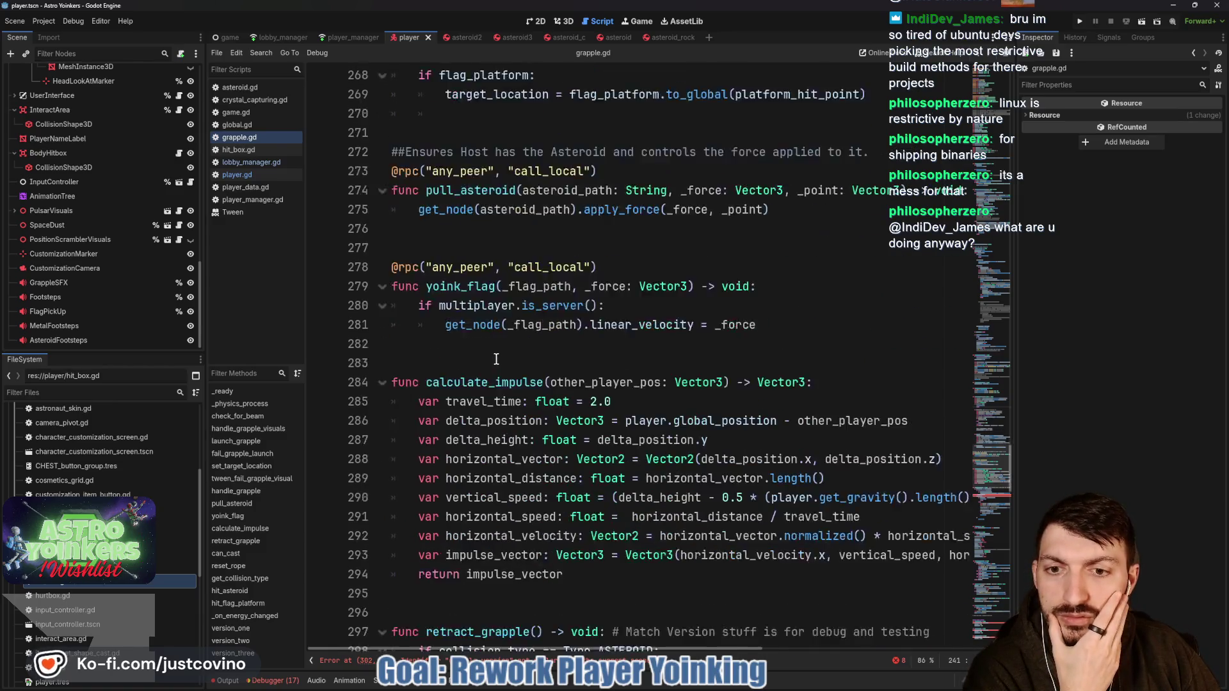
scroll(496, 359, down, 7)
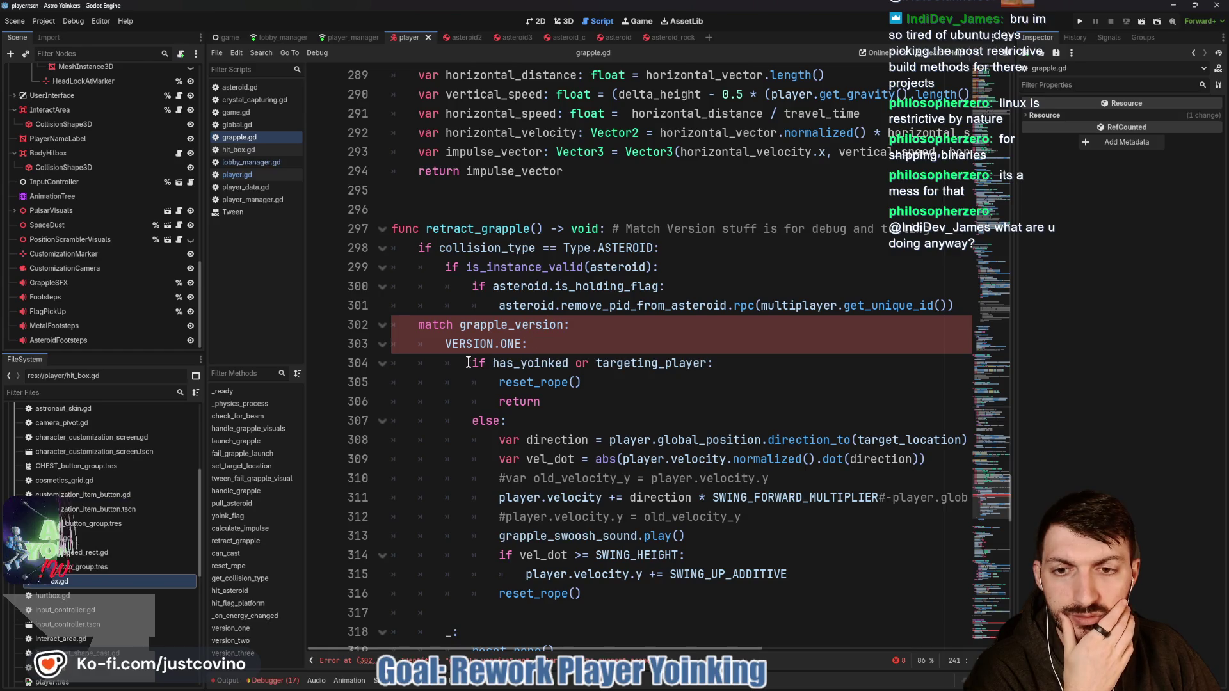
Step: Delete the fallback reset_rope branch and the match grapple_version header in retract_grapple
drag(581, 339, 308, 319)
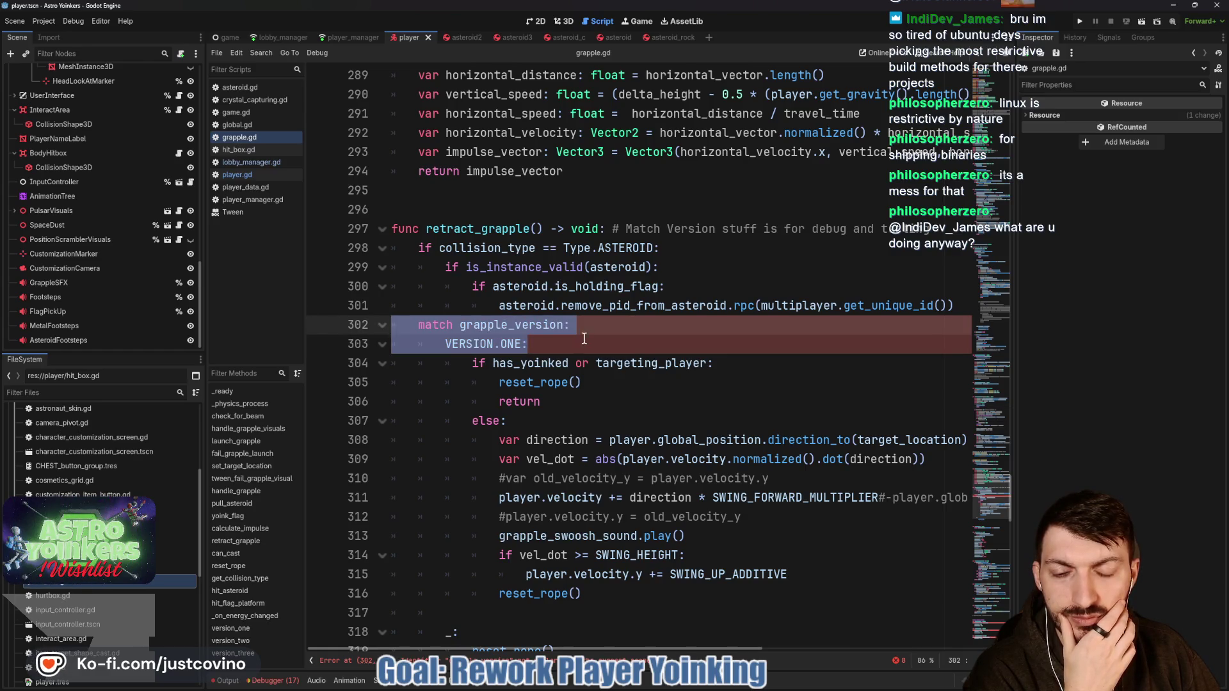
scroll(584, 339, down, 4)
drag(593, 426, 320, 400)
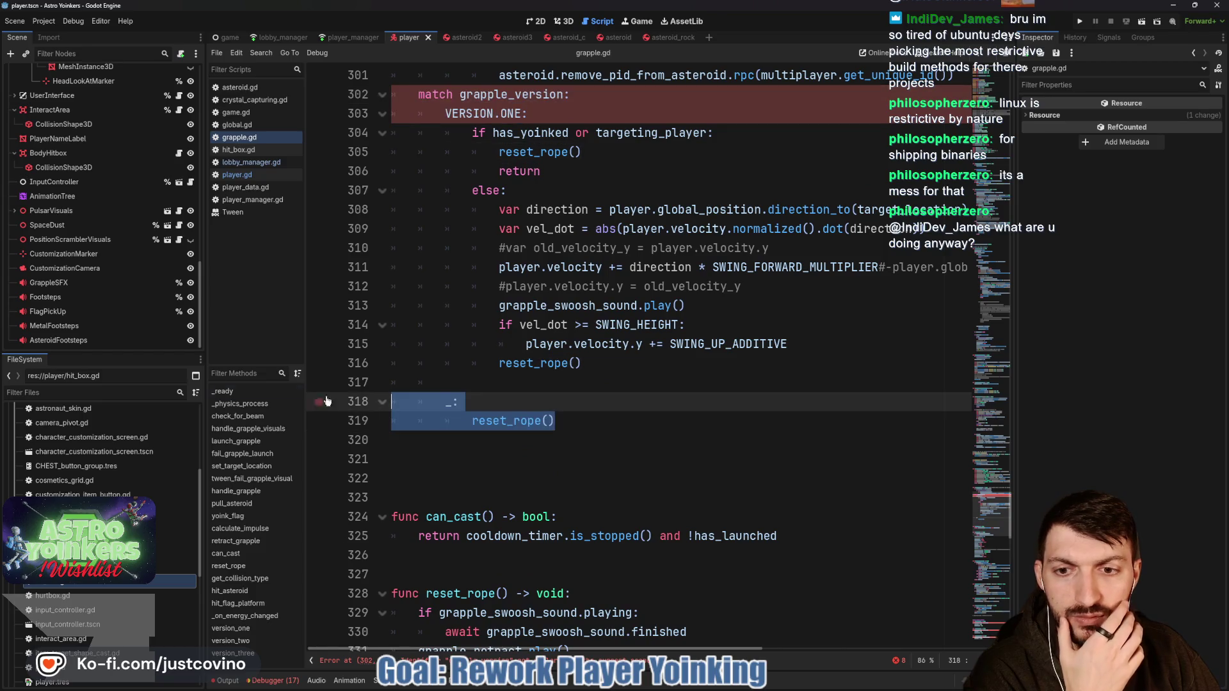
key(BackSpace)
key(BackSpace)
key(BackSpace)
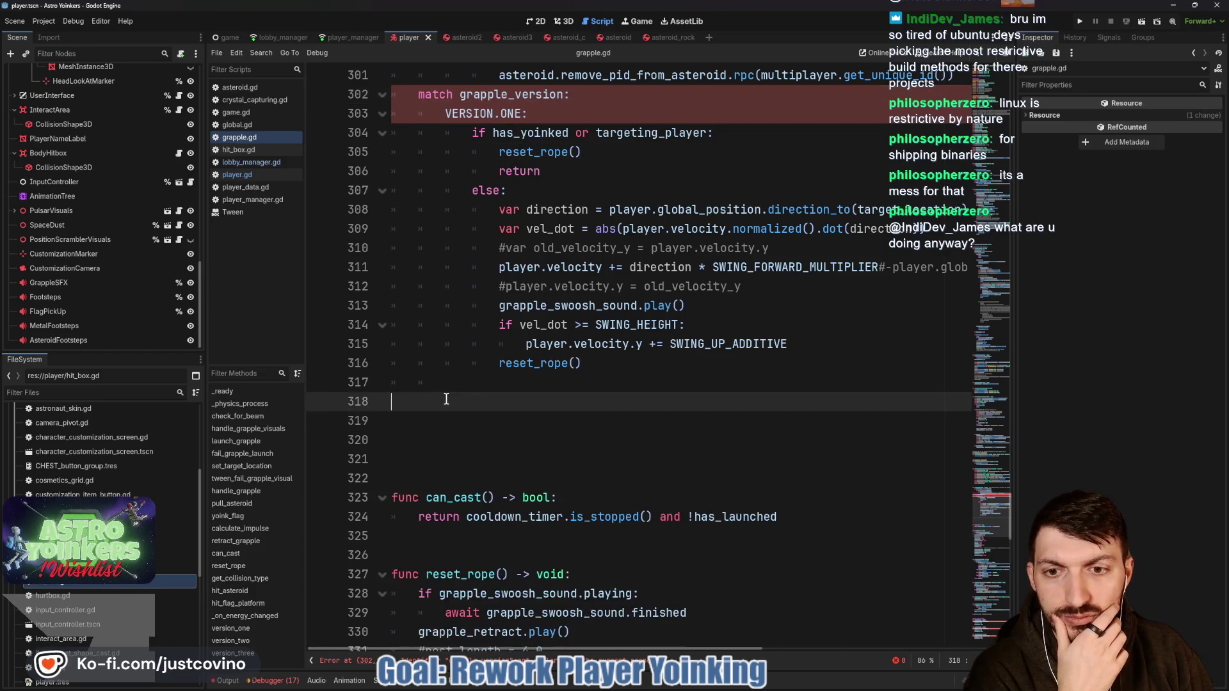
scroll(446, 399, up, 3)
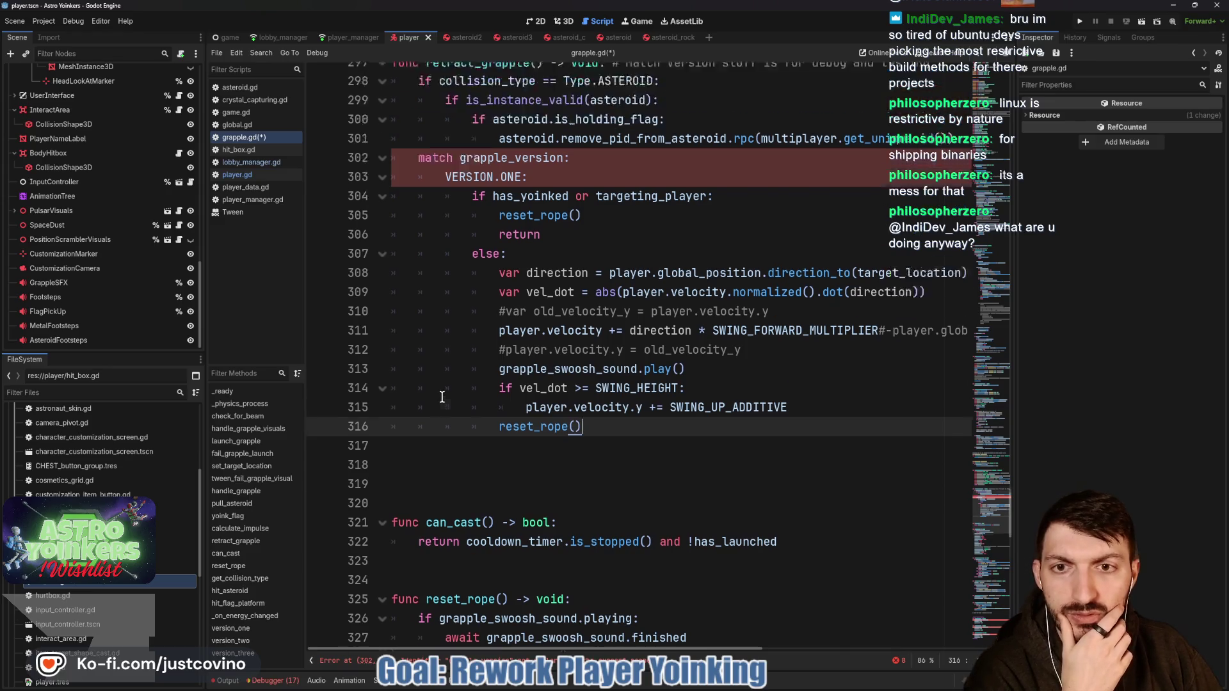
drag(529, 286, 344, 270)
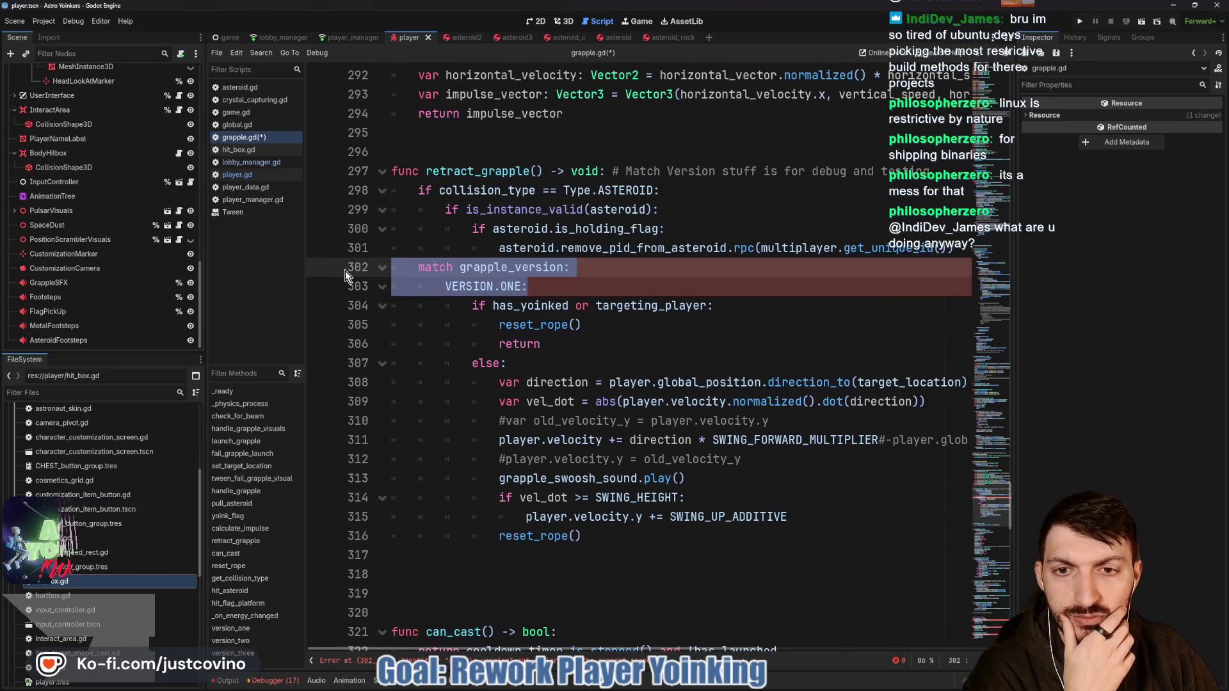
key(BackSpace)
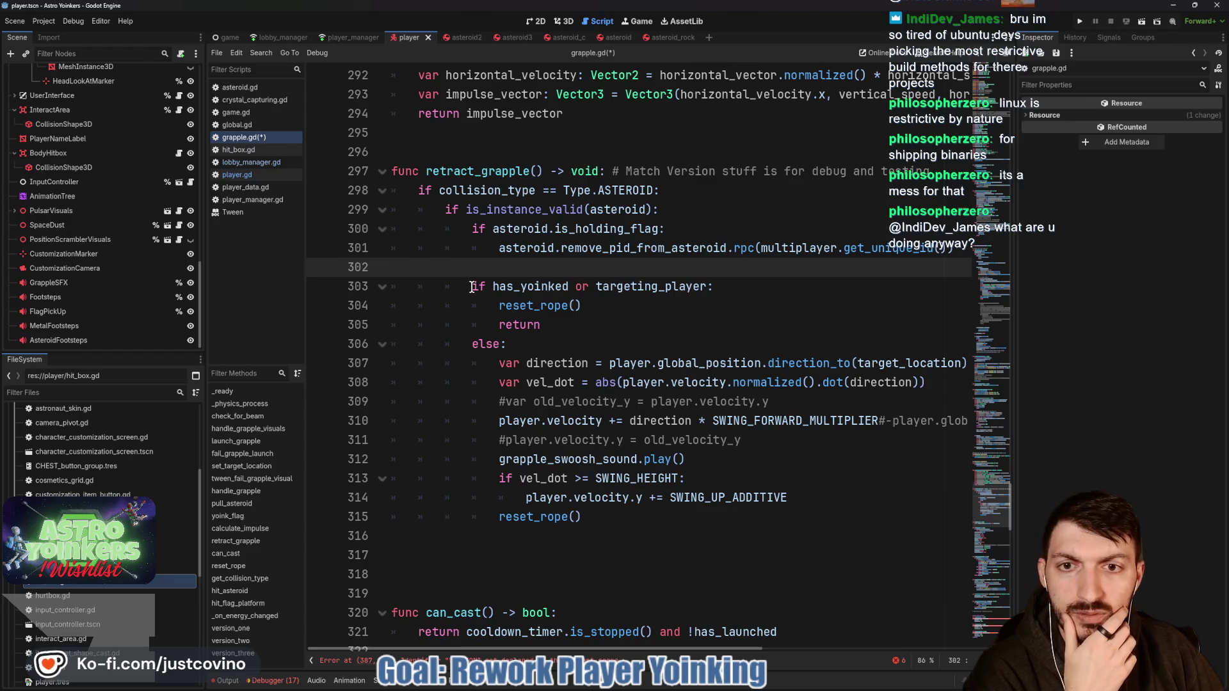
Step: Save the simplified retract_grapple and remove the extra blank lines above can_cast
mouse_move(472, 286)
mouse_down()
mouse_move(742, 441)
mouse_move(743, 533)
mouse_up()
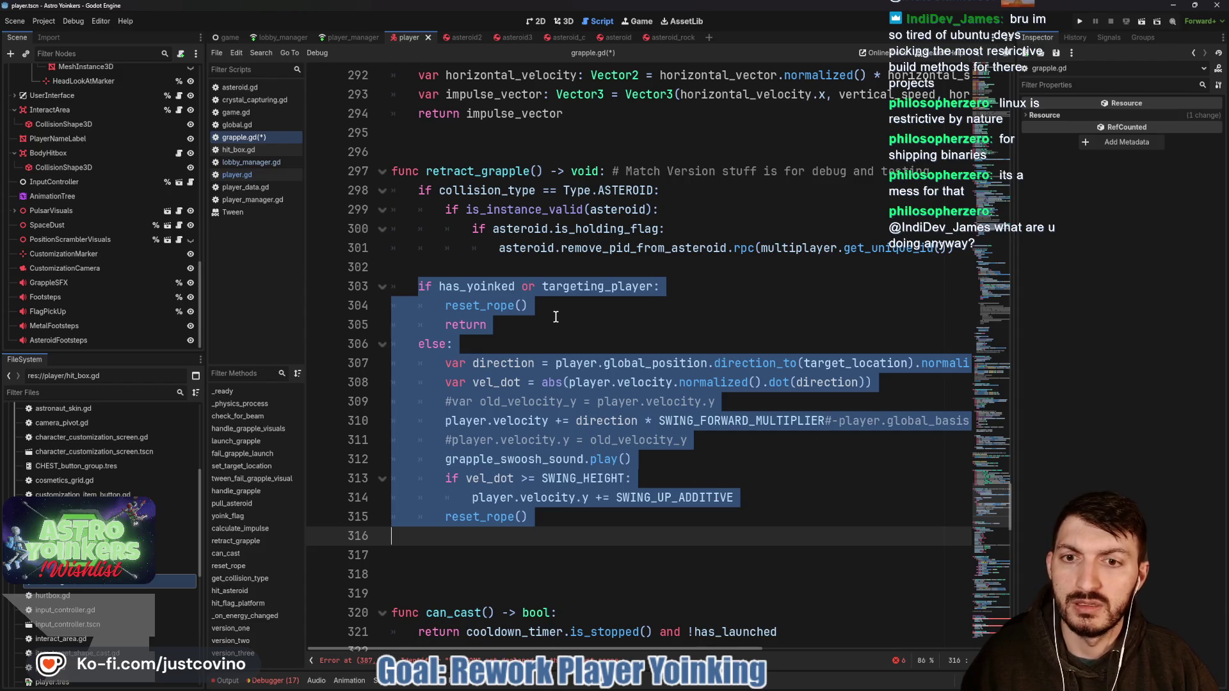
click(421, 260)
click(580, 327)
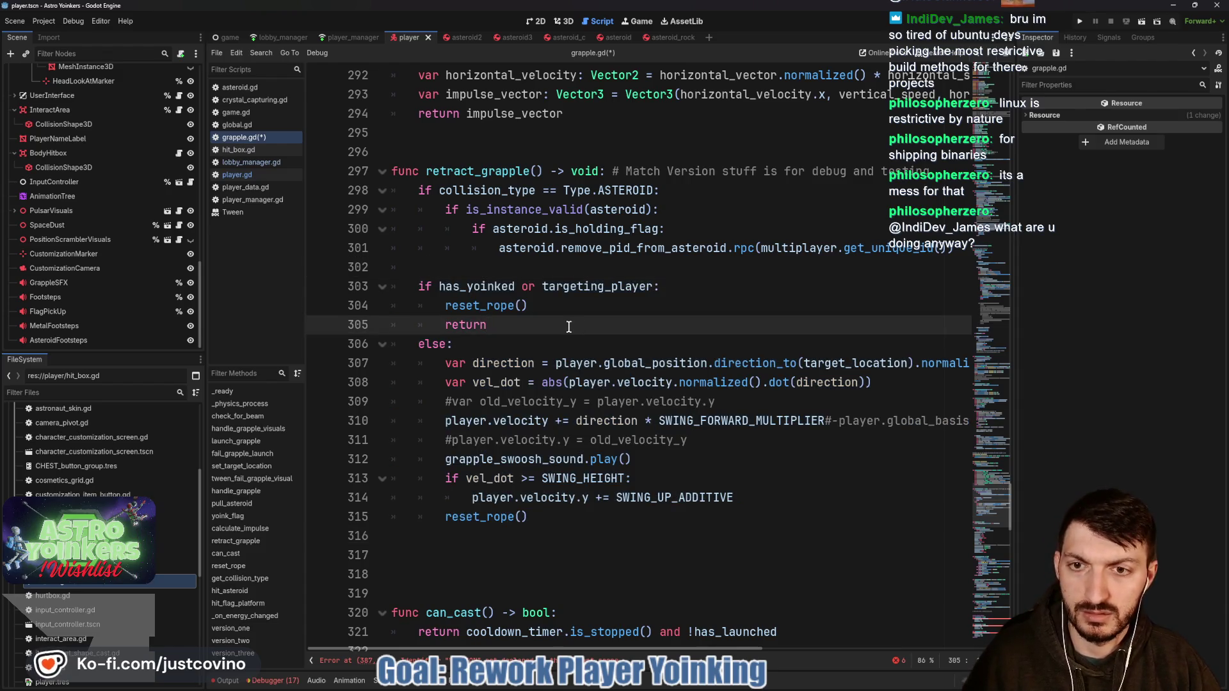
key(ctrl+s)
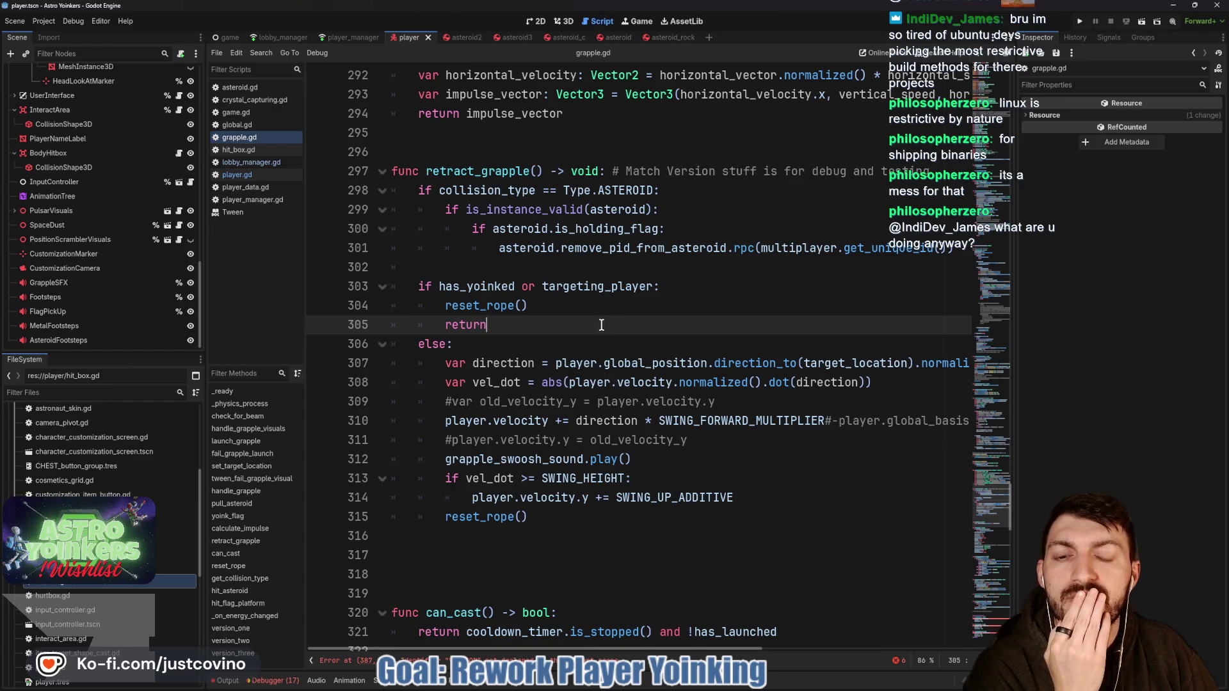
scroll(594, 325, down, 6)
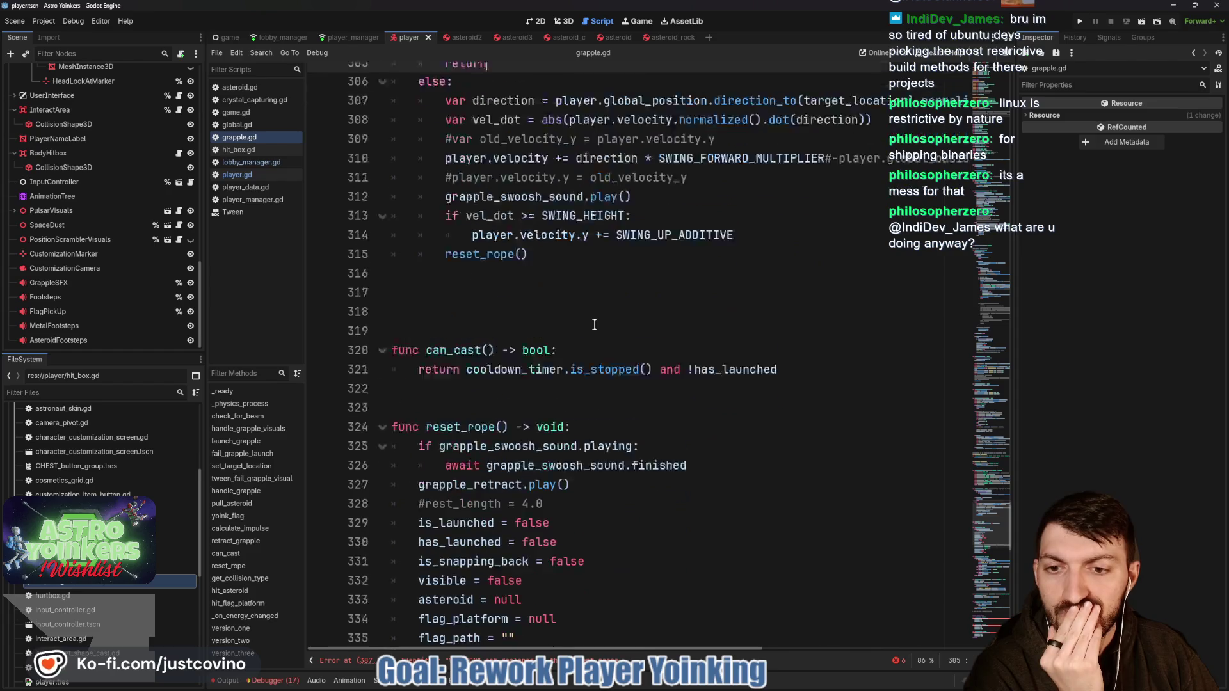
click(479, 226)
key(BackSpace)
key(BackSpace)
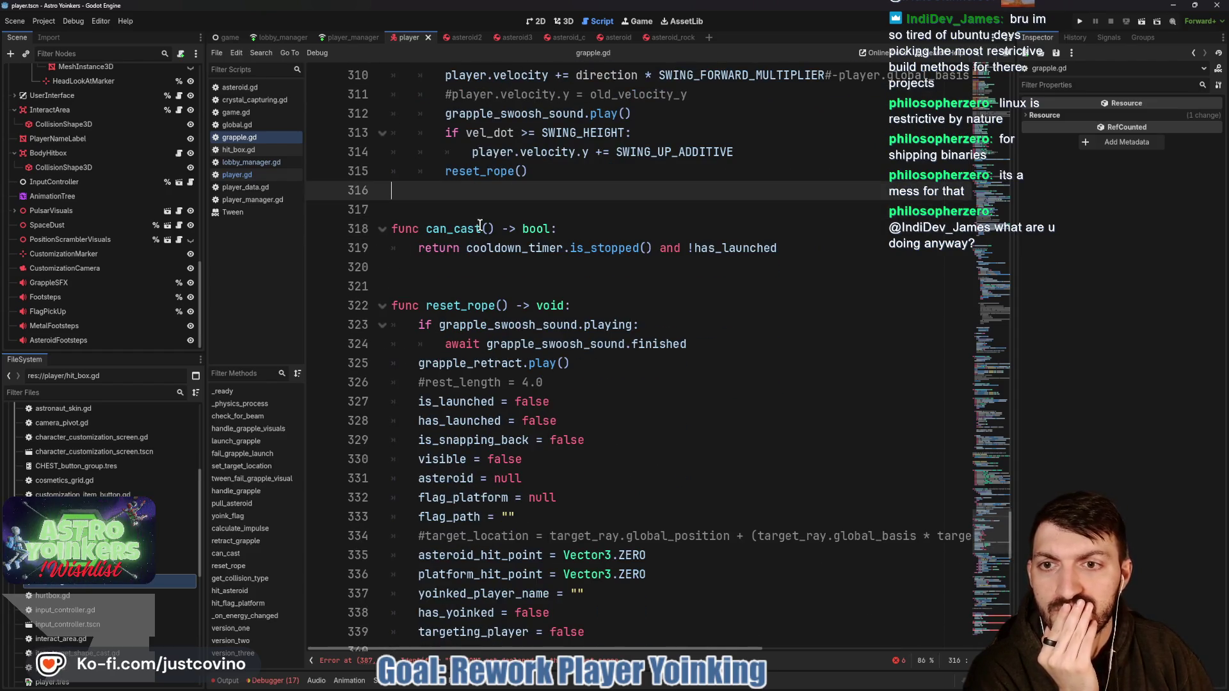
Step: Delete the Grapple Versions region with its version functions and the leftover empty line
scroll(494, 242, down, 2)
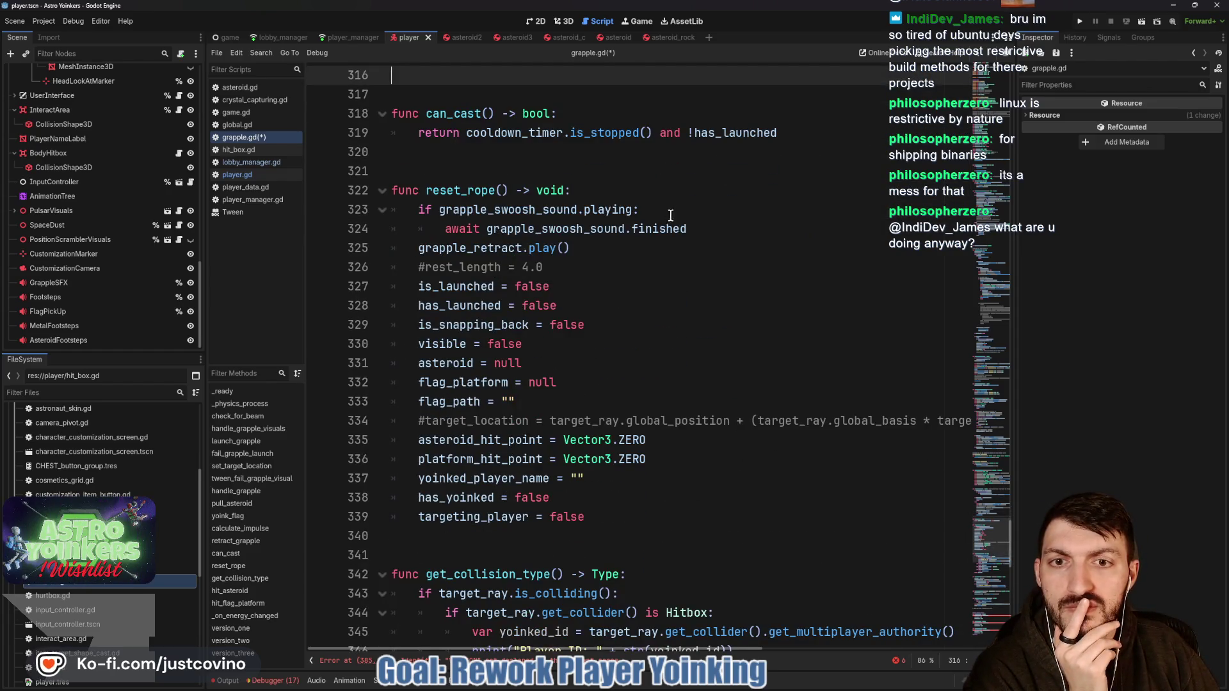
scroll(596, 274, down, 5)
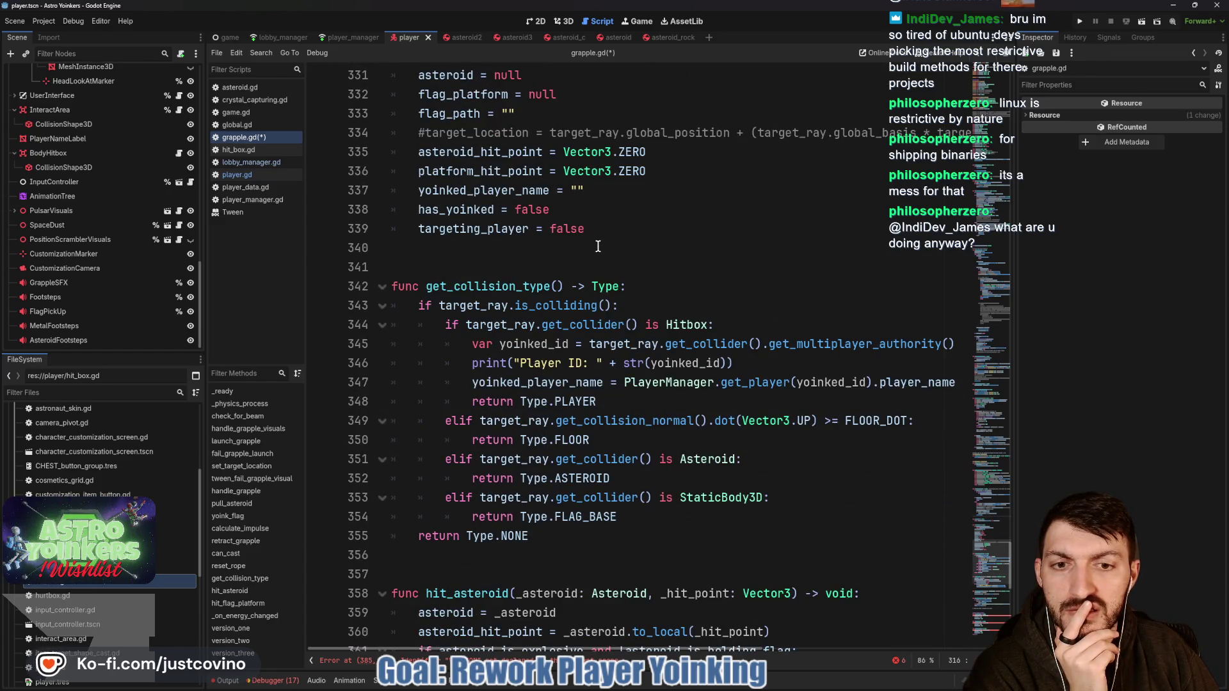
scroll(597, 246, down, 2)
scroll(598, 247, down, 3)
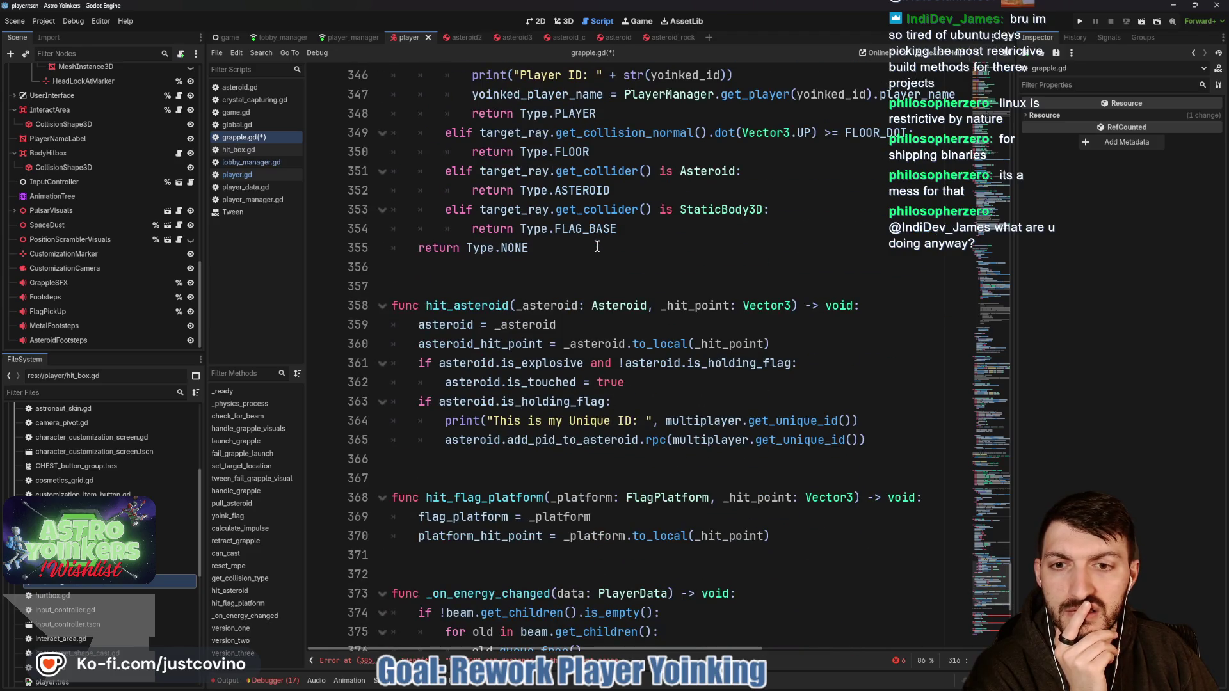
scroll(588, 247, down, 3)
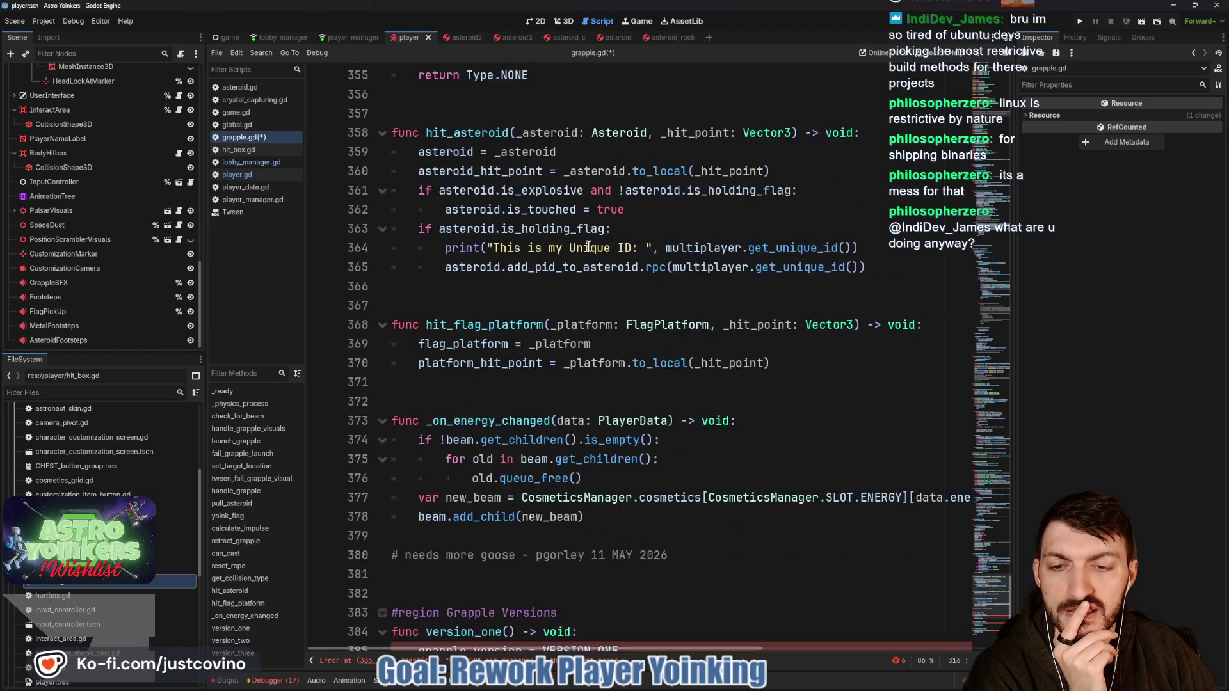
scroll(587, 247, down, 5)
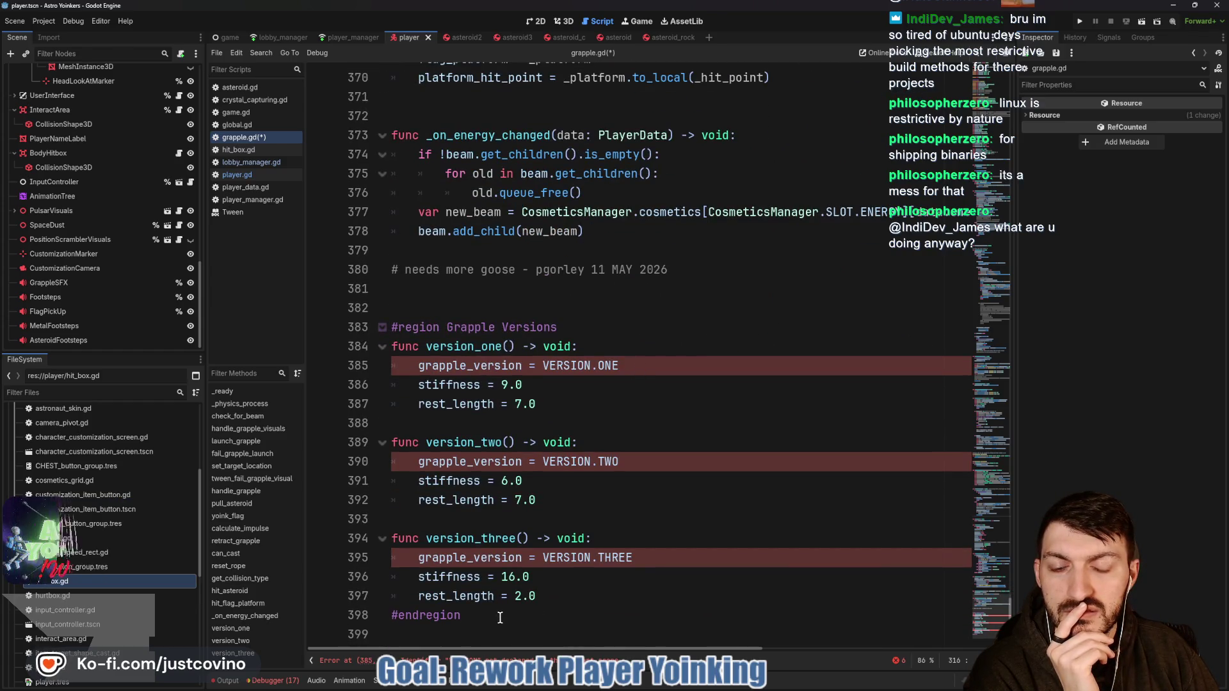
mouse_move(500, 617)
mouse_down()
mouse_move(390, 389)
mouse_move(382, 320)
mouse_up()
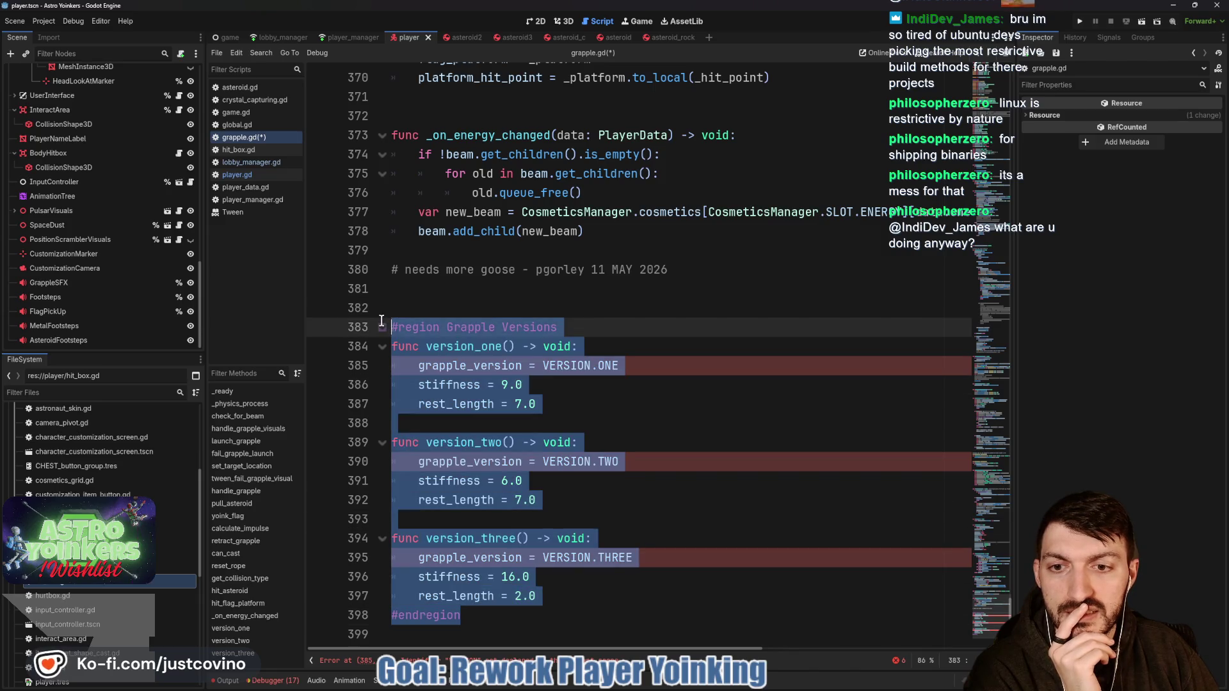
key(BackSpace)
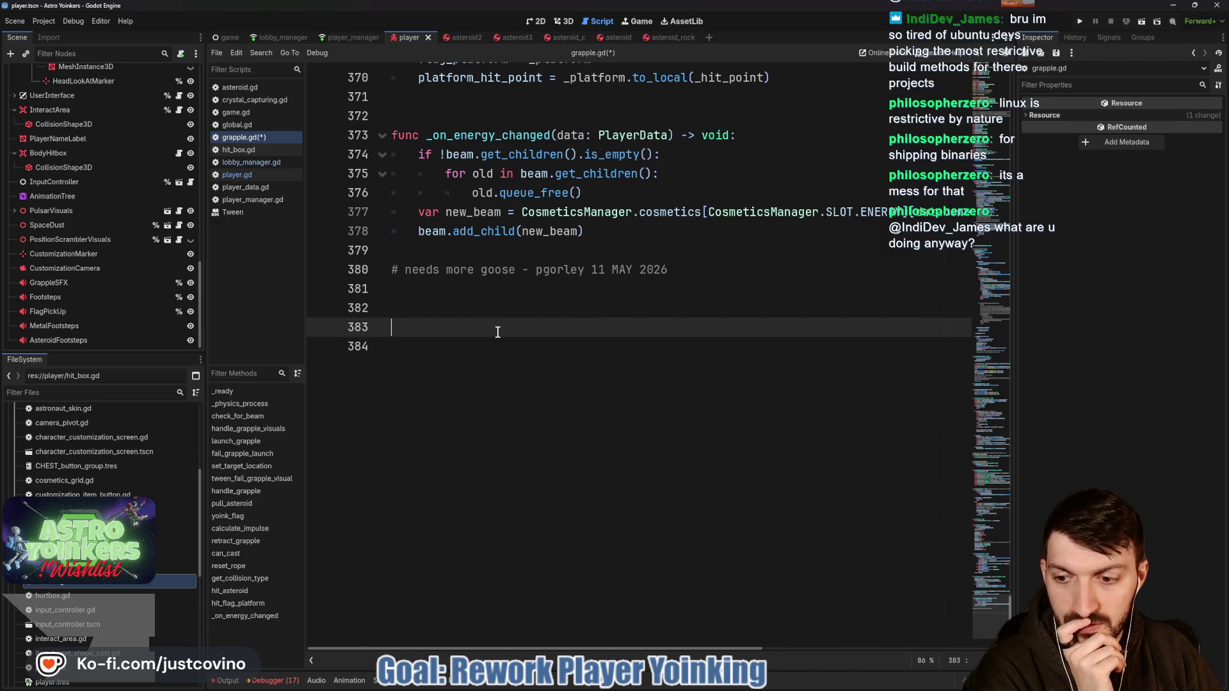
key(BackSpace)
Step: Save the script, filter FileSystem for 'pause', and open pause_menu.tscn in the 2D view
key(ctrl+s)
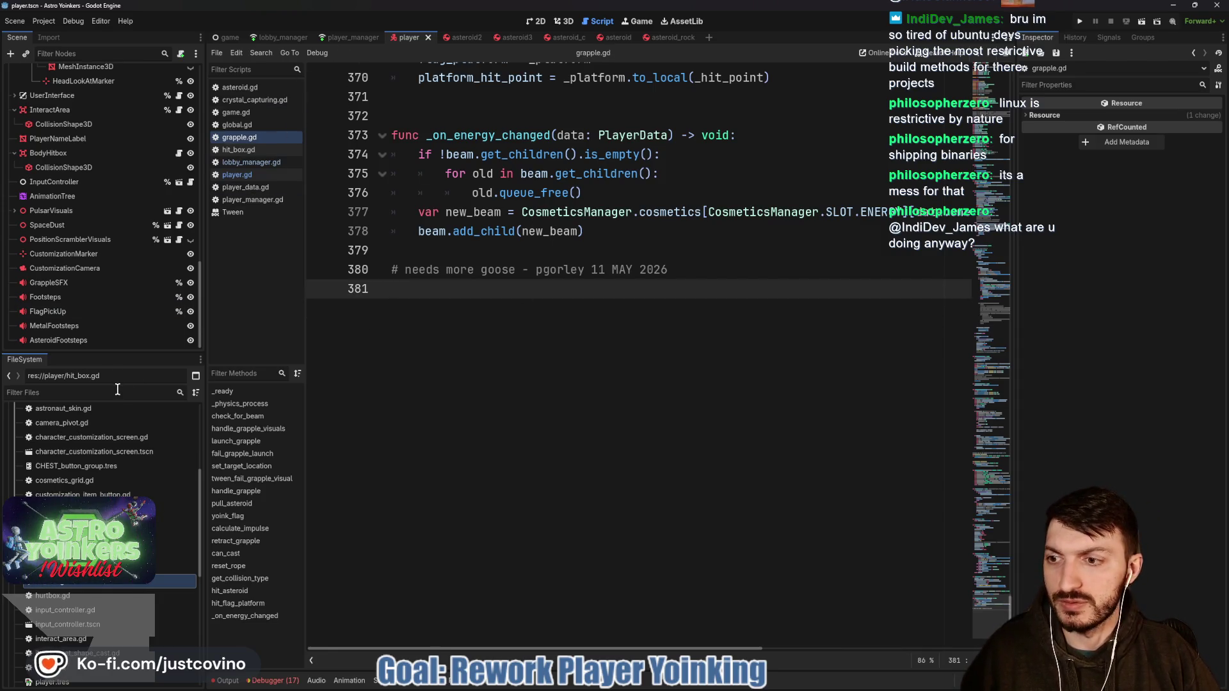
text(pause)
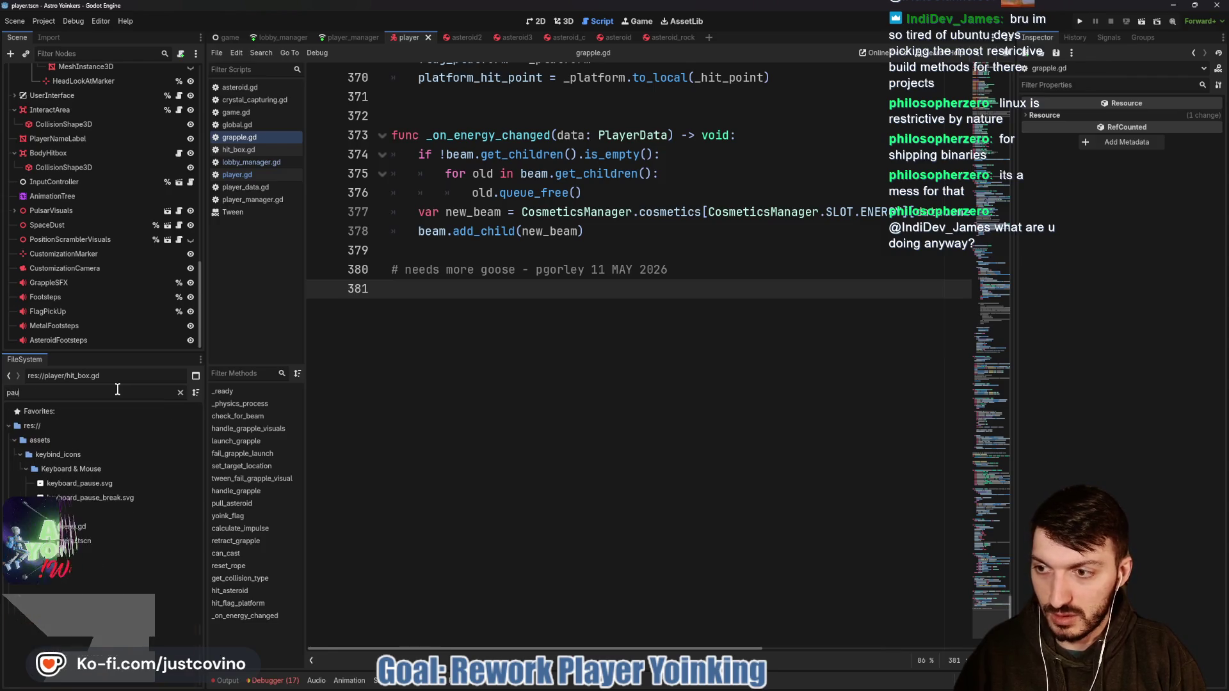
double_click(178, 540)
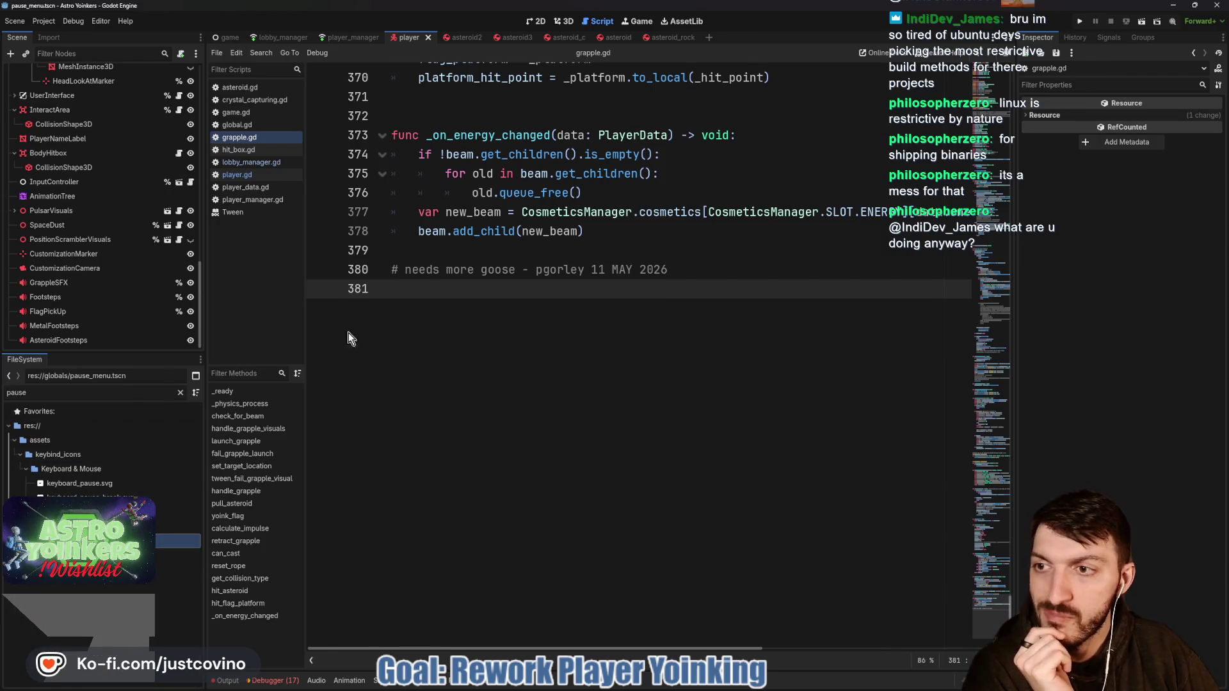
click(535, 21)
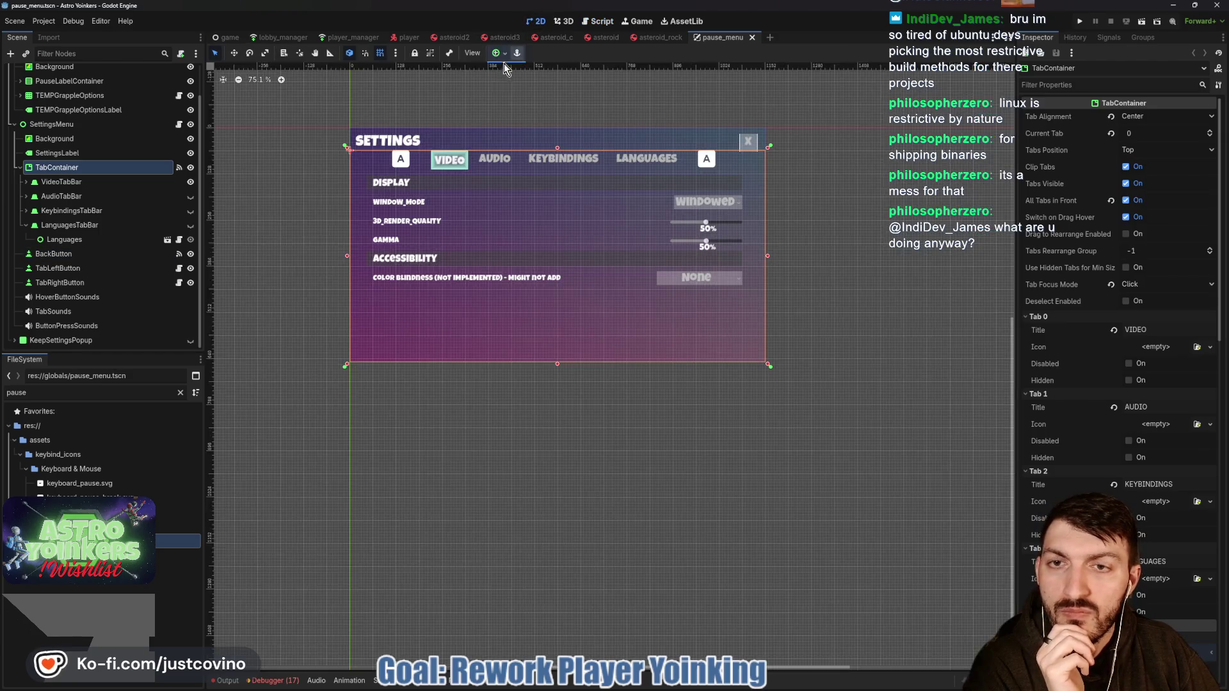
scroll(96, 173, up, 2)
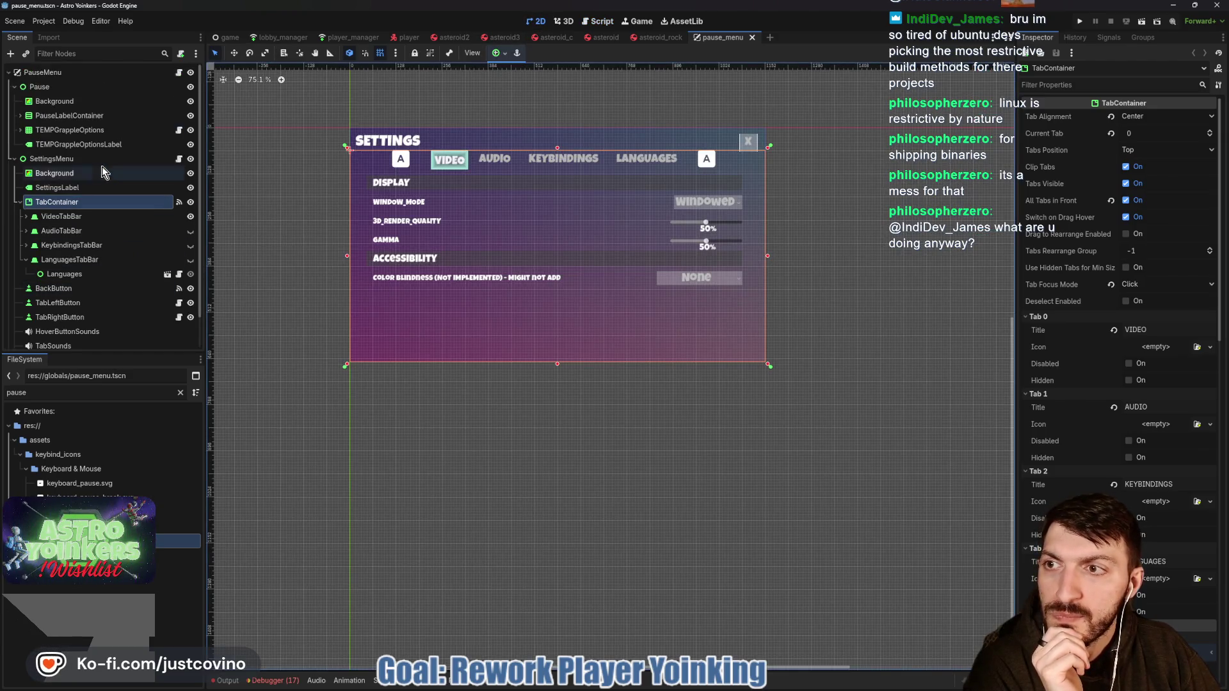
click(22, 118)
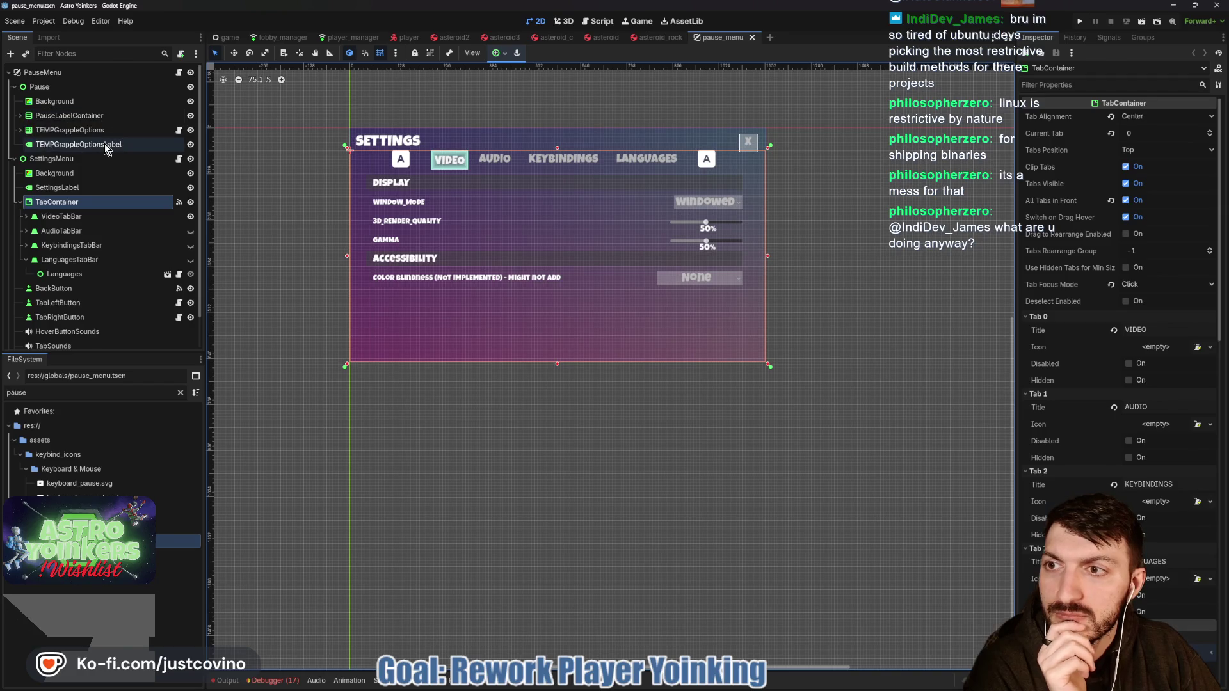
click(179, 130)
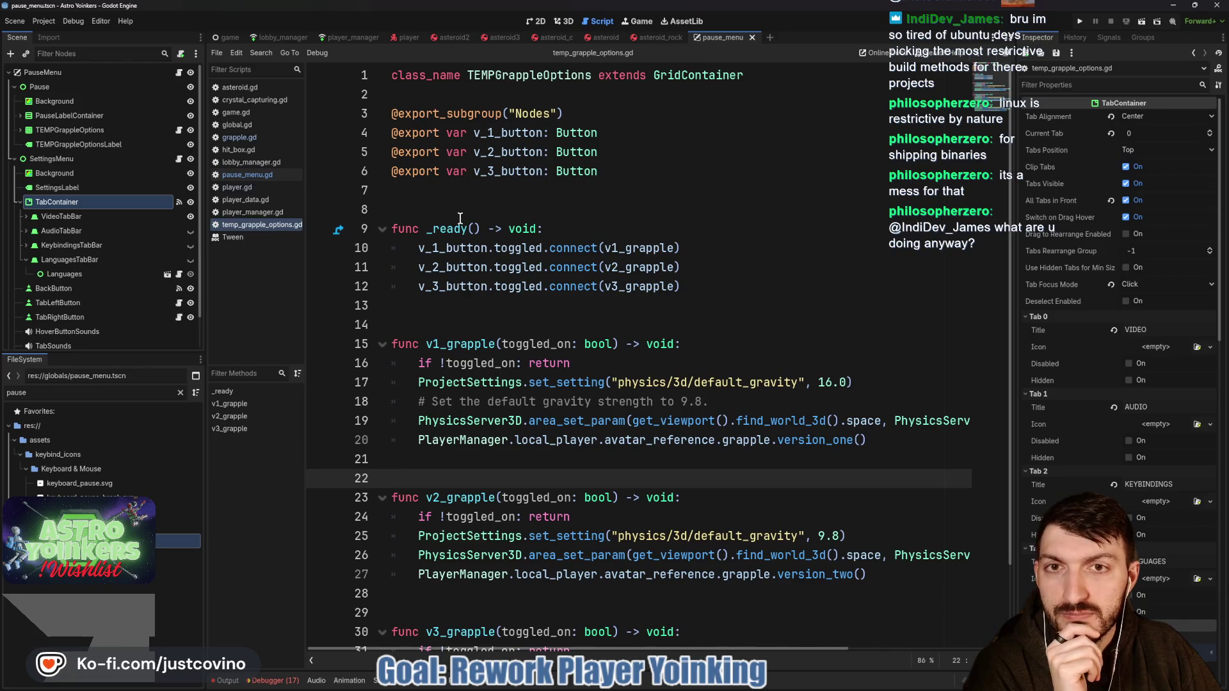
scroll(459, 219, down, 1)
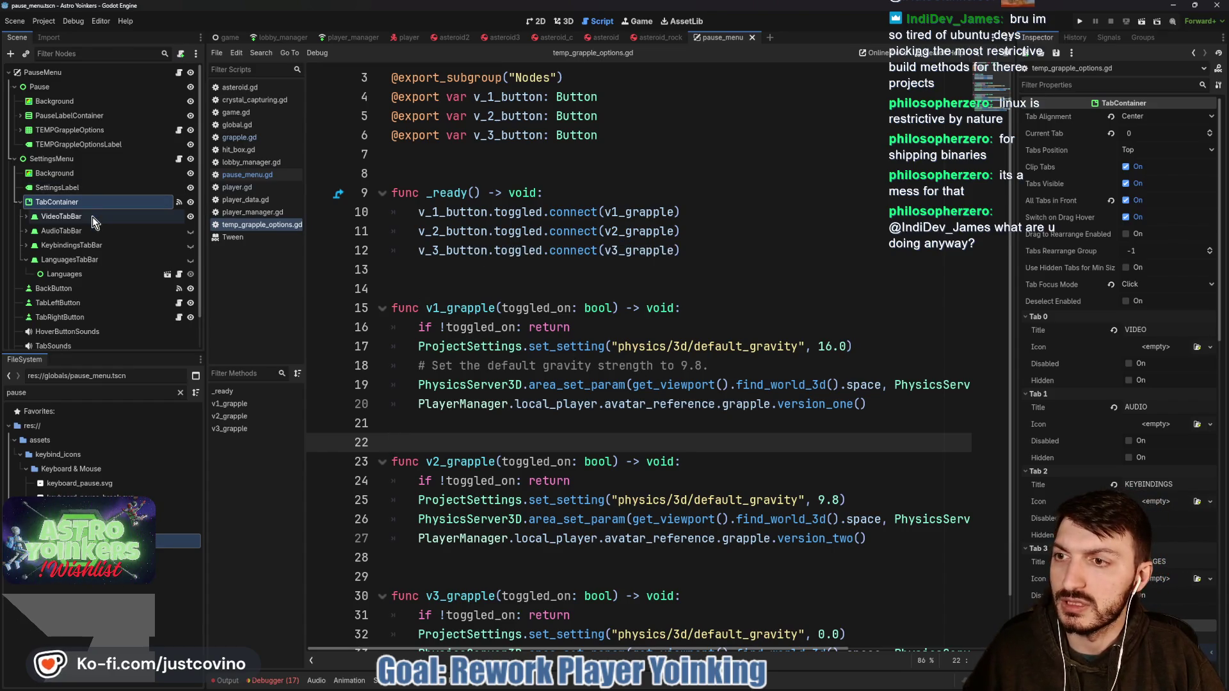
click(72, 198)
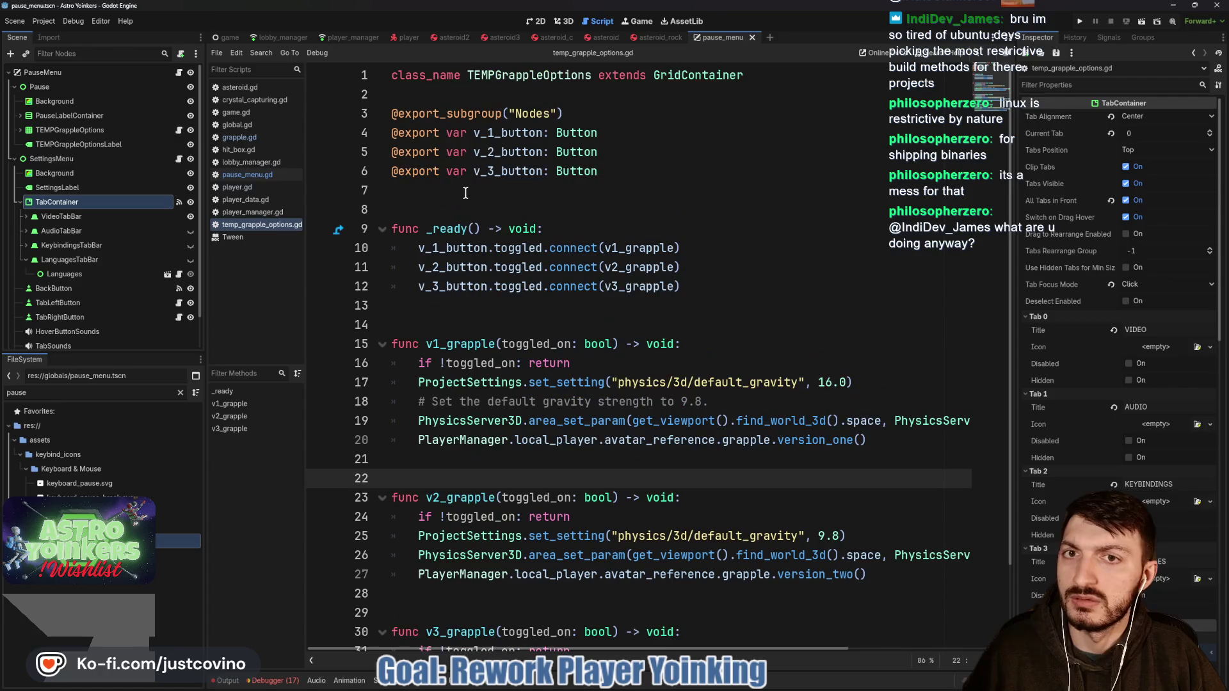
click(537, 21)
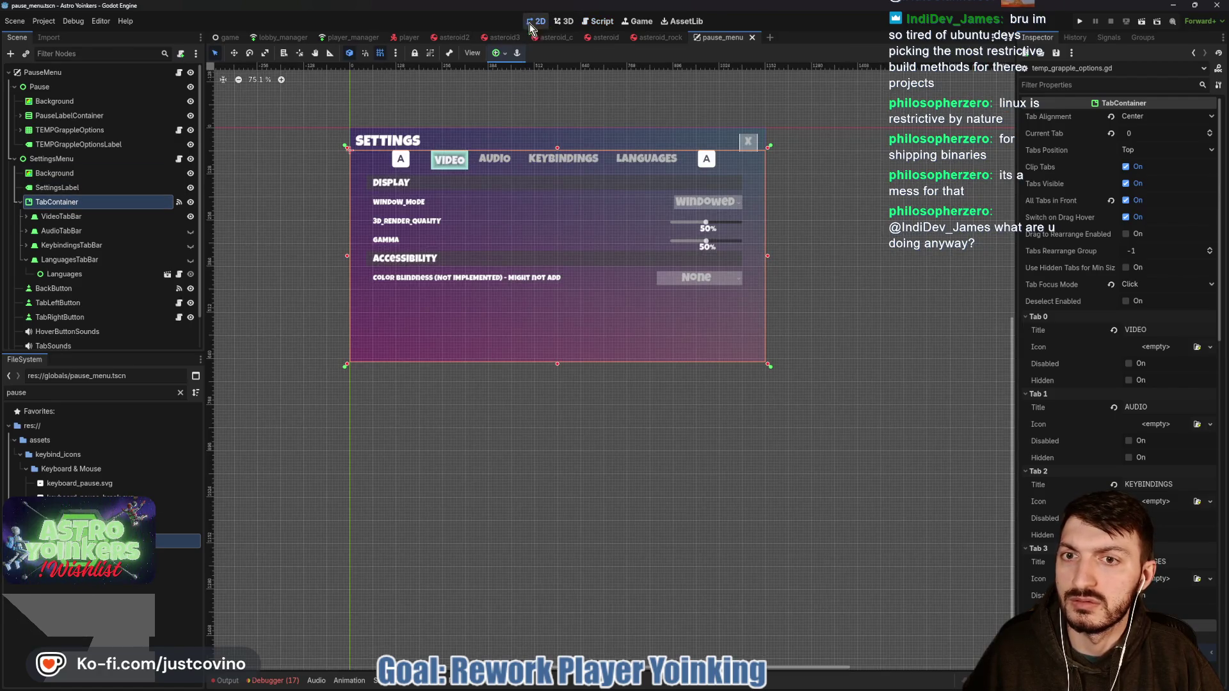
Step: Select TEMPGrappleOptions with its label and attempt deletion, dismissing the confirmation
click(64, 144)
ctrl+click(73, 131)
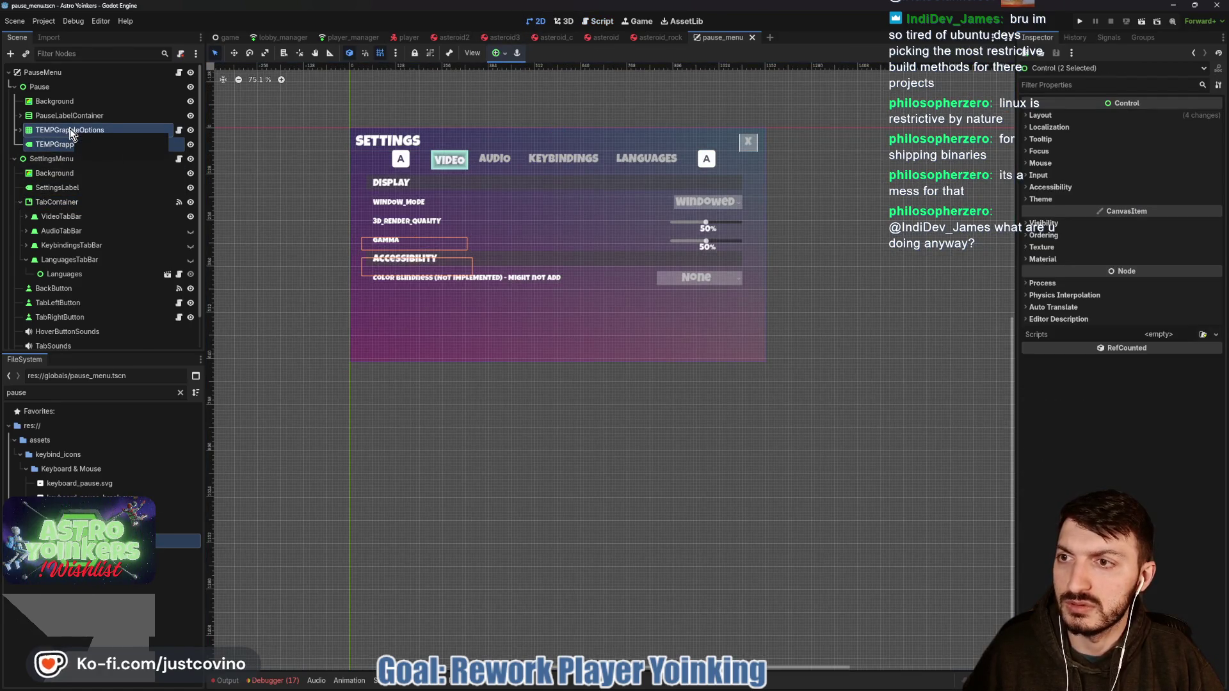
key(Delete)
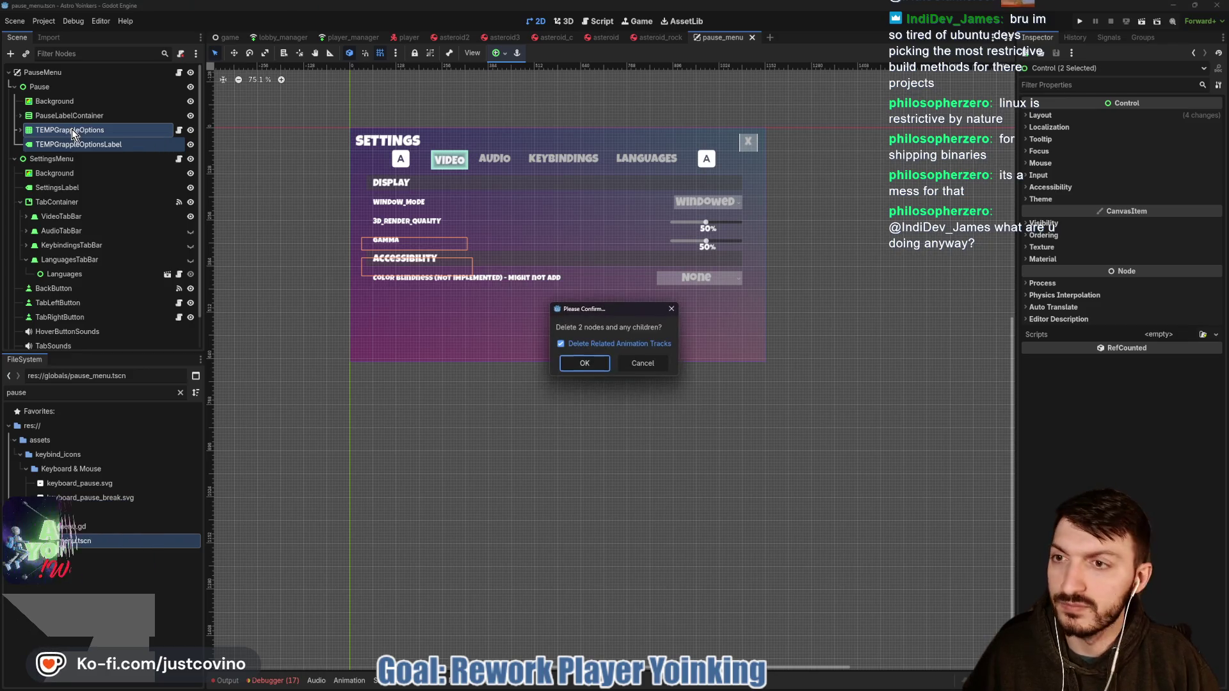
click(585, 363)
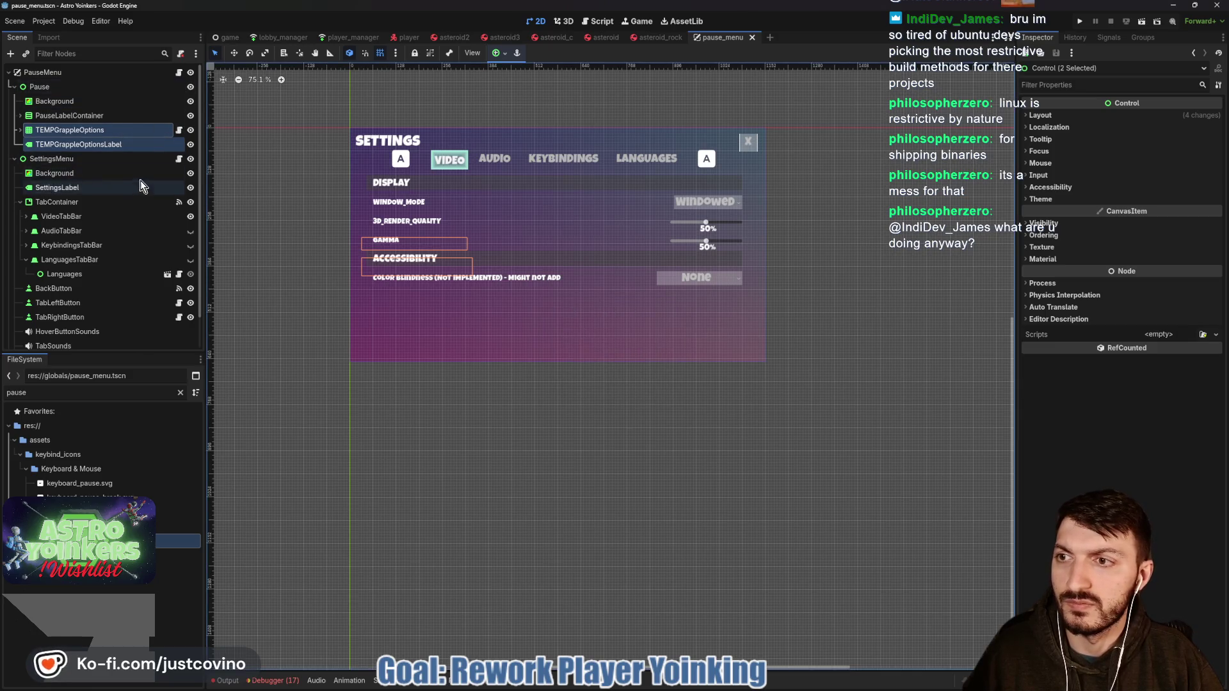
Step: Hide SettingsMenu, delete TEMPGrappleOptions and its label, save, and open pause_menu.gd
click(190, 159)
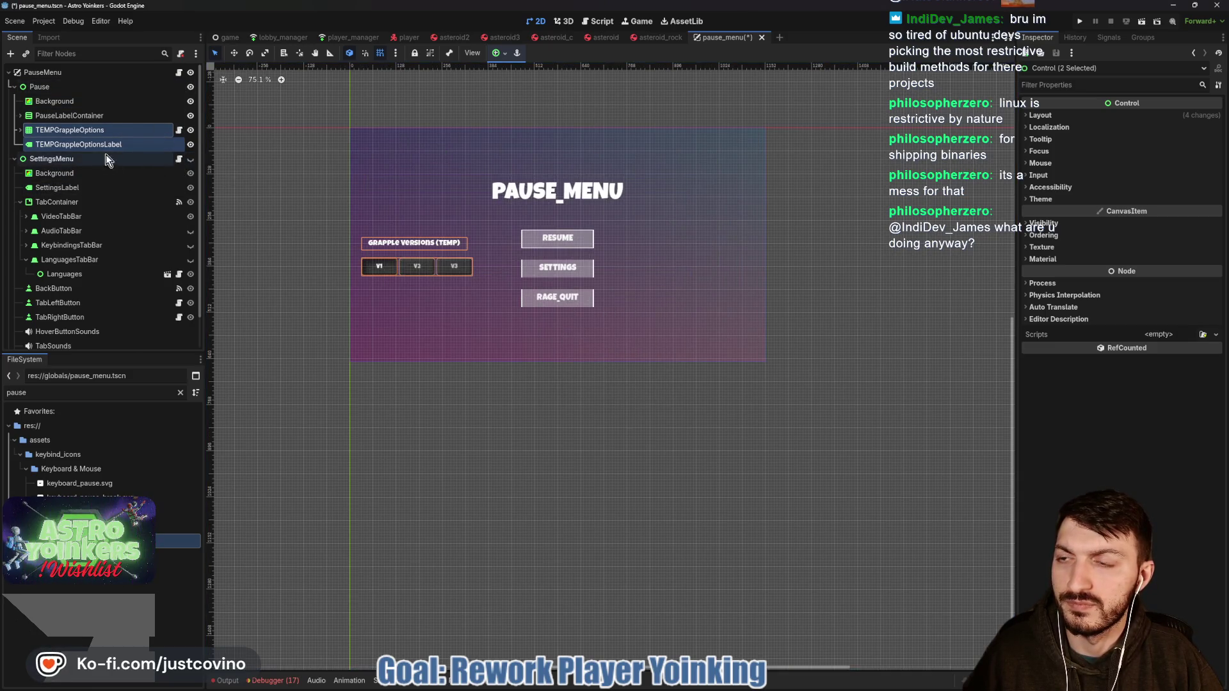
ctrl+click(58, 144)
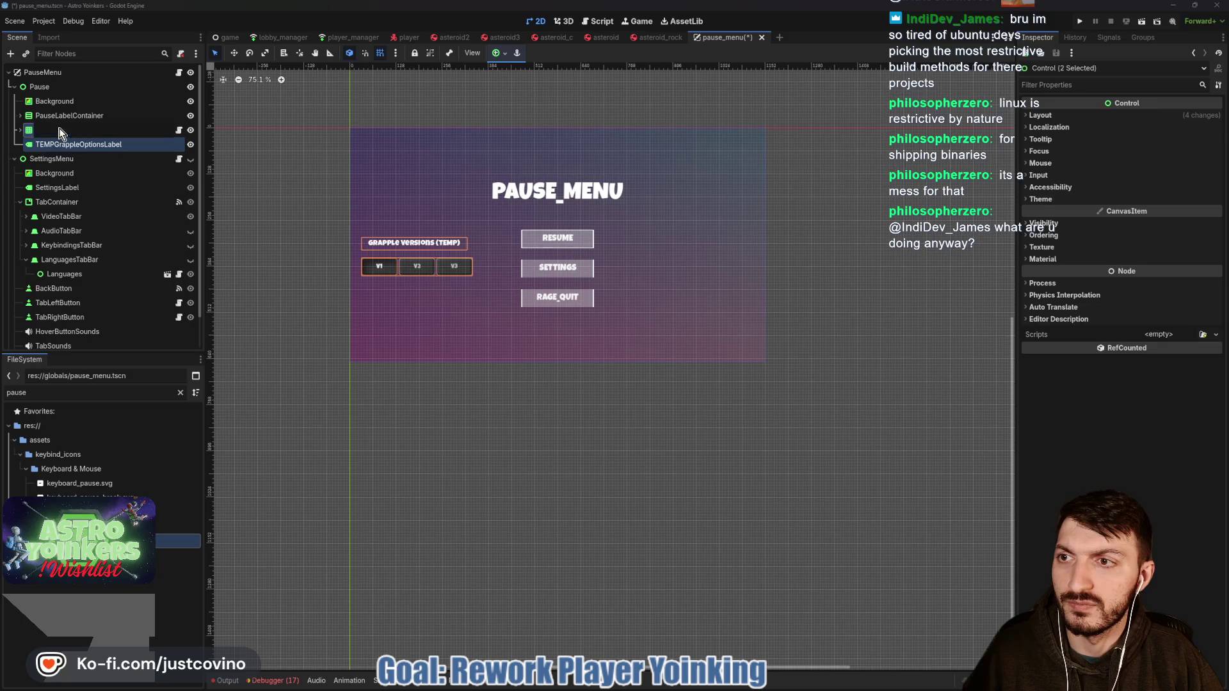
click(20, 130)
click(75, 190)
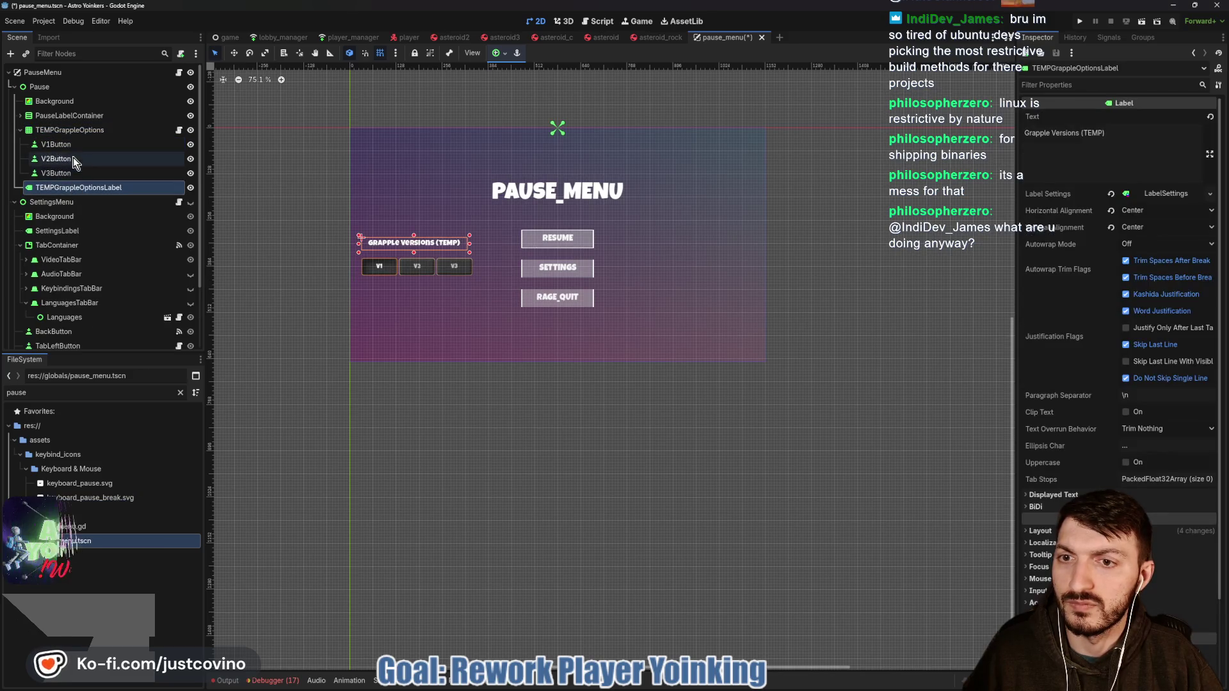
shift+click(60, 133)
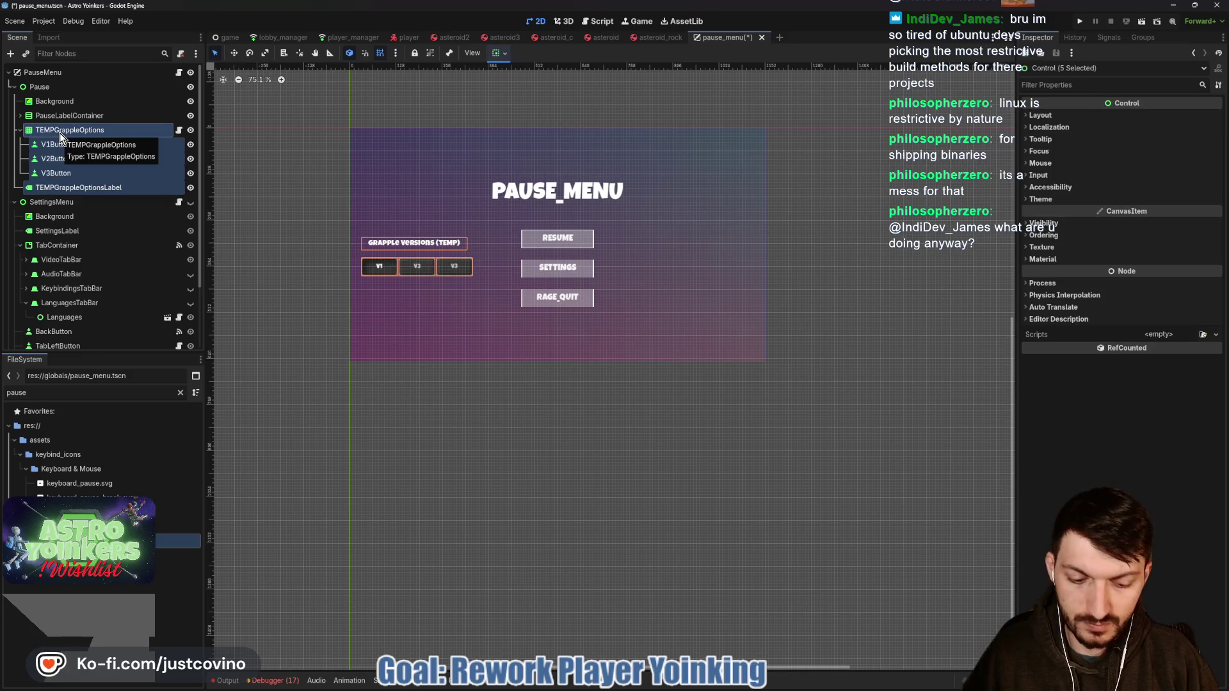
key(Delete)
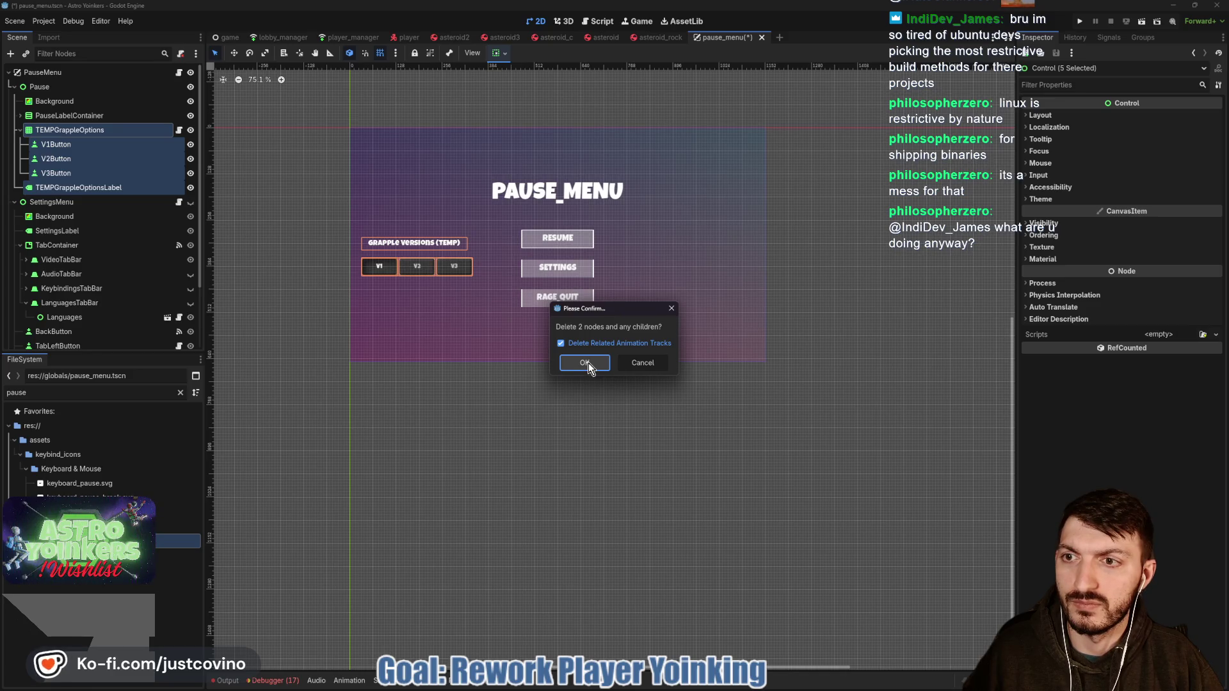
click(585, 363)
key(ctrl+s)
click(178, 73)
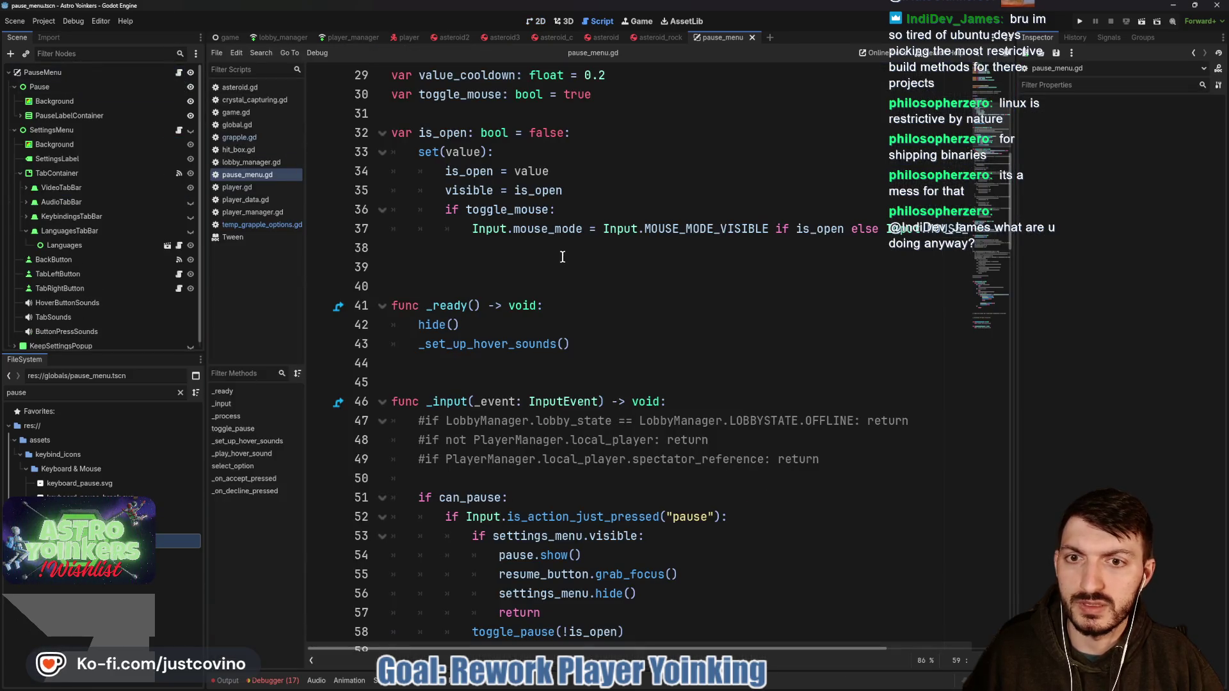
scroll(503, 267, up, 6)
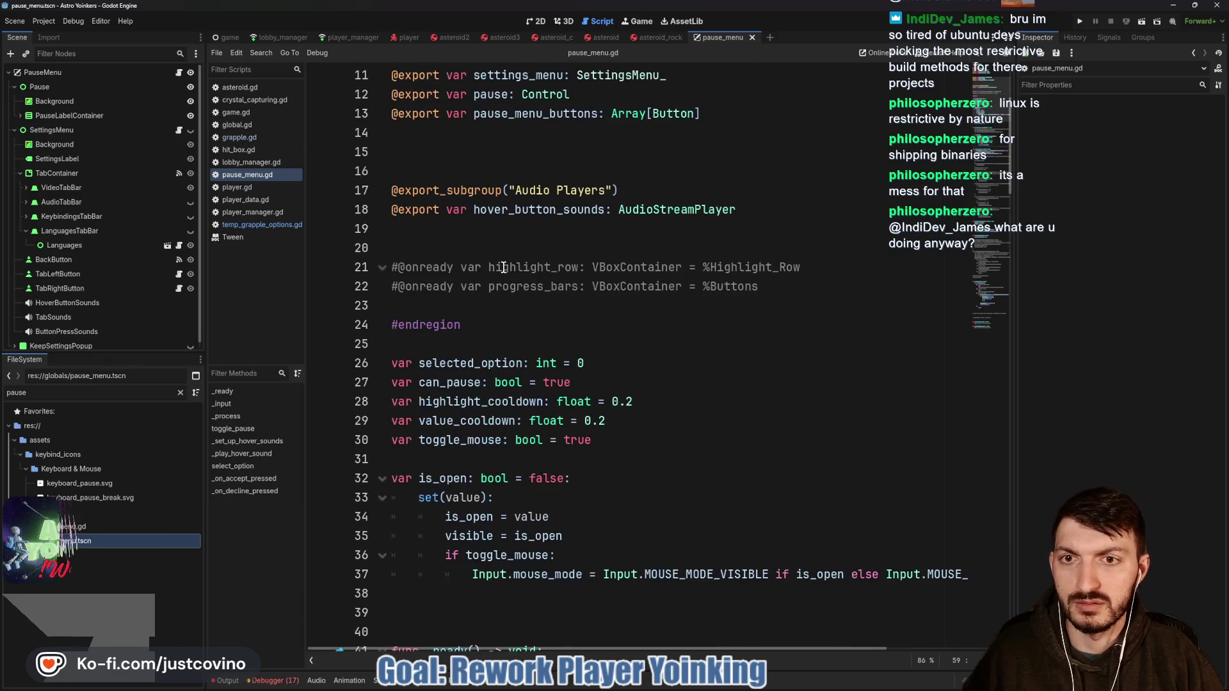
scroll(492, 313, up, 3)
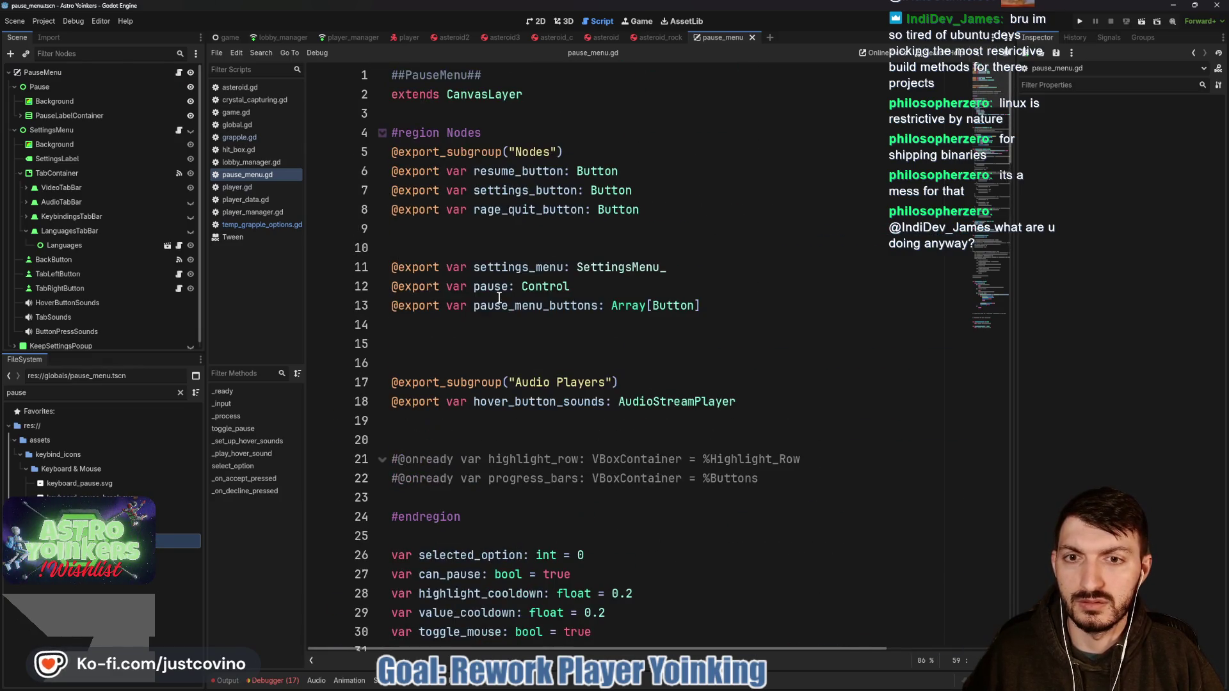
scroll(499, 298, down, 19)
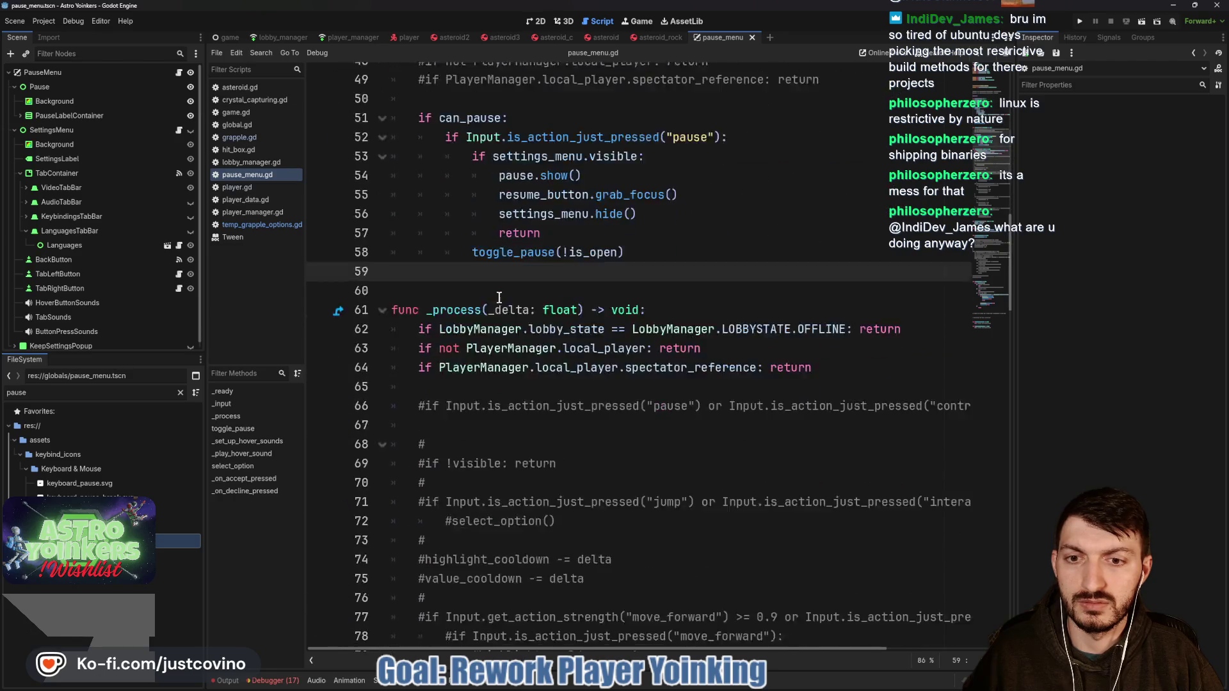
scroll(499, 298, down, 16)
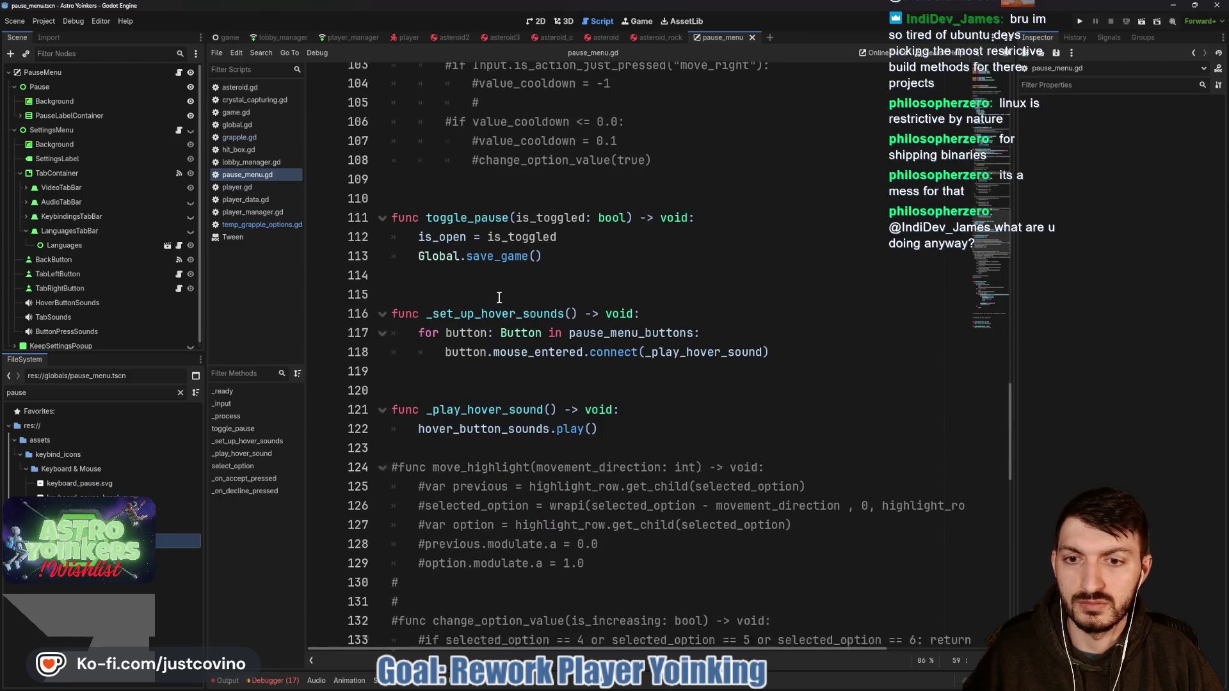
scroll(499, 297, down, 13)
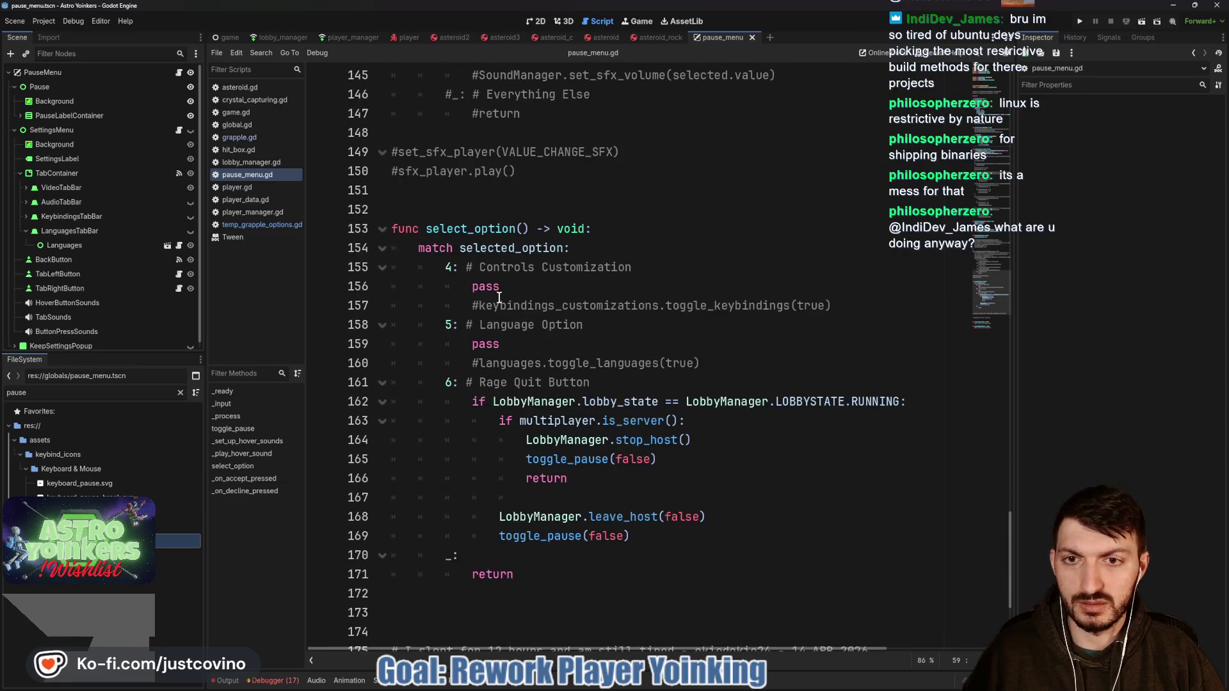
scroll(500, 297, down, 4)
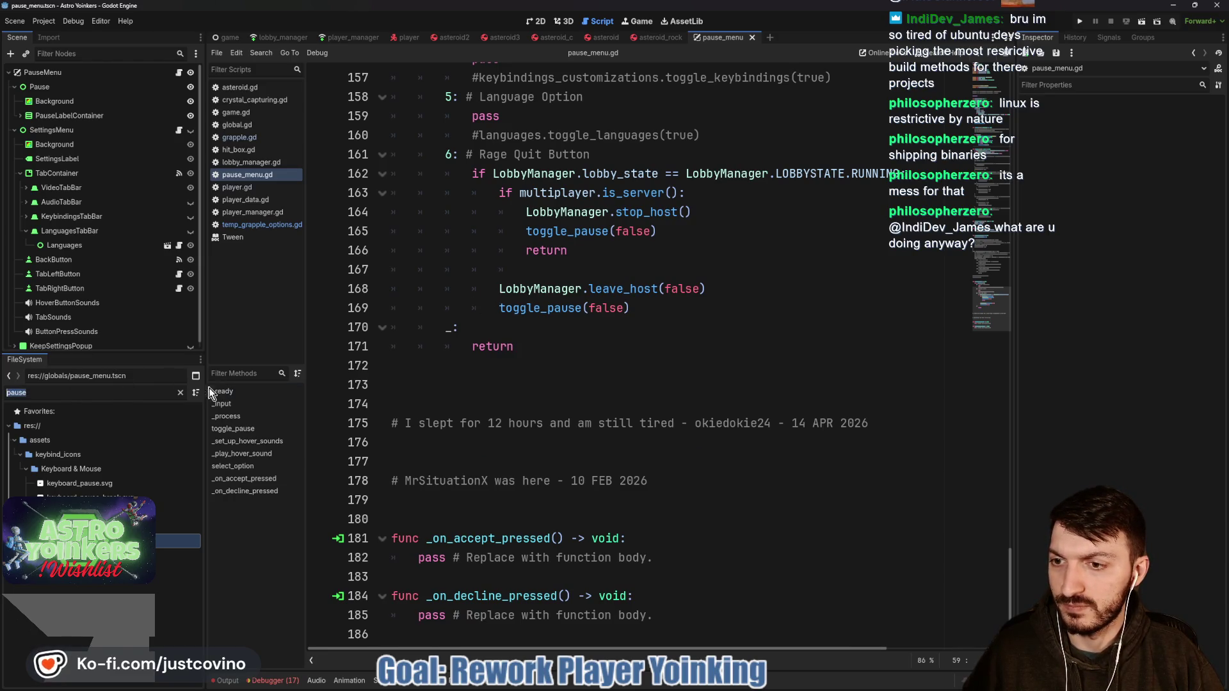
Step: Remove temp_grapple_options.gd from the project and save
key(BackSpace)
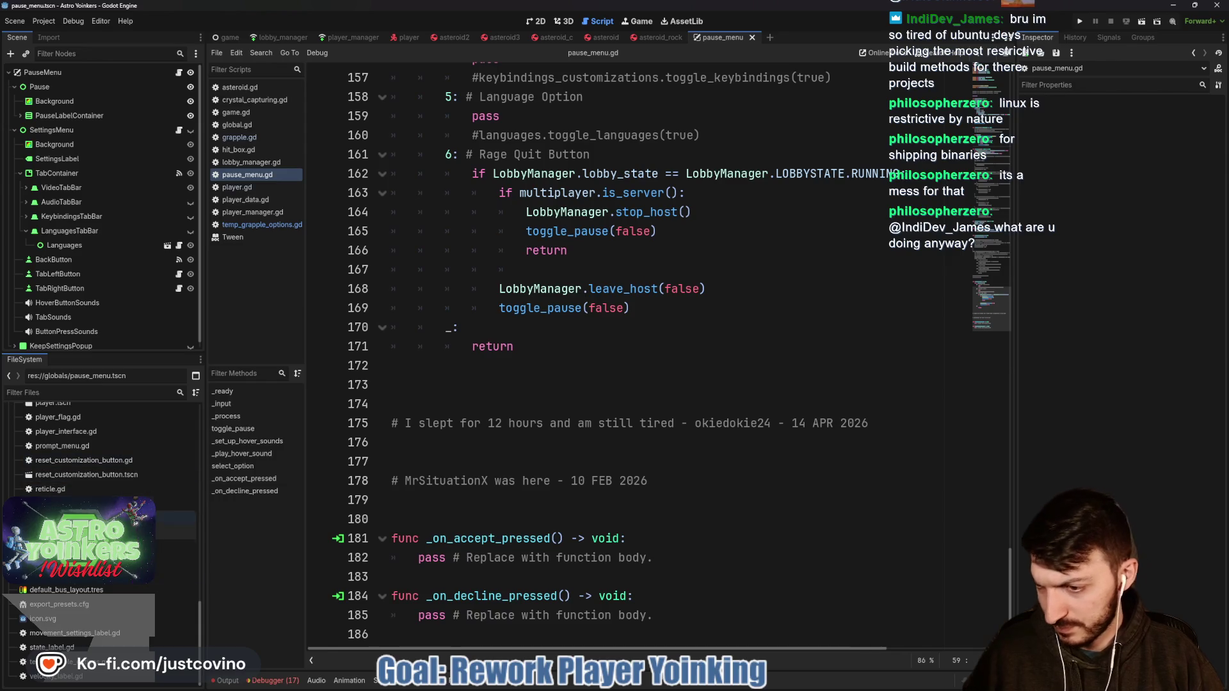
key(Down)
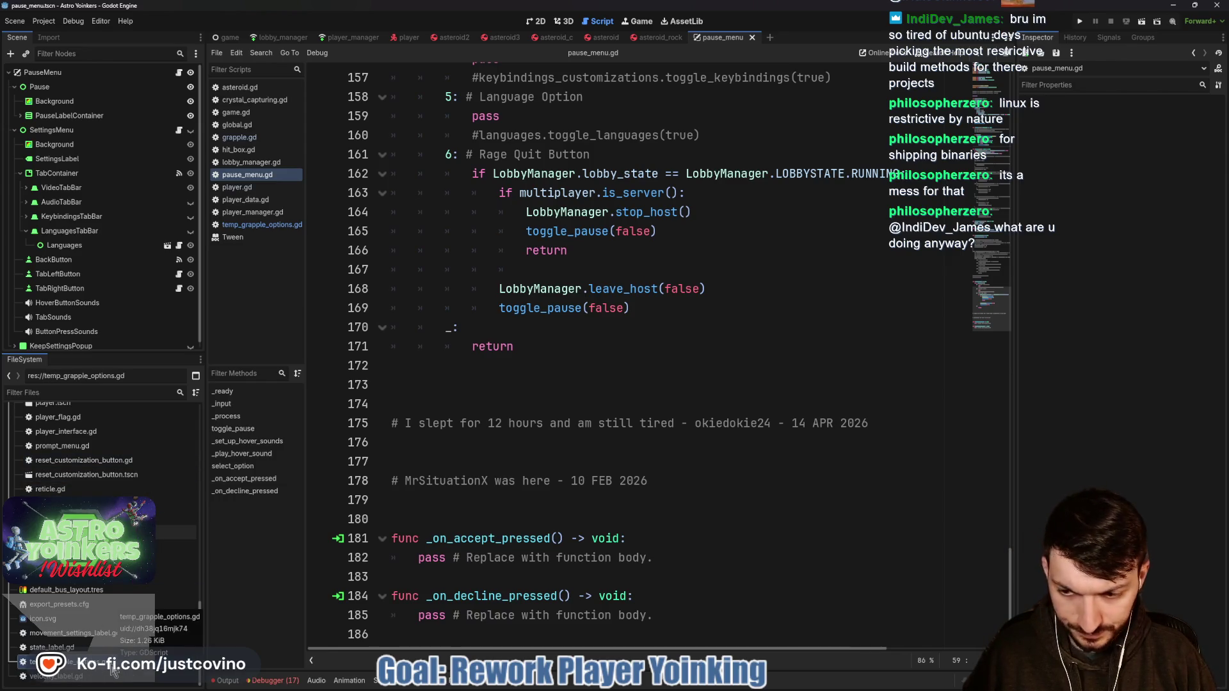
key(Delete)
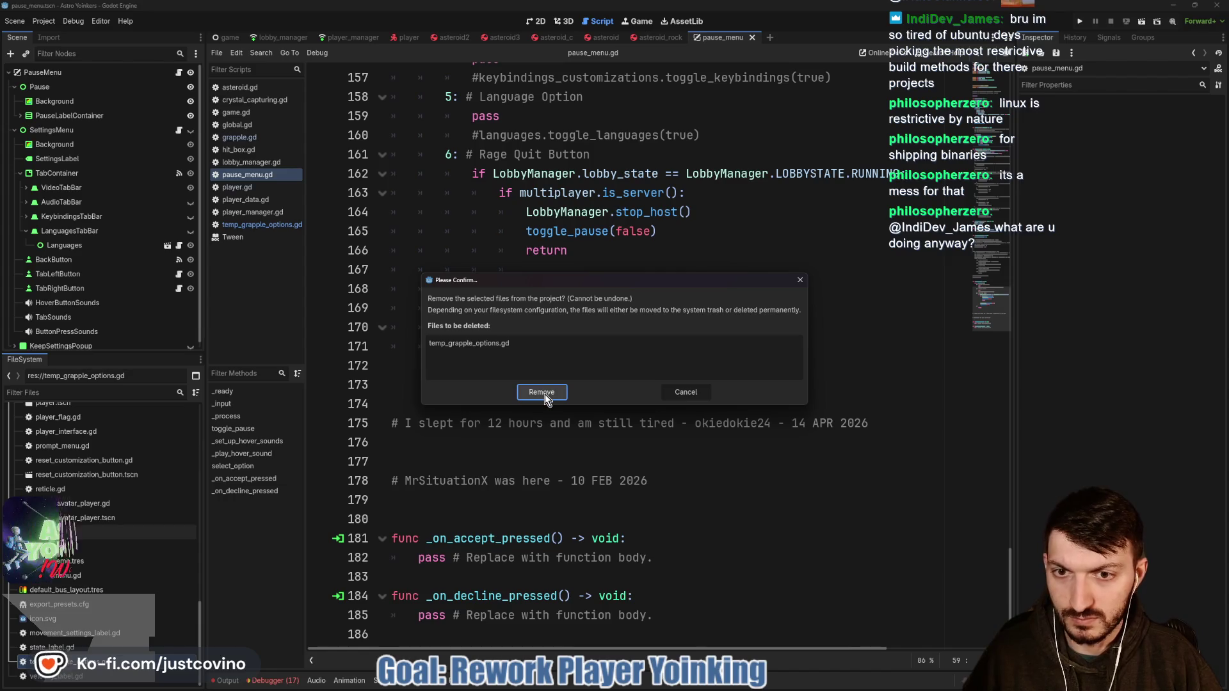
click(544, 391)
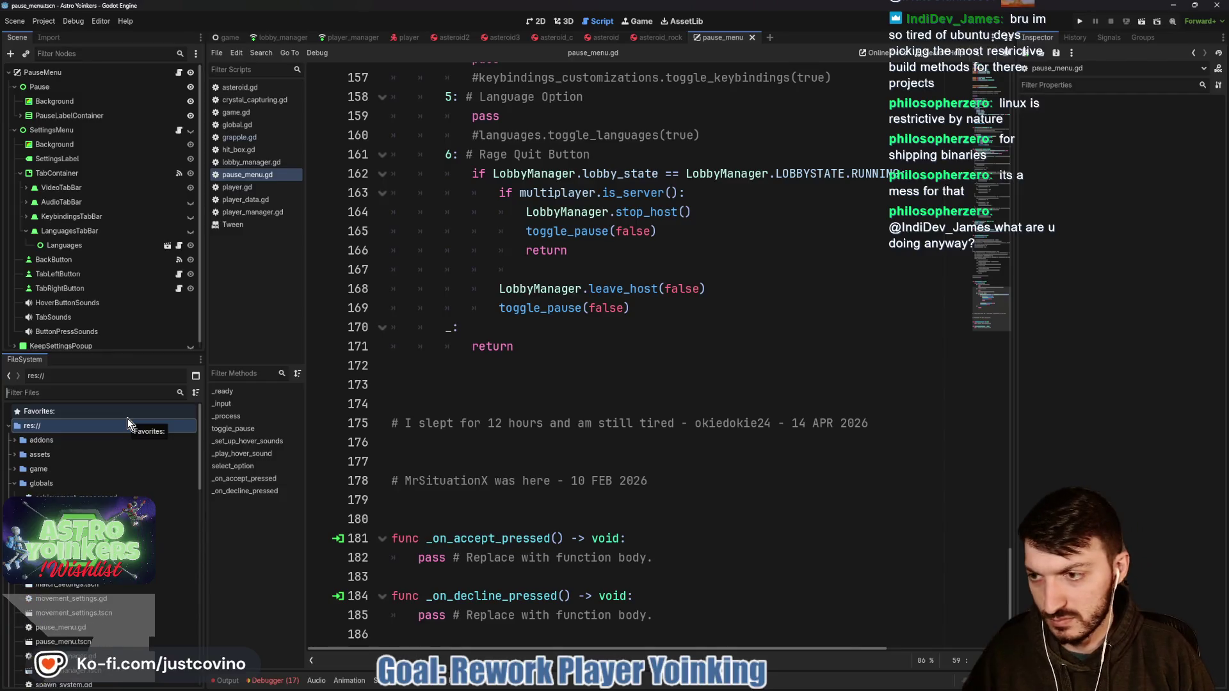
click(579, 365)
key(ctrl+s)
Step: Close the pause_menu scene tab
scroll(585, 347, up, 20)
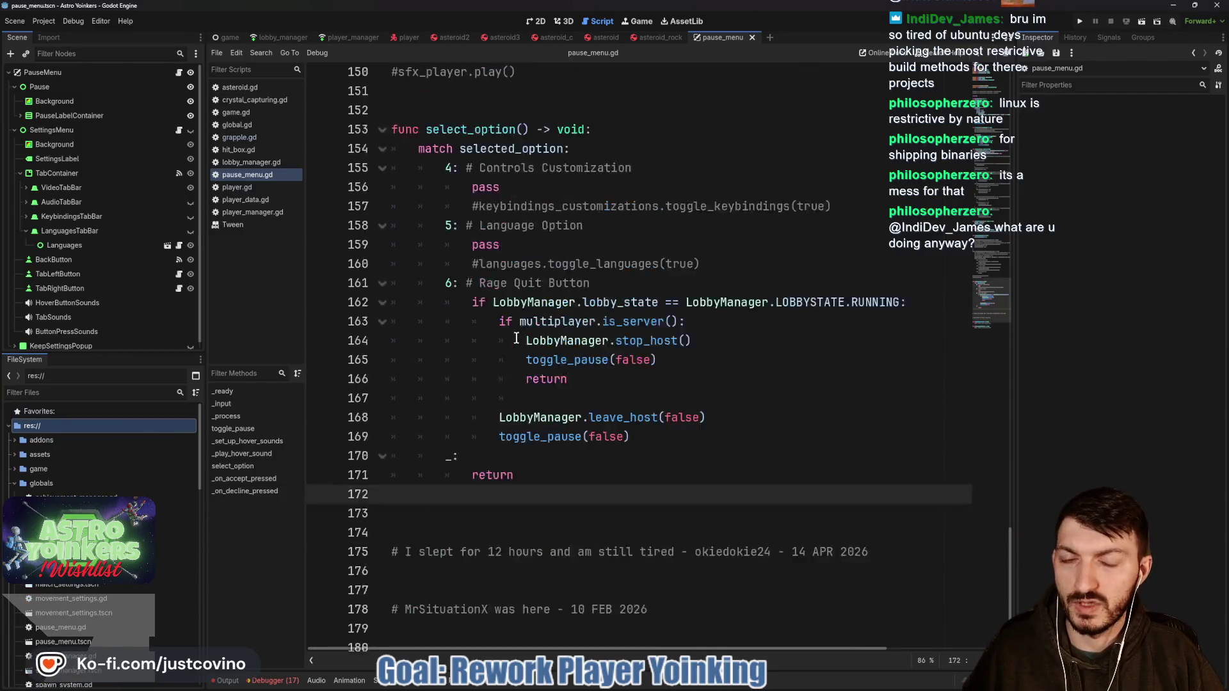
scroll(550, 357, up, 13)
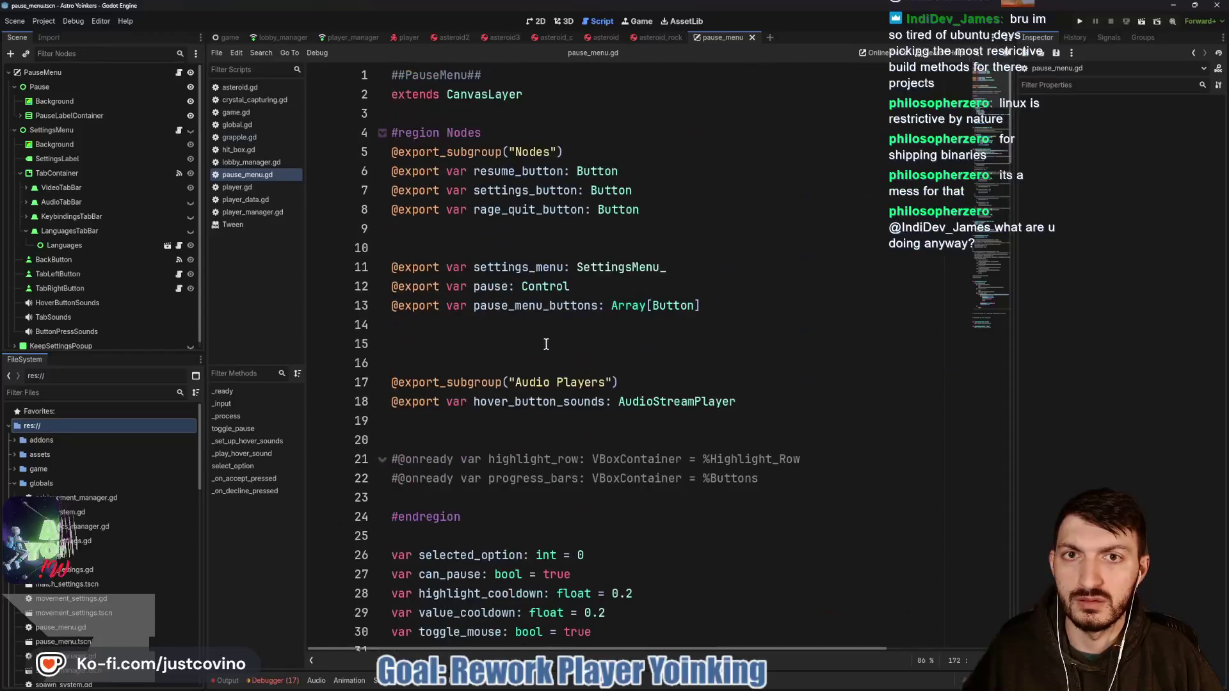
click(752, 37)
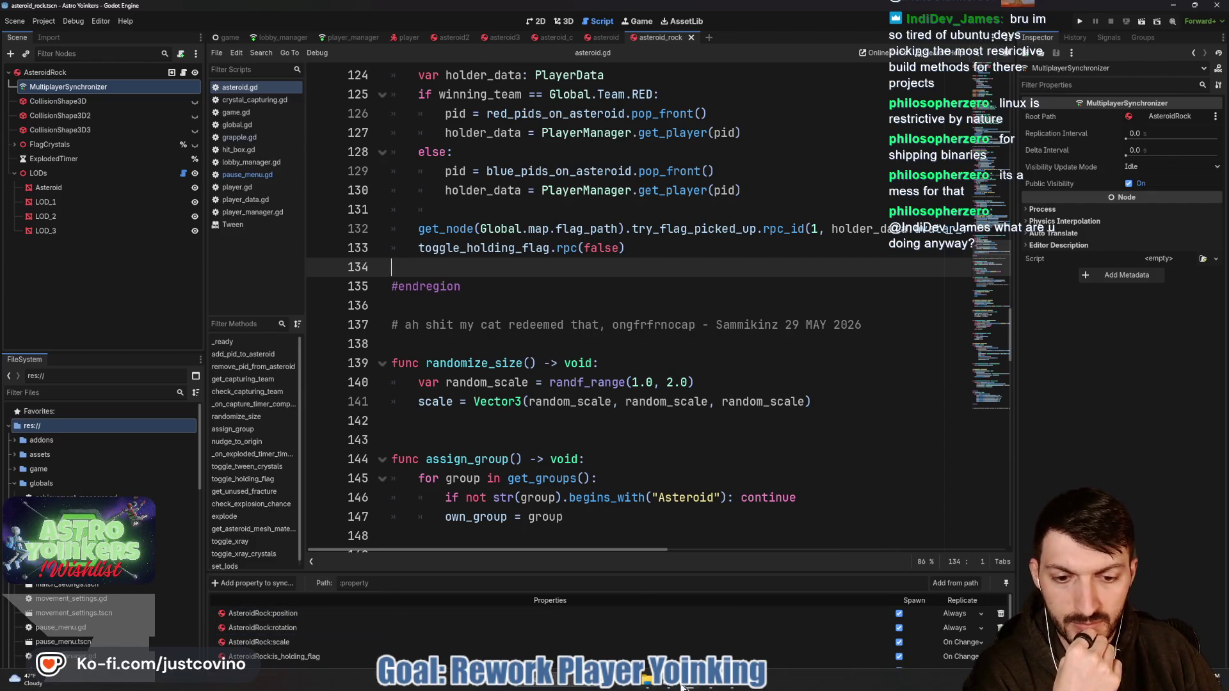
click(670, 686)
Step: Commit the 7 changed files as 'removed Temp Grapple Options' and push to origin
click(365, 422)
text(rem)
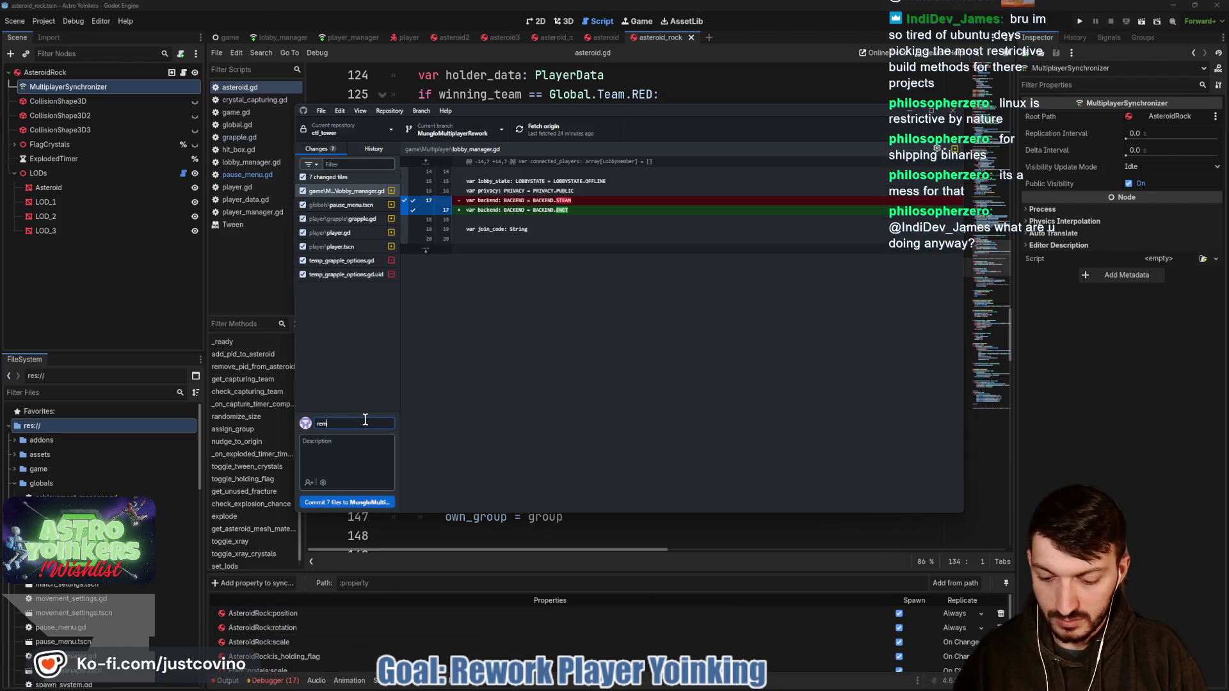
text(oved Temp Grapple Options)
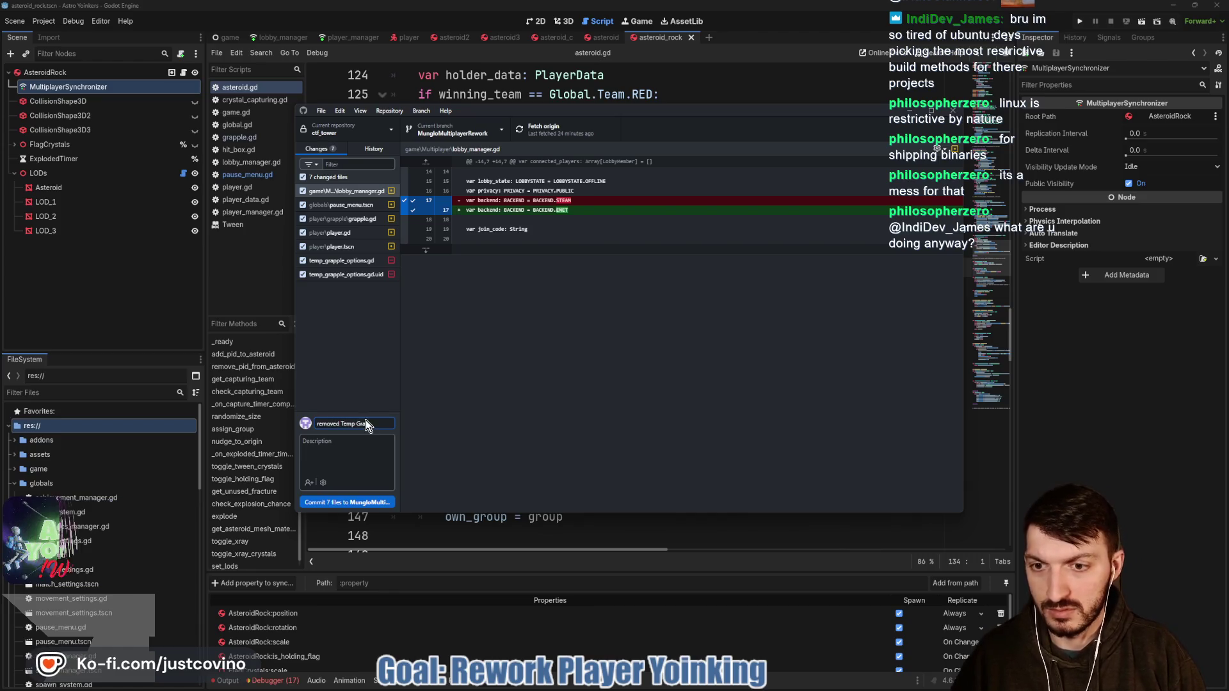
click(362, 502)
click(792, 240)
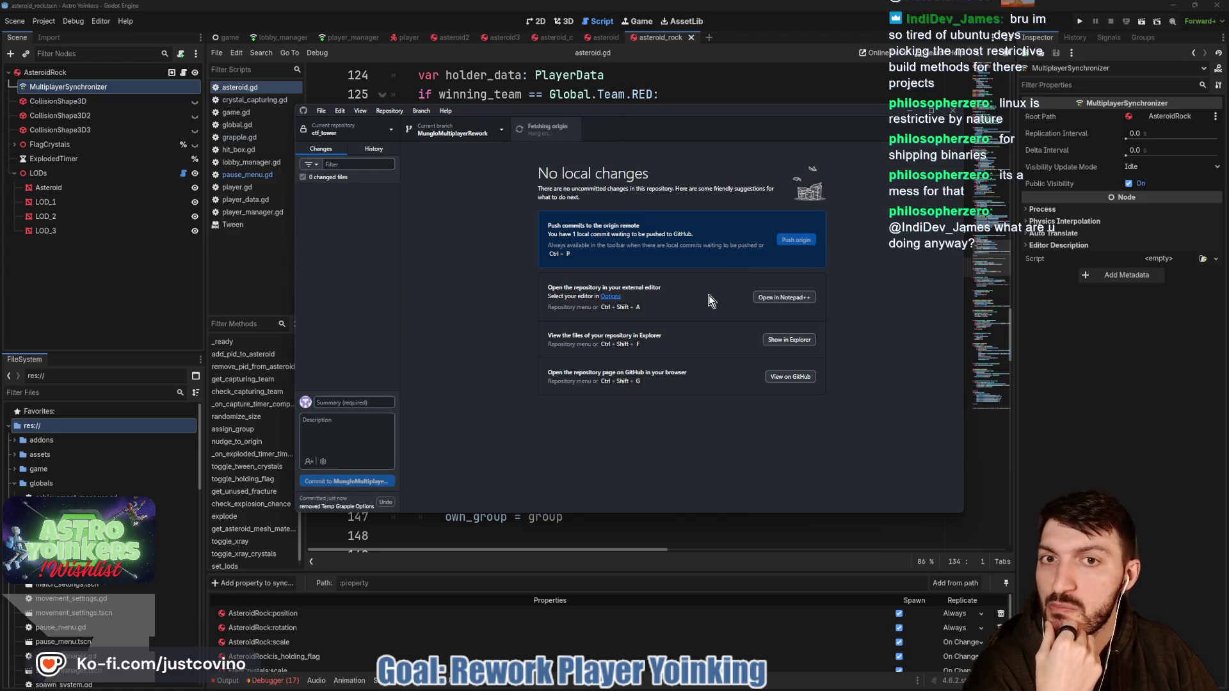
click(734, 90)
scroll(312, 231, up, 9)
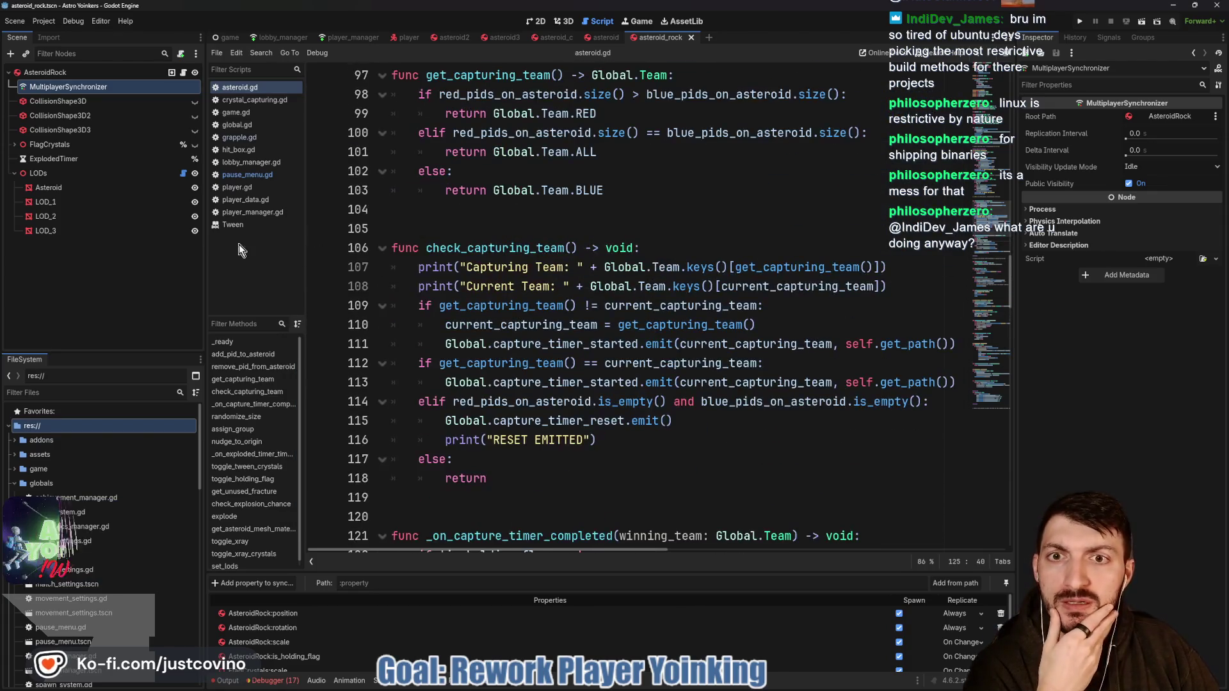
Step: Scroll up through asteroid.gd, then switch to grapple.gd in the Scripts list
scroll(519, 300, up, 5)
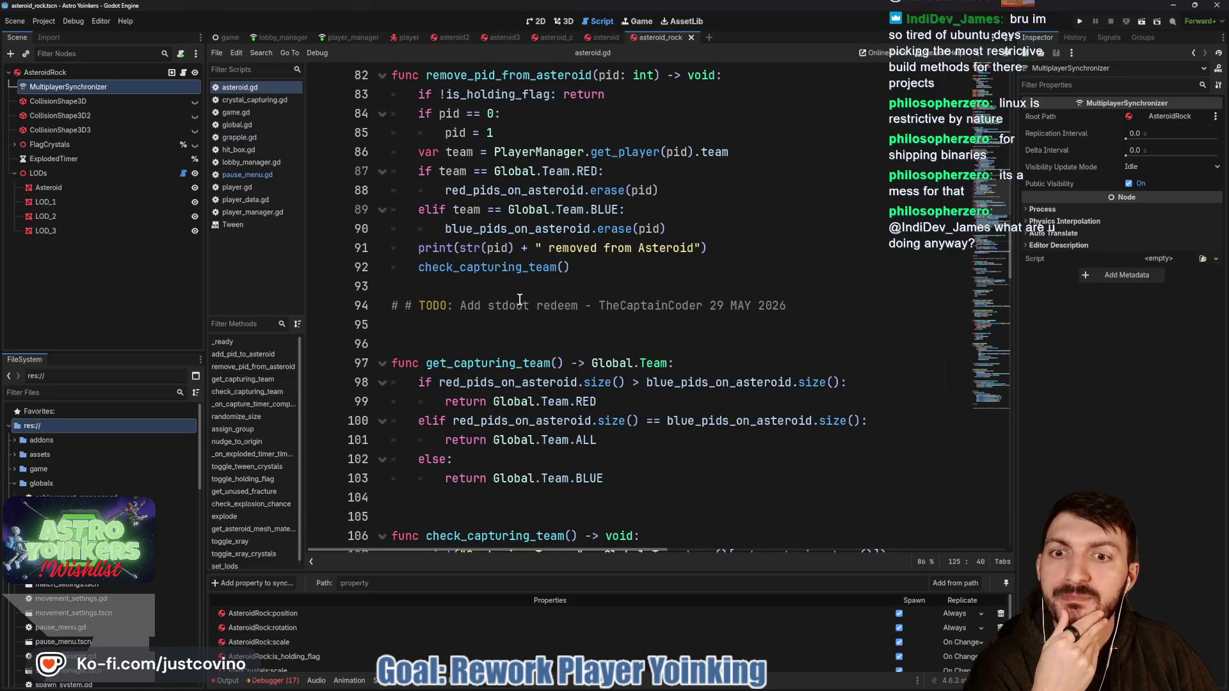
scroll(514, 299, up, 3)
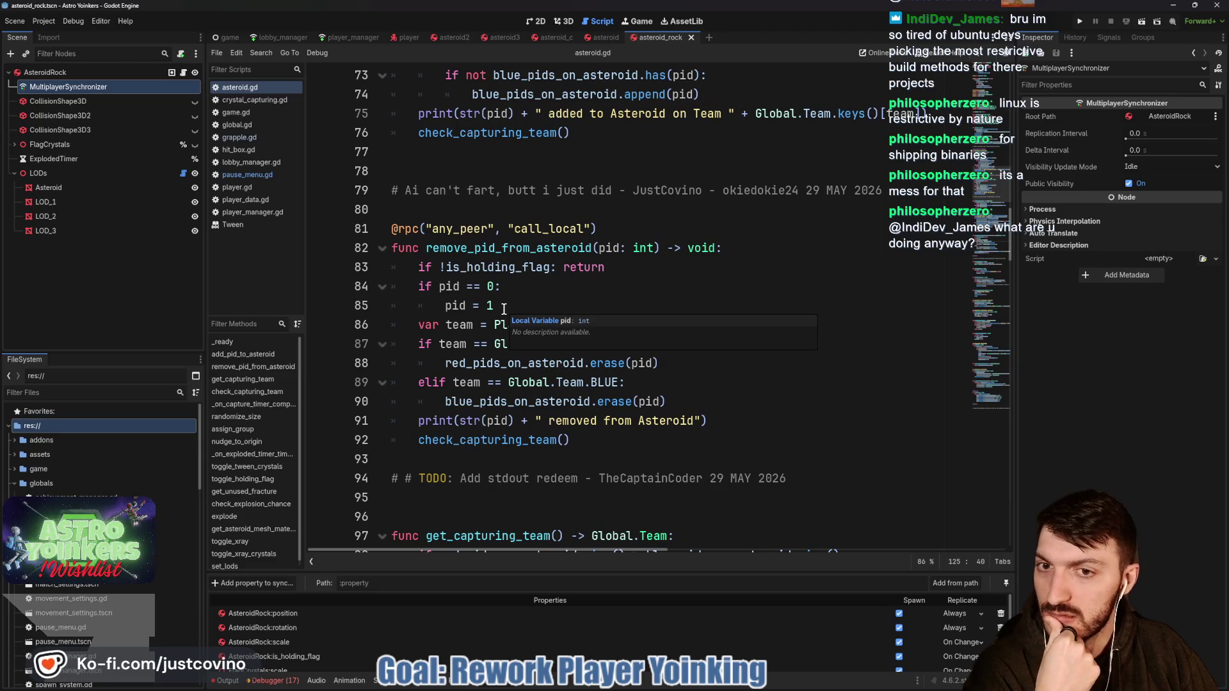
scroll(504, 309, up, 2)
scroll(503, 308, up, 1)
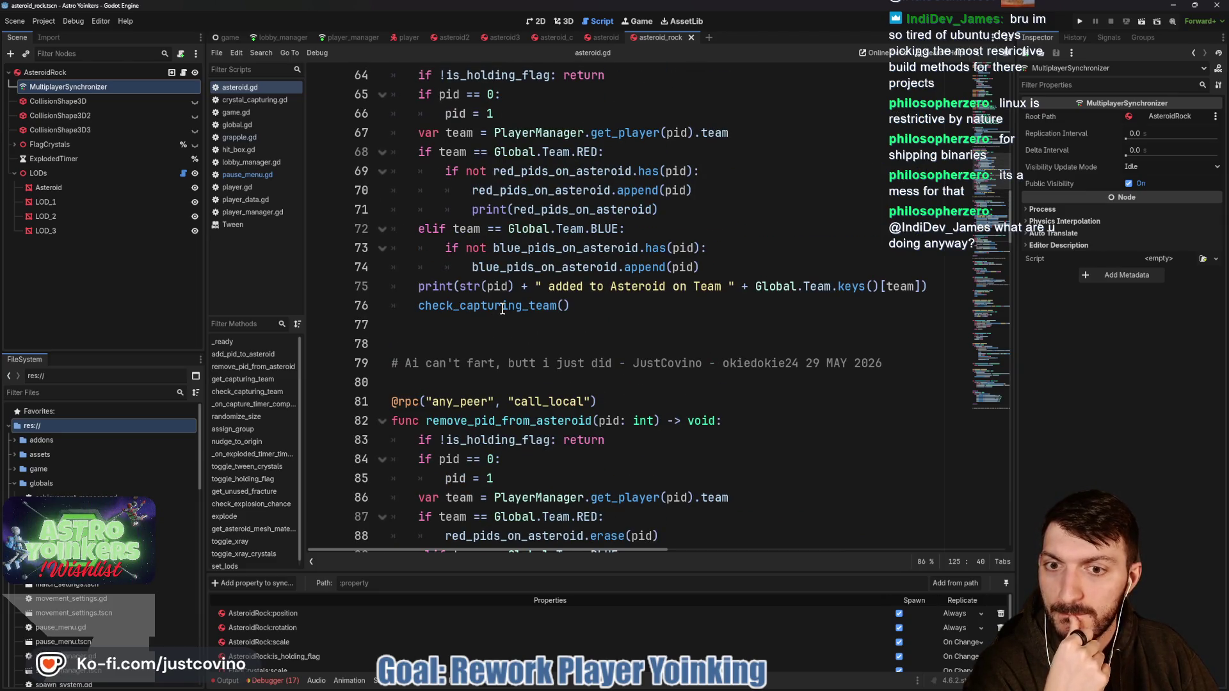
scroll(502, 310, up, 3)
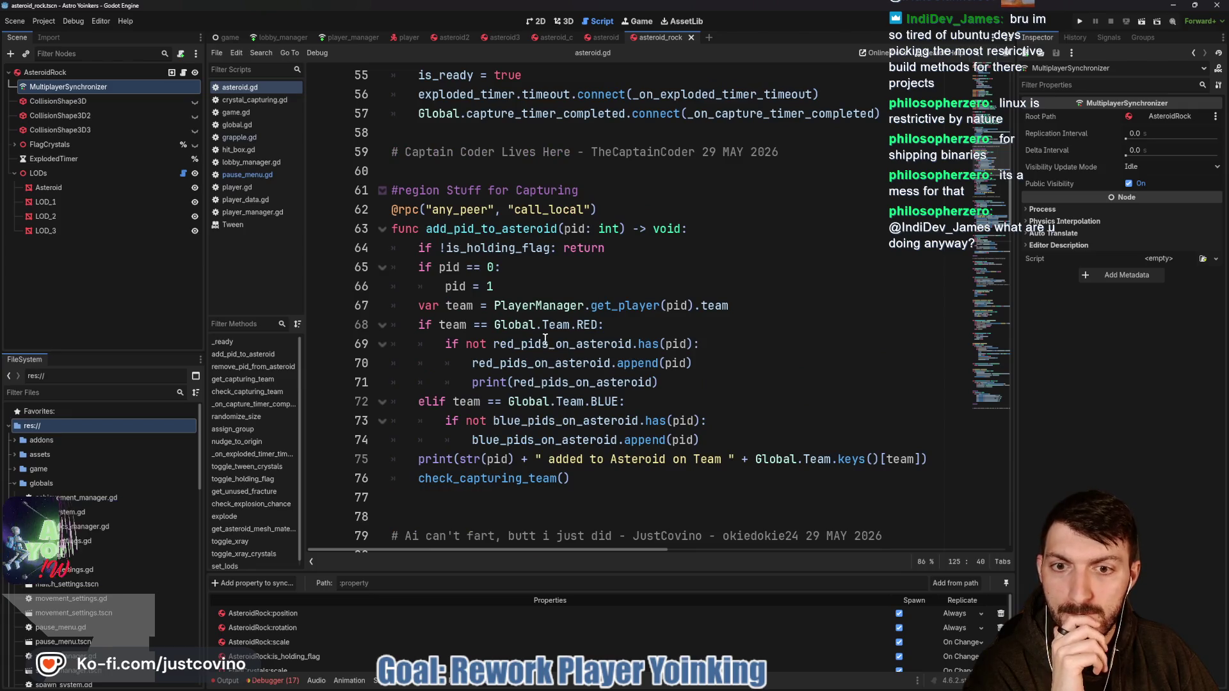
scroll(536, 334, up, 4)
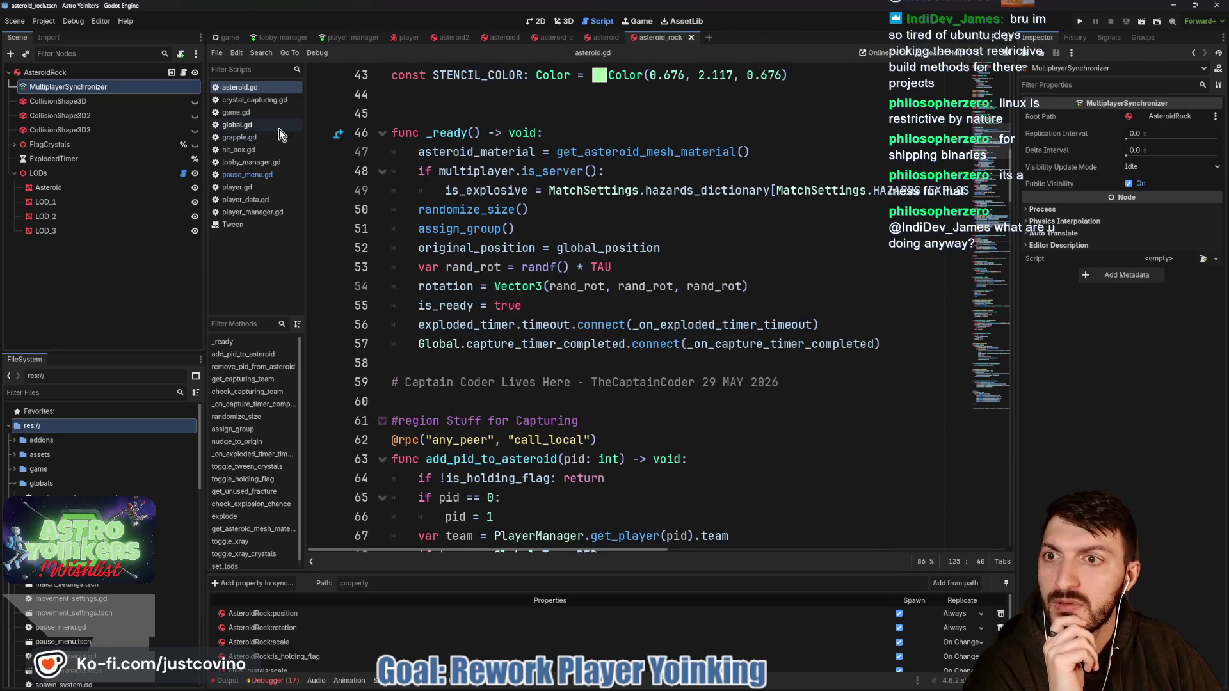
click(249, 150)
click(245, 137)
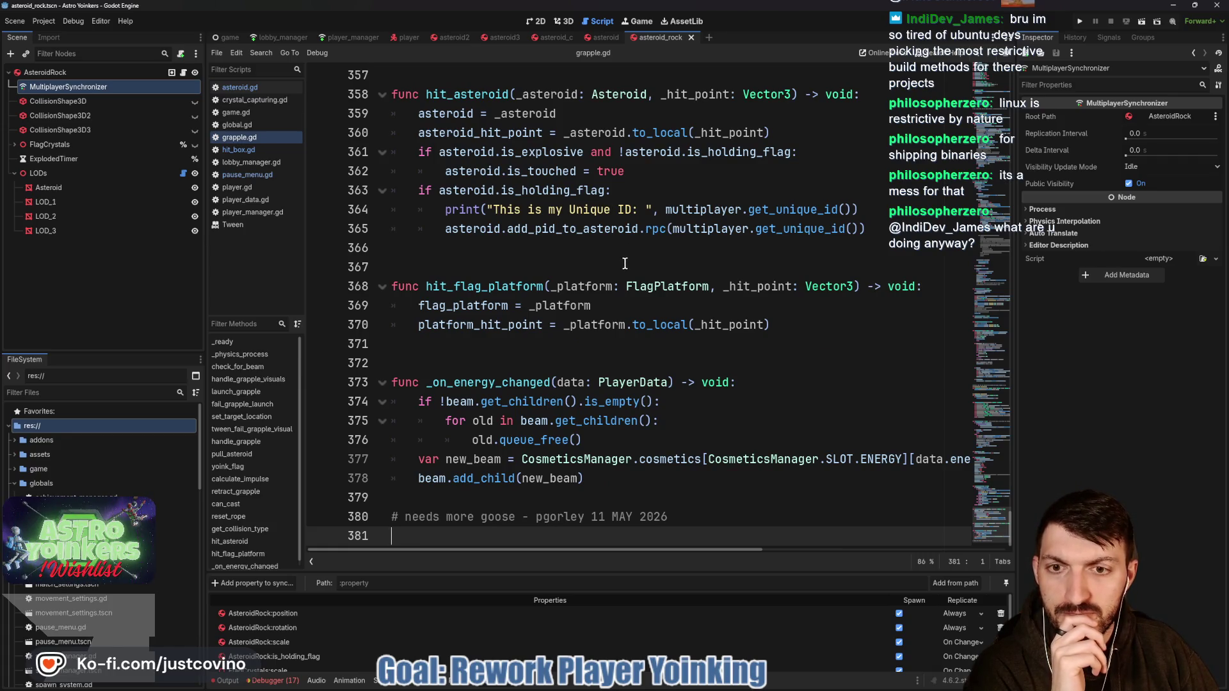
Step: Add a blank line after the PLAYER, FLOOR, ASTEROID and FLAG_BASE return lines in get_collision_type
scroll(625, 263, up, 1)
scroll(613, 268, down, 1)
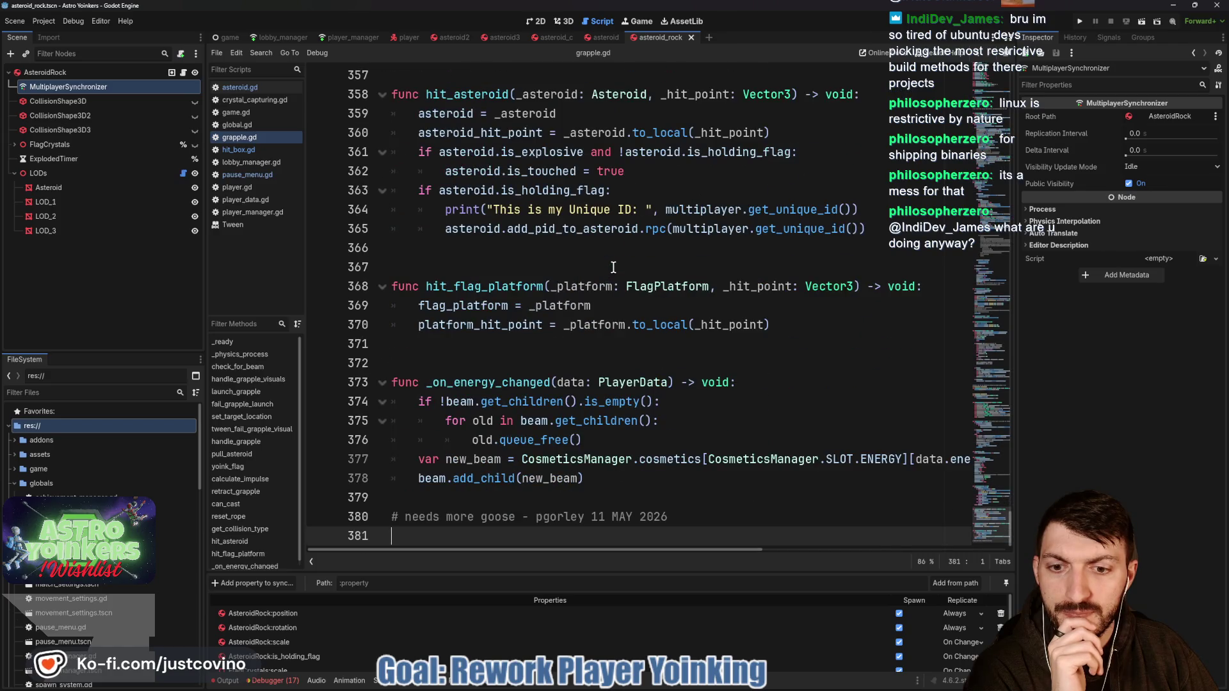
scroll(613, 267, up, 7)
scroll(614, 268, up, 3)
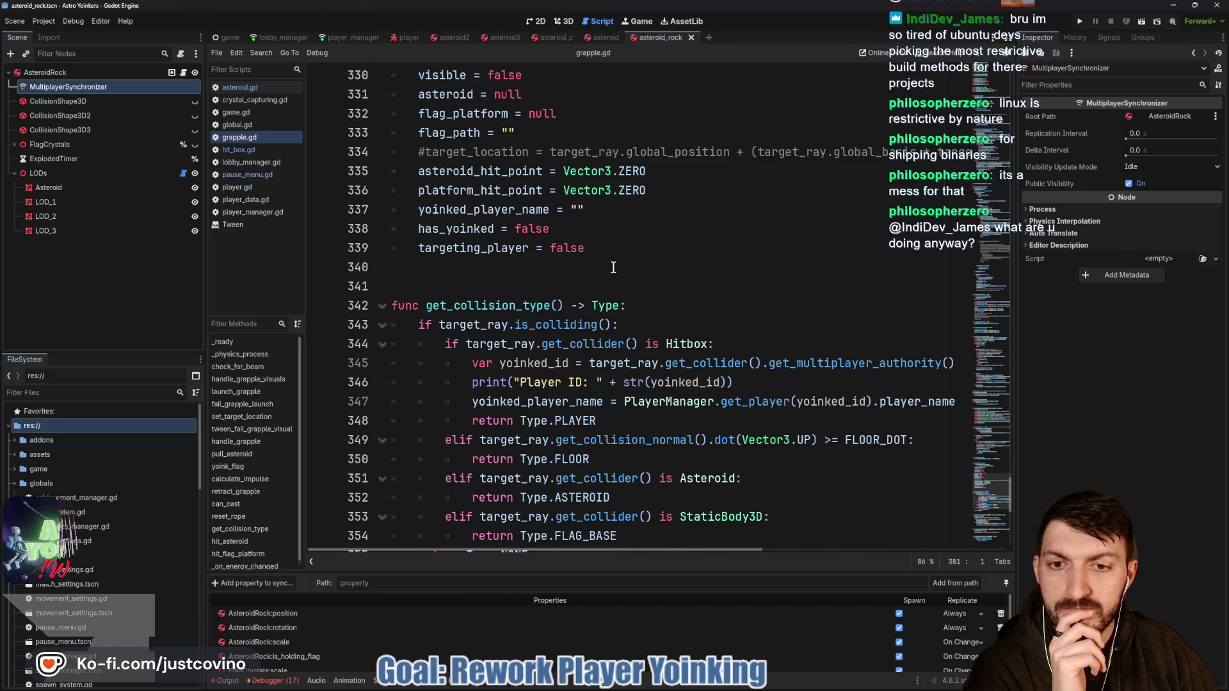
scroll(613, 268, down, 2)
scroll(613, 267, up, 3)
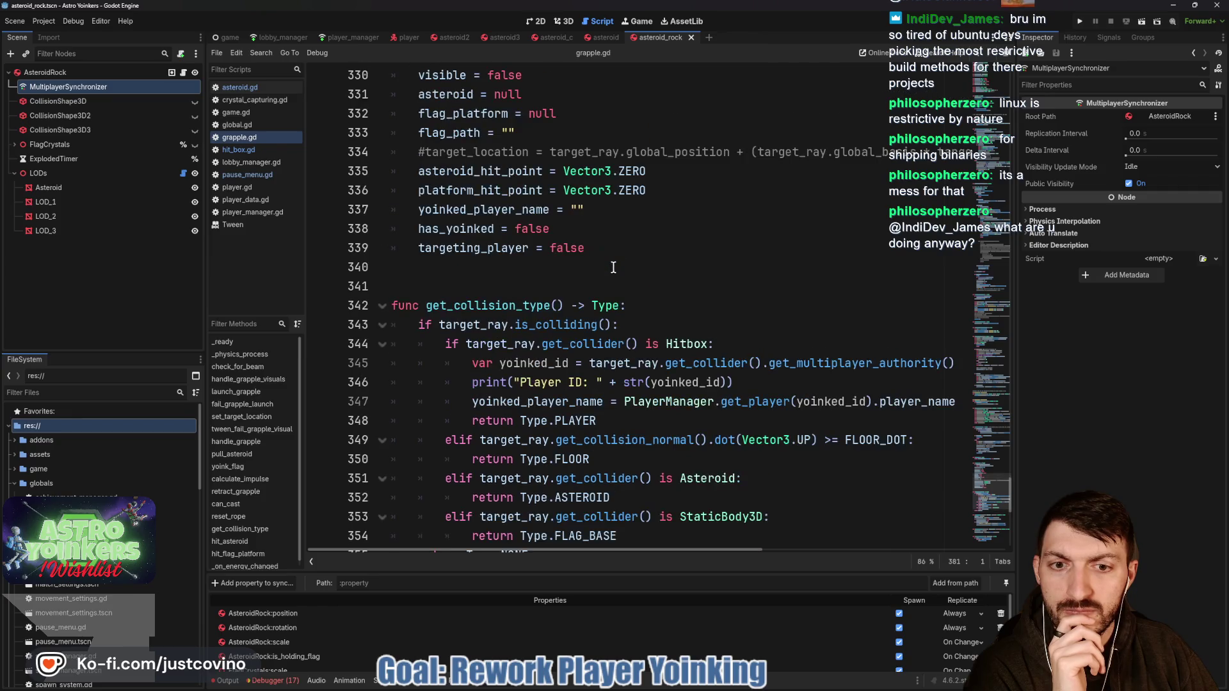
scroll(614, 267, down, 4)
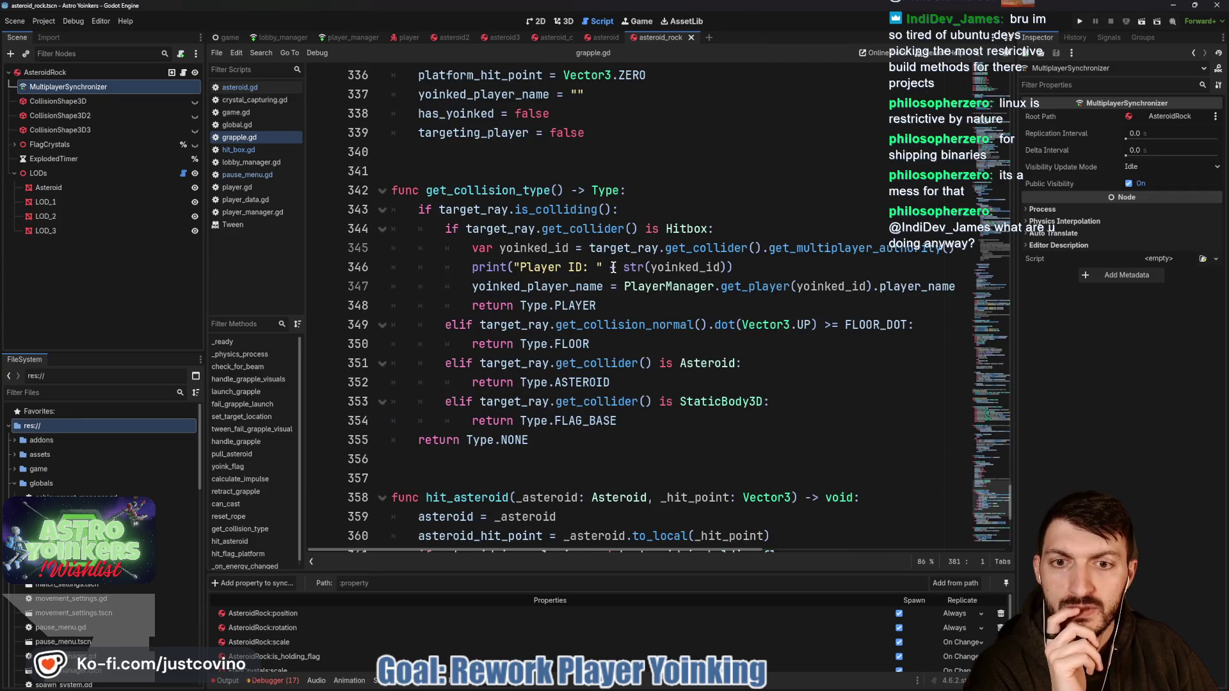
click(623, 305)
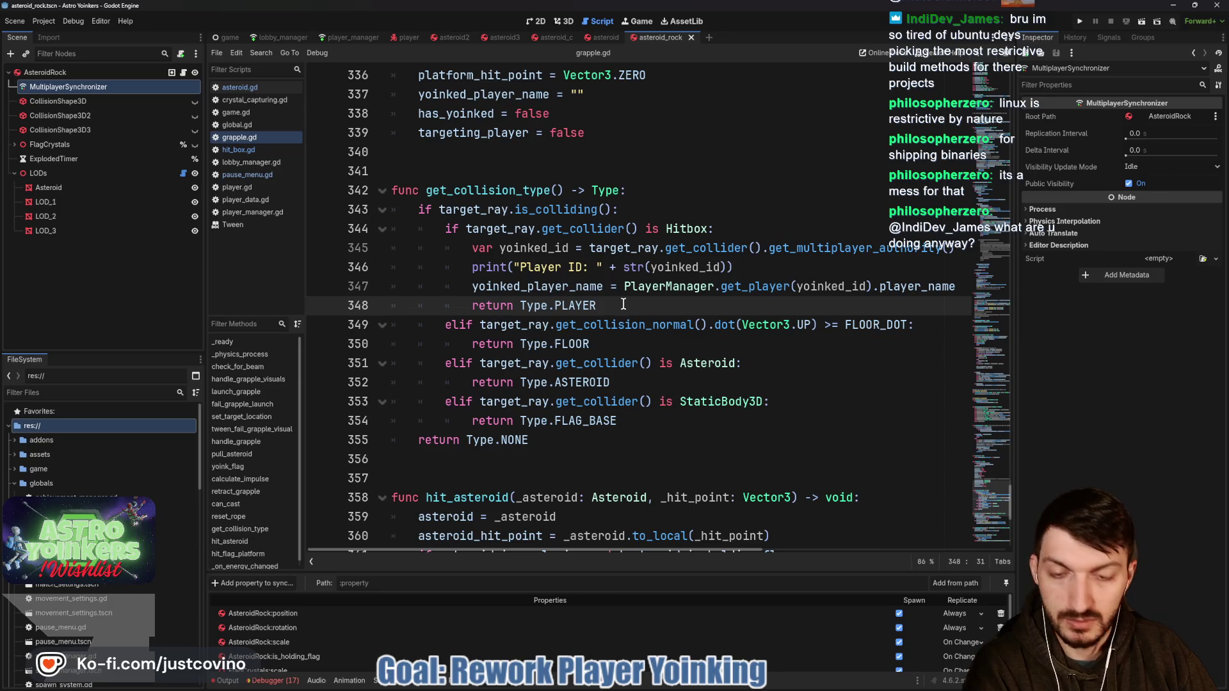
key(Return)
click(610, 365)
key(Return)
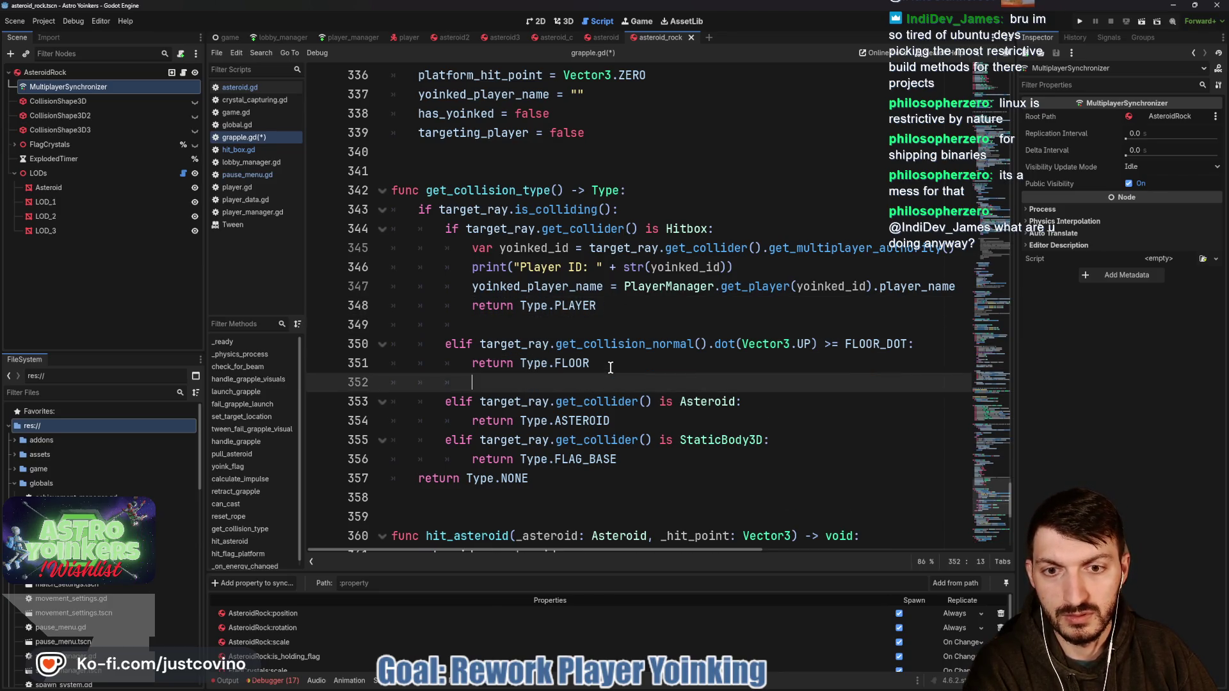
click(630, 421)
key(Return)
click(635, 478)
key(Return)
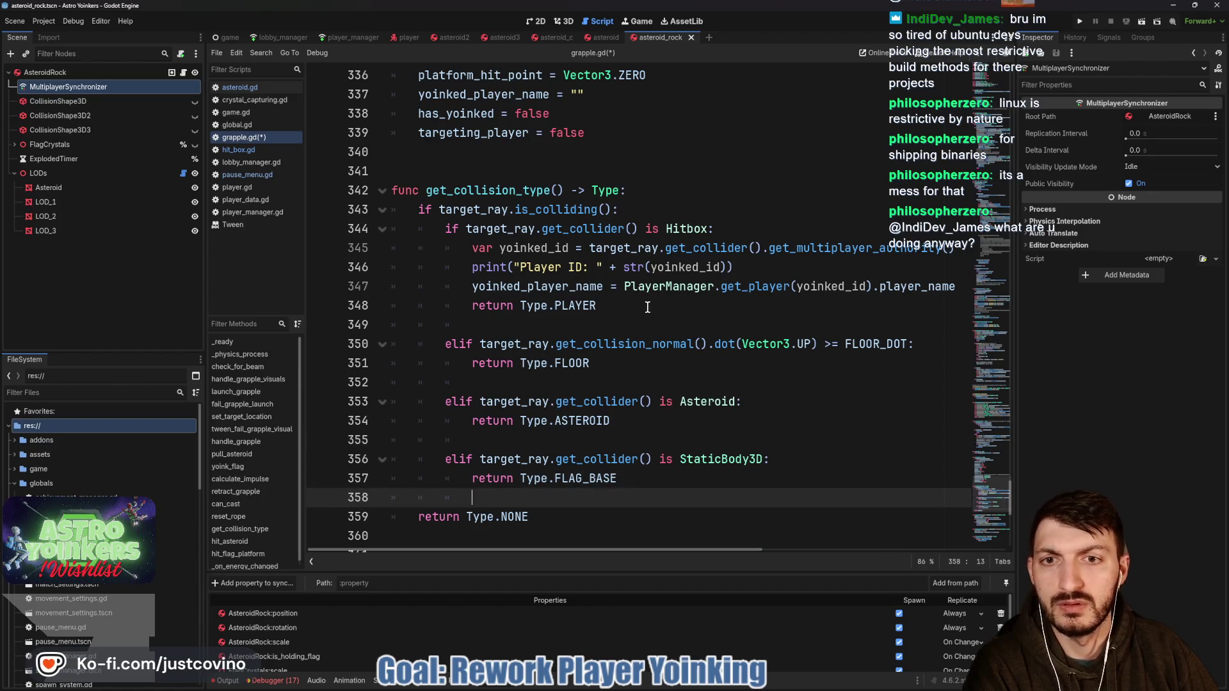
Step: Delete the Player ID print line from the Hitbox branch and save grapple.gd
mouse_move(742, 268)
mouse_down()
mouse_move(384, 286)
mouse_move(375, 262)
mouse_up()
key(BackSpace)
key(BackSpace)
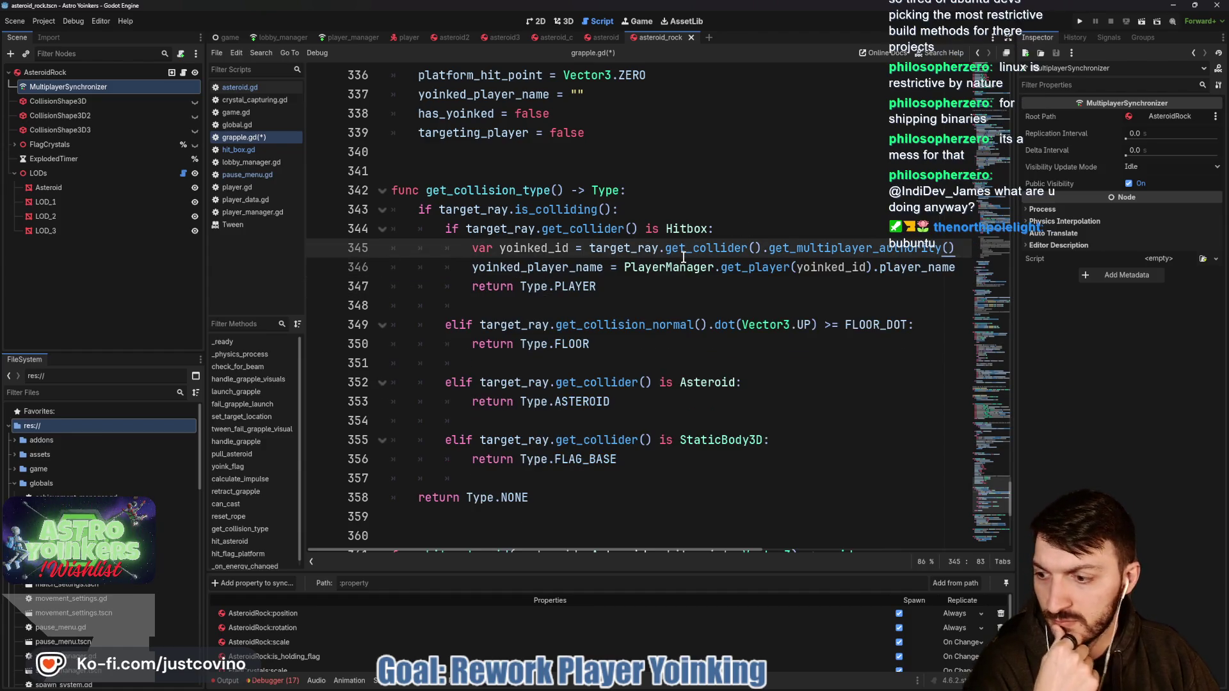
mouse_move(683, 257)
key(ctrl+s)
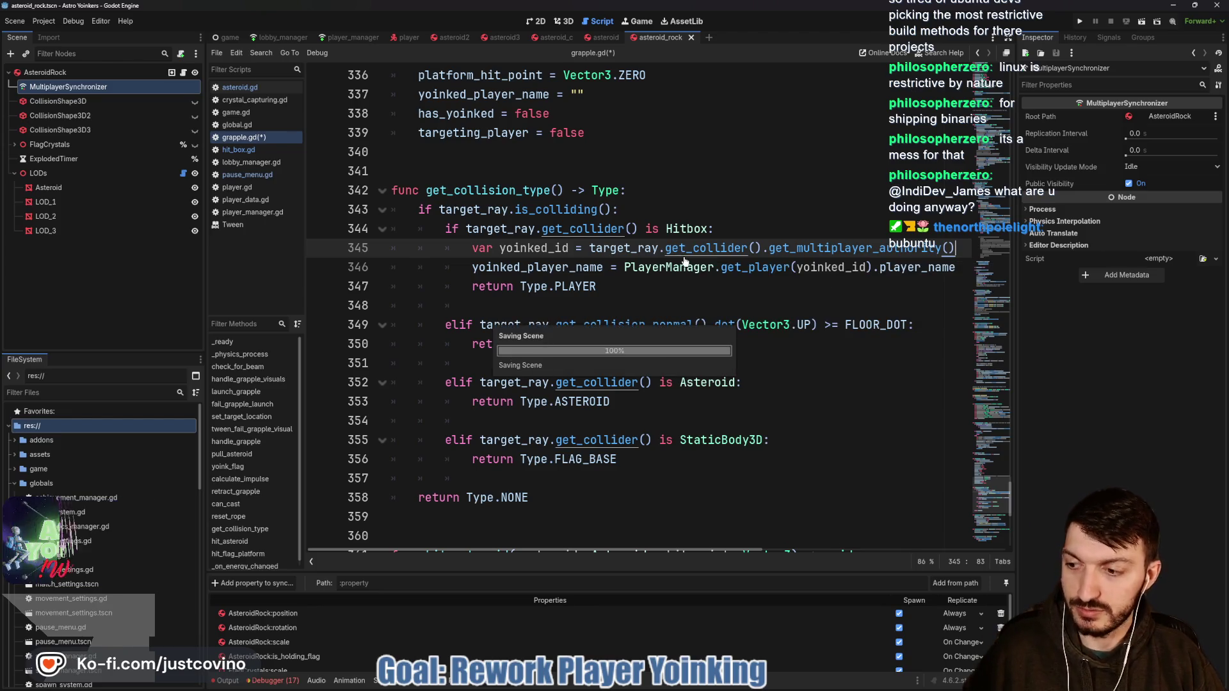
scroll(668, 252, up, 3)
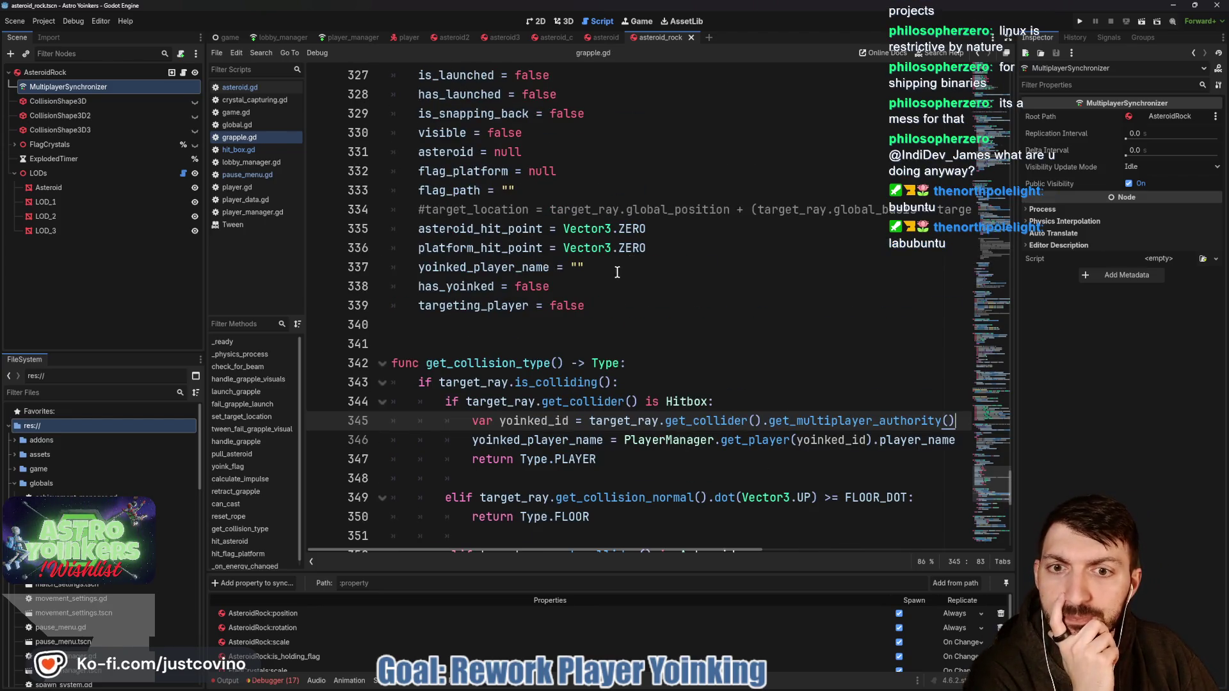
Step: Delete the trailing debug comment from retract_grapple's header on line 297
scroll(619, 272, up, 9)
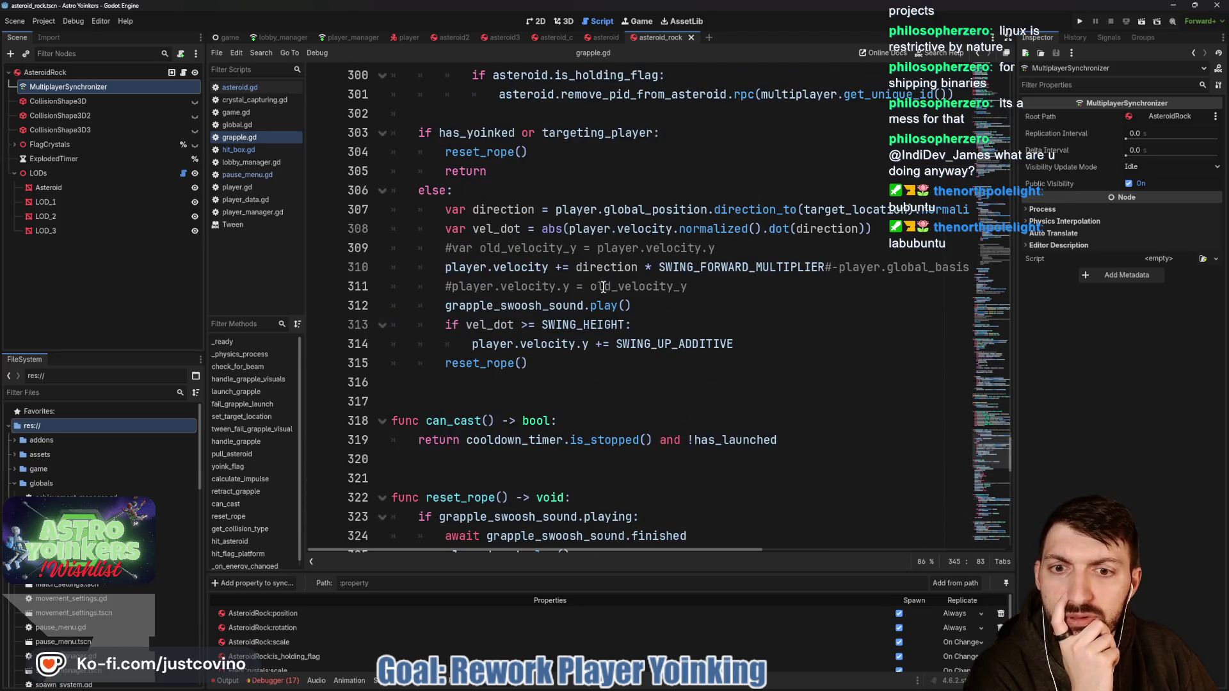
scroll(589, 298, up, 4)
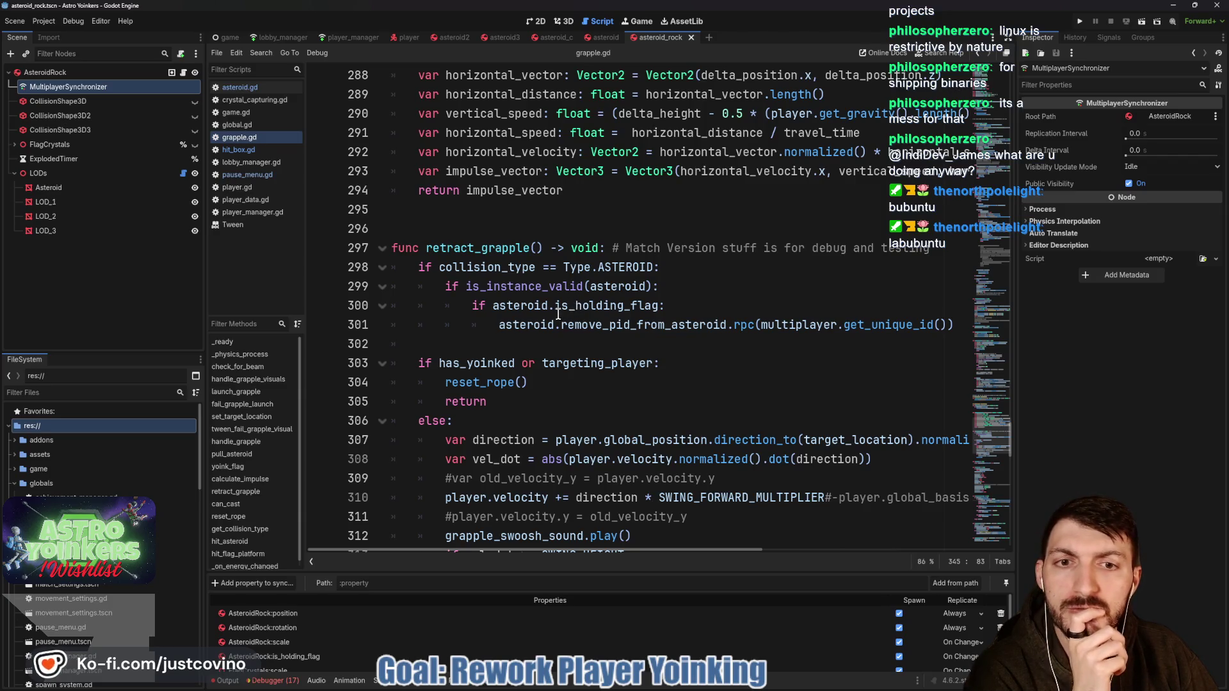
drag(934, 248, 611, 246)
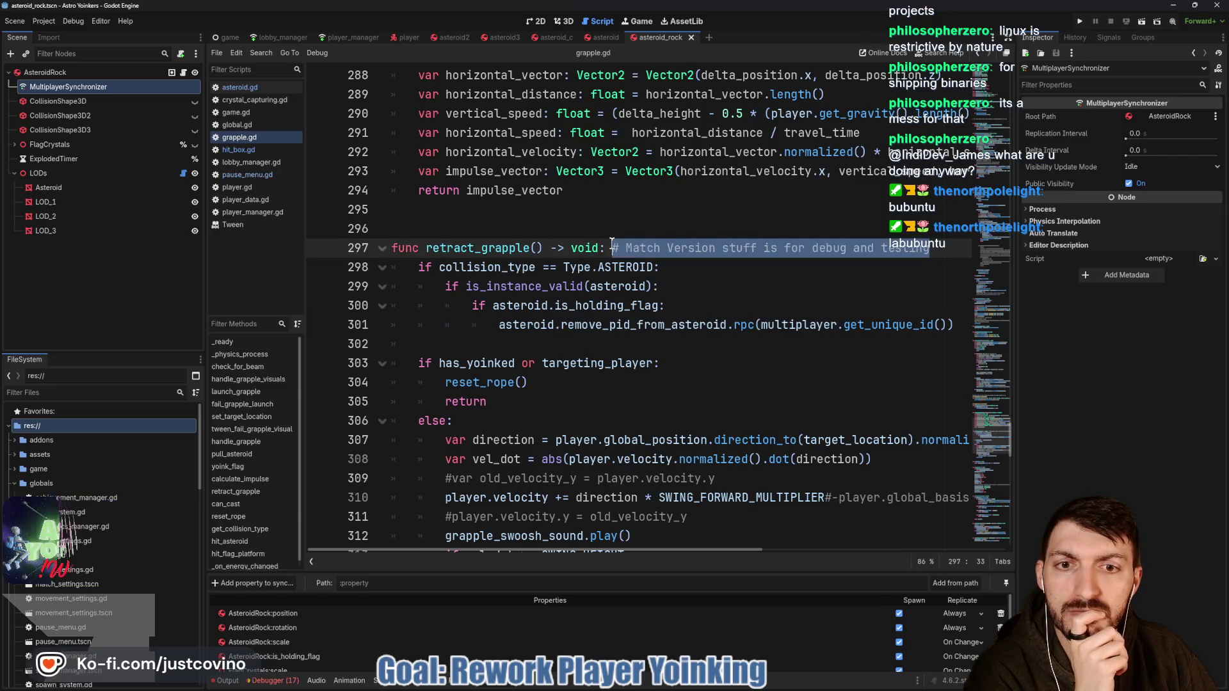
key(BackSpace)
Step: Search the script for retract_grapple and jump to its call on line 240
scroll(611, 244, down, 3)
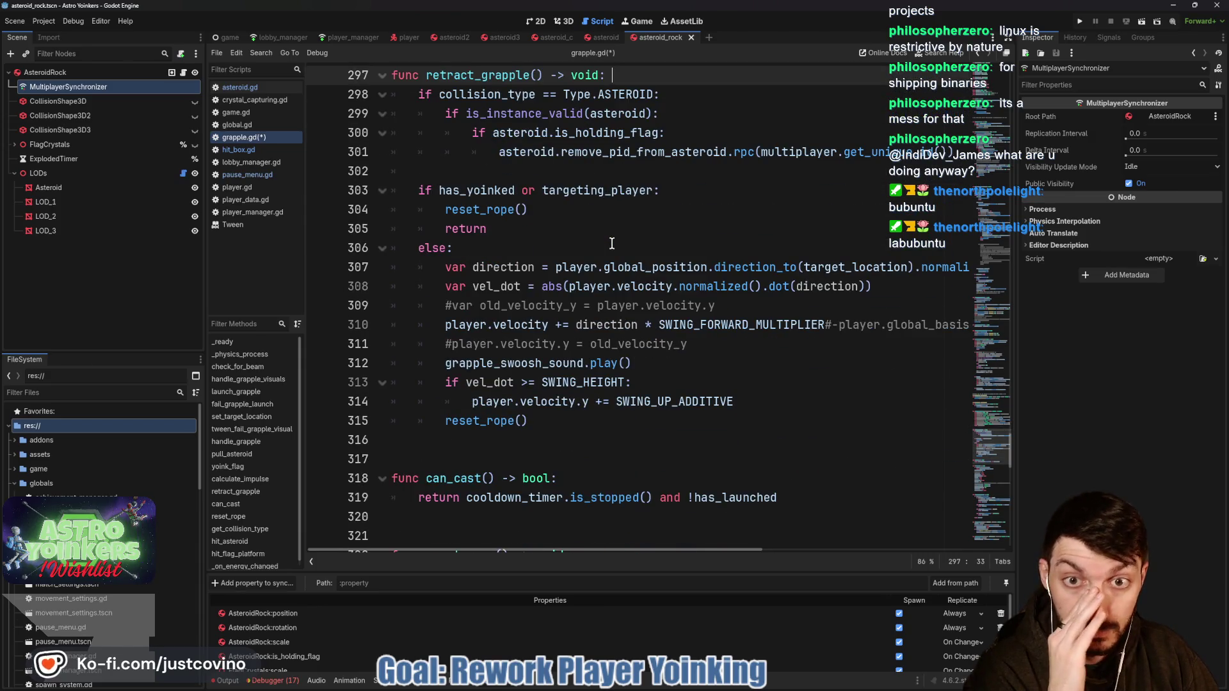
scroll(611, 243, up, 2)
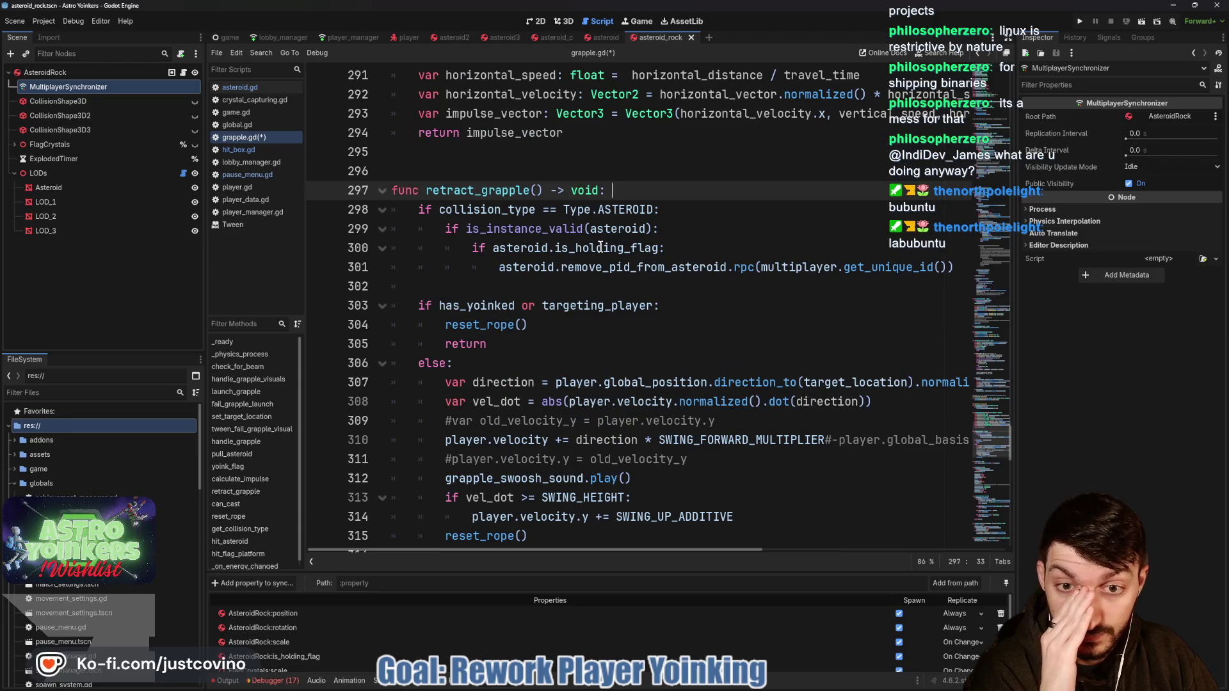
double_click(498, 191)
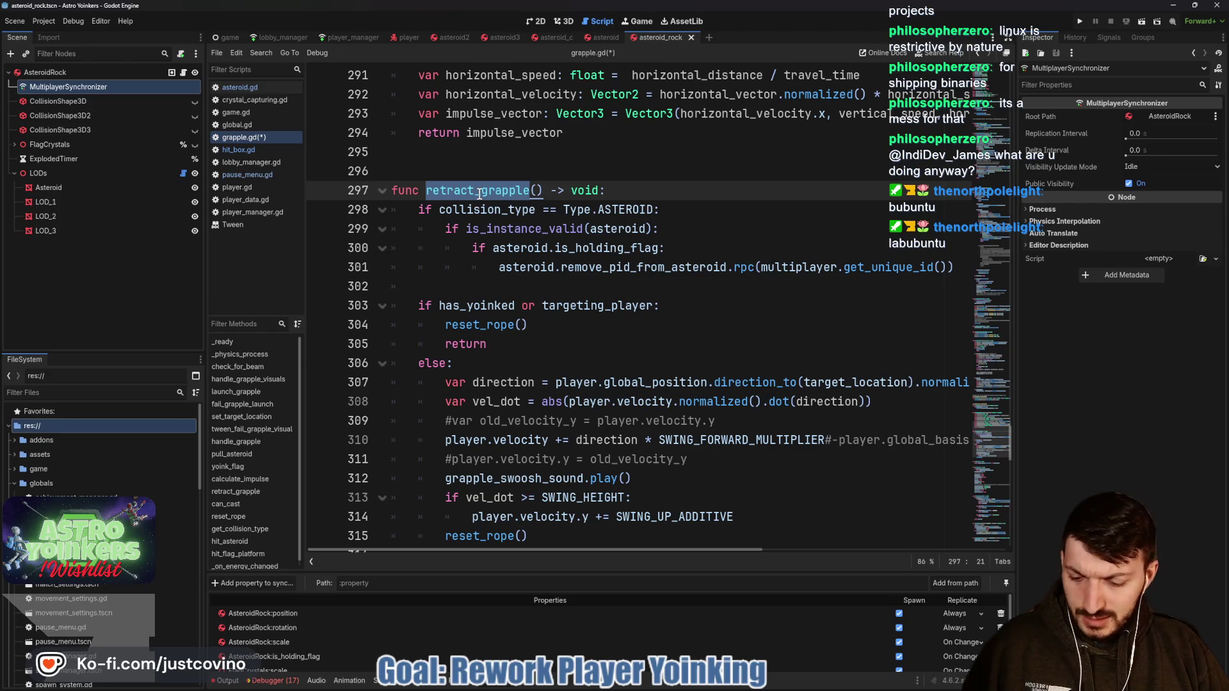
key(ctrl+f)
click(858, 563)
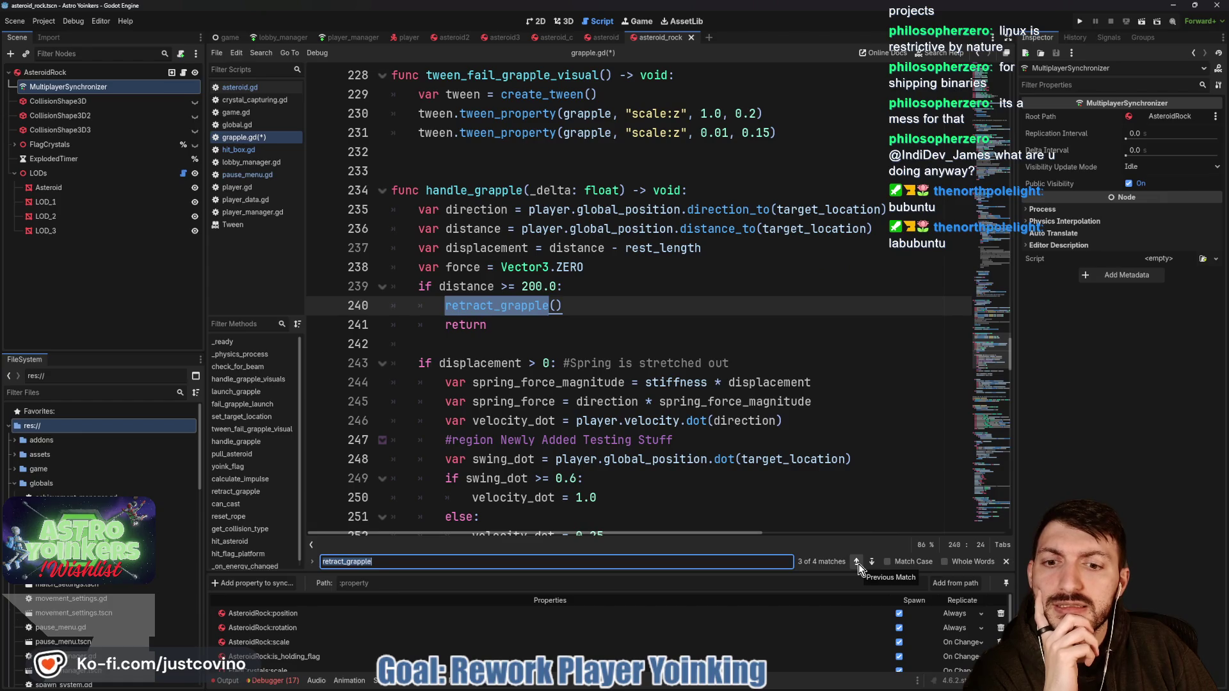
Step: Step back through the retract_grapple matches on lines 181 and 164 to its definition, then close the search
click(858, 564)
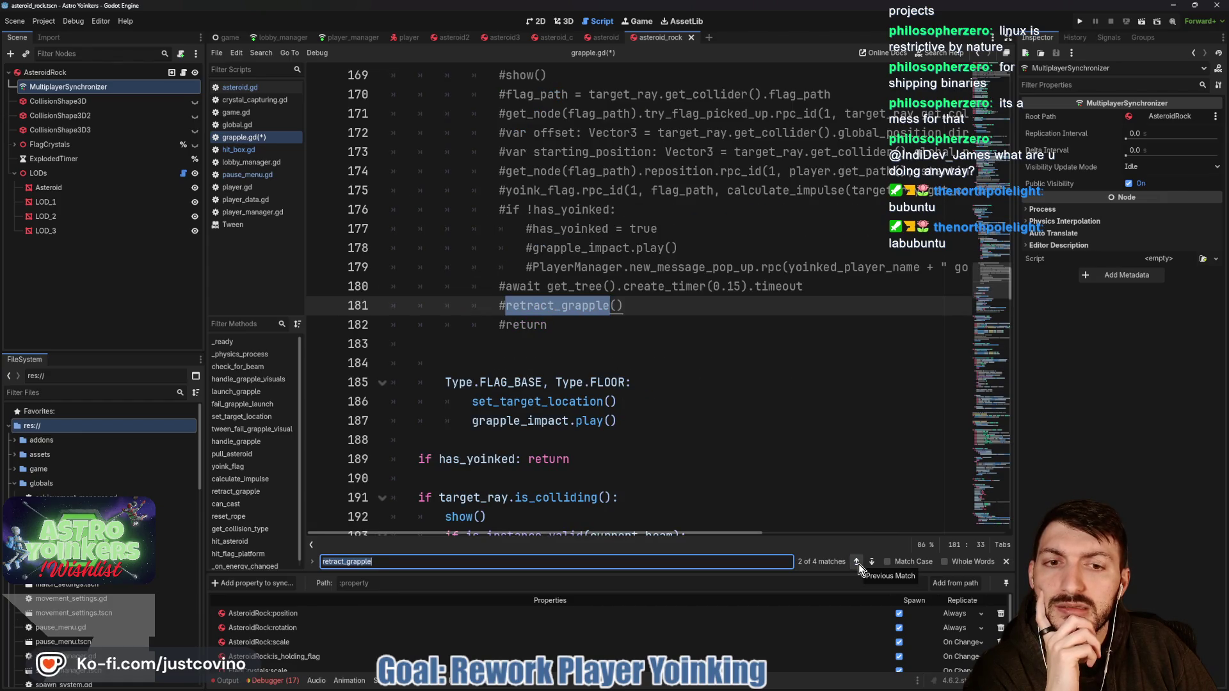
click(859, 564)
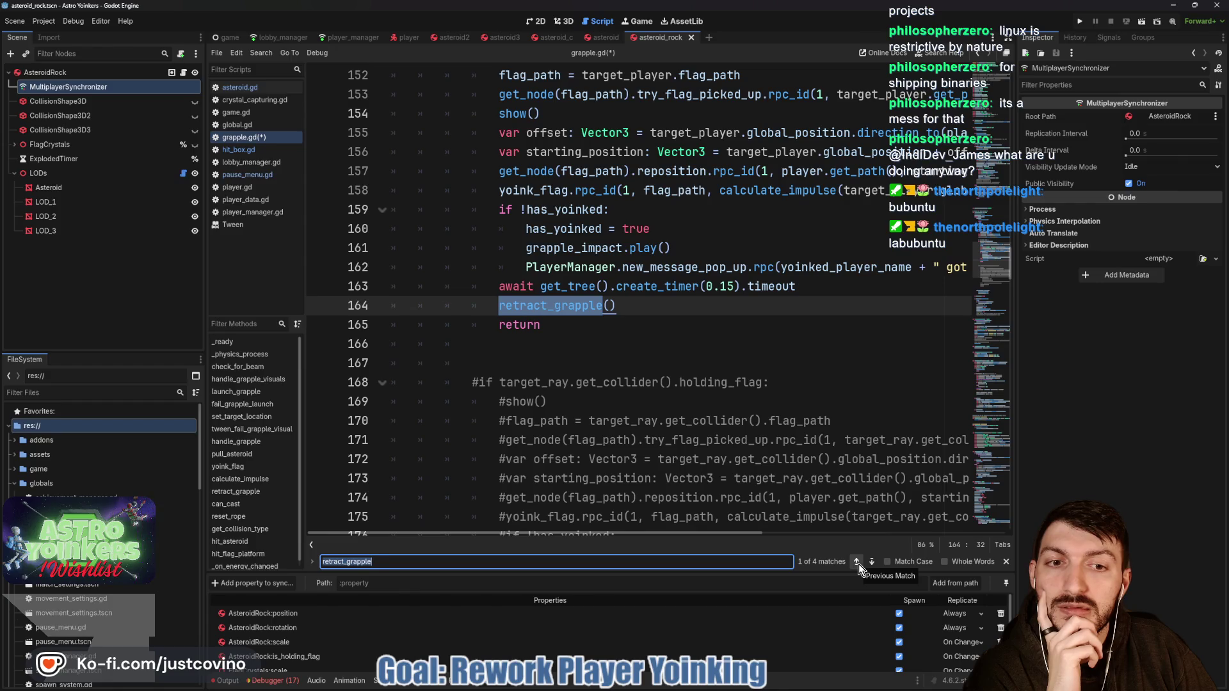
click(858, 563)
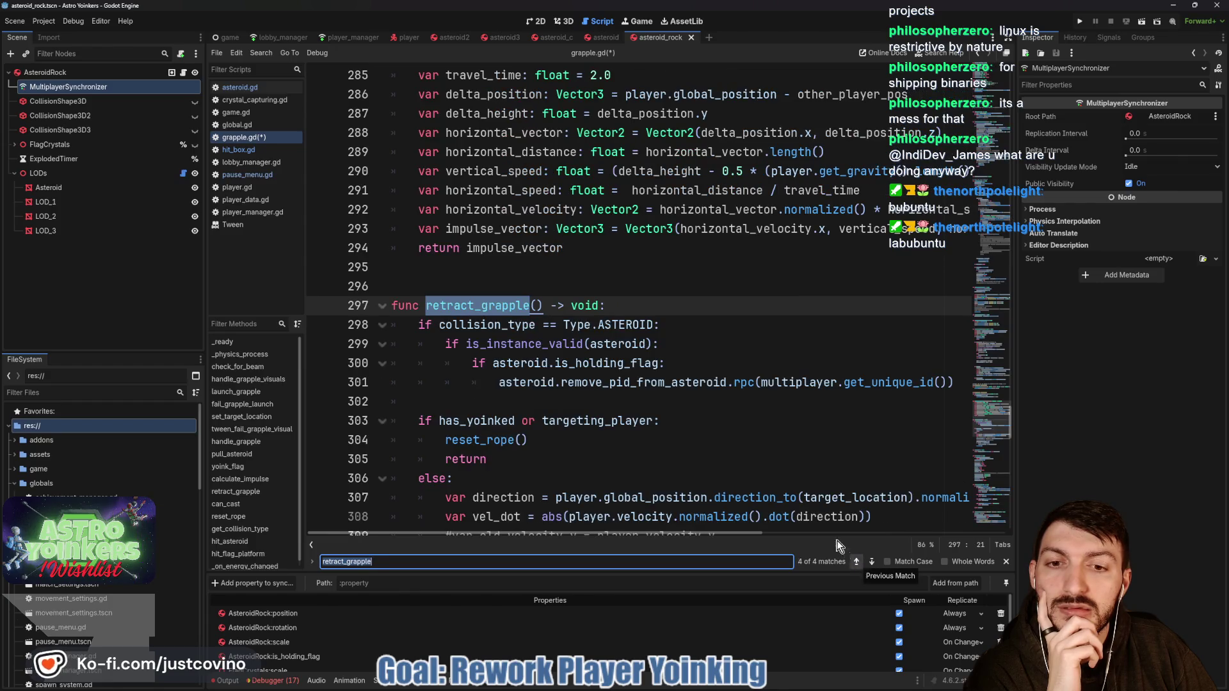
scroll(680, 434, up, 5)
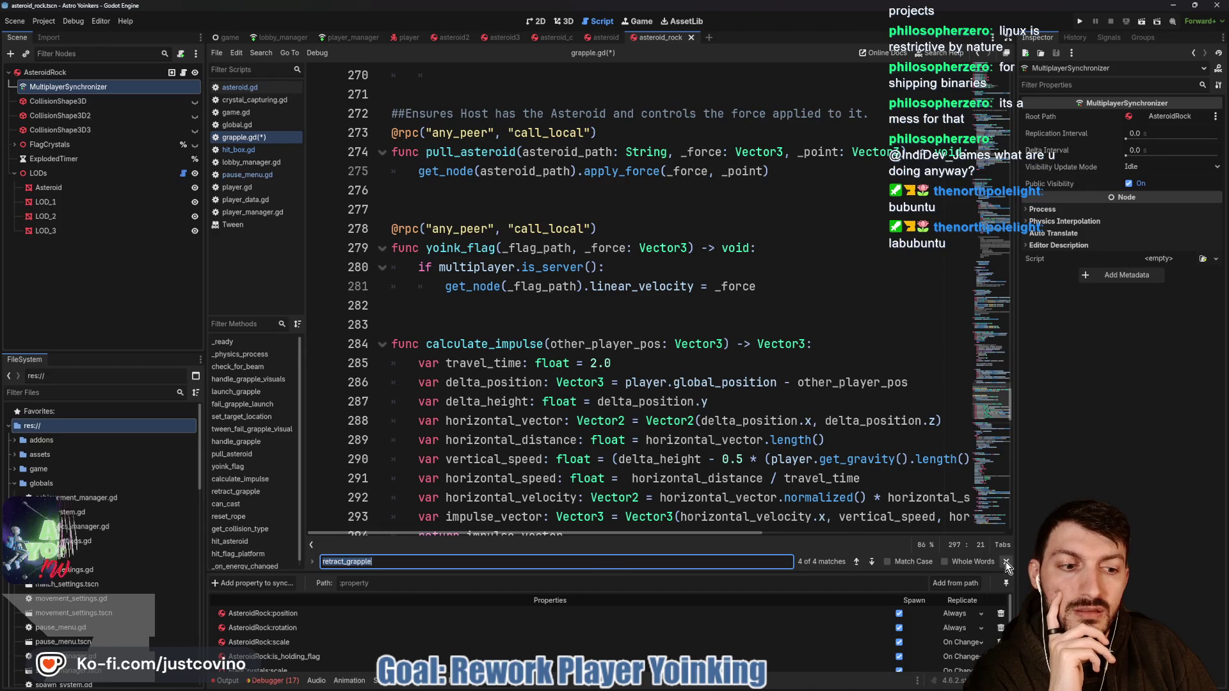
click(1006, 563)
Step: Inspect the has_yoinked or targeting_player condition and place the caret after reset_rope() on line 304
scroll(675, 434, down, 5)
scroll(583, 428, down, 2)
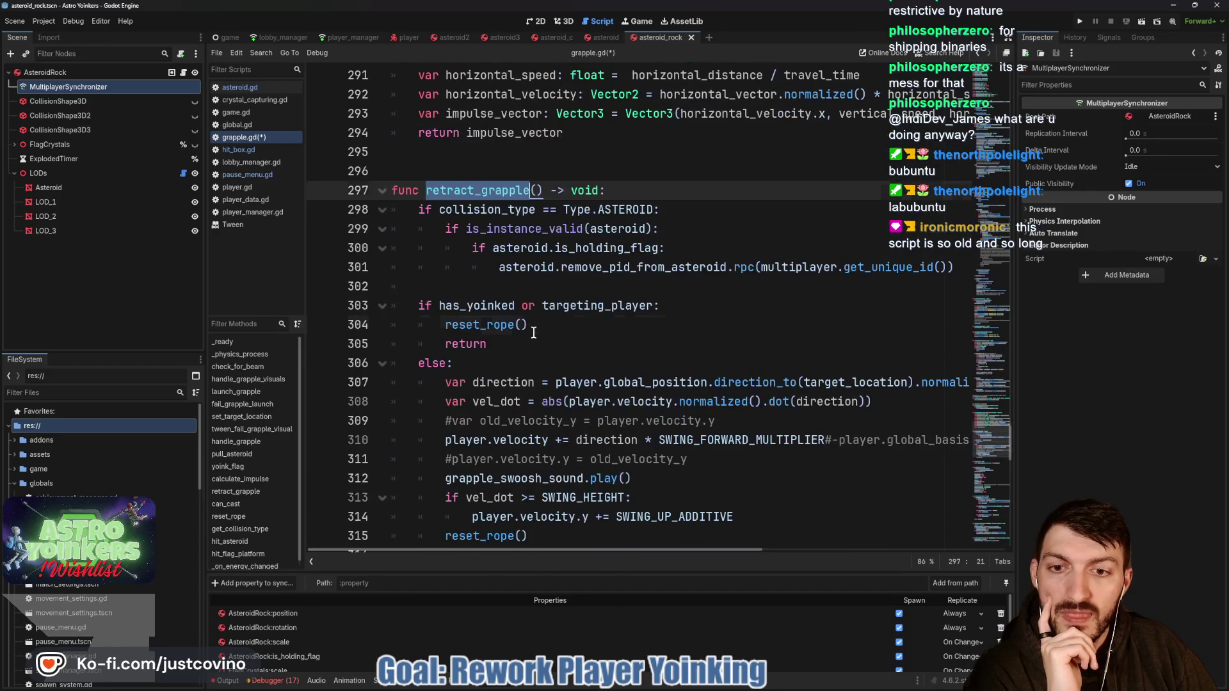
click(533, 326)
drag(660, 306, 388, 306)
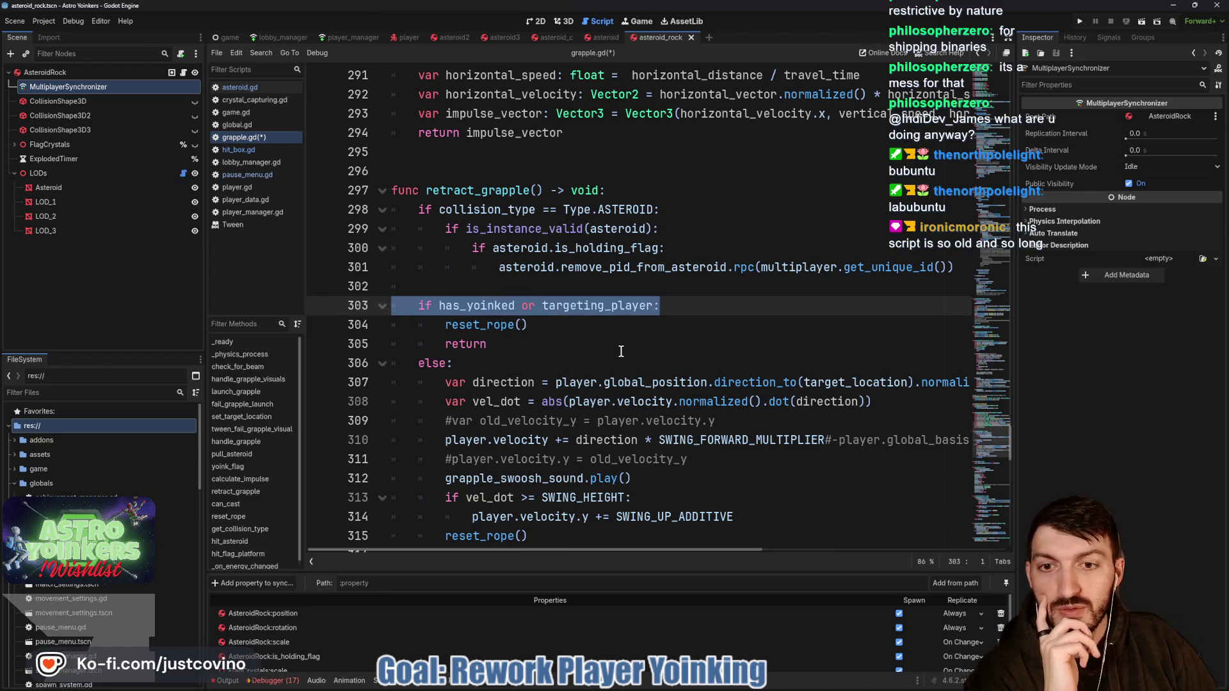
click(586, 326)
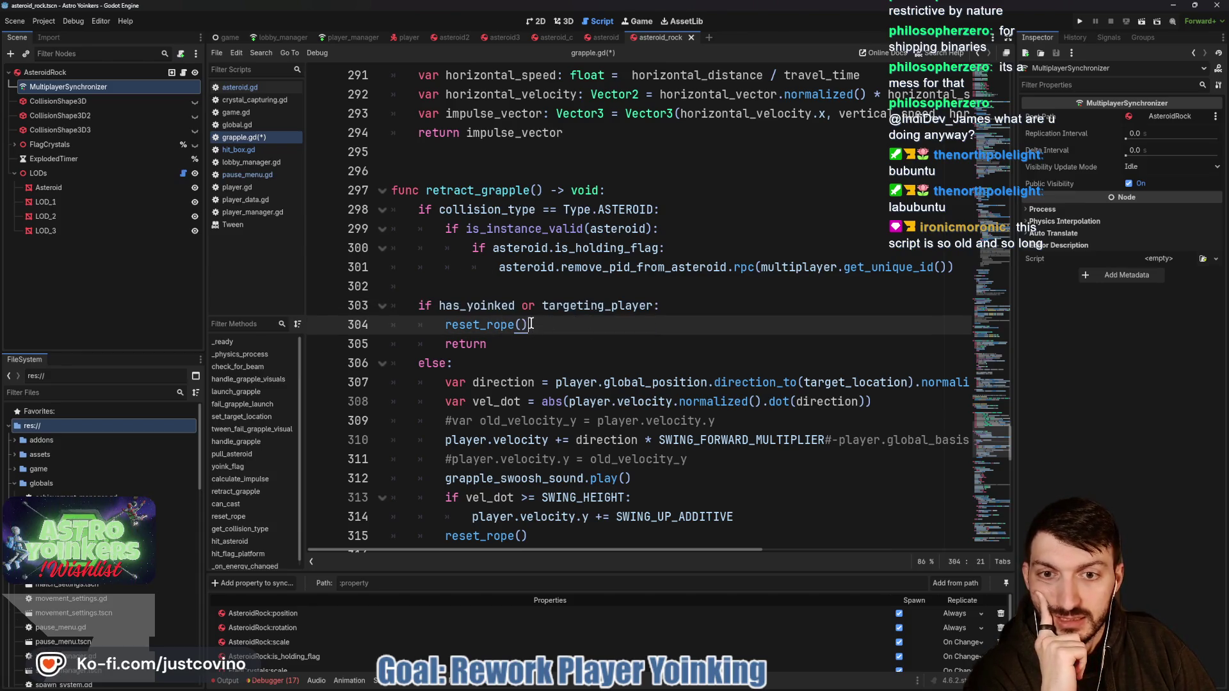
scroll(531, 324, up, 15)
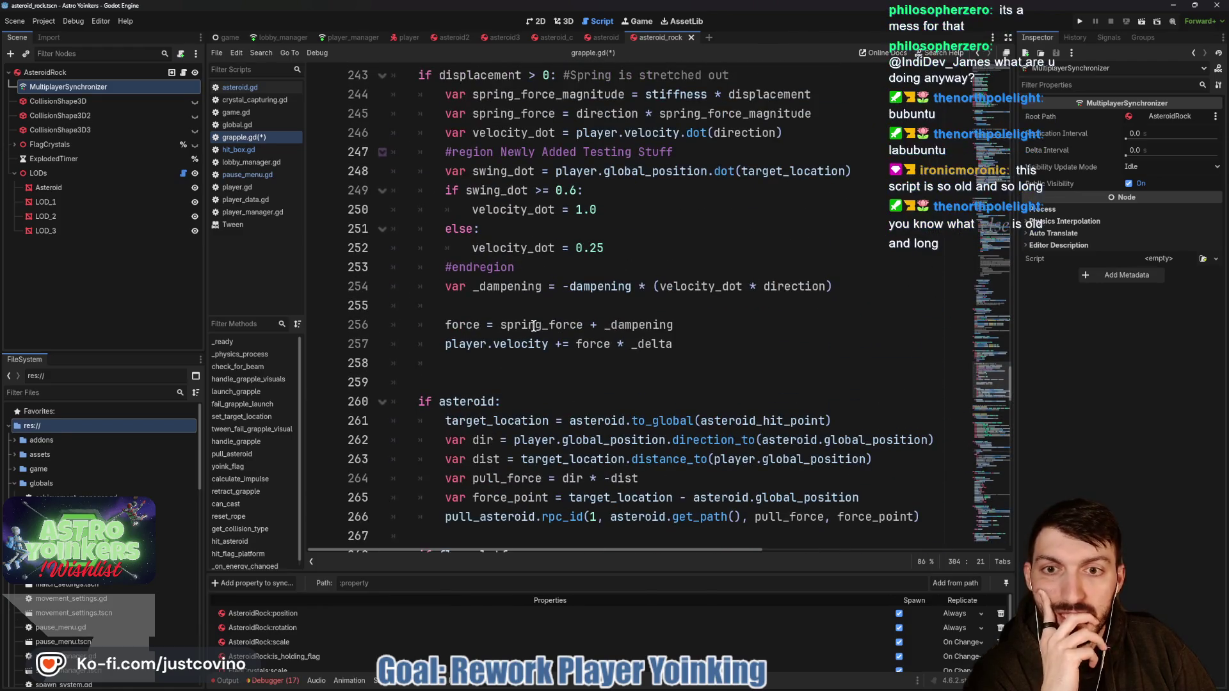
scroll(534, 326, up, 1)
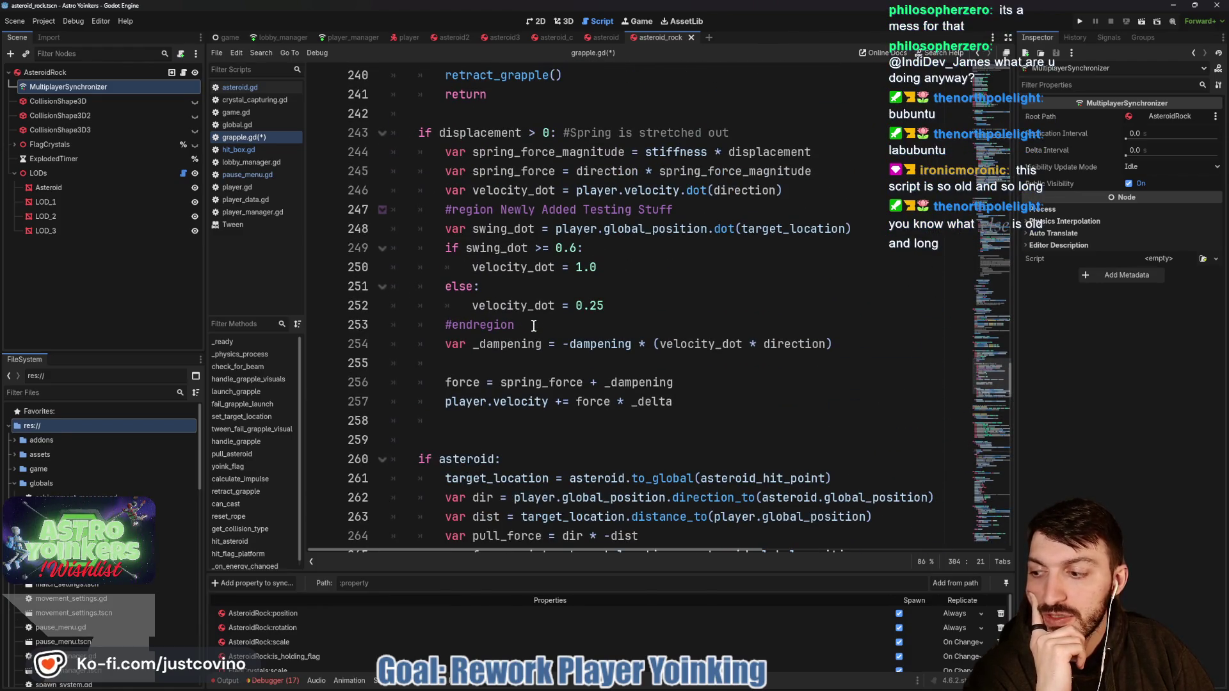
scroll(655, 335, up, 4)
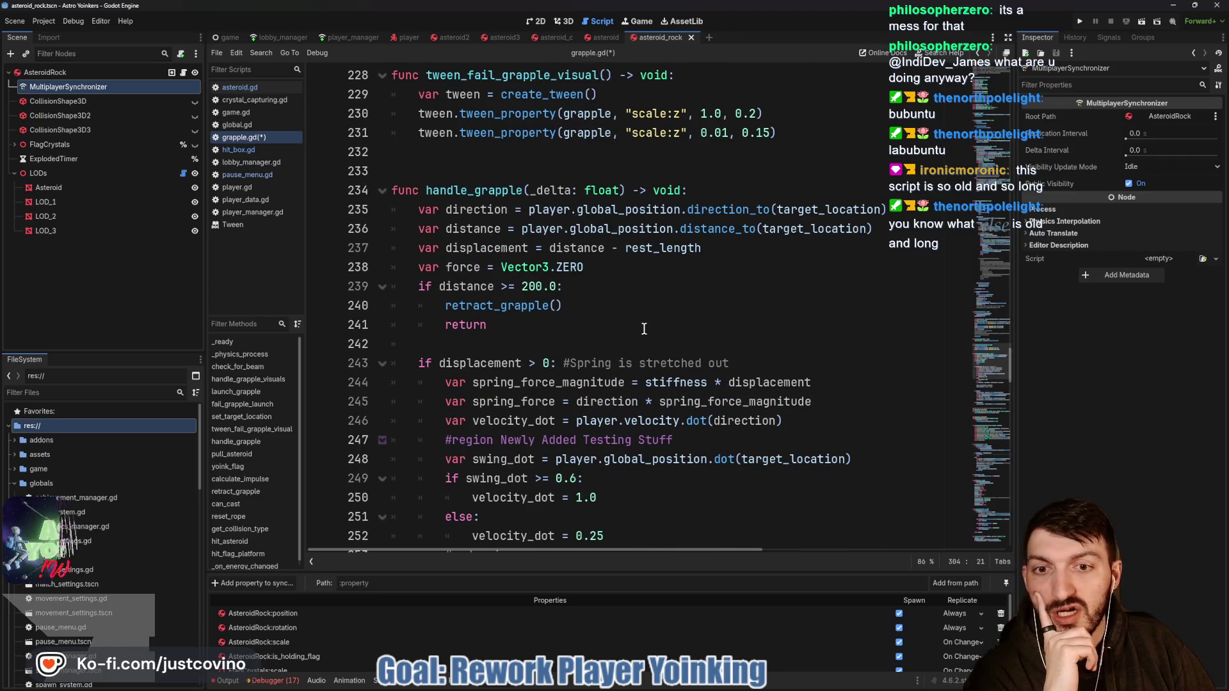
scroll(613, 316, up, 5)
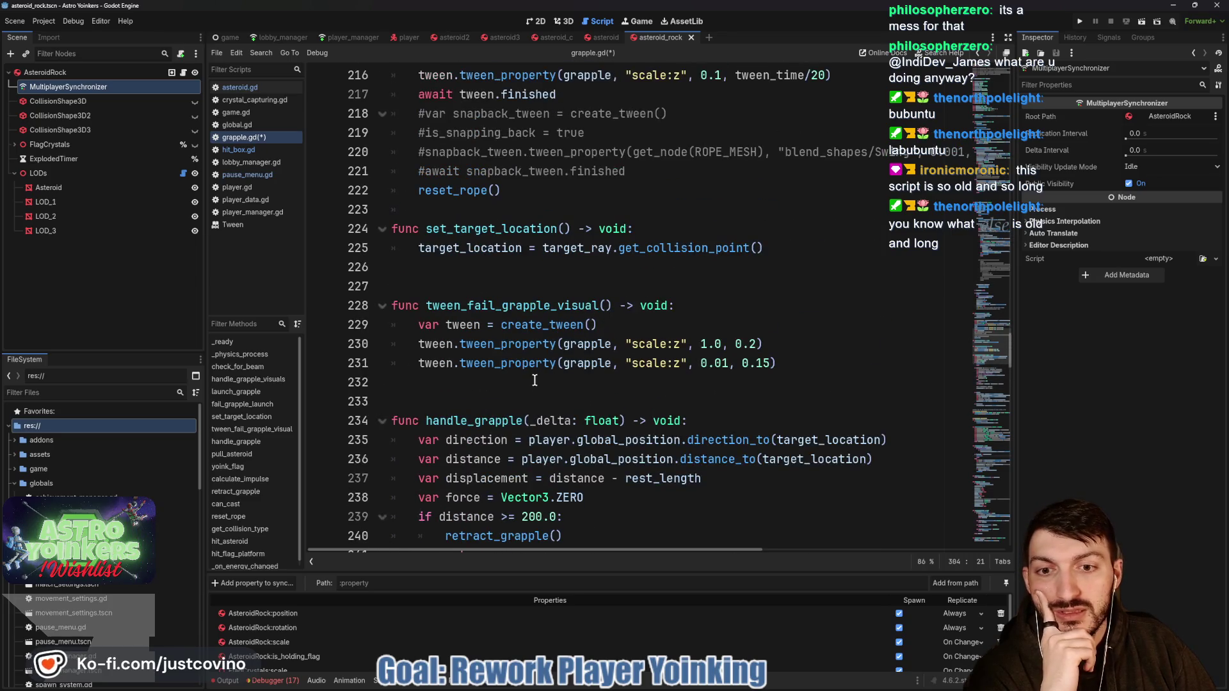
scroll(526, 390, up, 3)
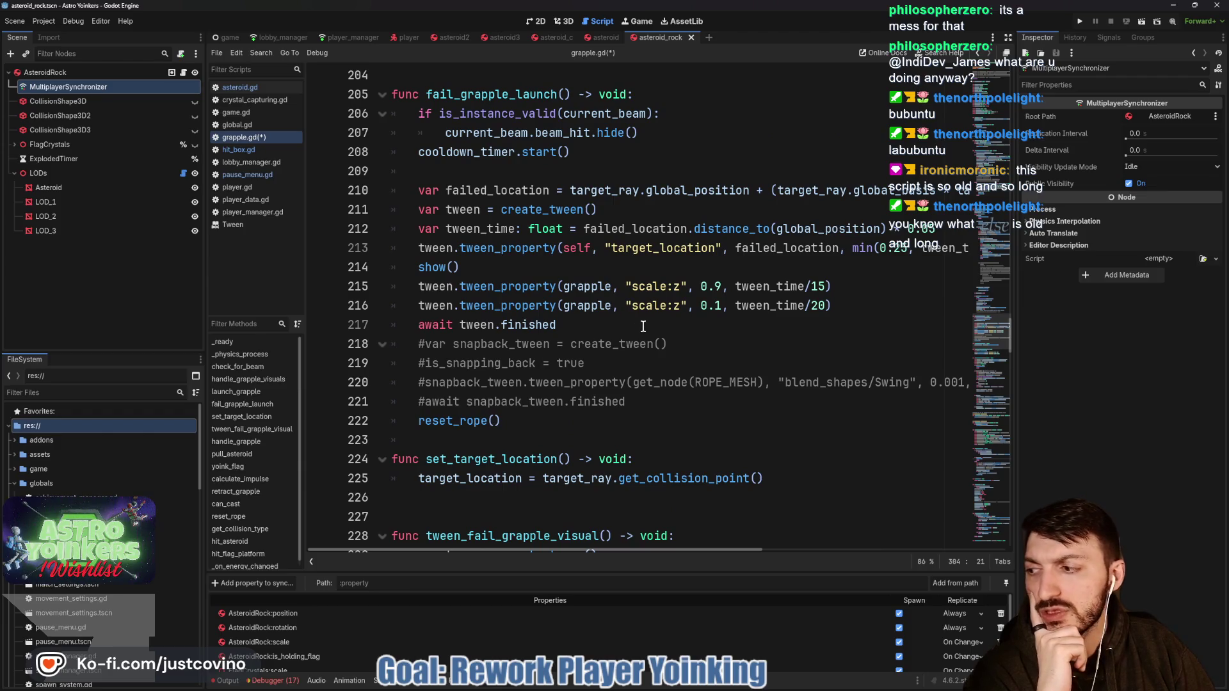
scroll(641, 324, up, 6)
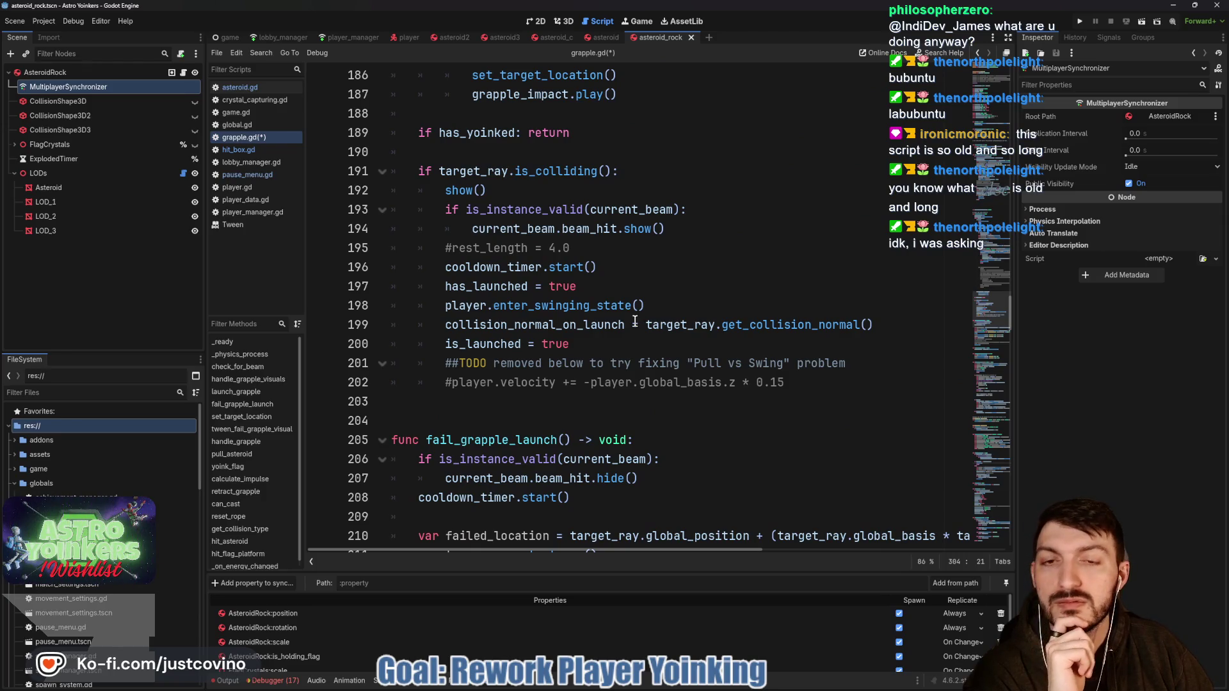
scroll(635, 321, up, 2)
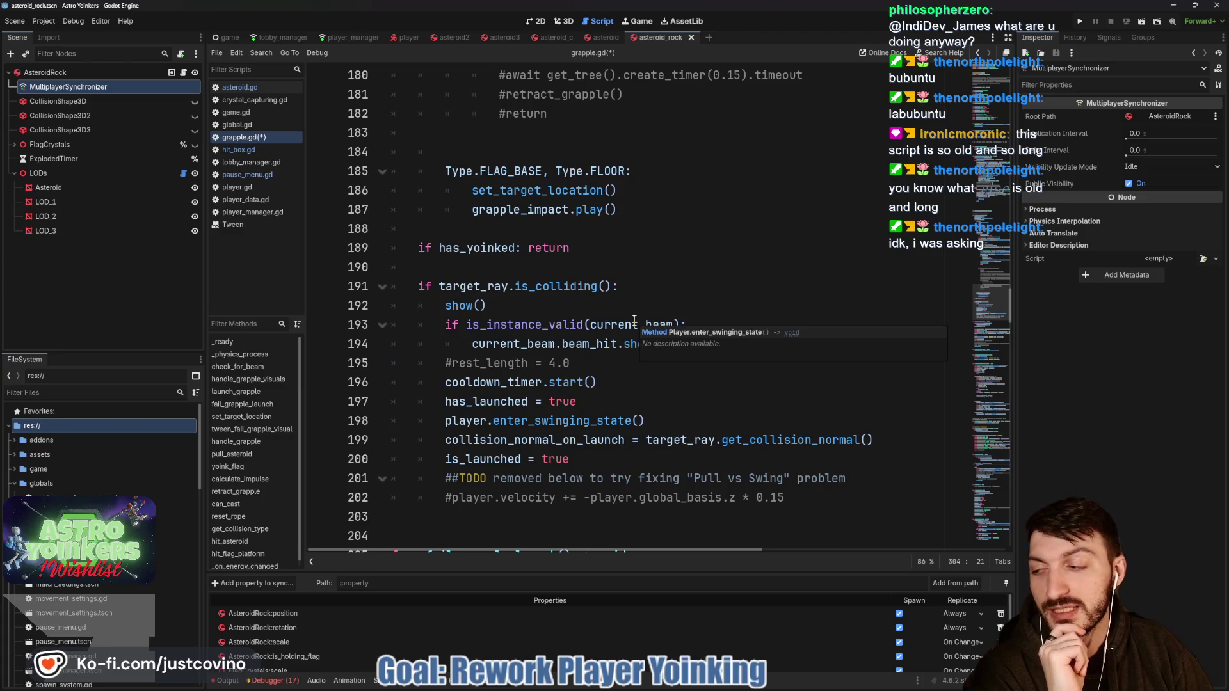
scroll(634, 320, up, 3)
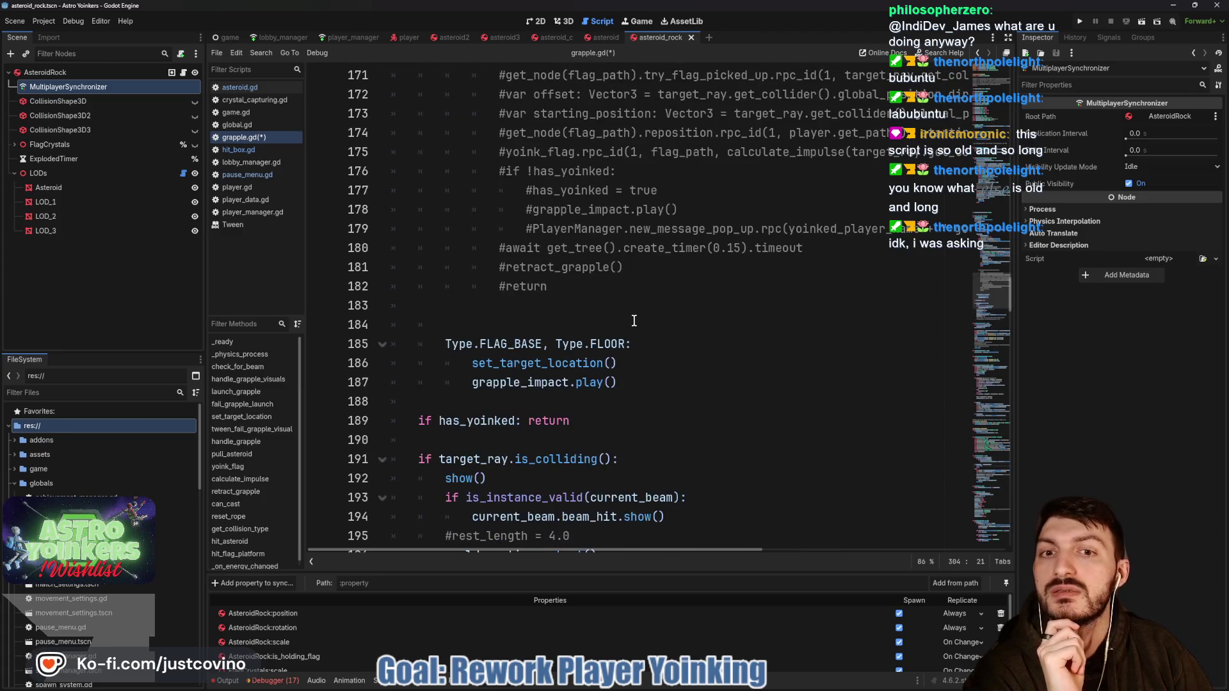
scroll(634, 320, down, 4)
scroll(628, 319, up, 10)
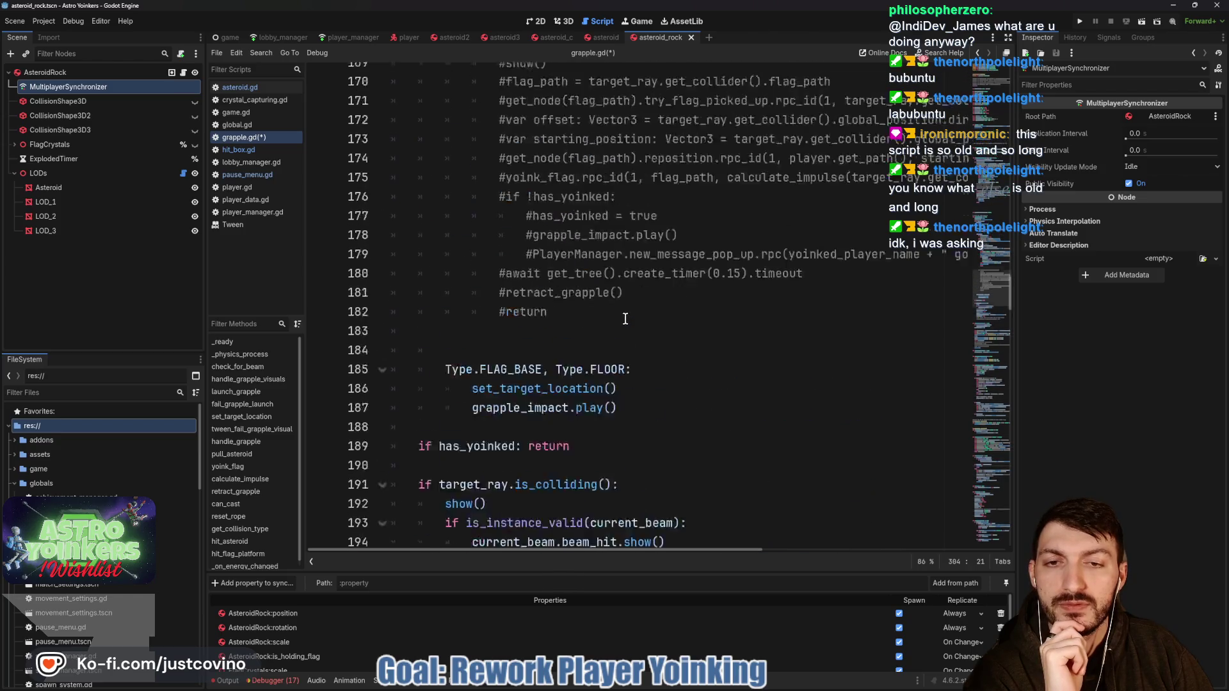
scroll(625, 319, up, 5)
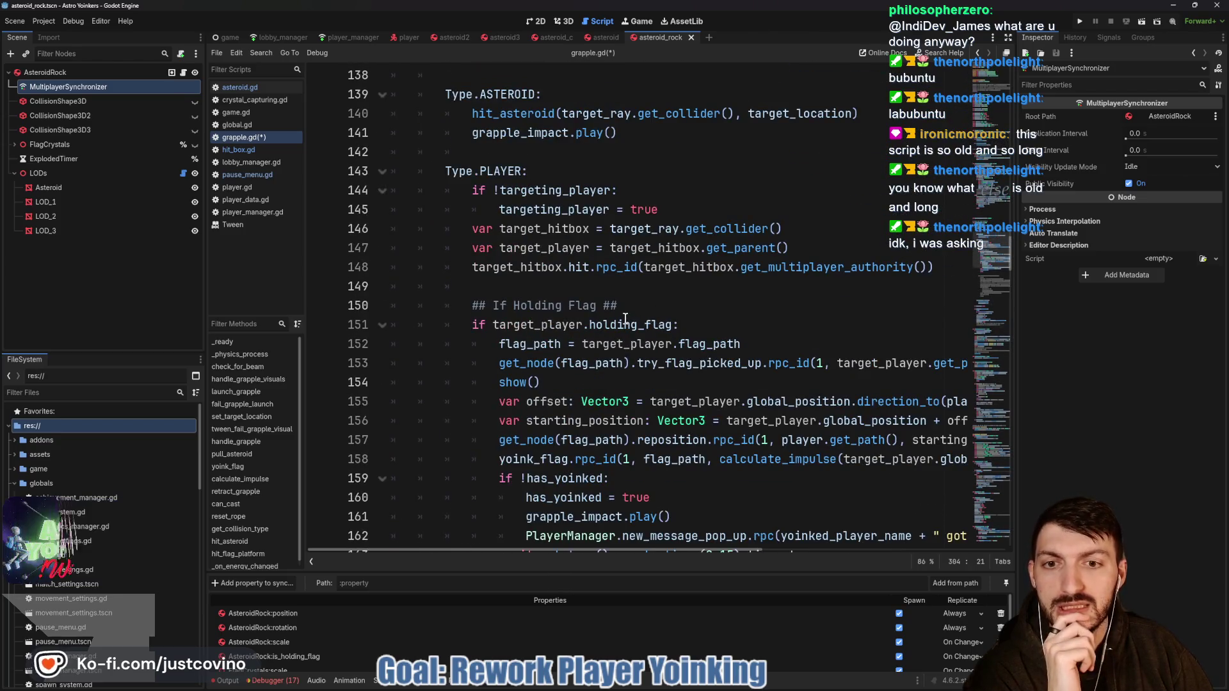
scroll(630, 319, up, 5)
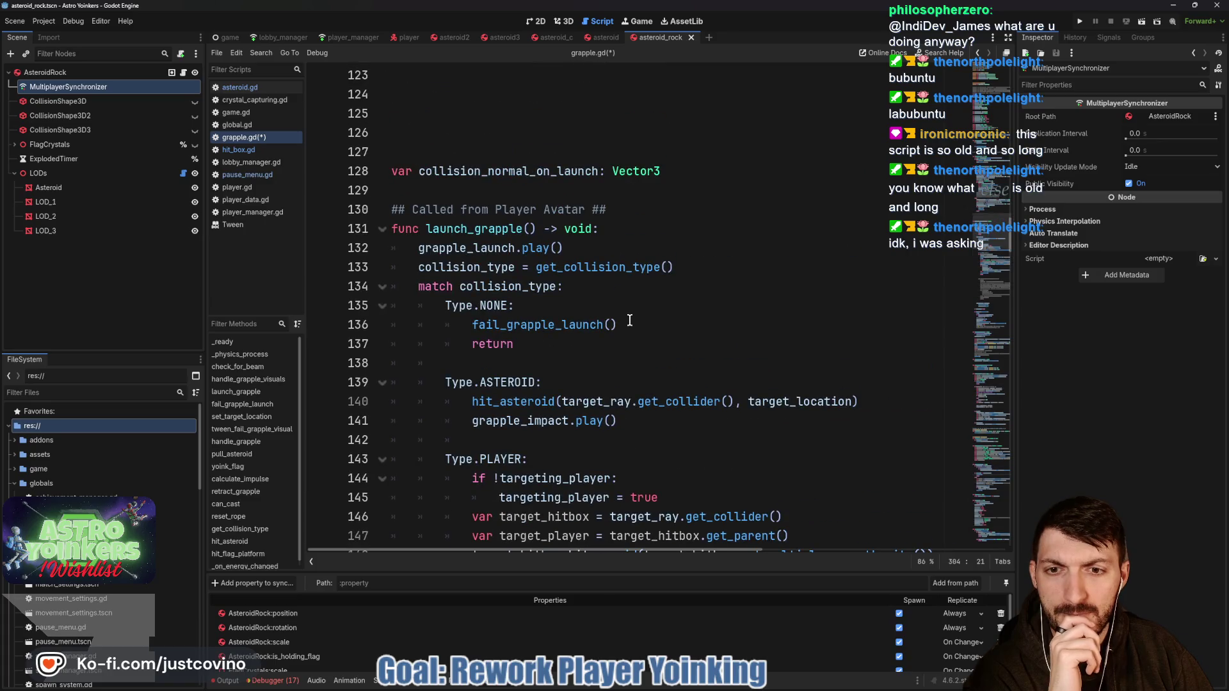
scroll(630, 320, up, 6)
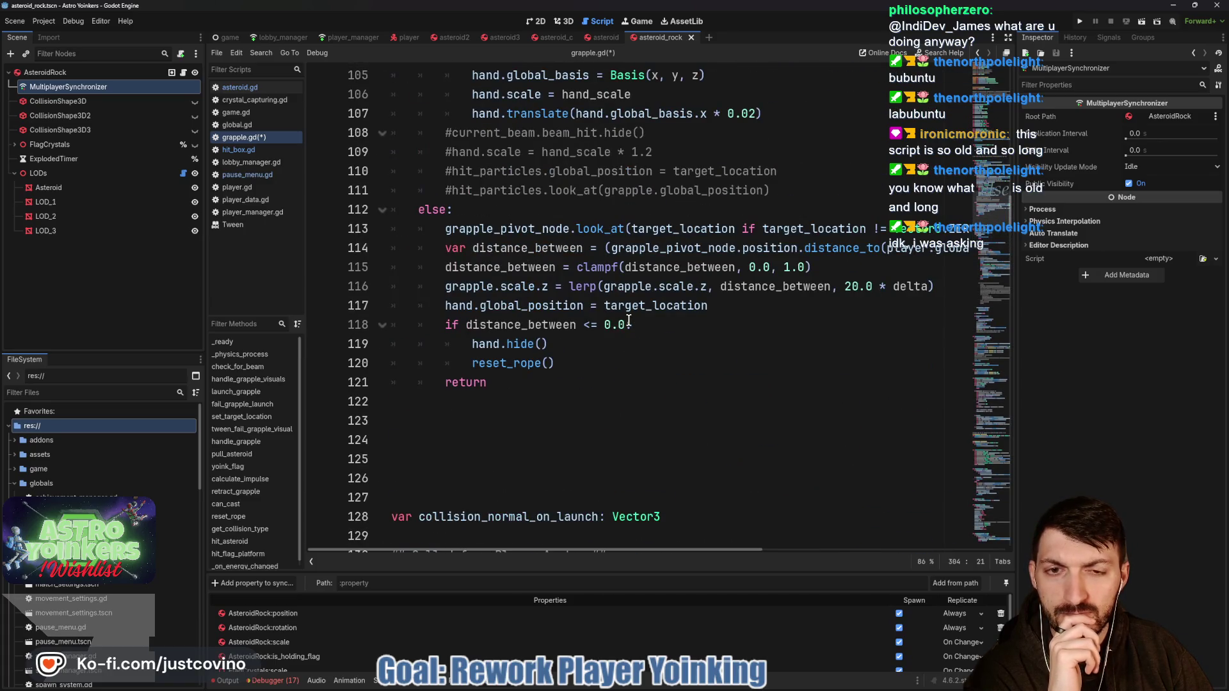
scroll(629, 320, up, 6)
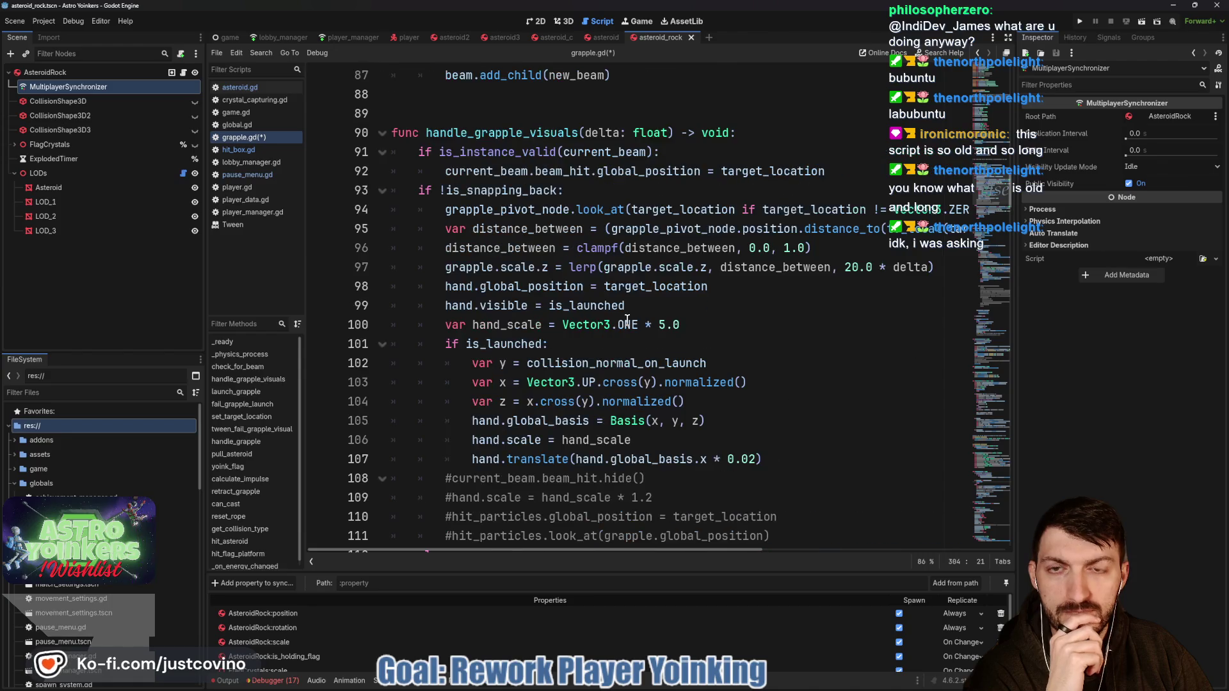
scroll(624, 320, down, 4)
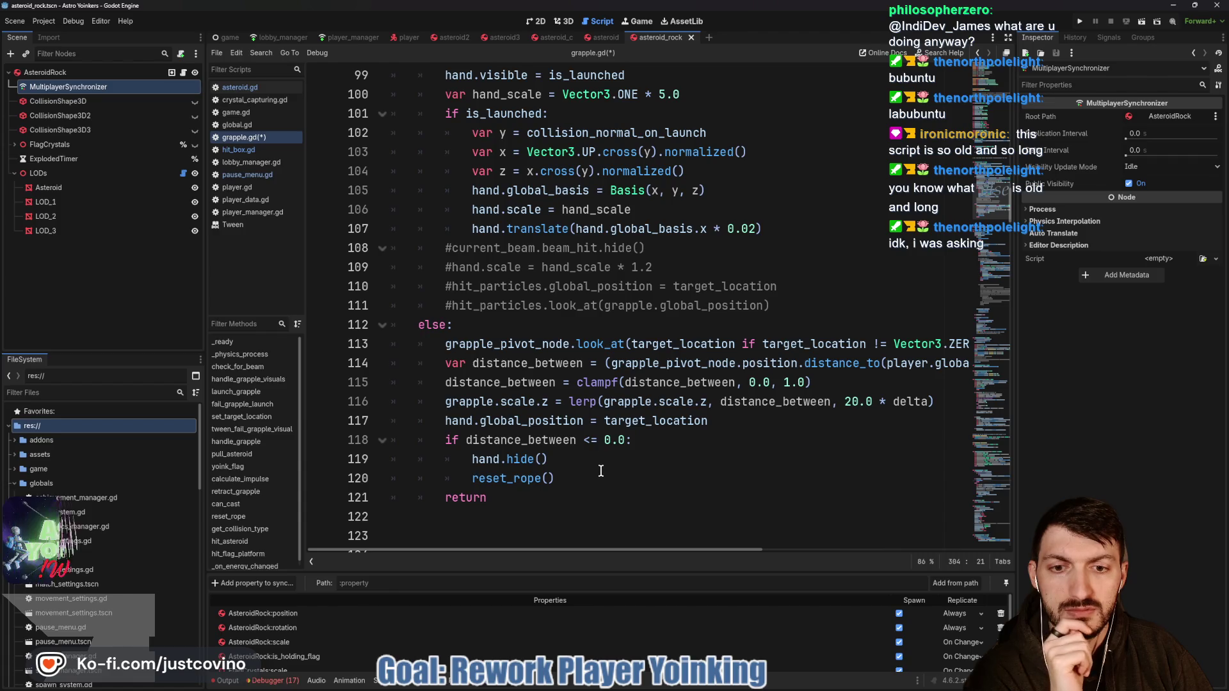
scroll(638, 439, right, 3)
scroll(638, 439, right, 3)
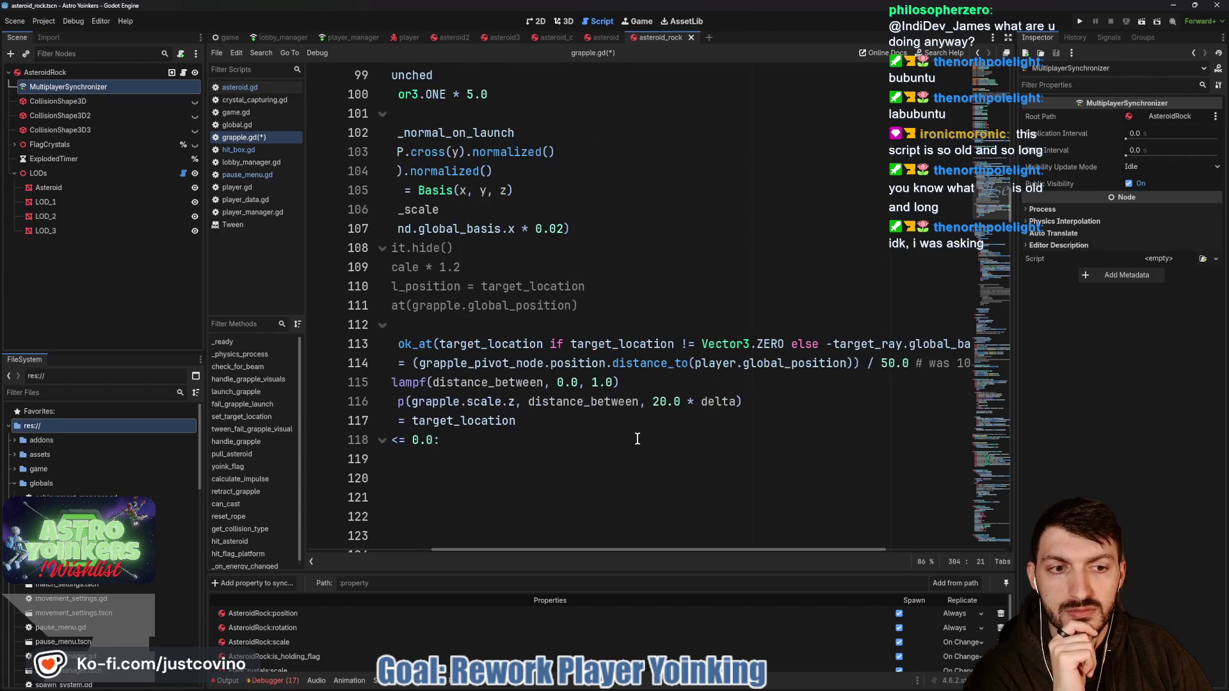
scroll(637, 440, left, 6)
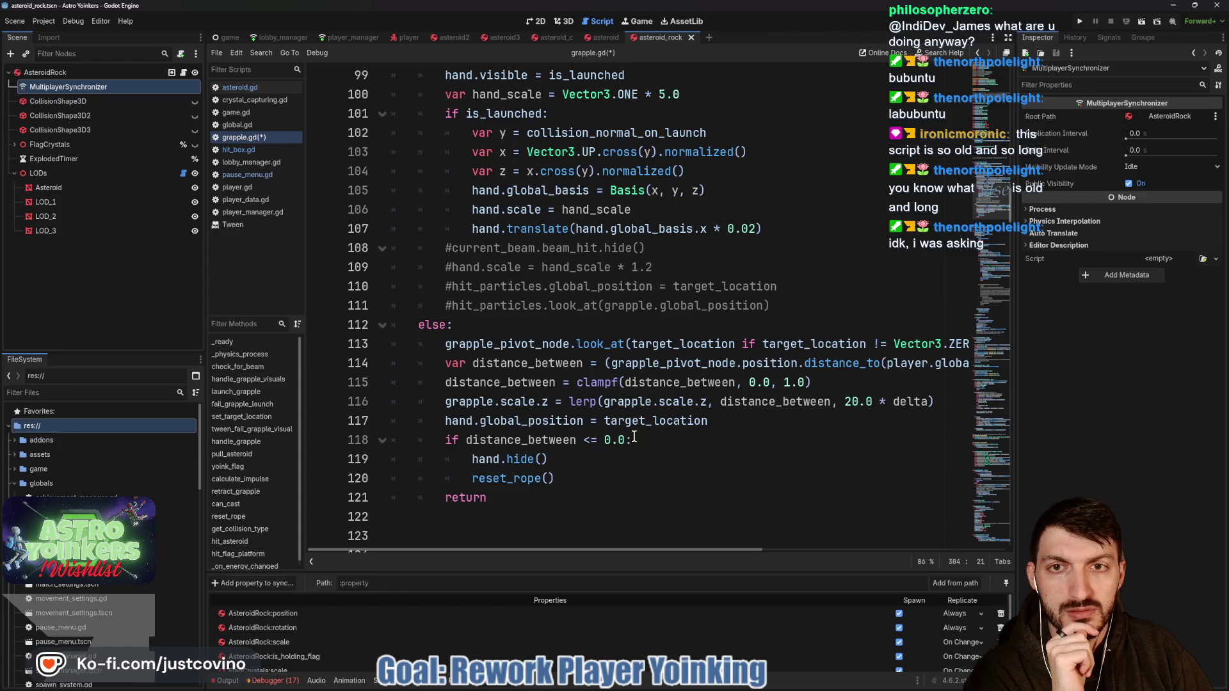
scroll(633, 437, up, 5)
scroll(633, 436, up, 1)
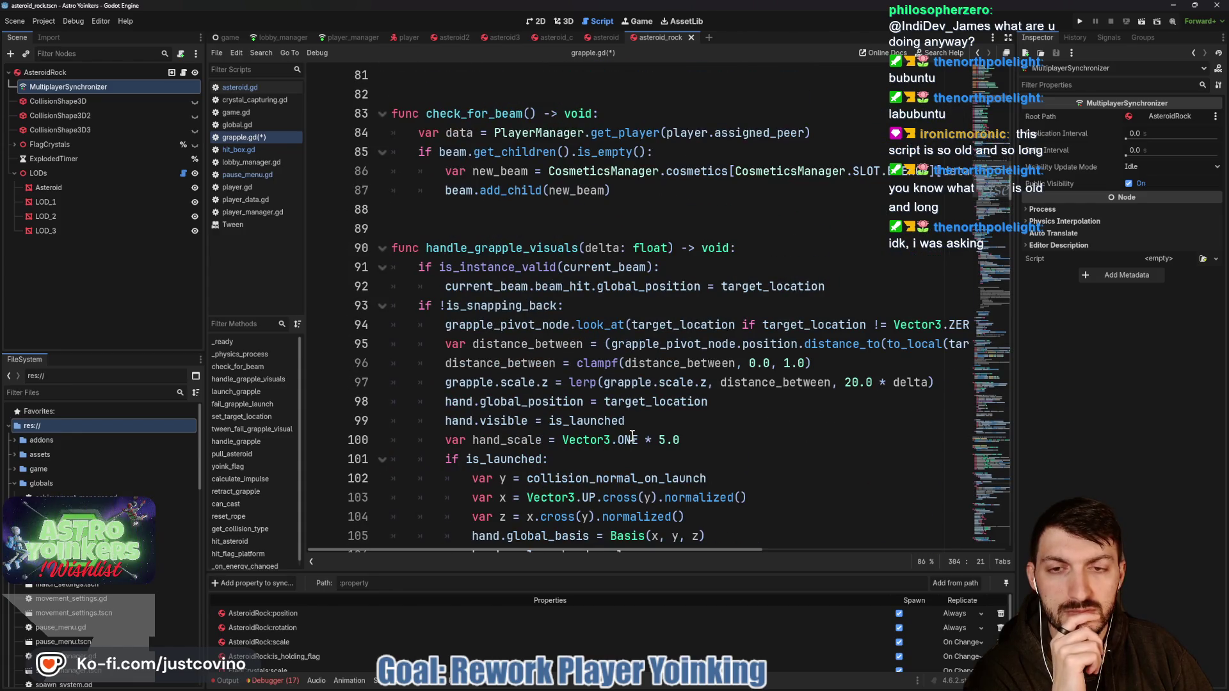
scroll(632, 436, down, 5)
scroll(633, 436, down, 2)
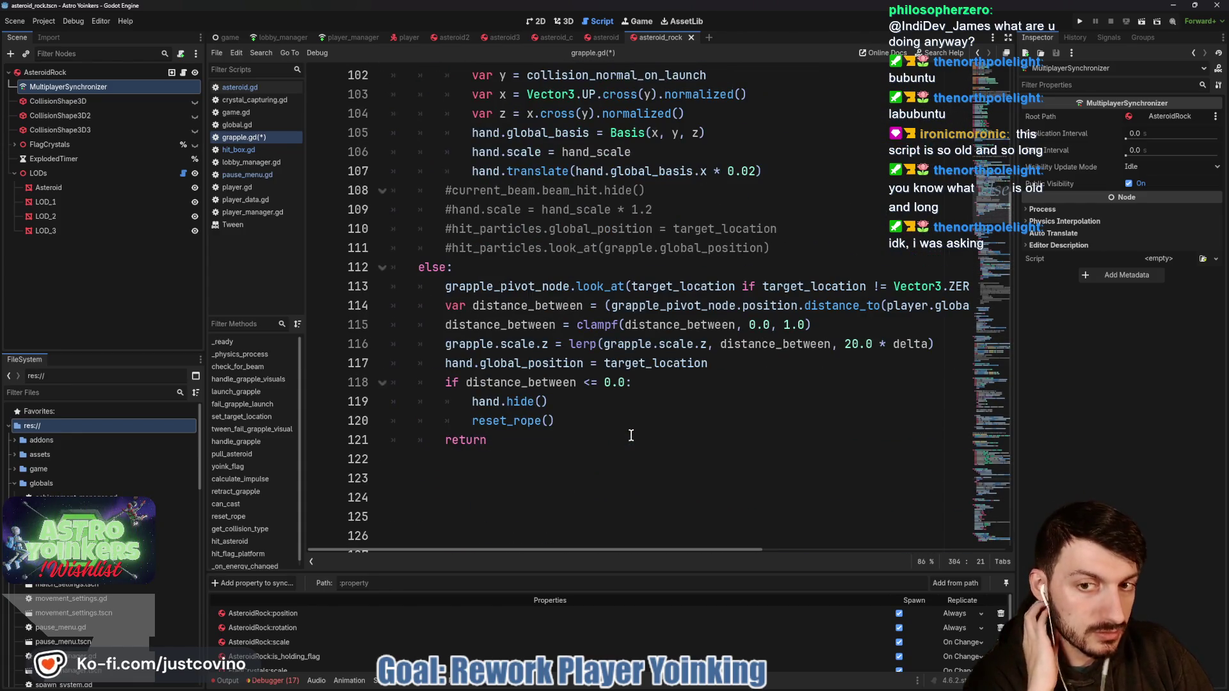
drag(538, 437, 363, 255)
Step: Comment out the else branch on lines 112–120 of handle_grapple_visuals
scroll(617, 360, up, 4)
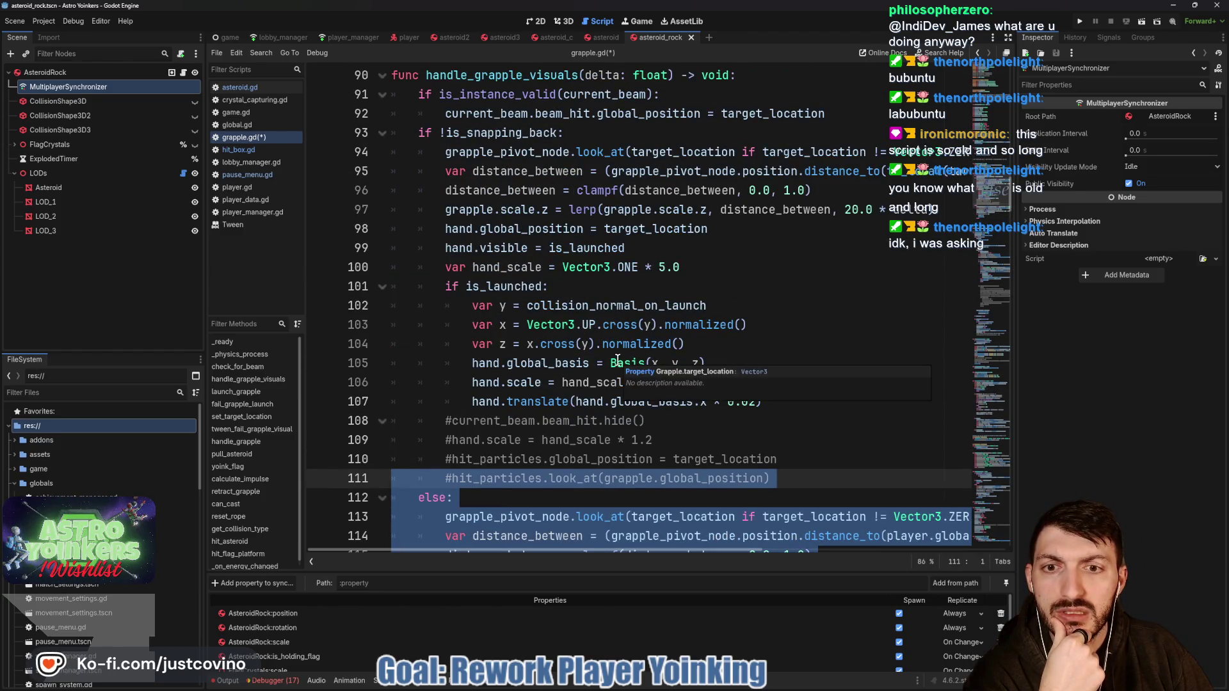
scroll(617, 361, down, 4)
click(507, 447)
mouse_move(507, 447)
mouse_down()
mouse_move(406, 384)
mouse_move(373, 273)
mouse_up()
scroll(655, 380, up, 3)
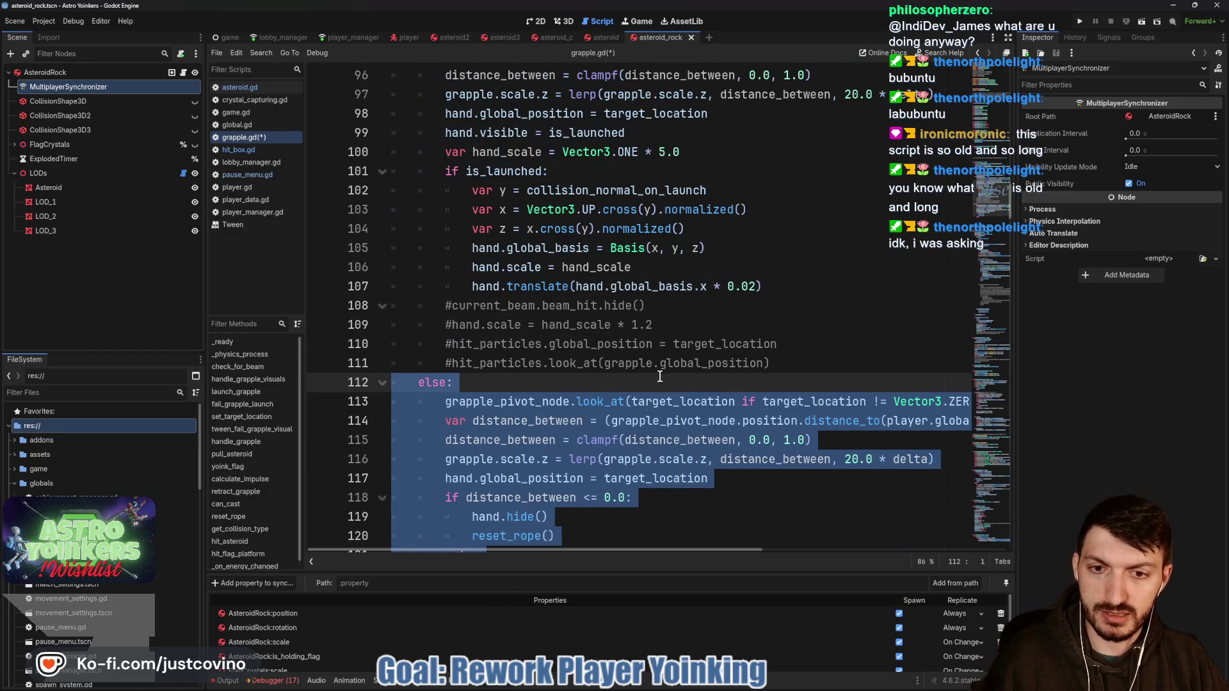
scroll(656, 381, up, 1)
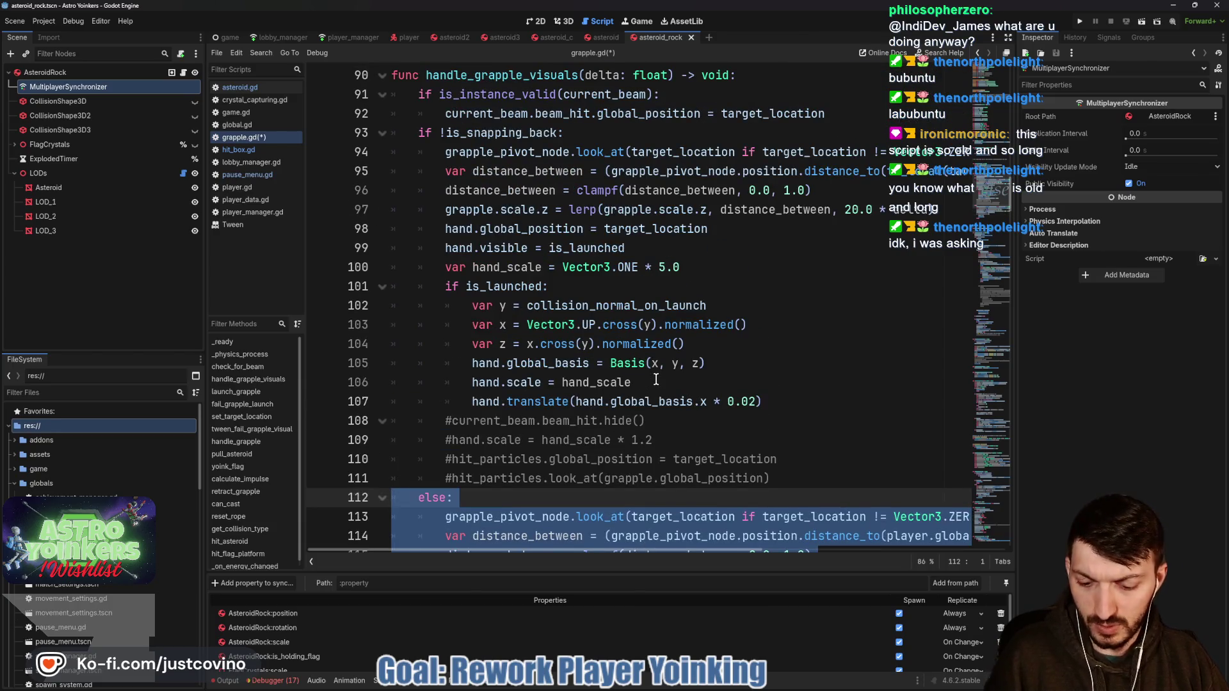
key(ctrl+k)
Step: Add the comment '## Was doing this to try getting a solid retract' below it and save
scroll(655, 380, down, 2)
click(794, 363)
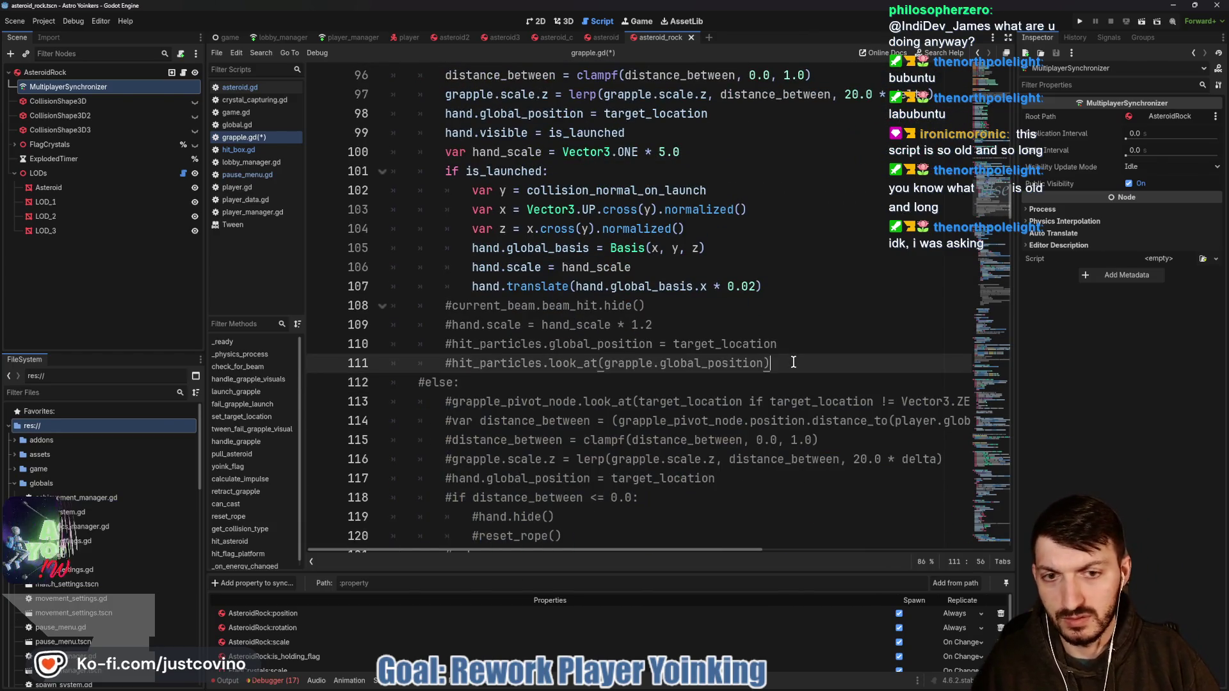
key(Return)
key(Return)
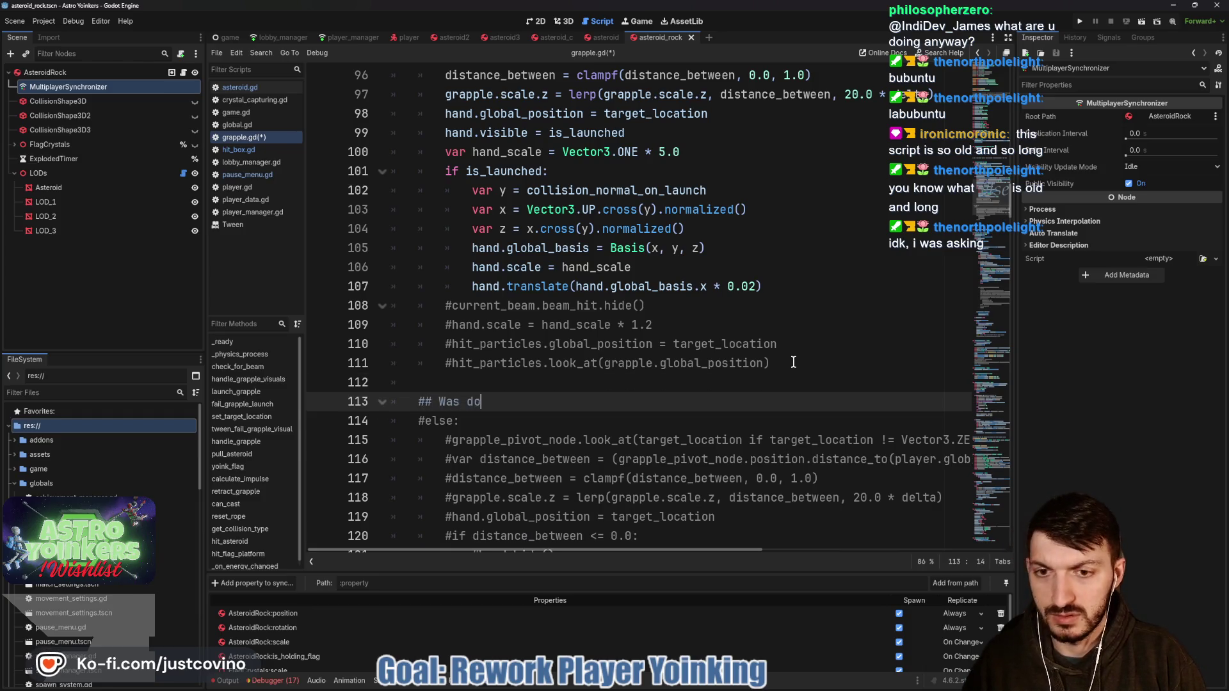
text(ing this to try getting a solid r)
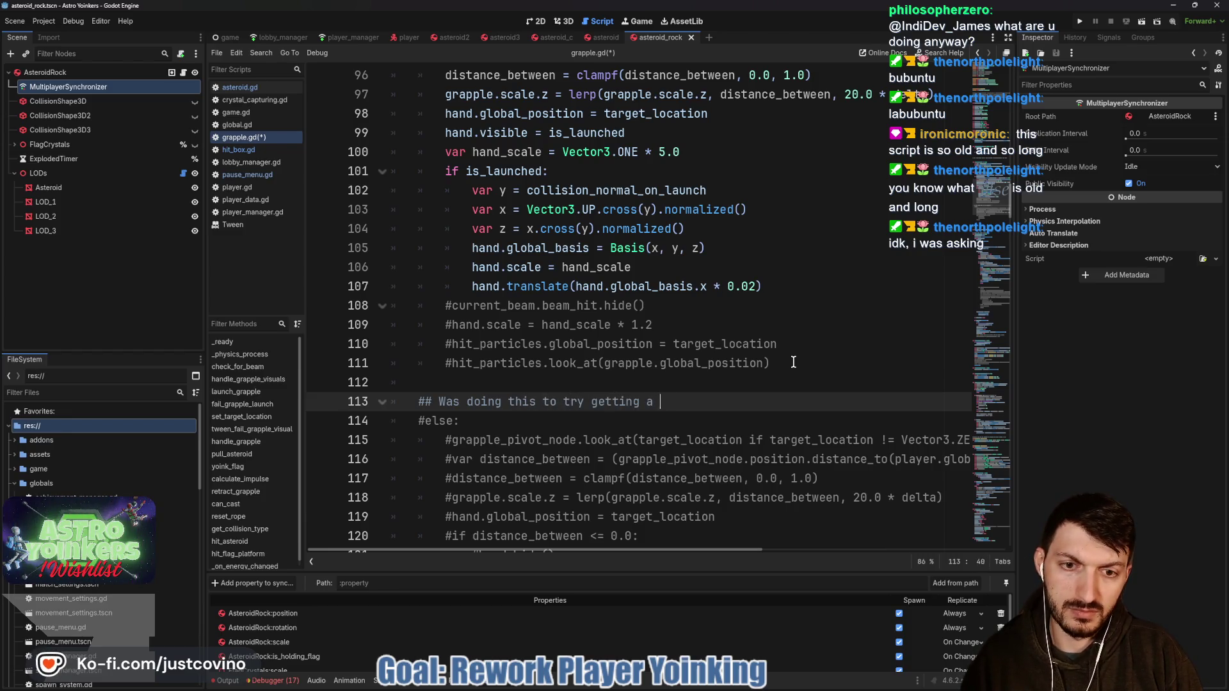
text(etract)
key(ctrl+s)
Step: Delete the extra blank lines above collision_normal_on_launch
scroll(827, 354, down, 12)
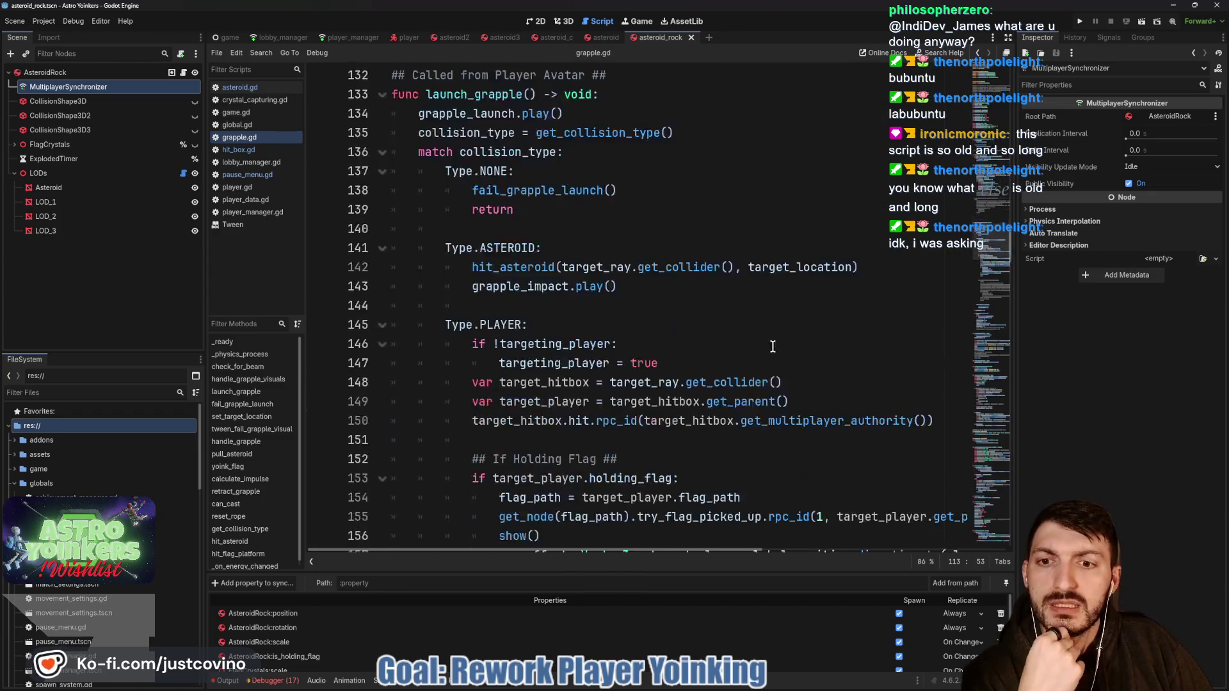
scroll(774, 348, up, 4)
click(472, 242)
key(BackSpace)
key(BackSpace)
key(BackSpace)
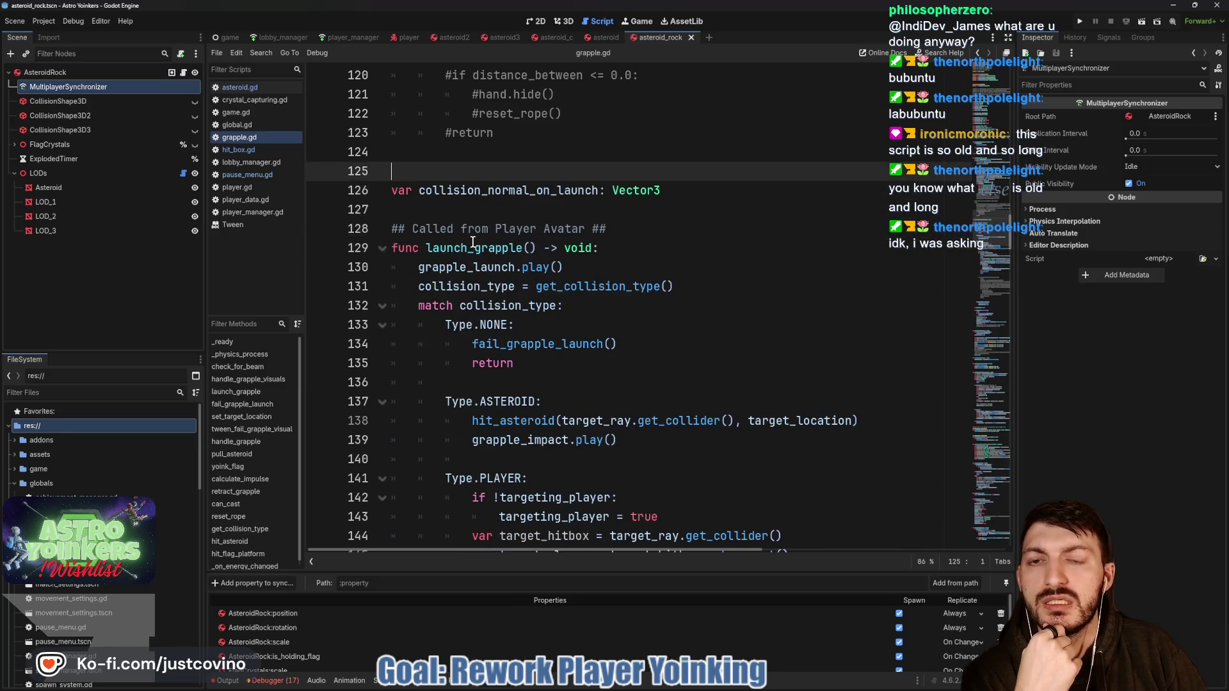
scroll(744, 300, down, 4)
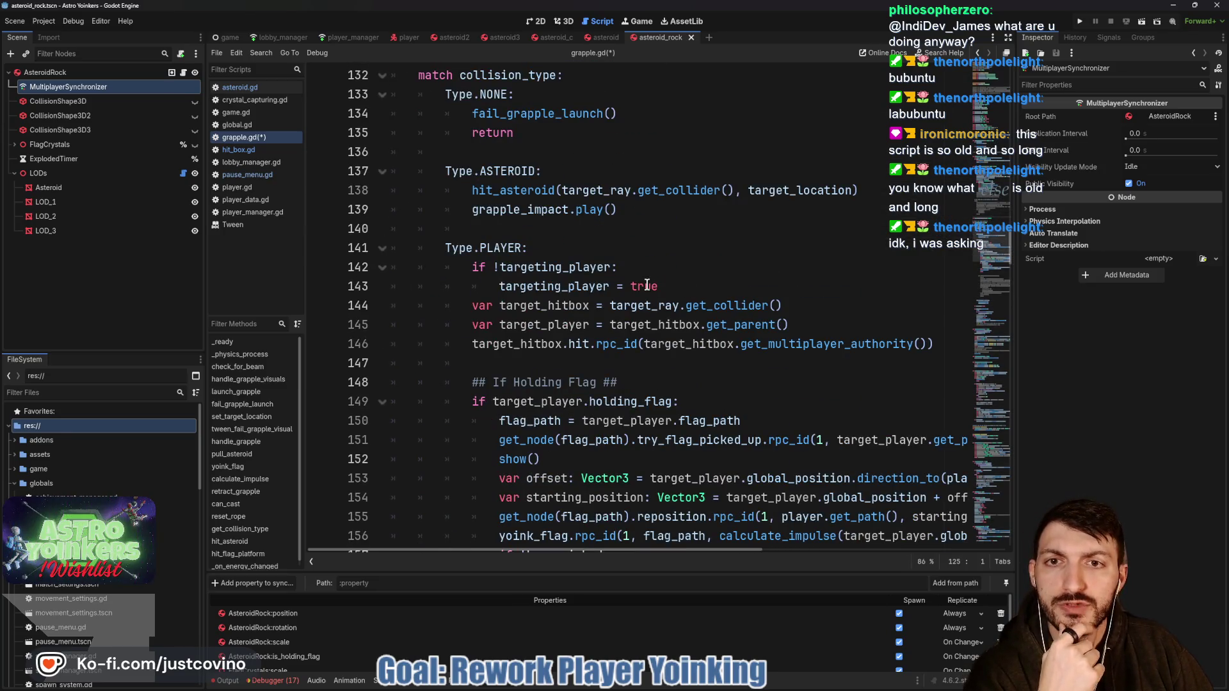
scroll(251, 424, down, 1)
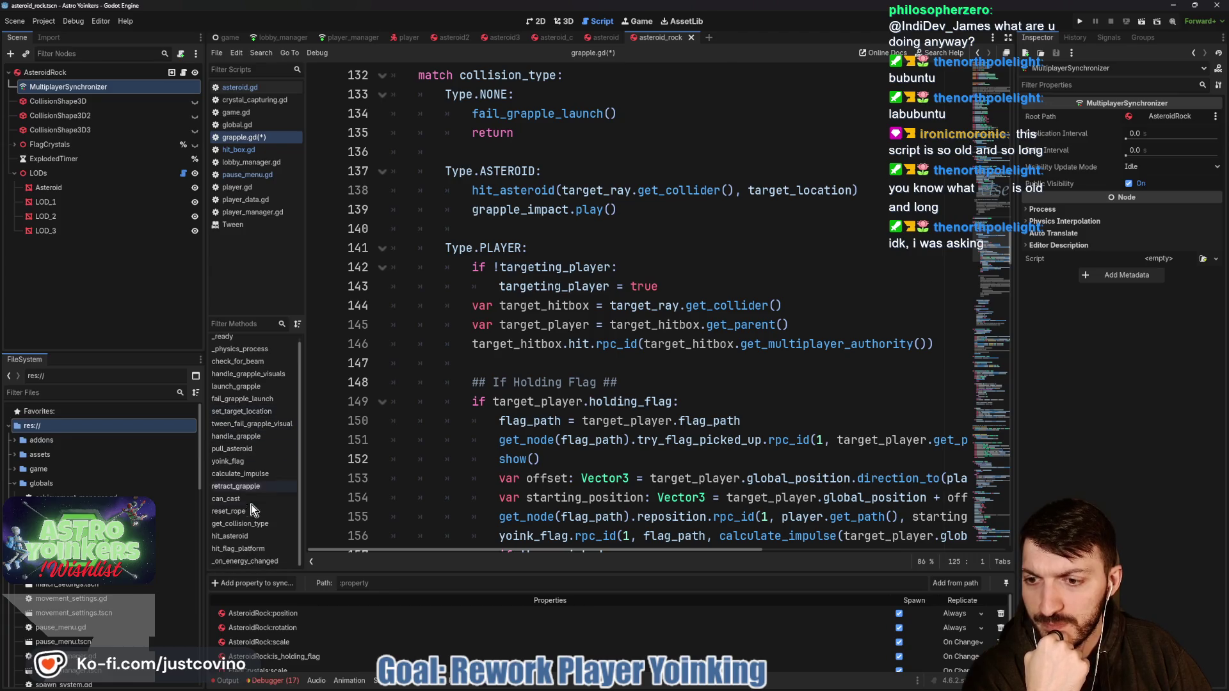
click(255, 487)
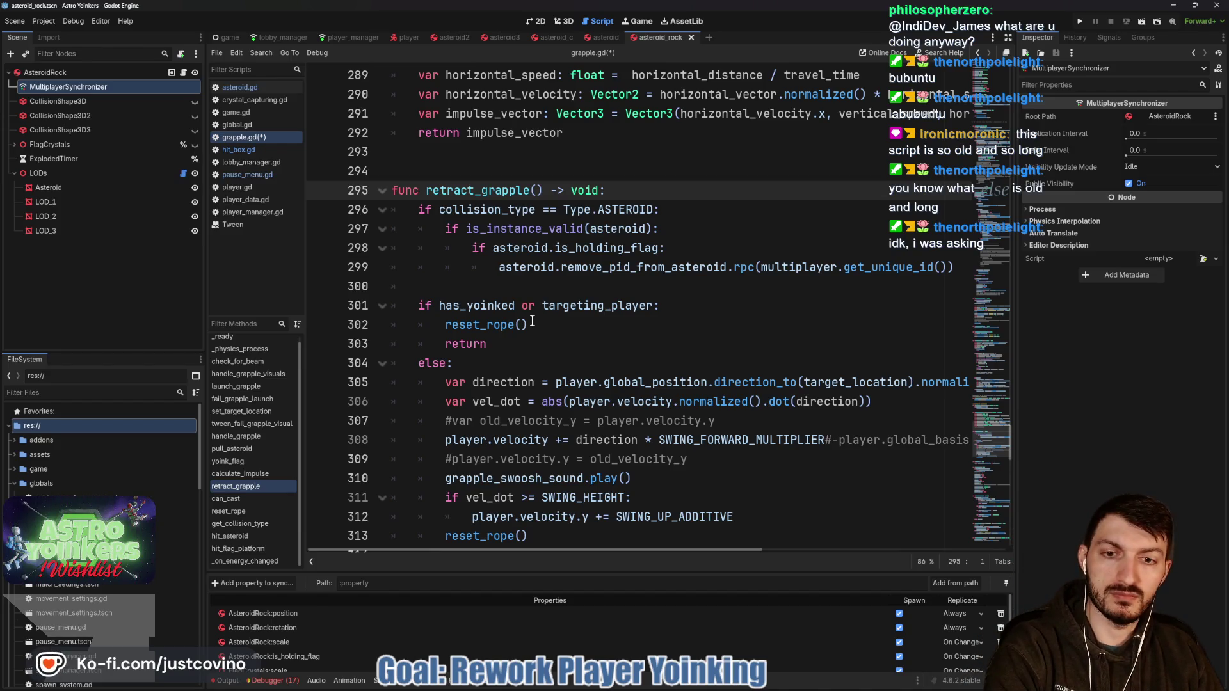
scroll(532, 322, down, 2)
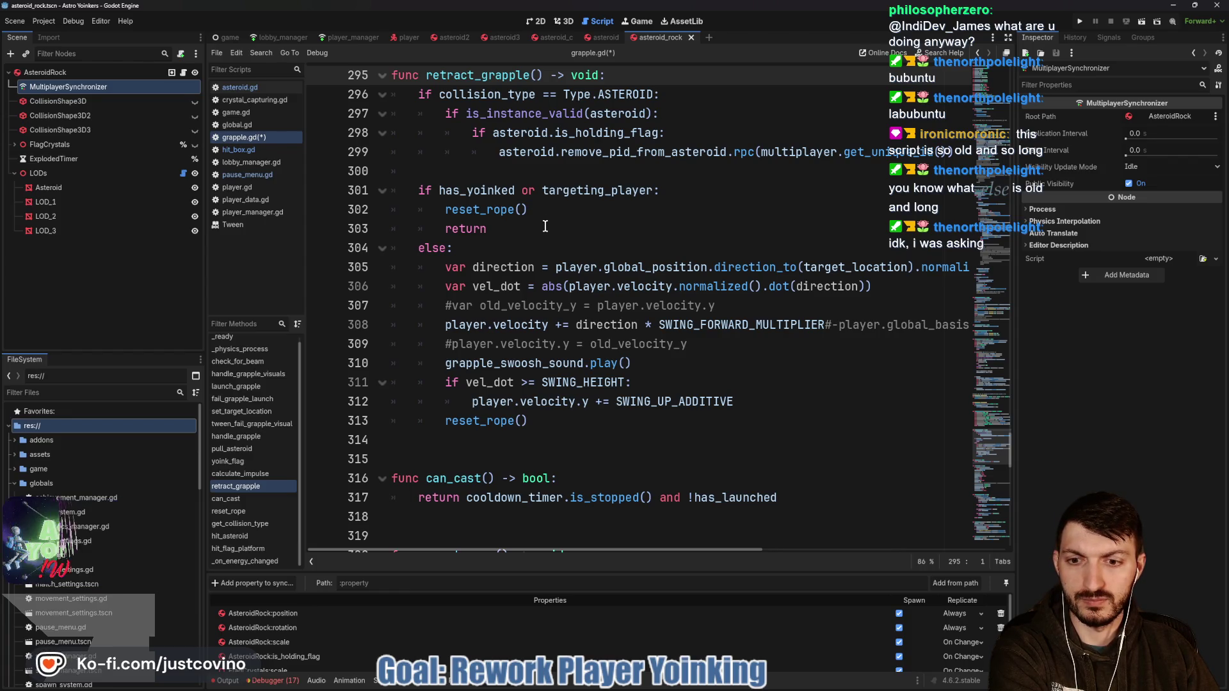
scroll(545, 226, up, 10)
scroll(544, 227, up, 16)
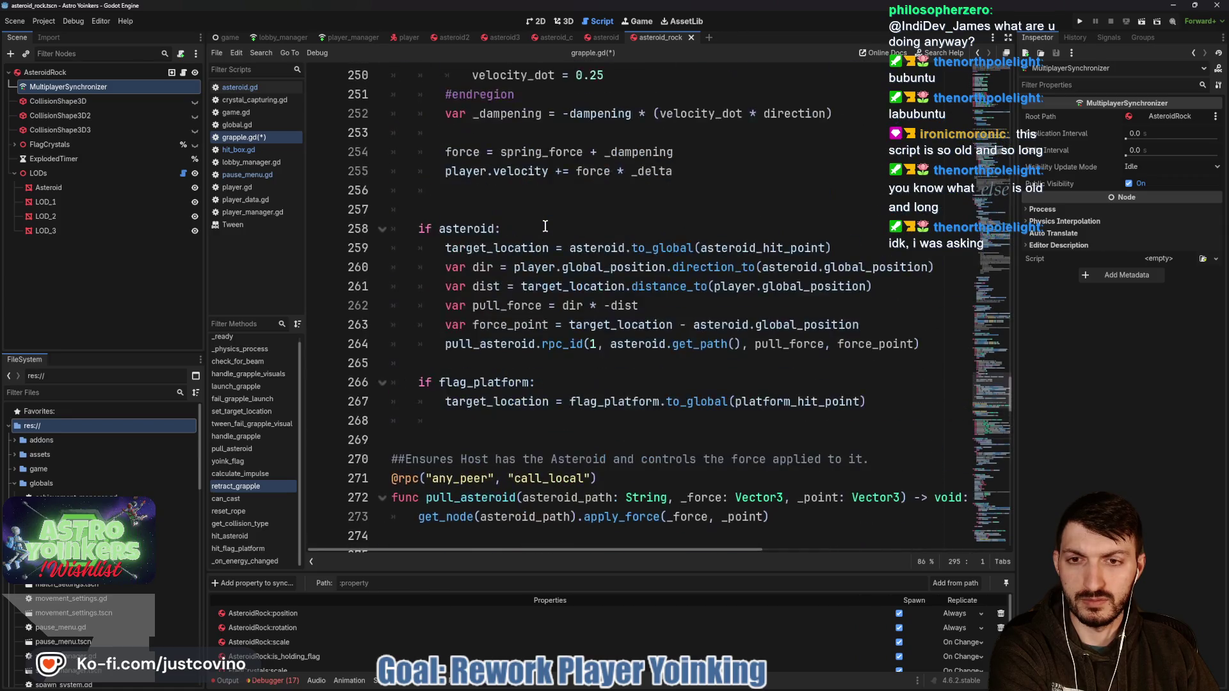
scroll(545, 227, up, 20)
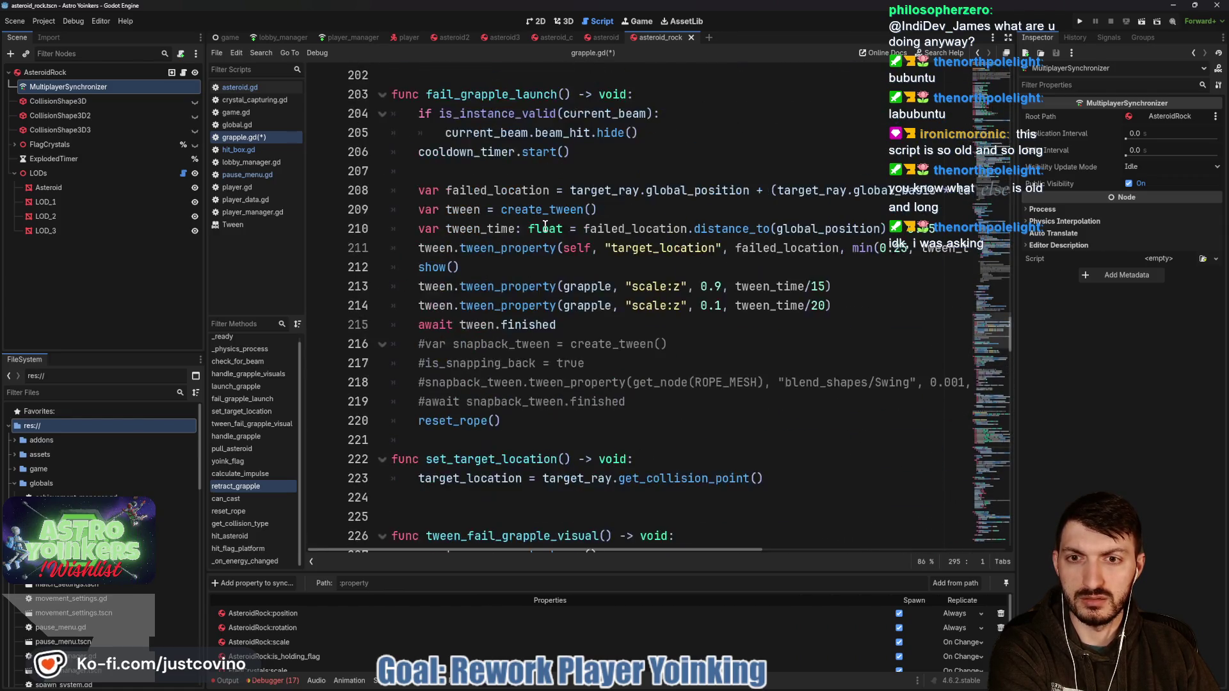
scroll(545, 242, up, 18)
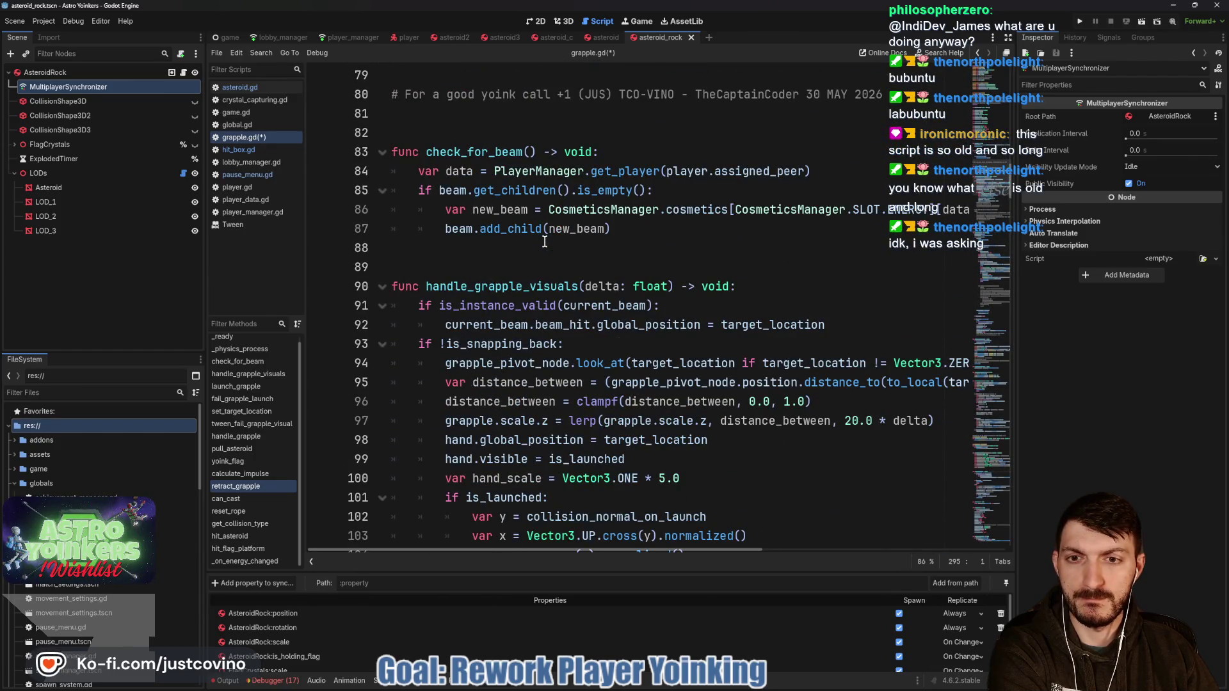
scroll(545, 241, up, 9)
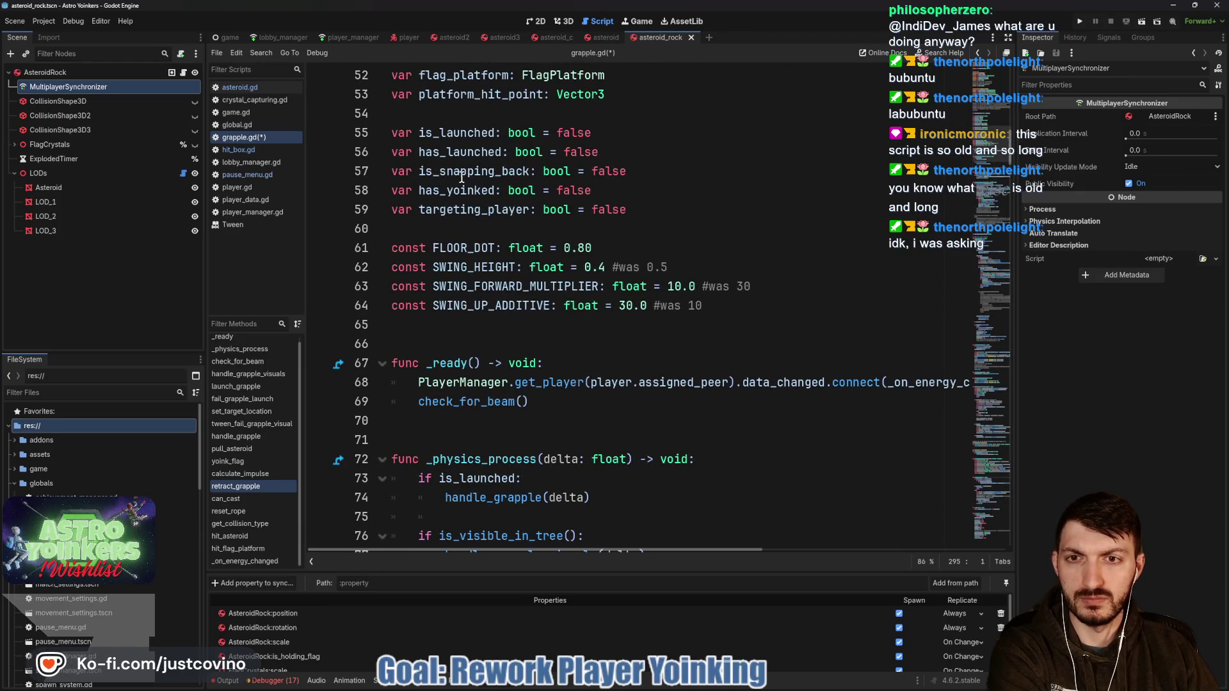
Step: Search the script for is_snapping_back and go to its usage on line 93
double_click(462, 175)
key(ctrl+f)
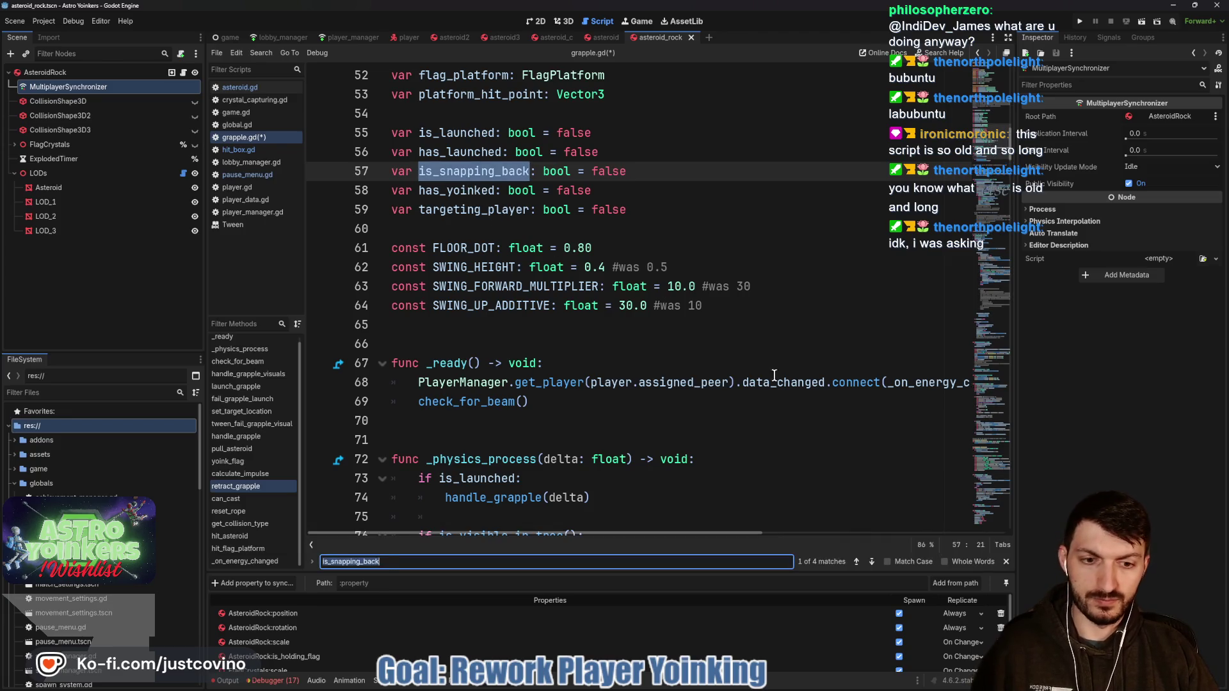
click(872, 562)
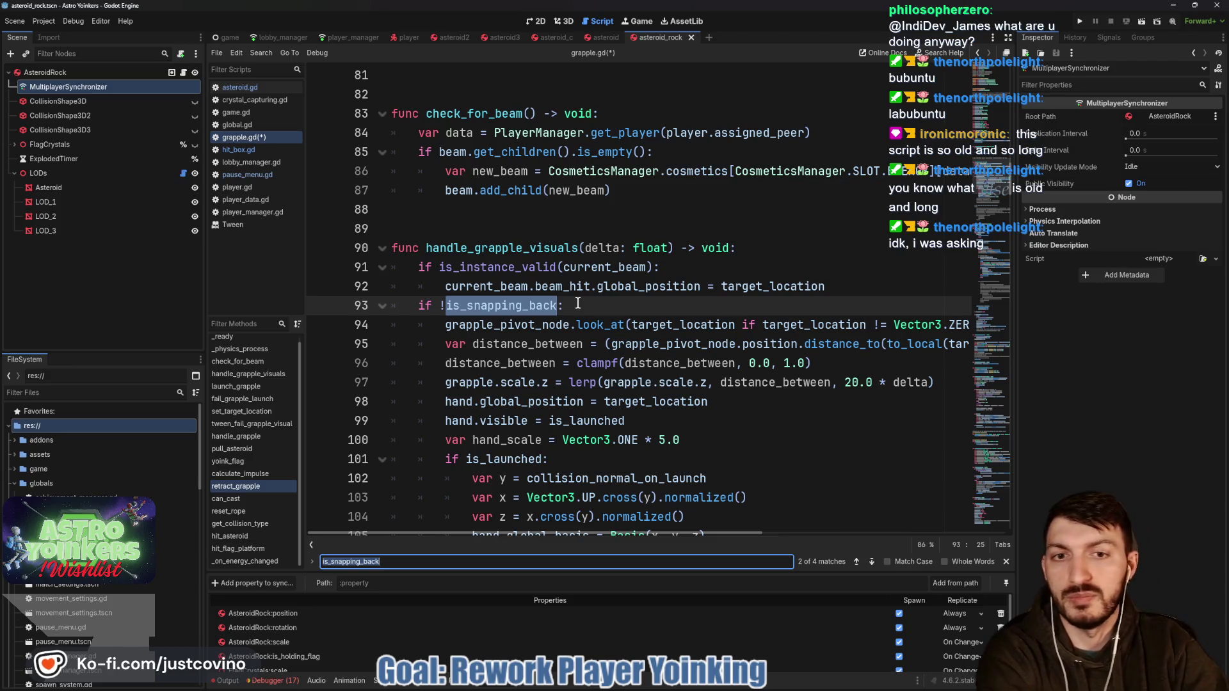
scroll(578, 304, down, 6)
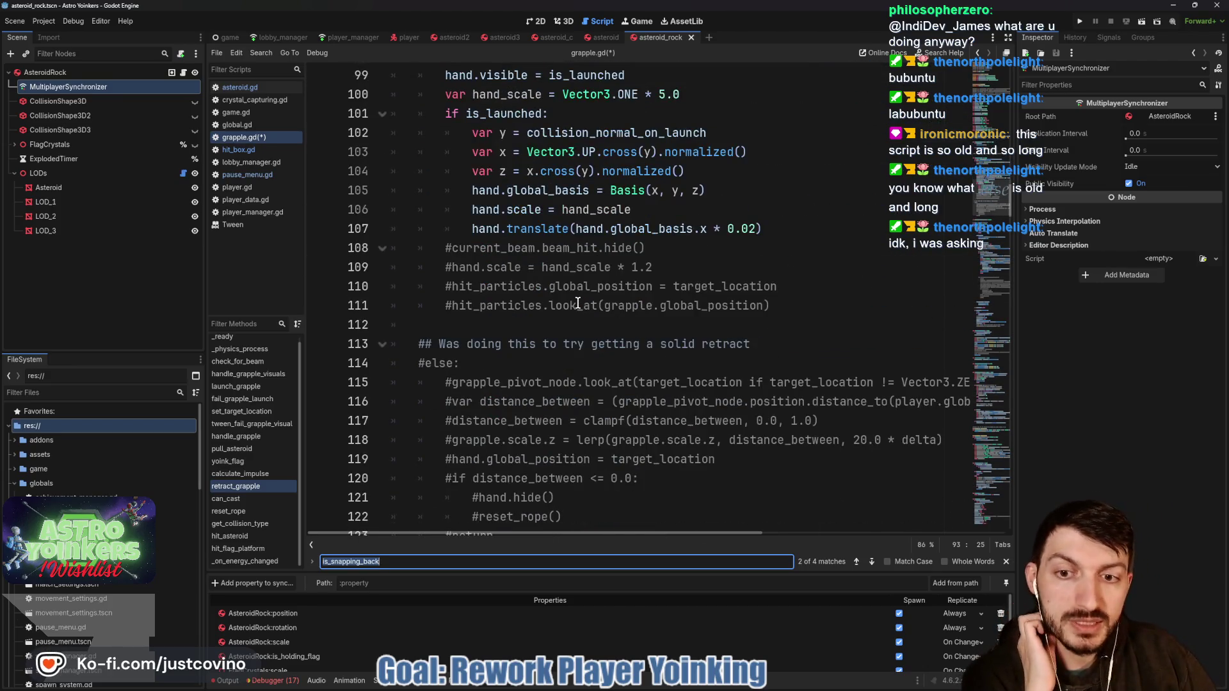
scroll(578, 303, up, 5)
Step: Delete the 'if is_snapping_back:' condition line
click(444, 247)
text(!)
triple_click(446, 248)
key(BackSpace)
Step: Dedent the grapple visual code on lines 94–112 by one level and save grapple.gd
mouse_move(438, 266)
mouse_down()
mouse_move(710, 346)
mouse_move(684, 361)
mouse_up()
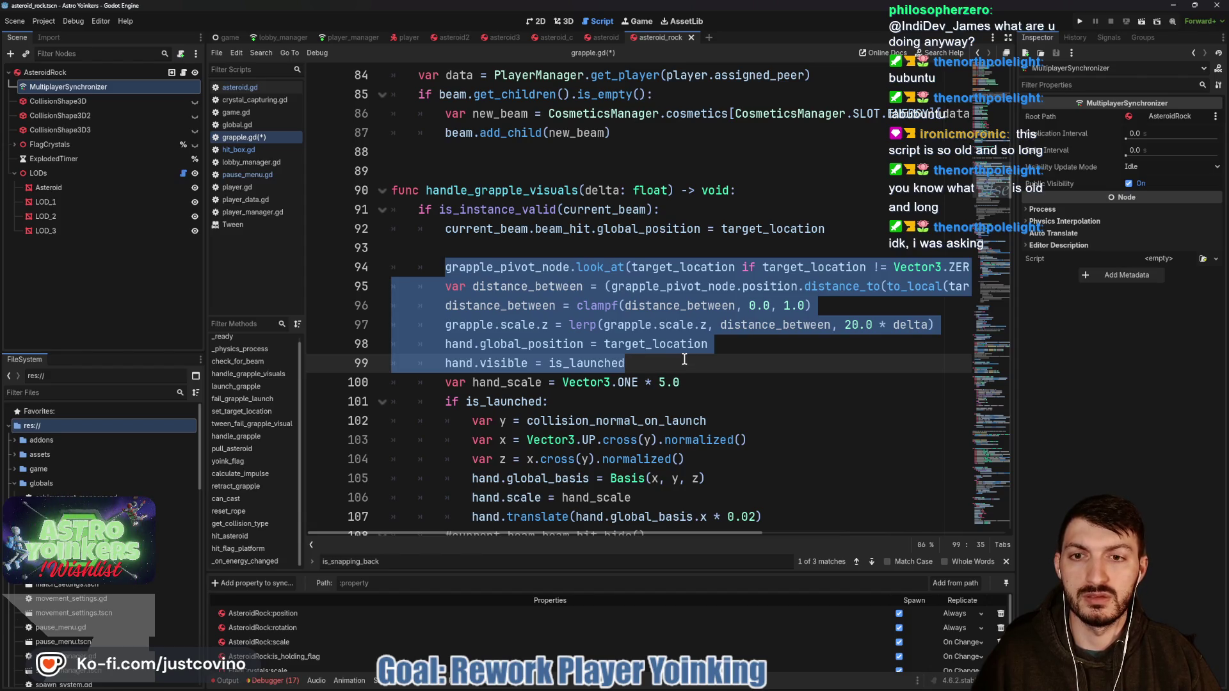
mouse_move(692, 365)
mouse_down()
mouse_move(685, 281)
mouse_move(810, 379)
mouse_up()
scroll(807, 378, up, 5)
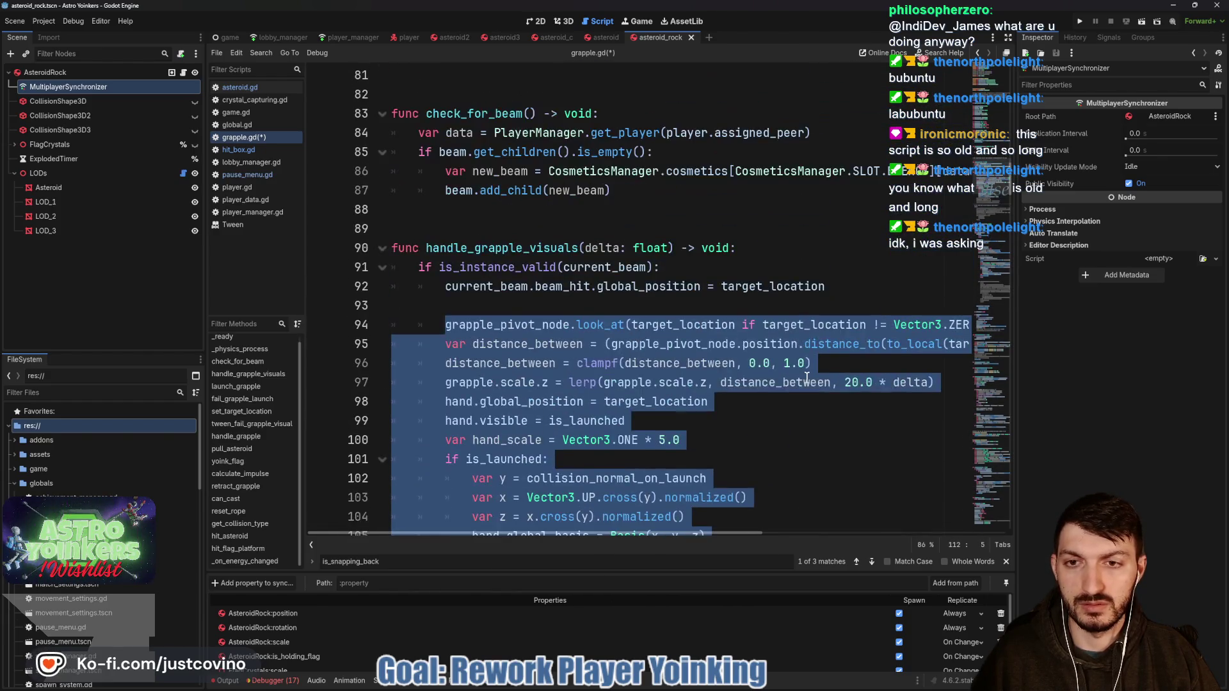
key(shift+Tab)
click(544, 307)
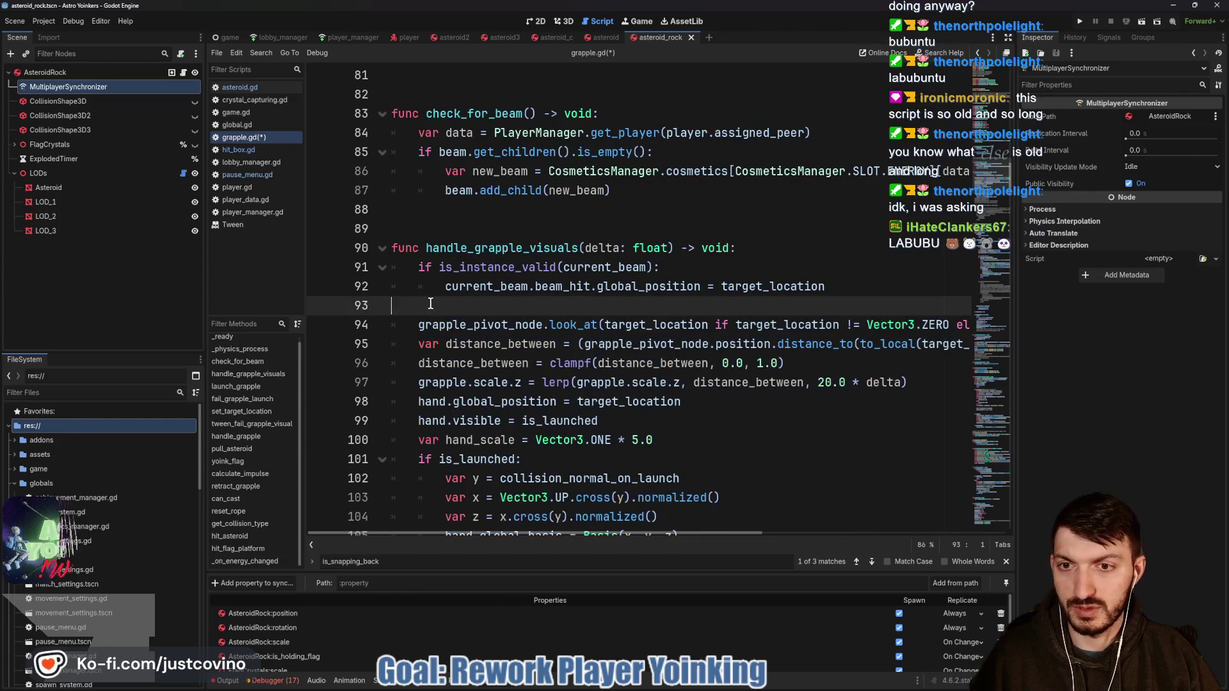
key(ctrl+s)
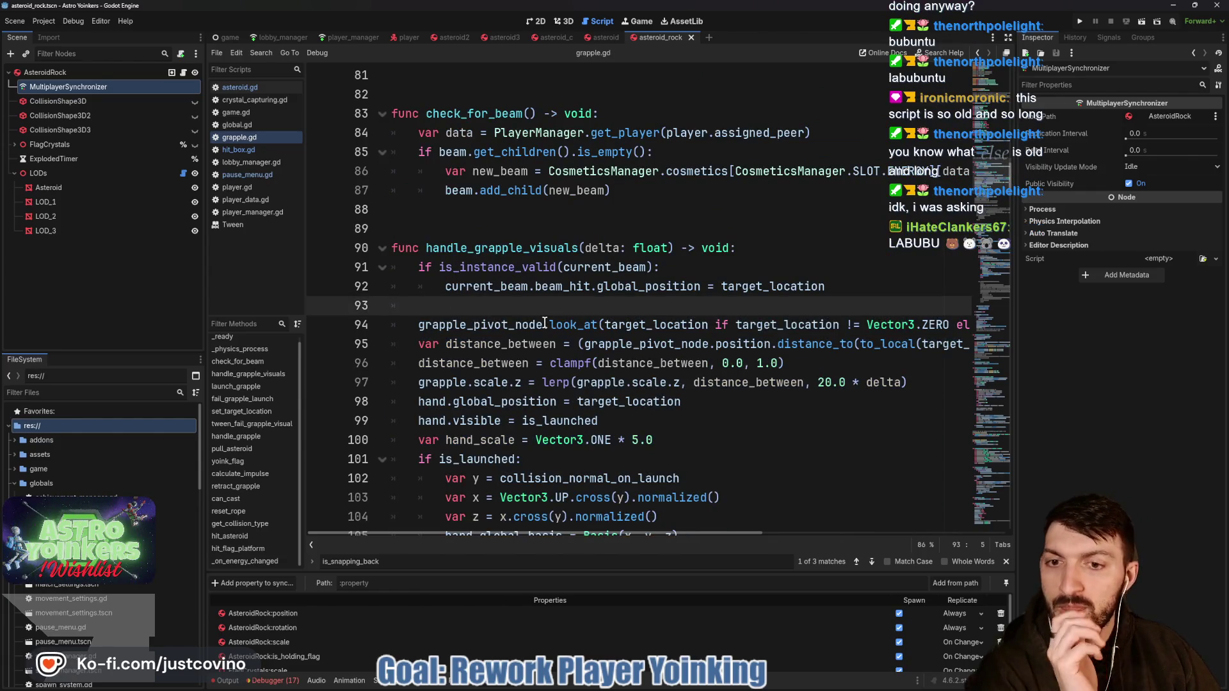
scroll(544, 315, down, 3)
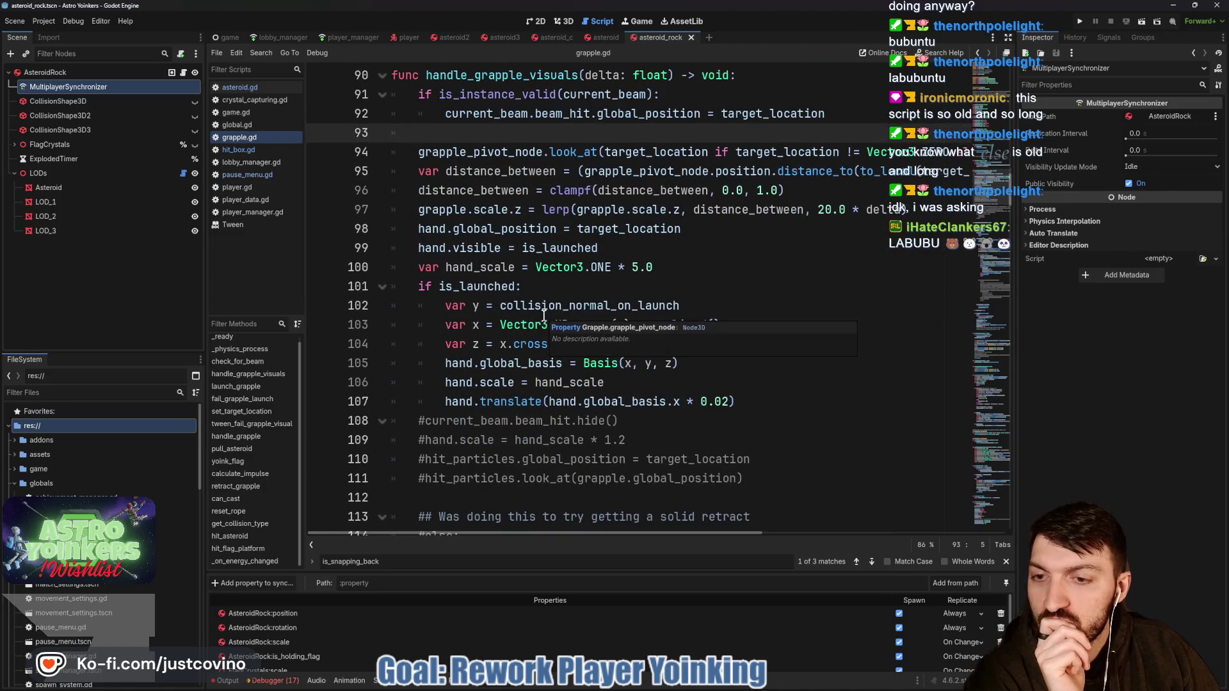
scroll(544, 315, down, 1)
scroll(544, 315, down, 3)
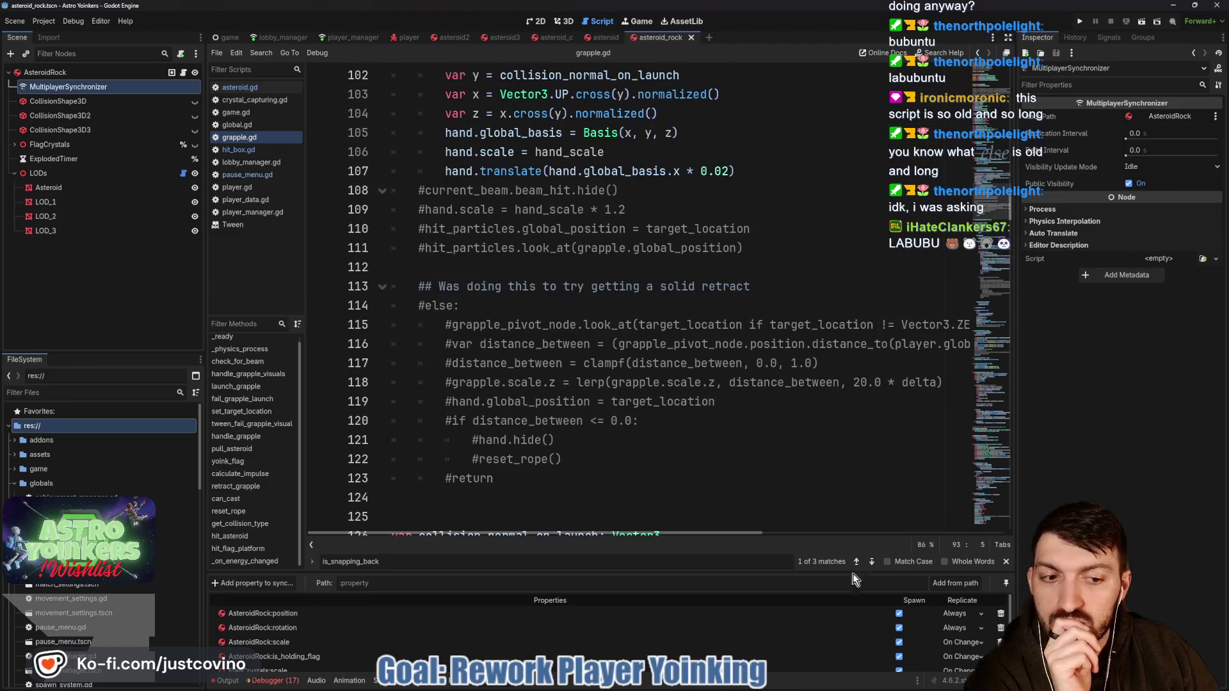
Step: Step through the remaining is_snapping_back matches in the script
click(872, 561)
click(872, 562)
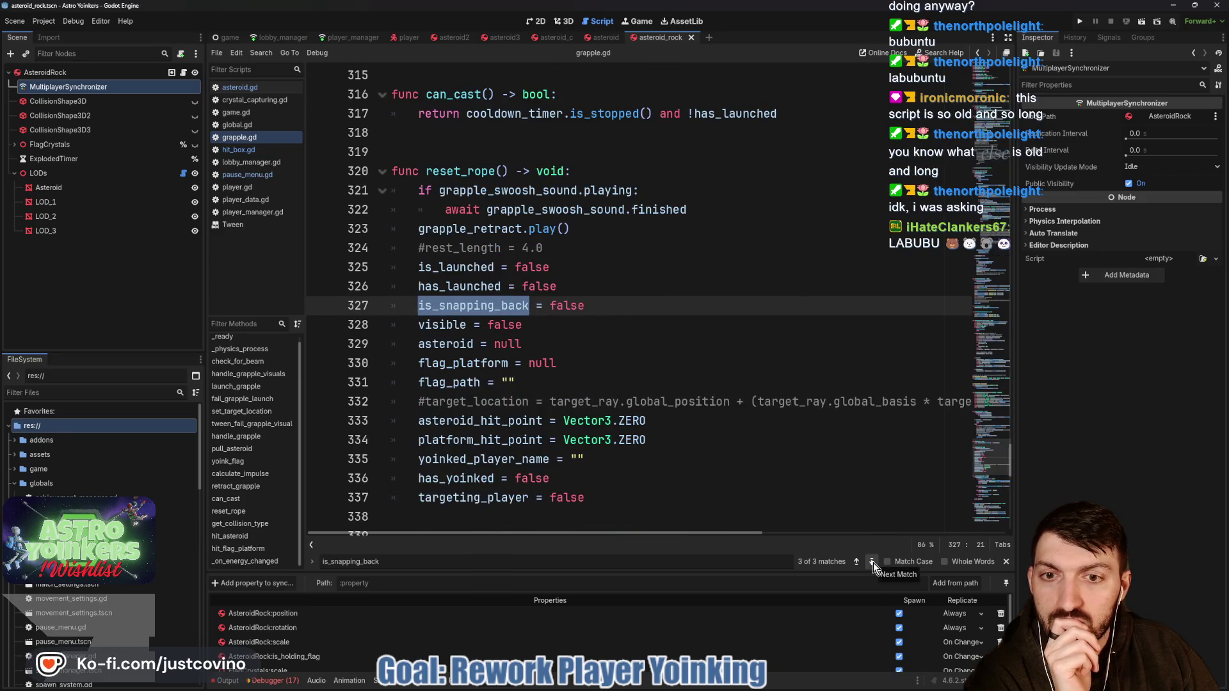
click(872, 561)
click(871, 561)
Step: Review fail_grapple_launch and insert a blank line below its reset_rope() call
click(596, 363)
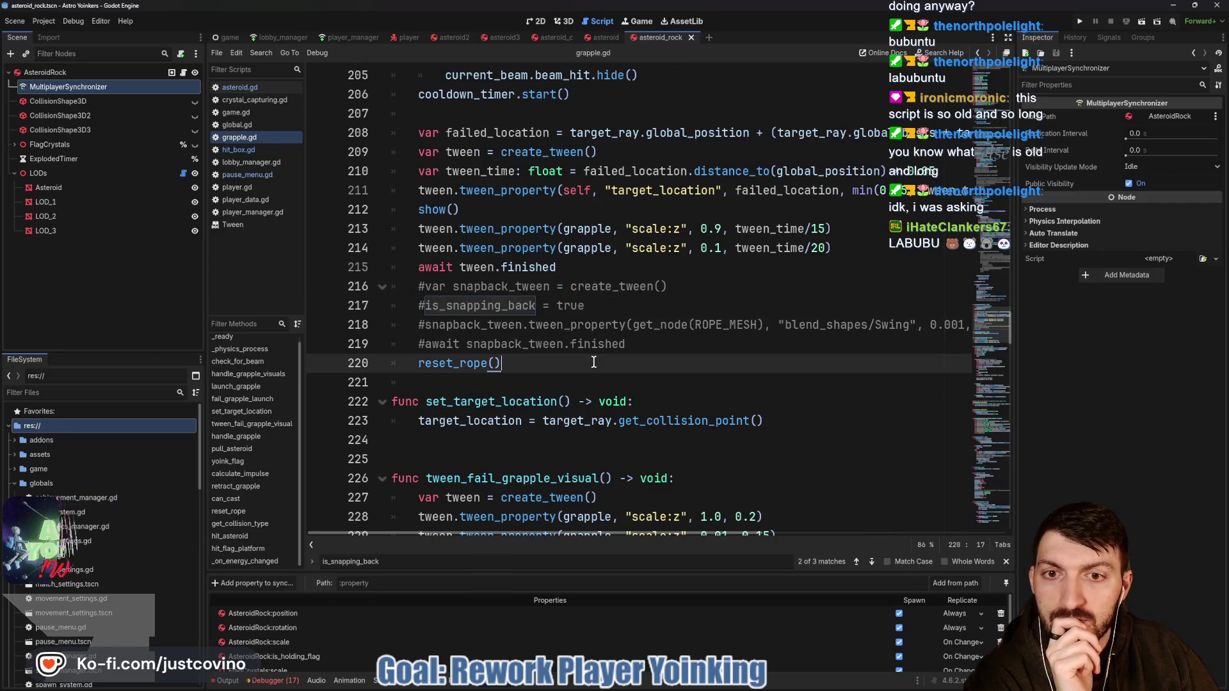
scroll(596, 363, up, 1)
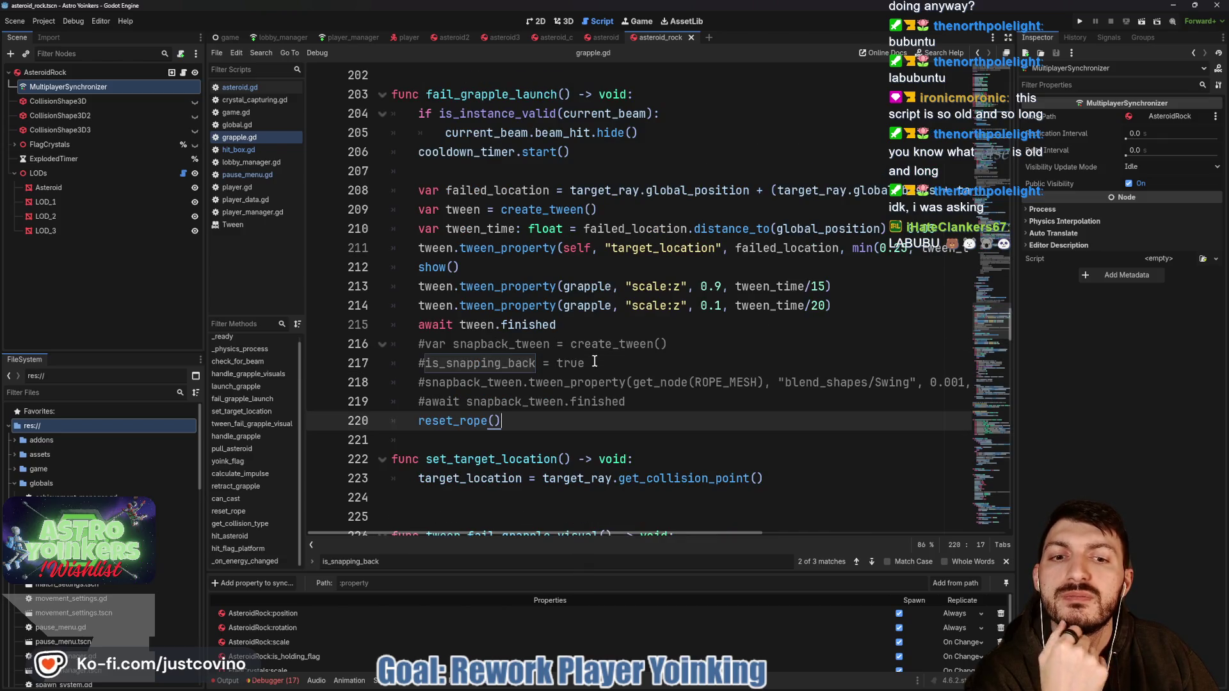
scroll(602, 365, down, 1)
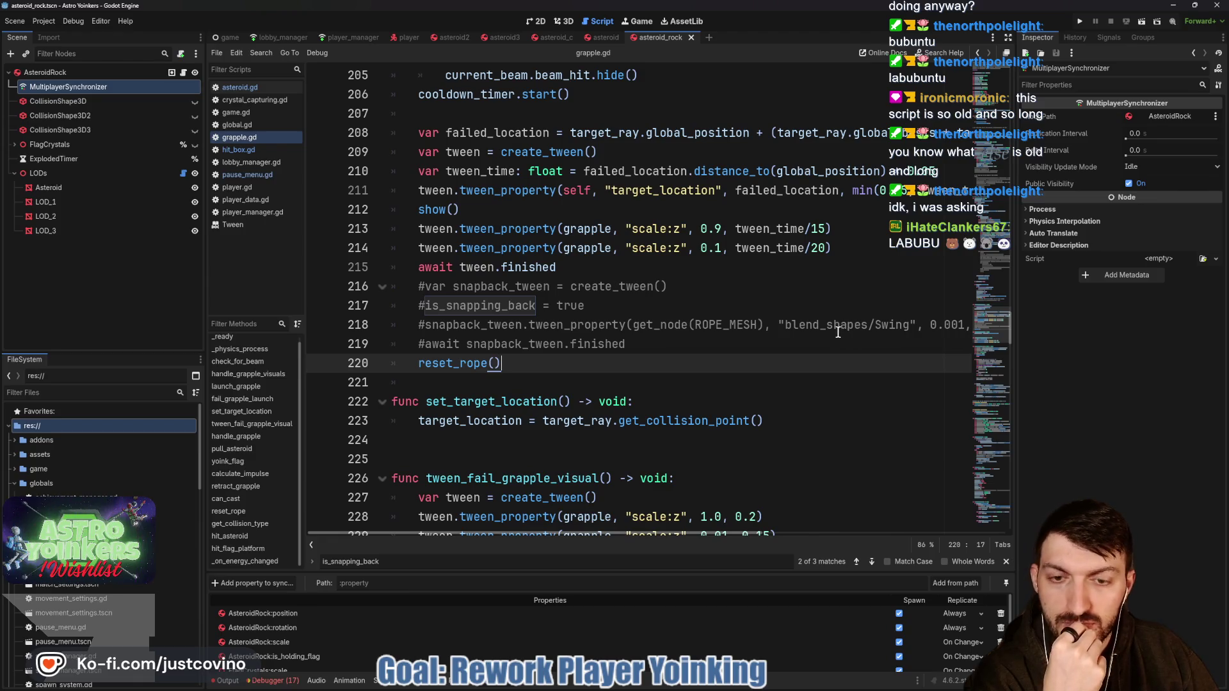
scroll(743, 339, up, 5)
scroll(740, 339, down, 5)
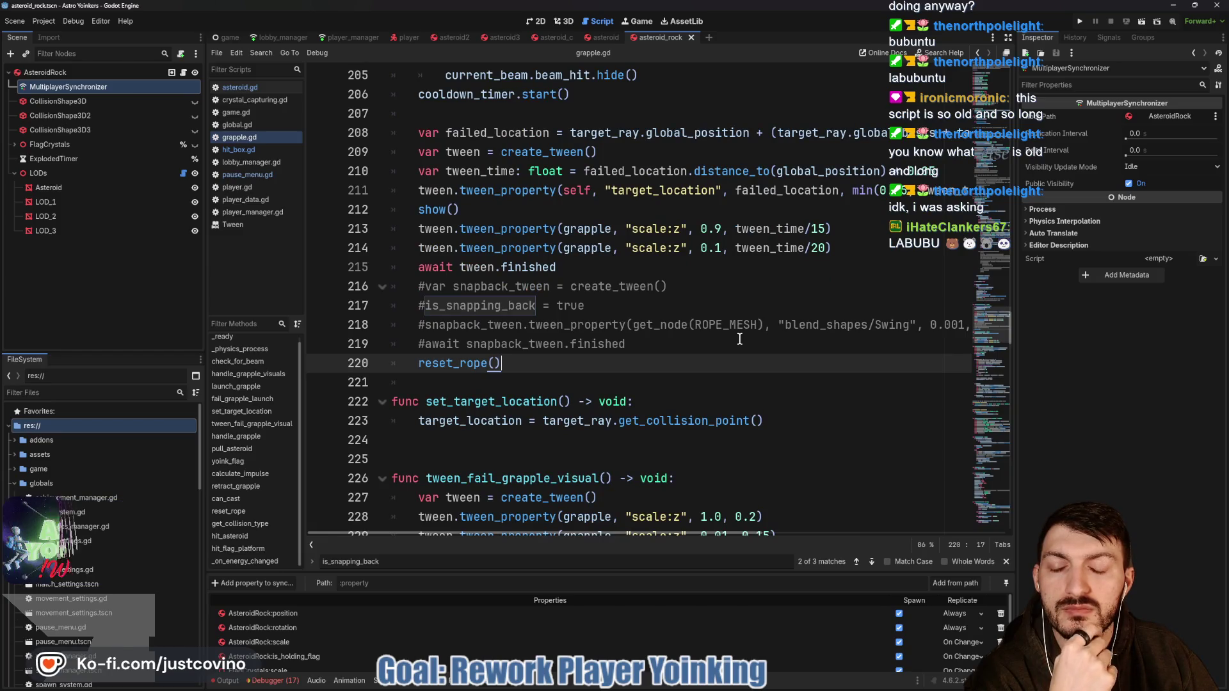
scroll(740, 339, up, 1)
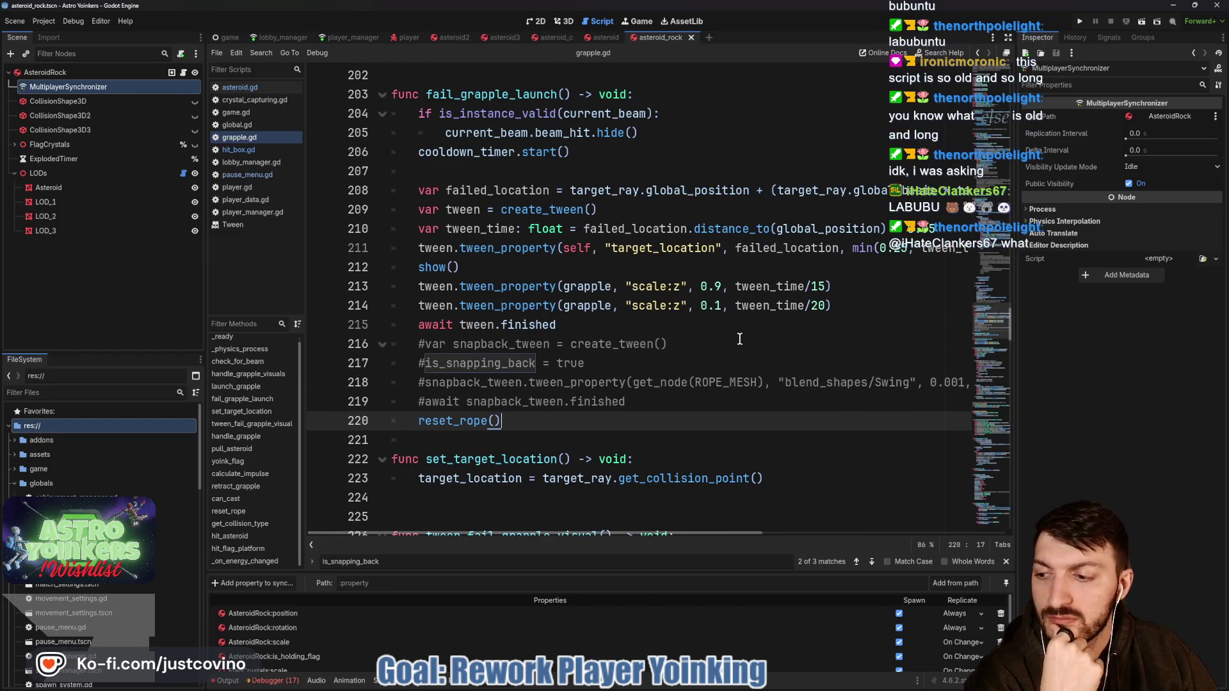
scroll(740, 339, down, 1)
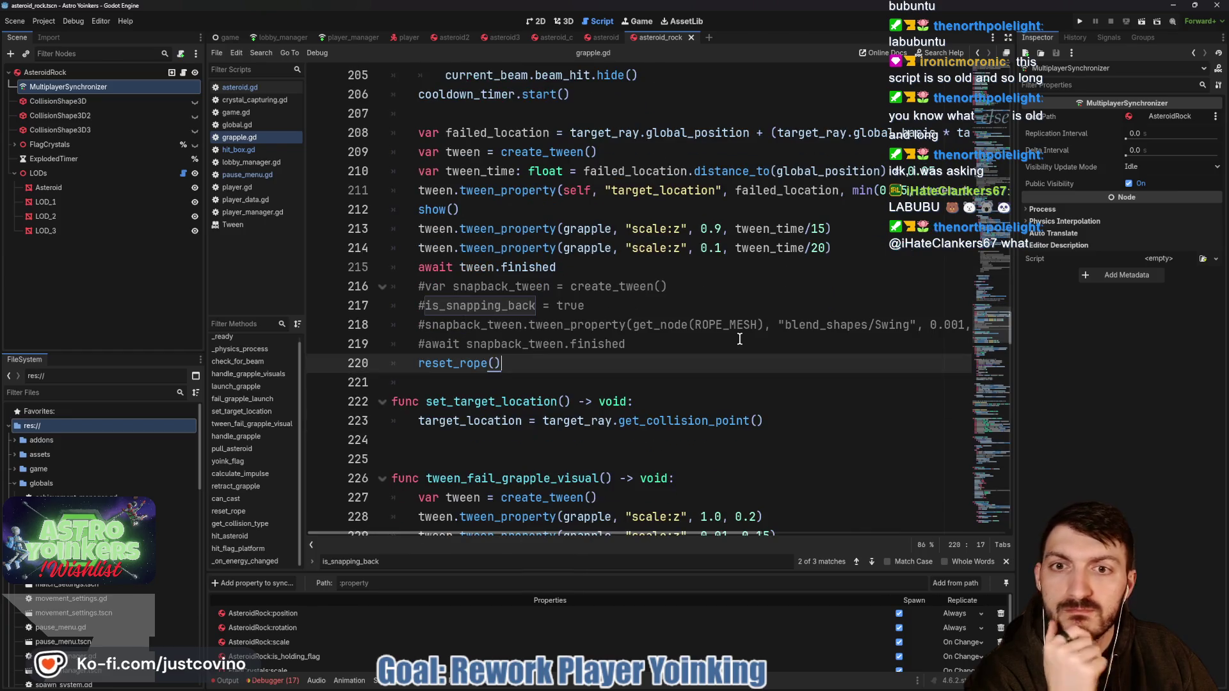
scroll(740, 339, up, 1)
scroll(740, 340, up, 1)
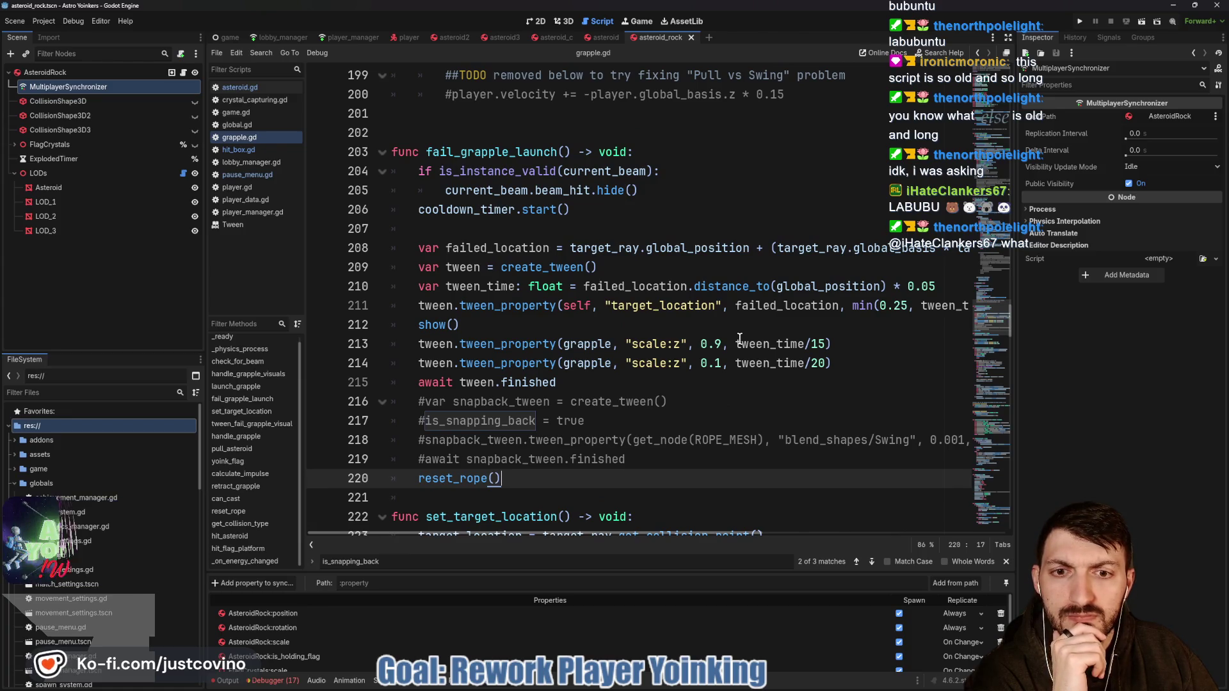
scroll(739, 338, down, 5)
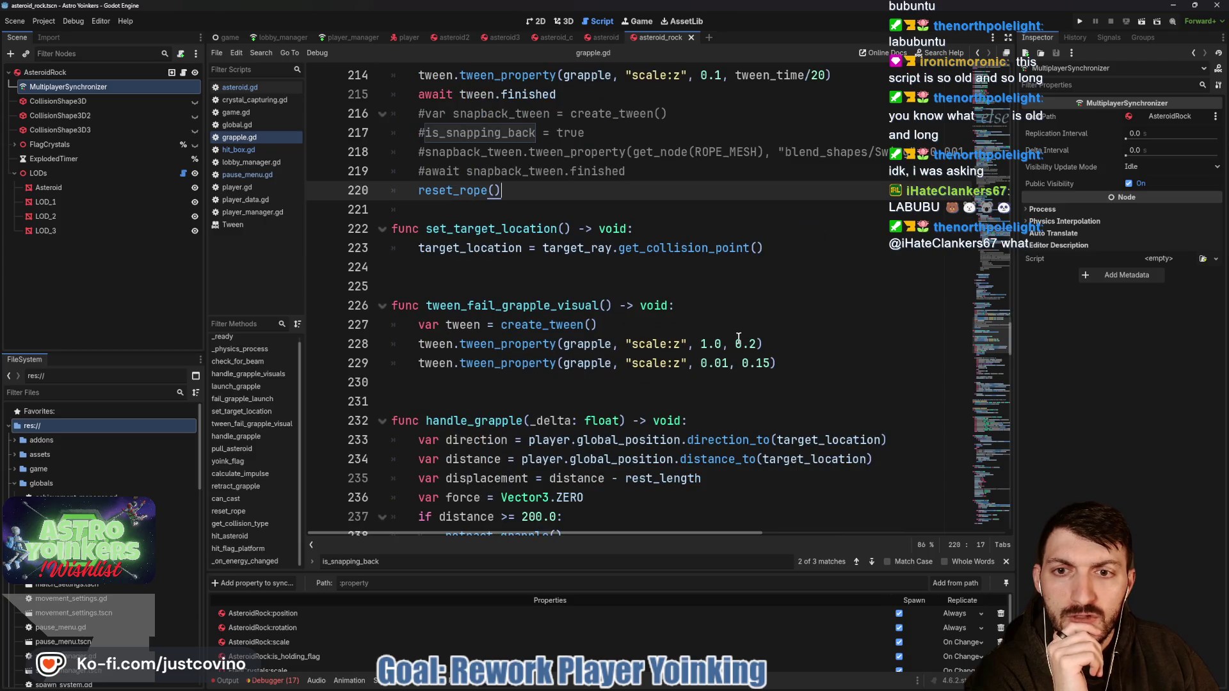
click(474, 216)
key(Return)
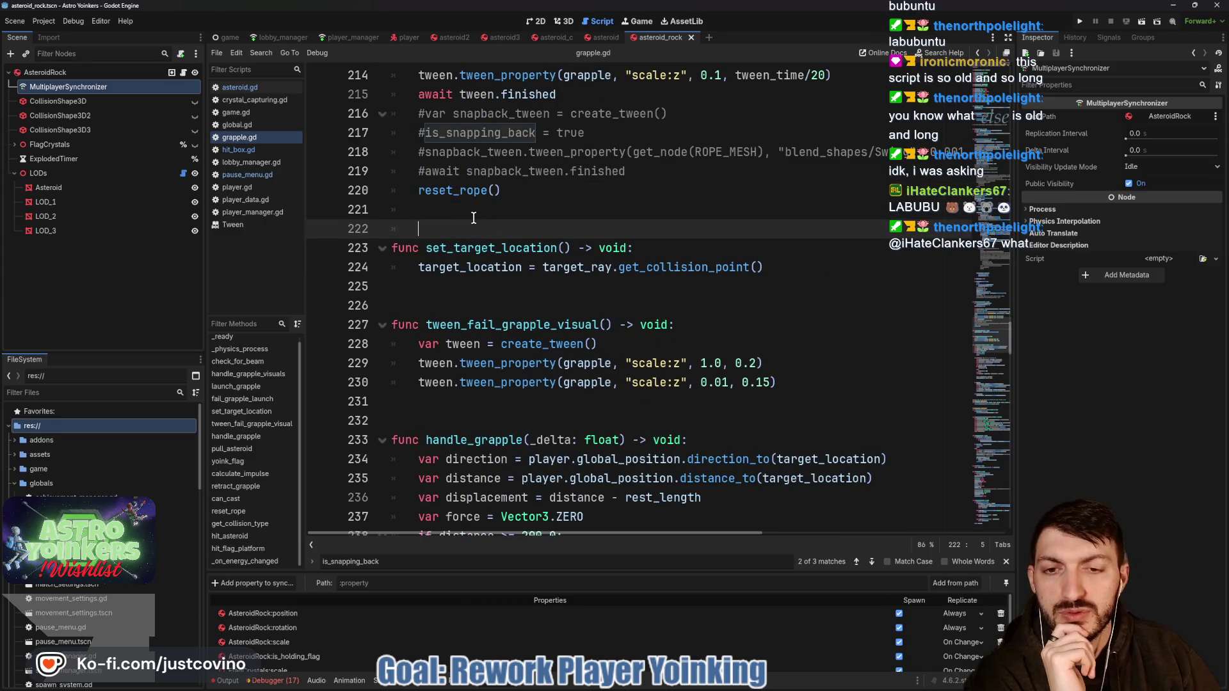
Step: Scroll down to func retract_grapple() and place the caret on the empty line above it
scroll(474, 218, down, 5)
scroll(558, 255, up, 7)
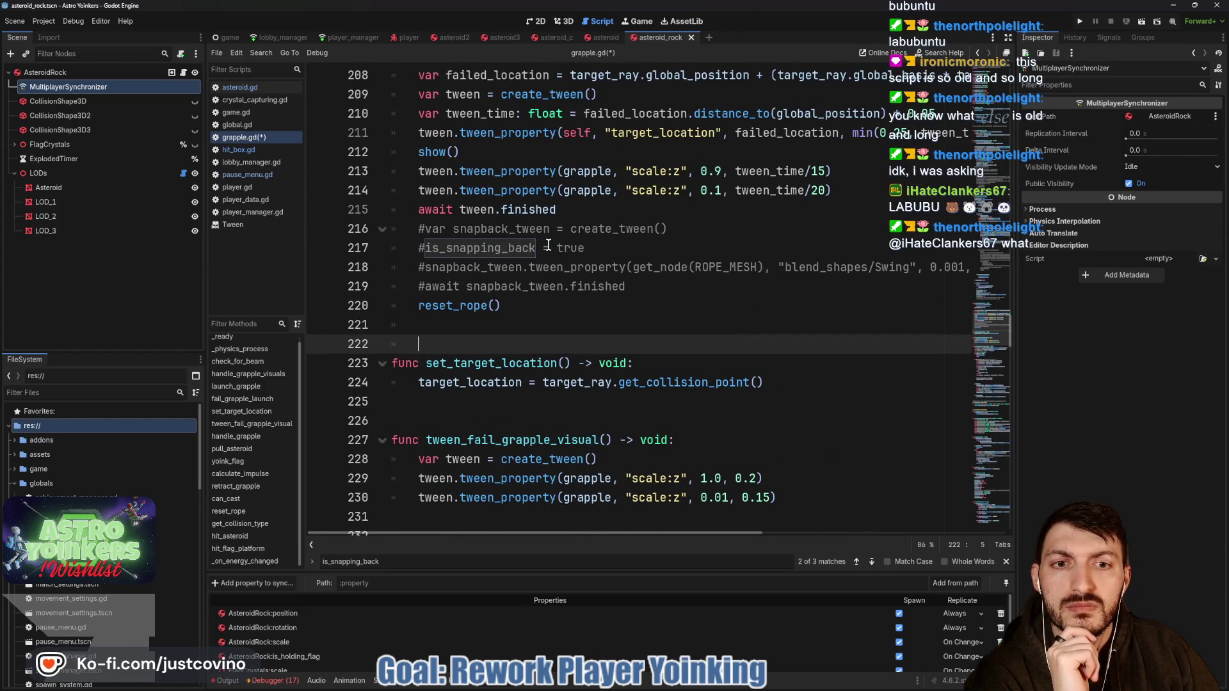
scroll(548, 246, down, 15)
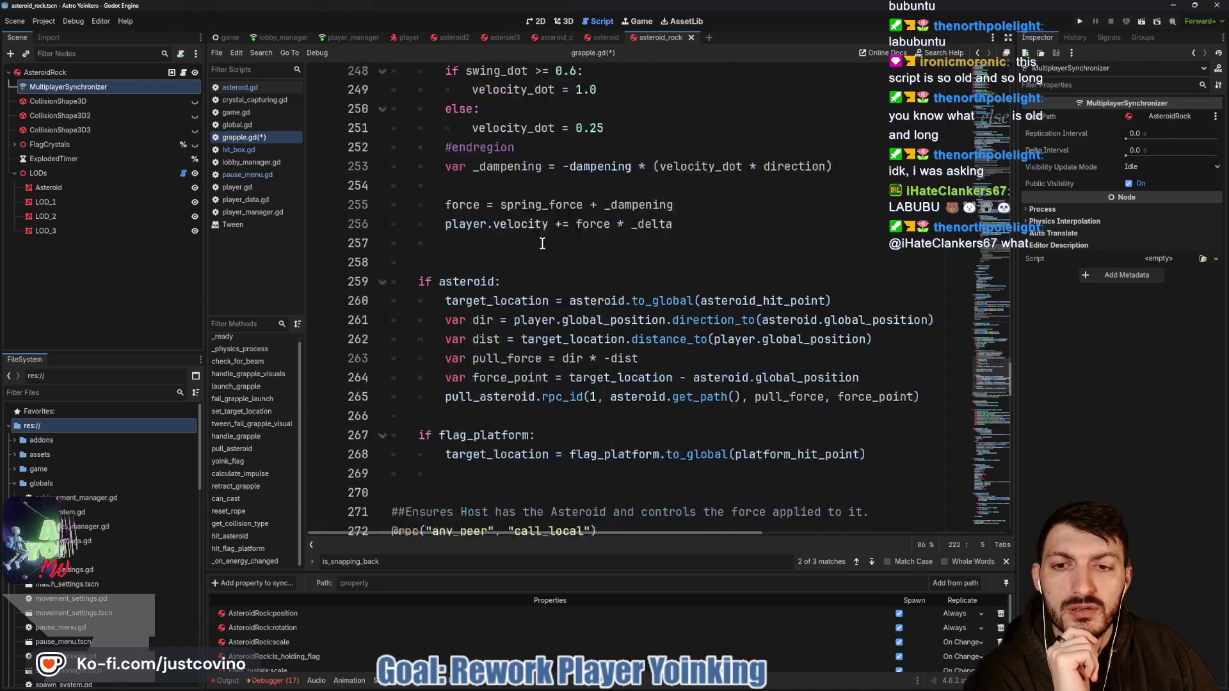
scroll(542, 245, down, 5)
scroll(542, 243, down, 6)
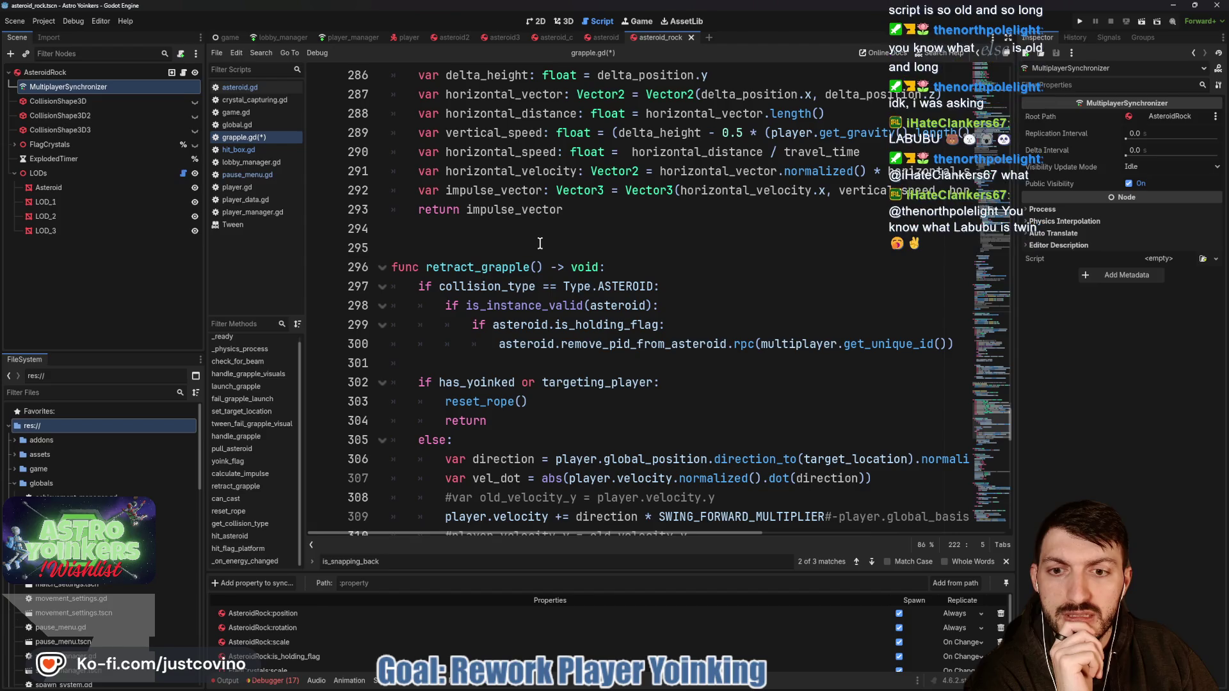
click(489, 233)
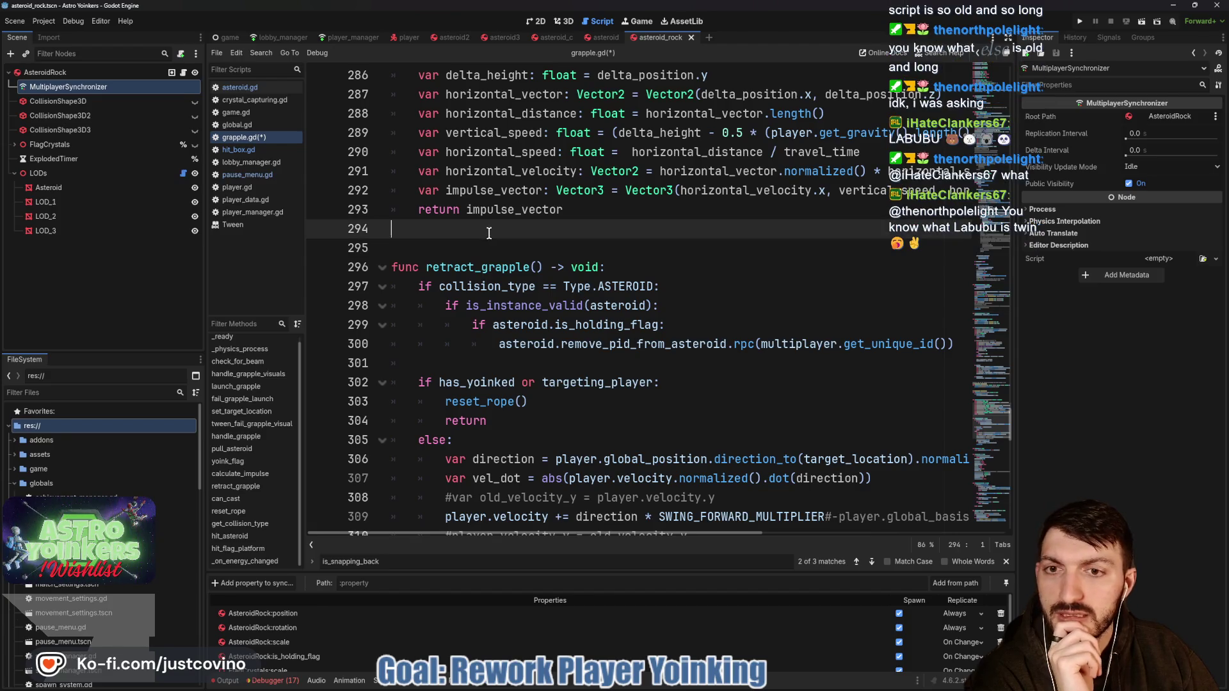
Step: Write func visual_retract_grapple() -> void: with var tween = create_tween() and tween.tween_property(), then save
key(Return)
key(Return)
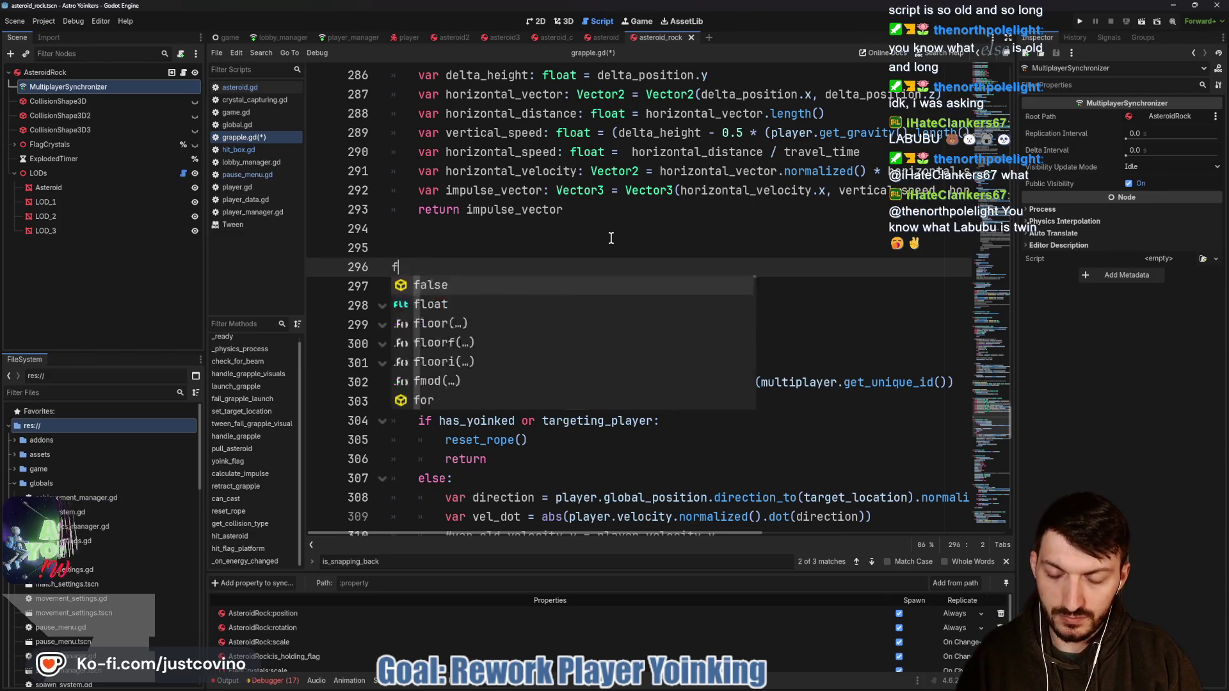
text(func visual_)
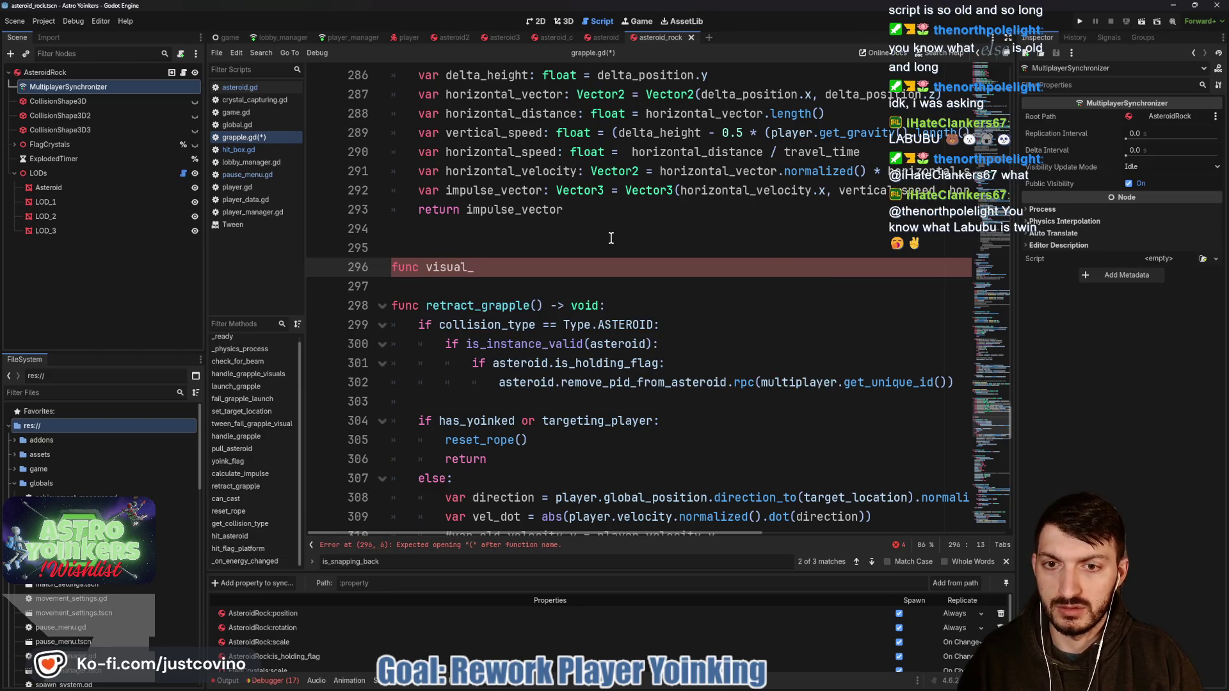
text(retract_grapple() -)
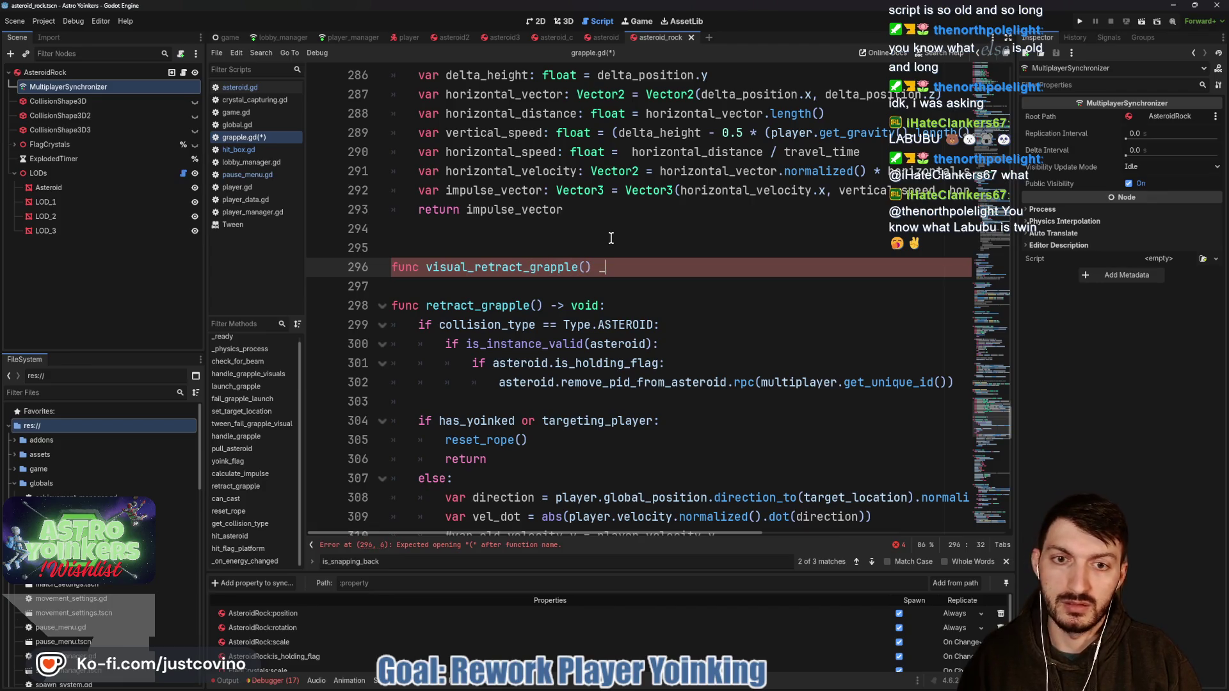
text(void:)
key(Return)
text(var tween)
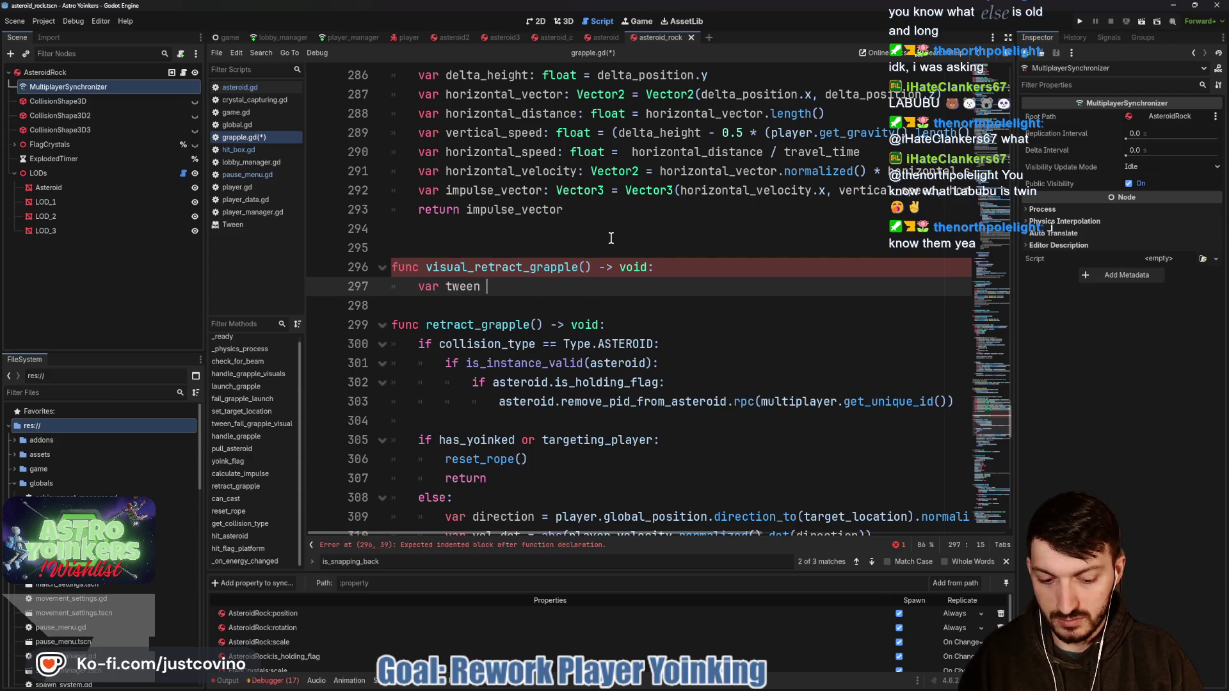
text(= create)
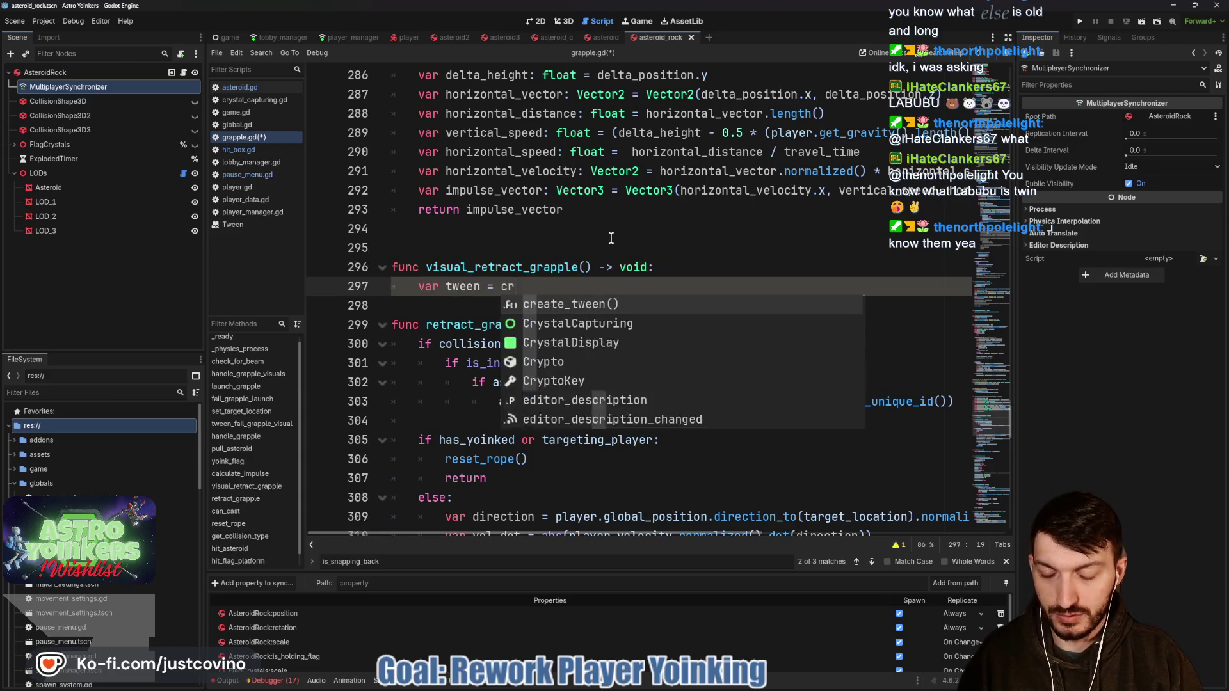
key(Return)
key(Return)
text(tween.tween)
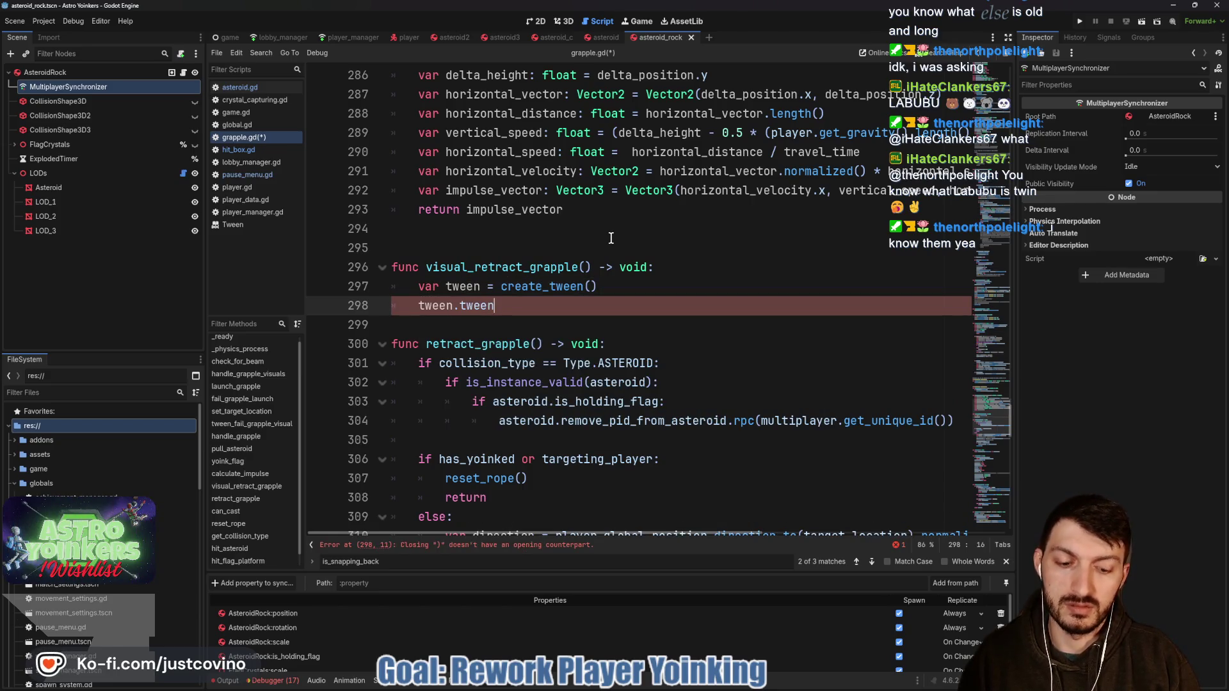
text(-_prop)
key(Return)
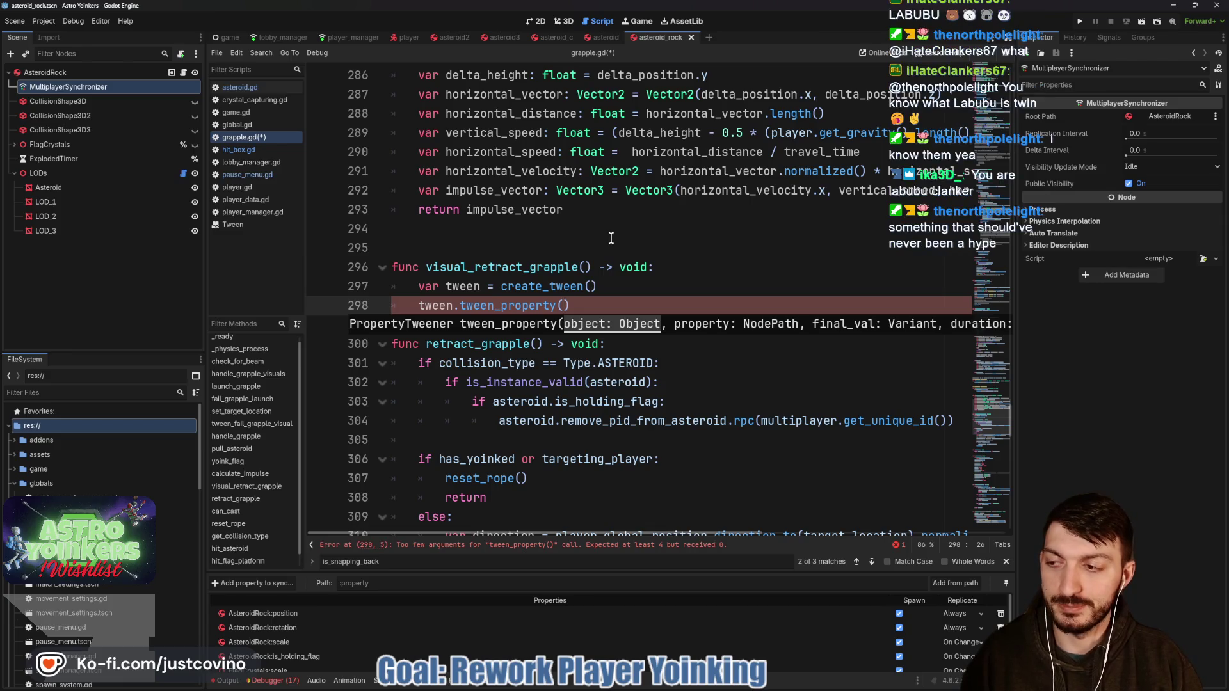
key(ctrl+s)
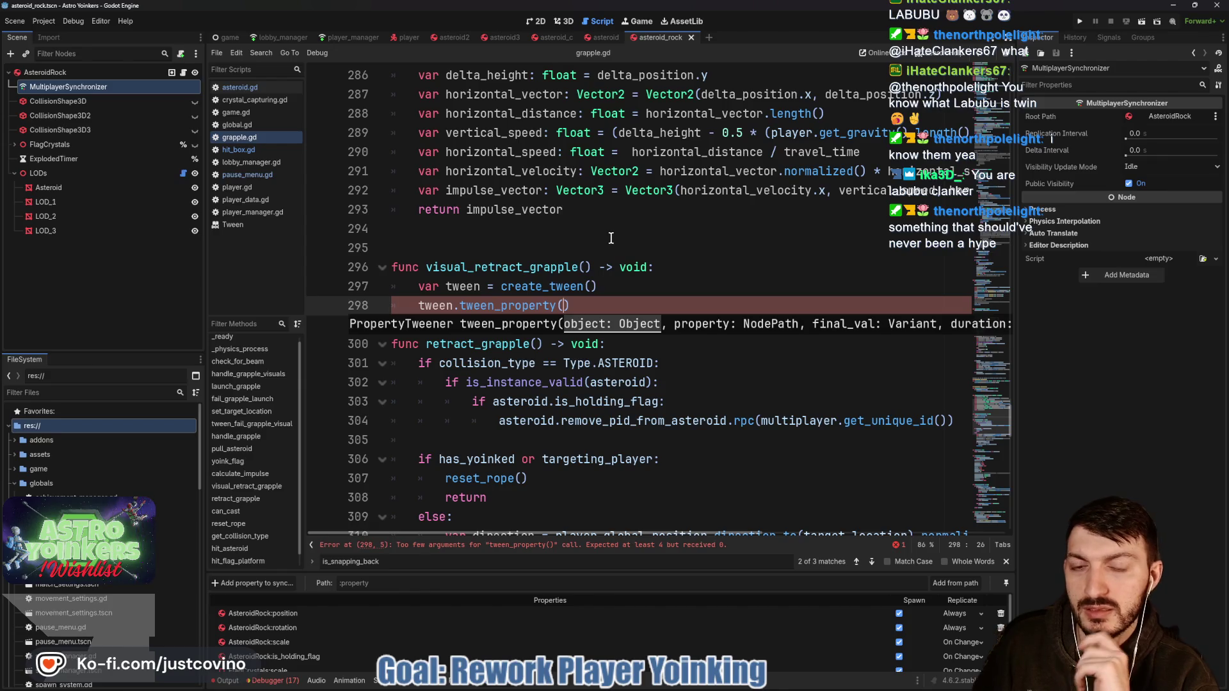
click(630, 298)
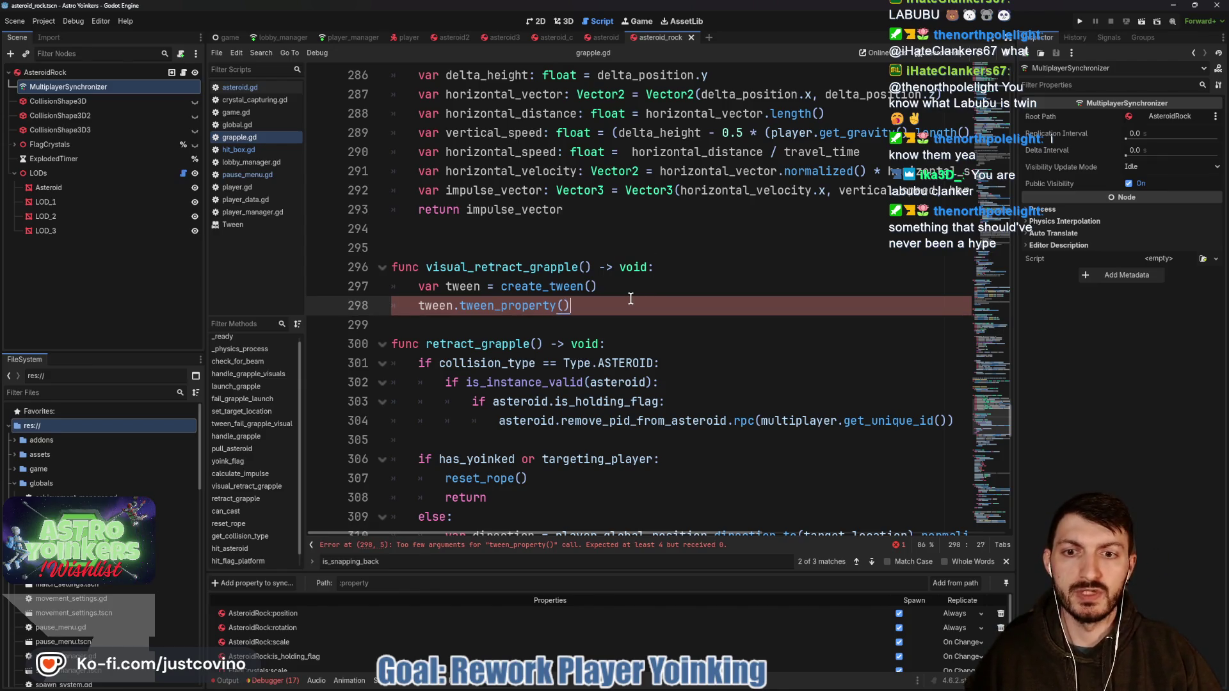
Step: Insert blank lines after tween.tween_property() on line 298 and save grapple.gd
click(584, 324)
key(Return)
key(Return)
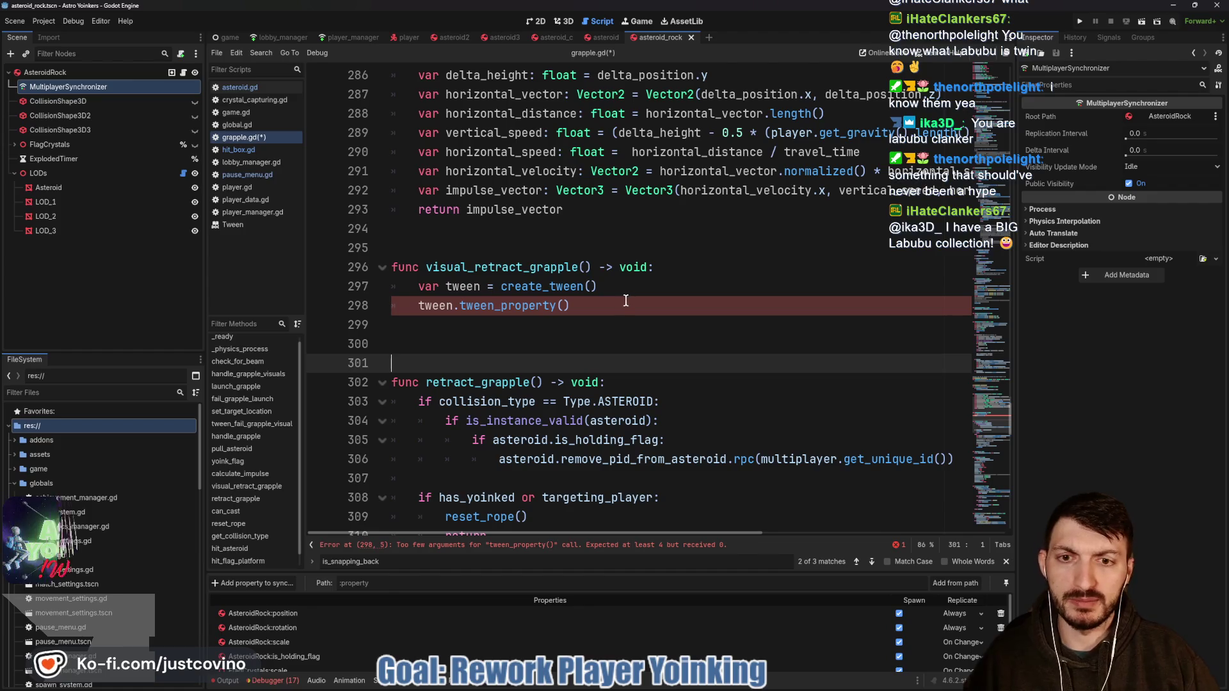
key(ctrl+s)
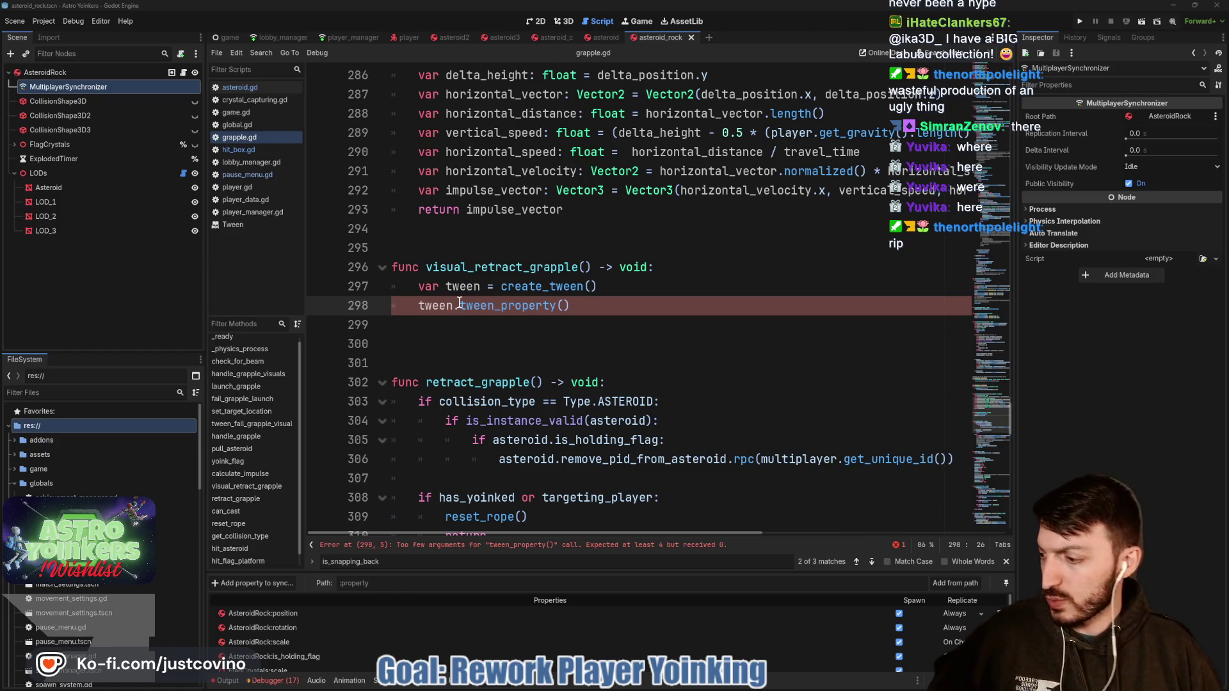
Step: Put the caret on the visual_retract_grapple header line and close the is_snapping_back find bar
mouse_move(459, 303)
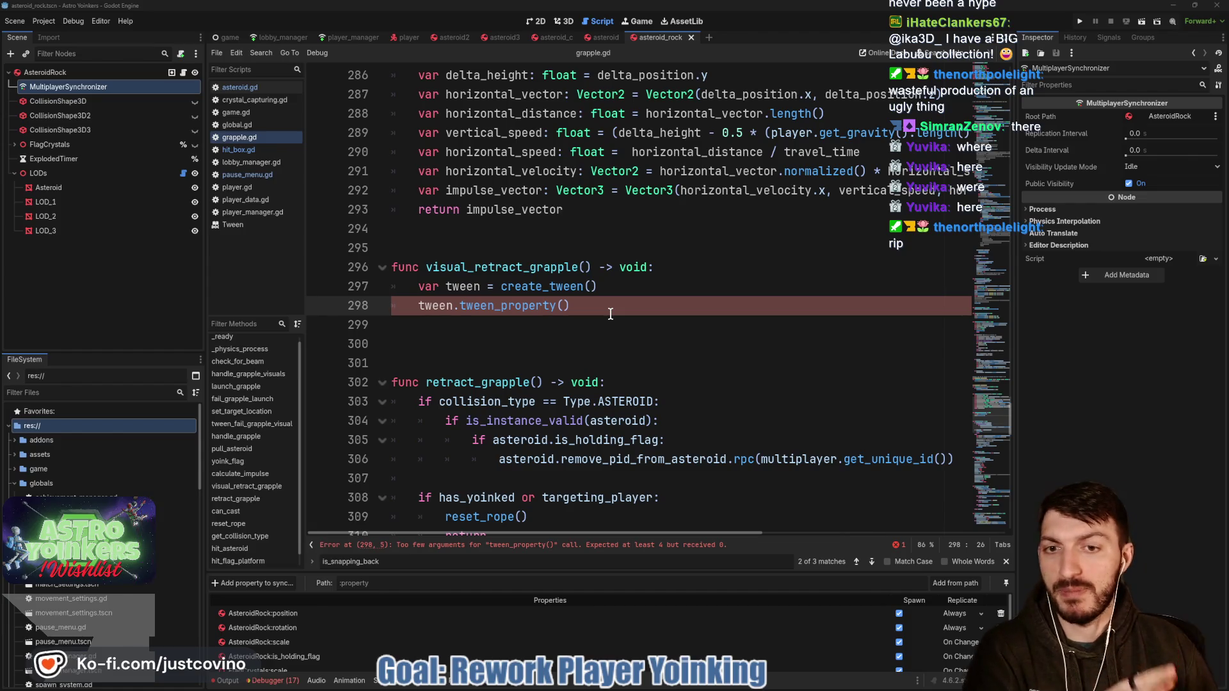
scroll(638, 317, up, 2)
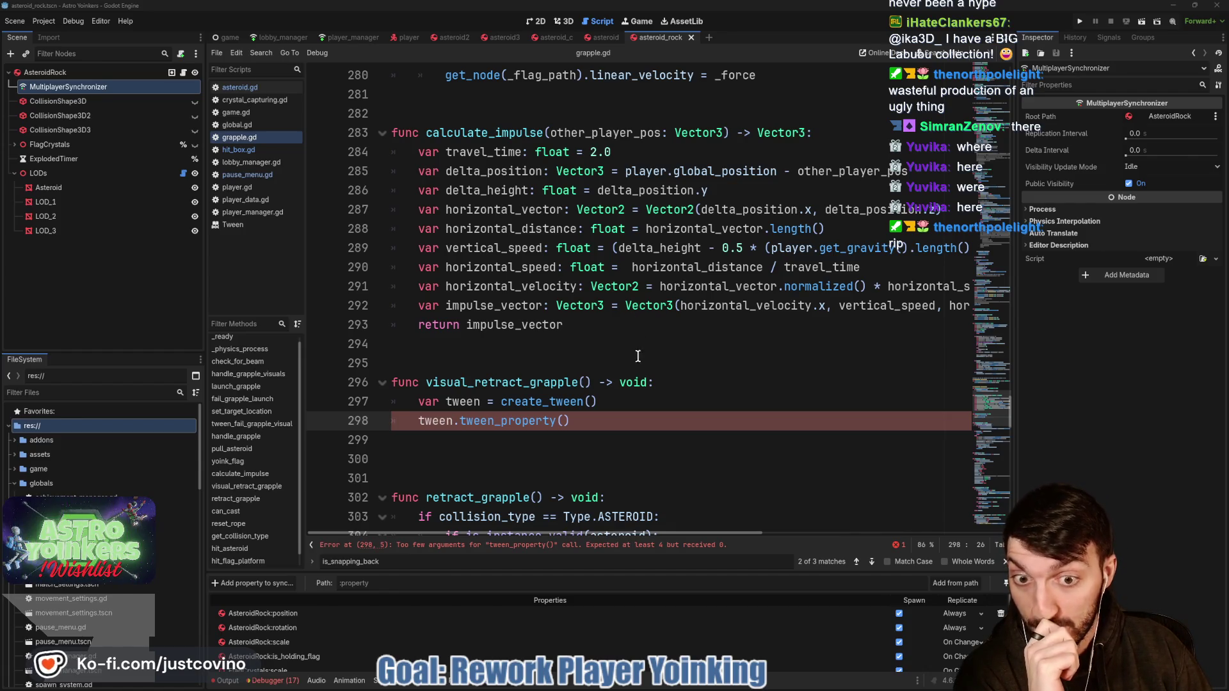
click(682, 382)
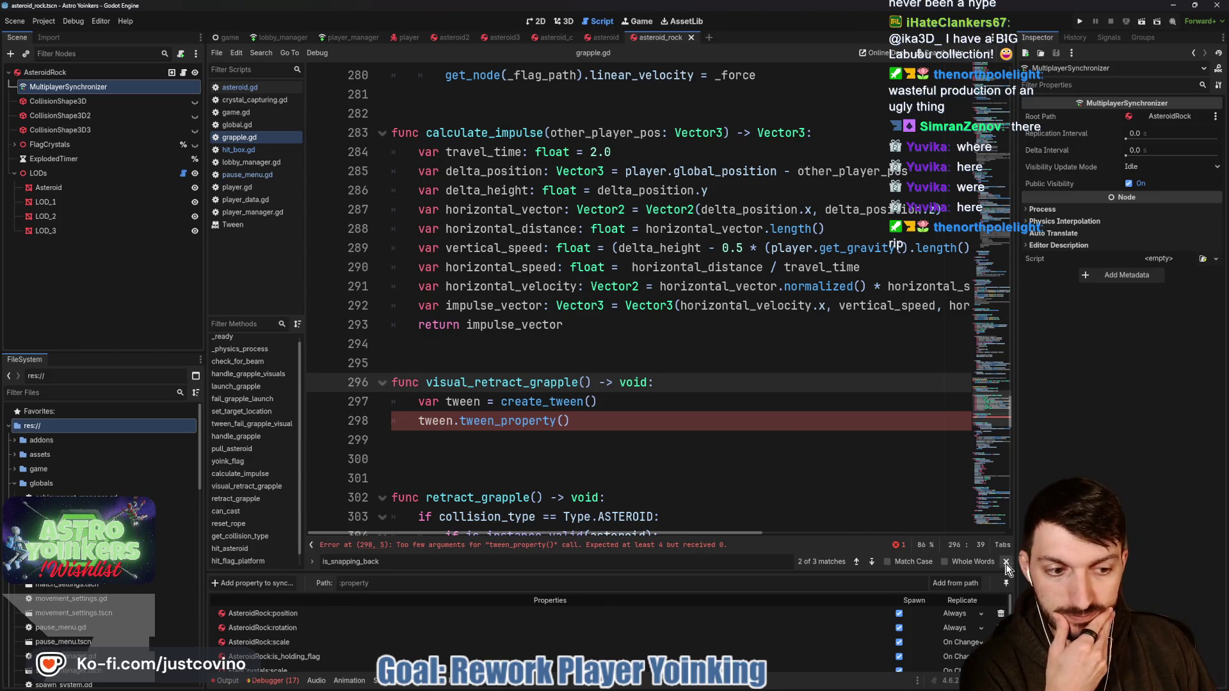
key(Escape)
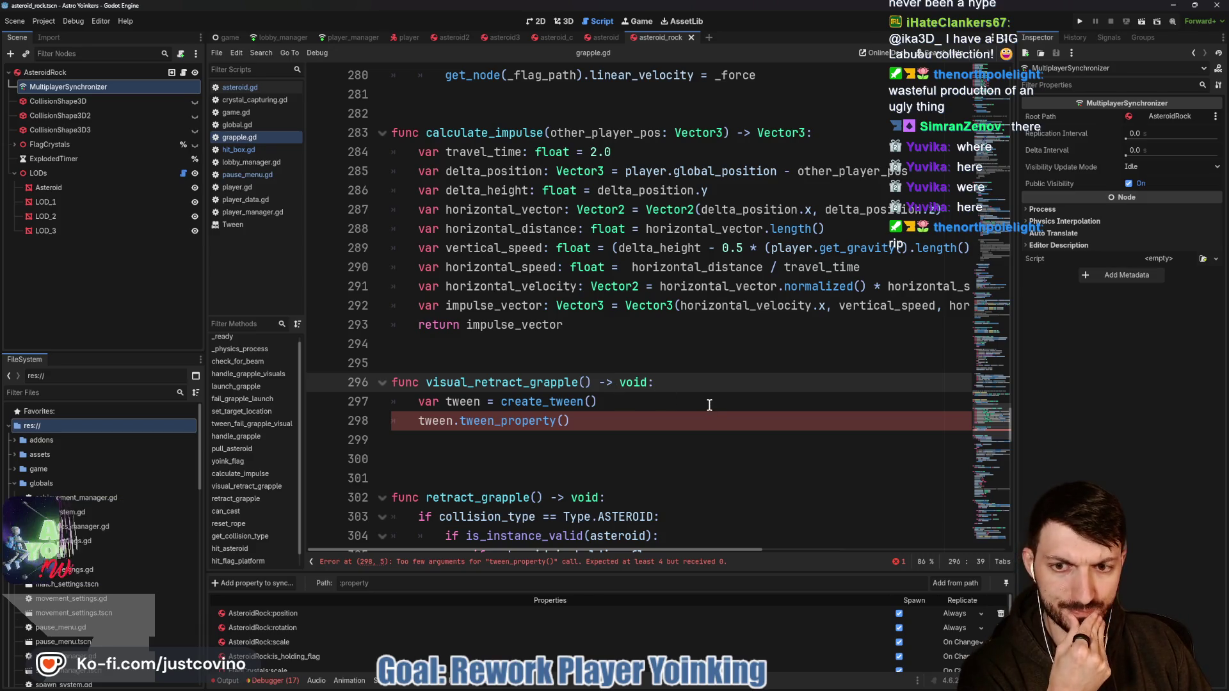
scroll(715, 403, up, 4)
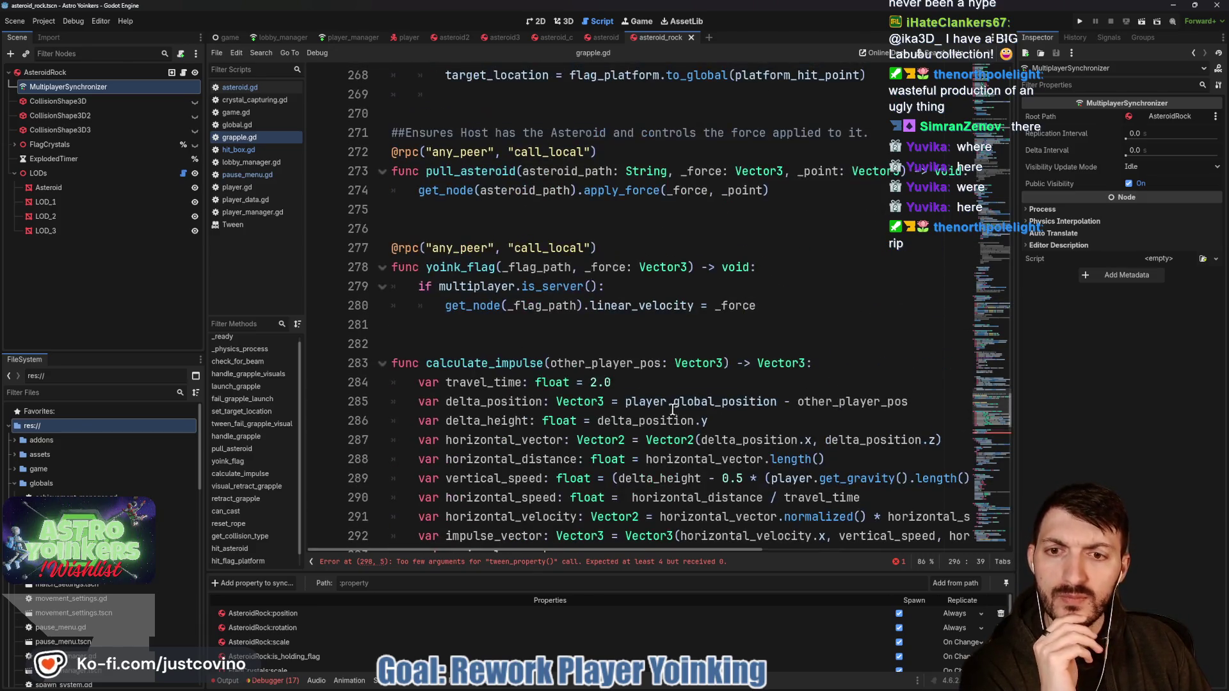
scroll(660, 411, up, 13)
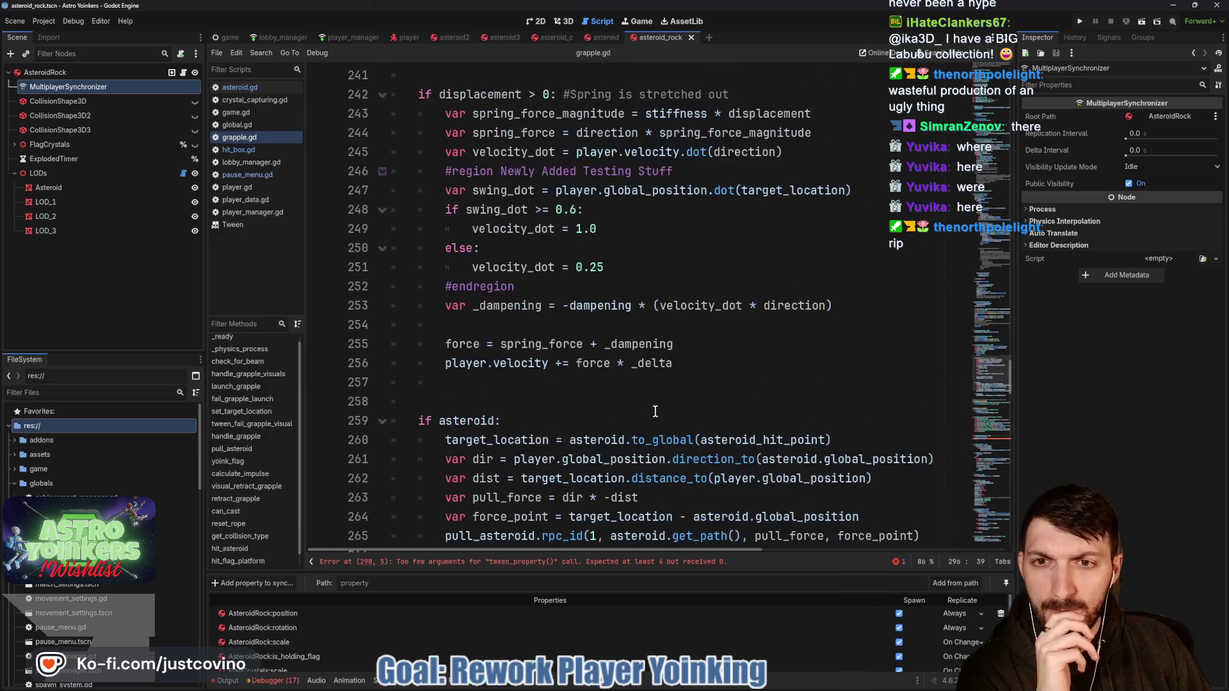
scroll(655, 411, up, 5)
scroll(655, 411, up, 5)
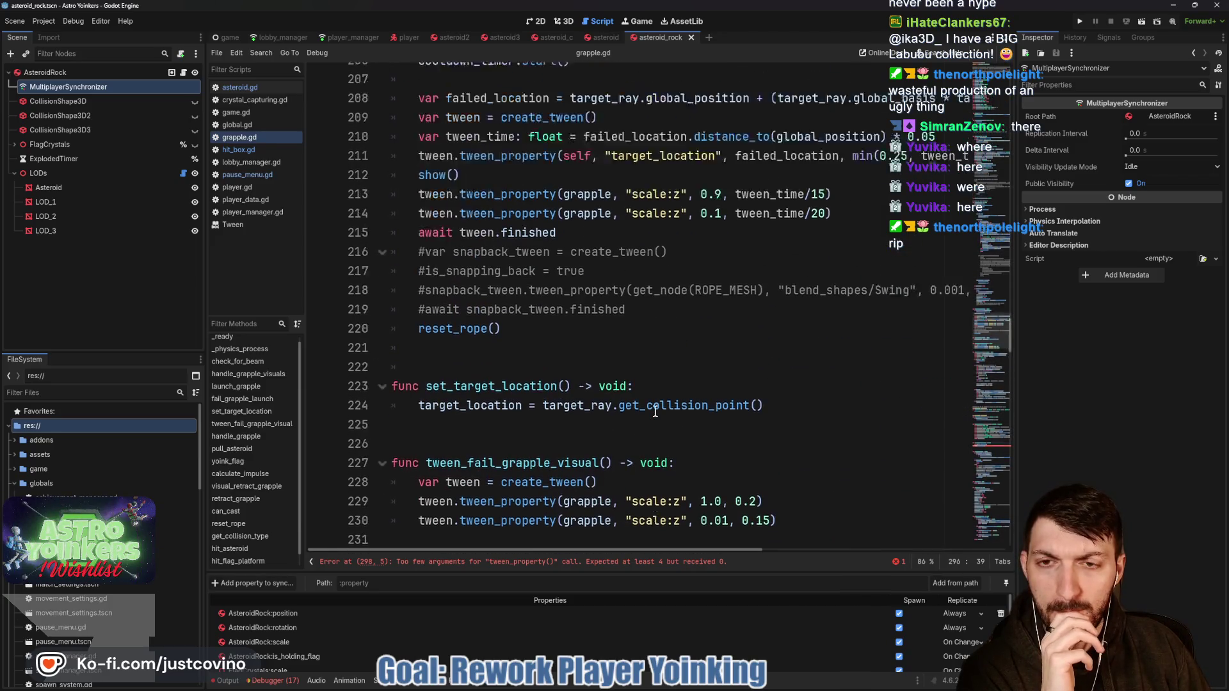
scroll(655, 411, up, 15)
scroll(652, 410, down, 8)
scroll(651, 409, down, 8)
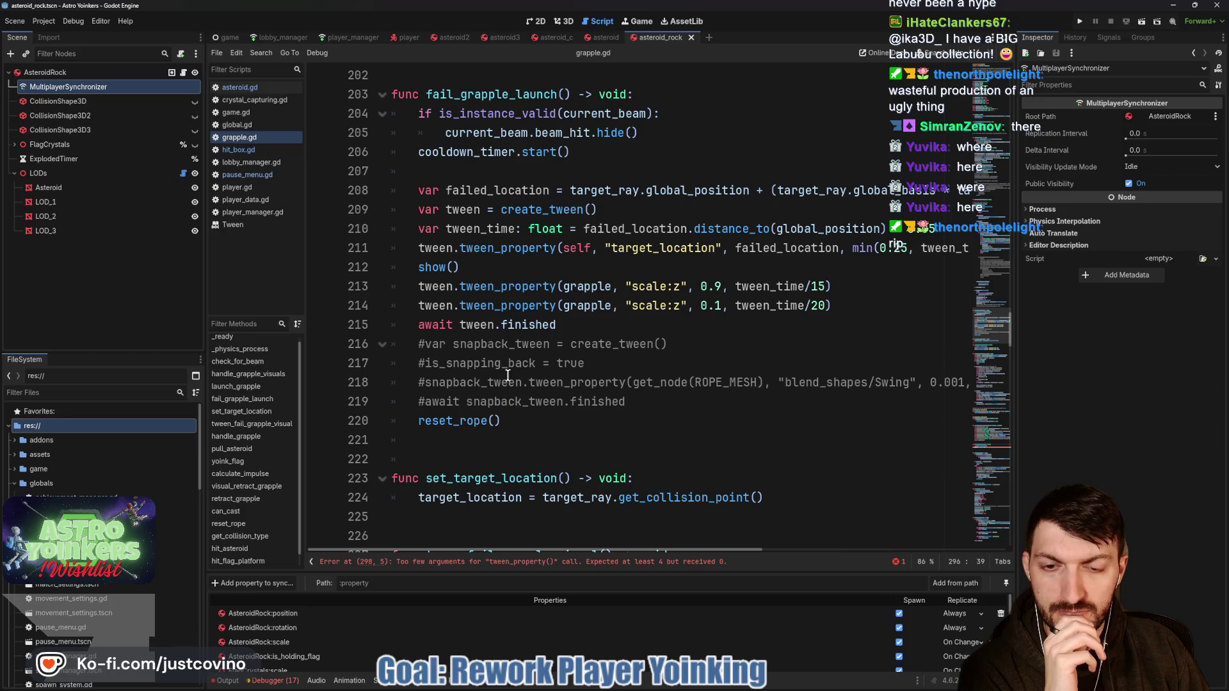
scroll(595, 371, right, 8)
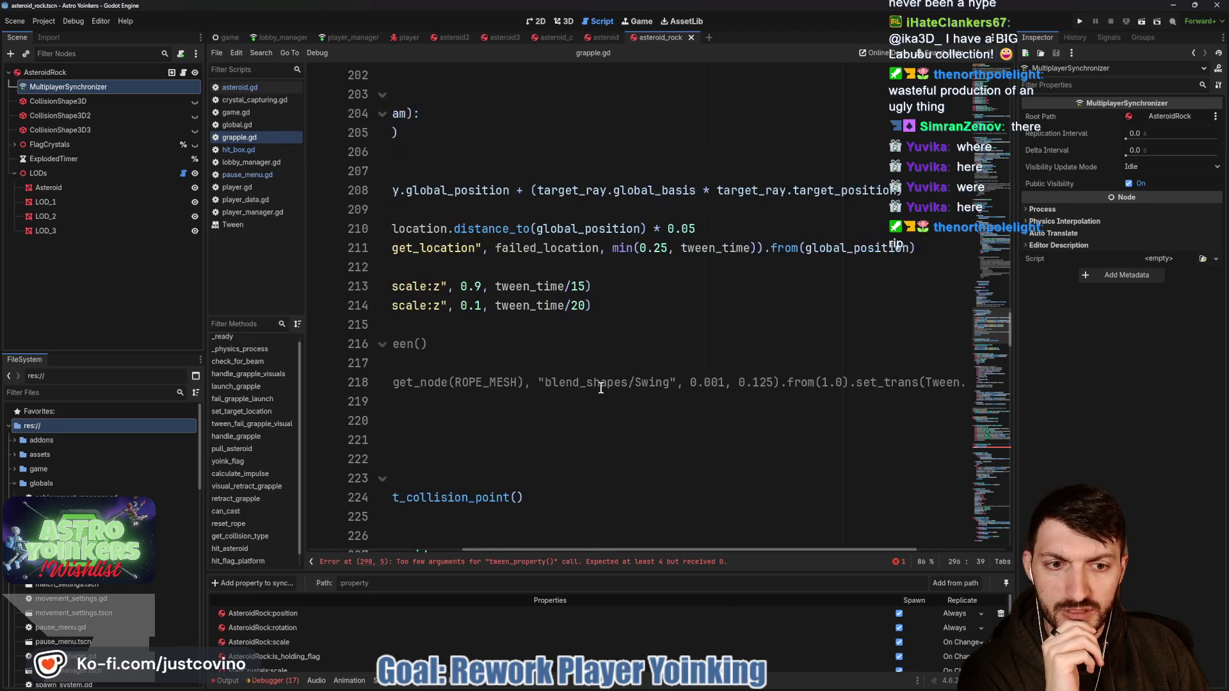
scroll(600, 388, left, 8)
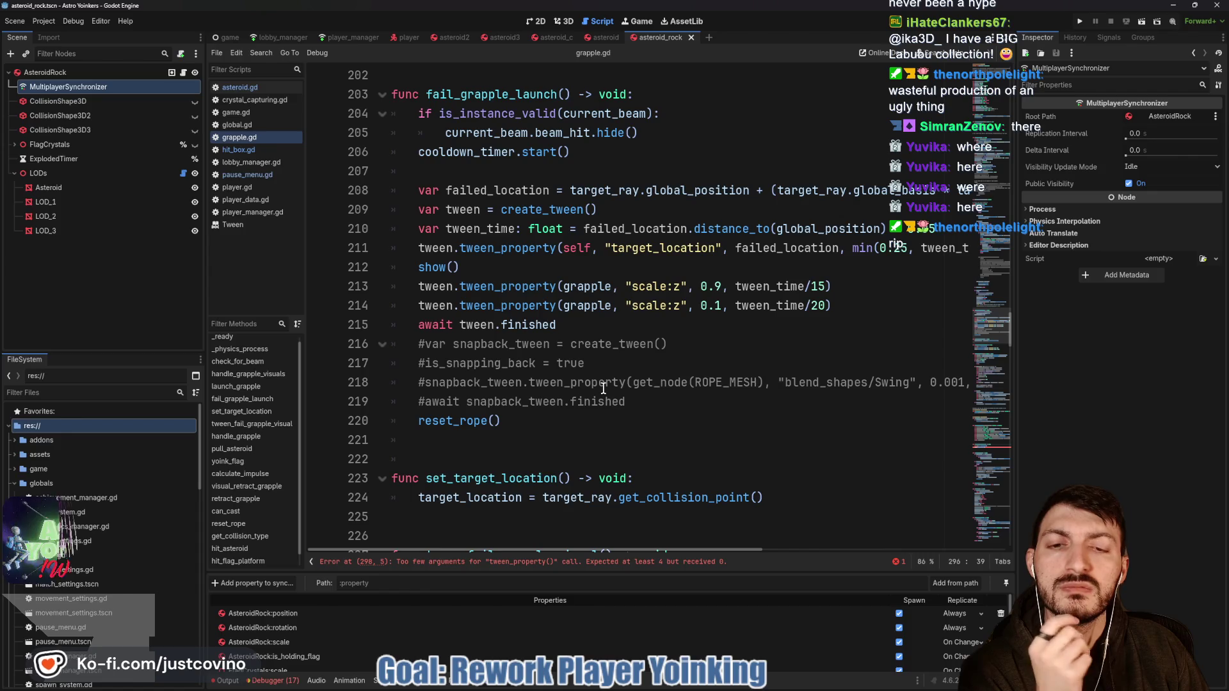
scroll(603, 388, up, 1)
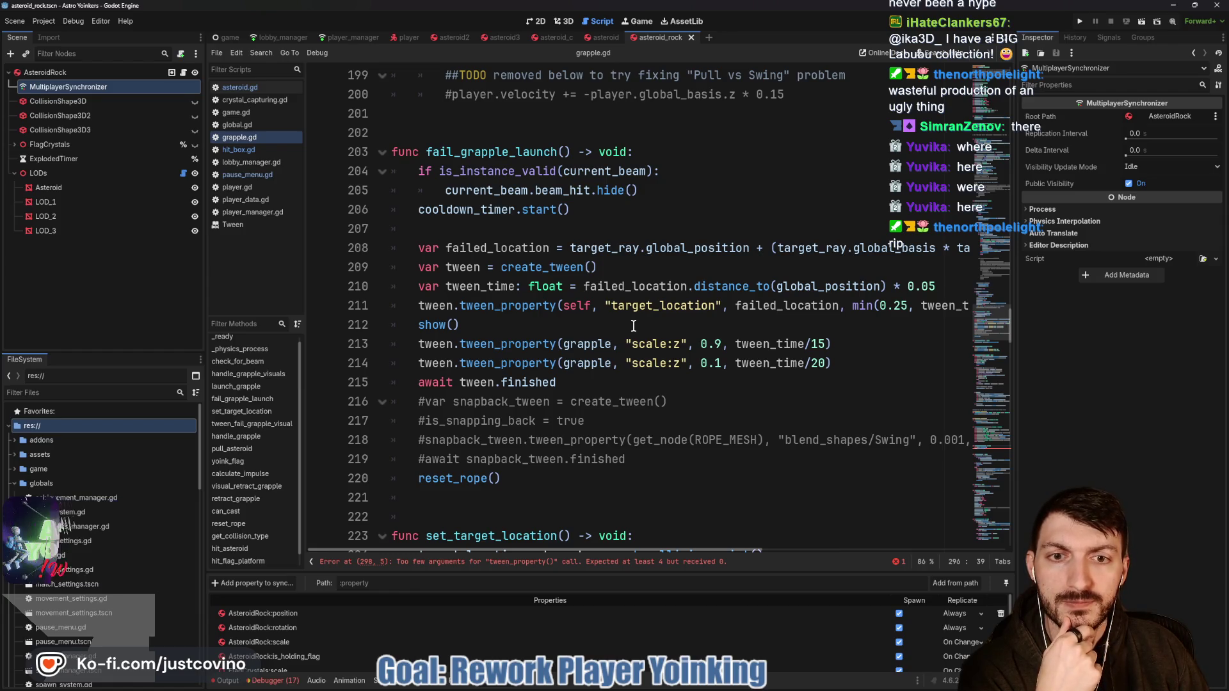
scroll(626, 322, right, 5)
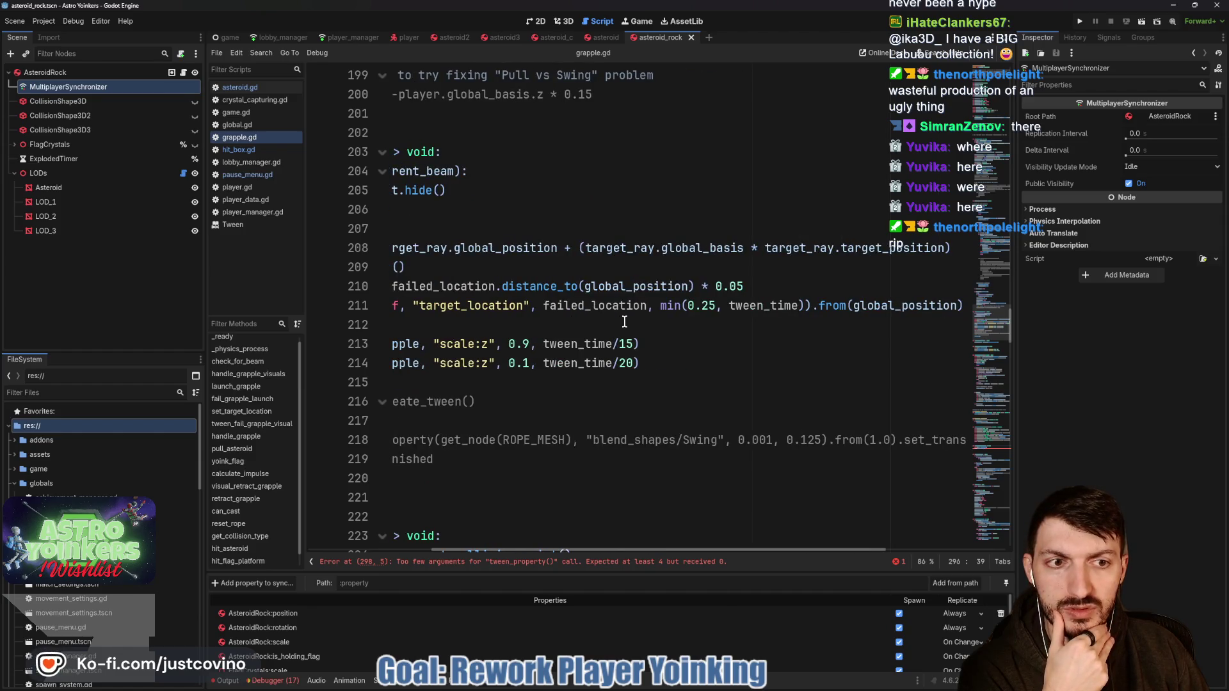
scroll(625, 321, left, 5)
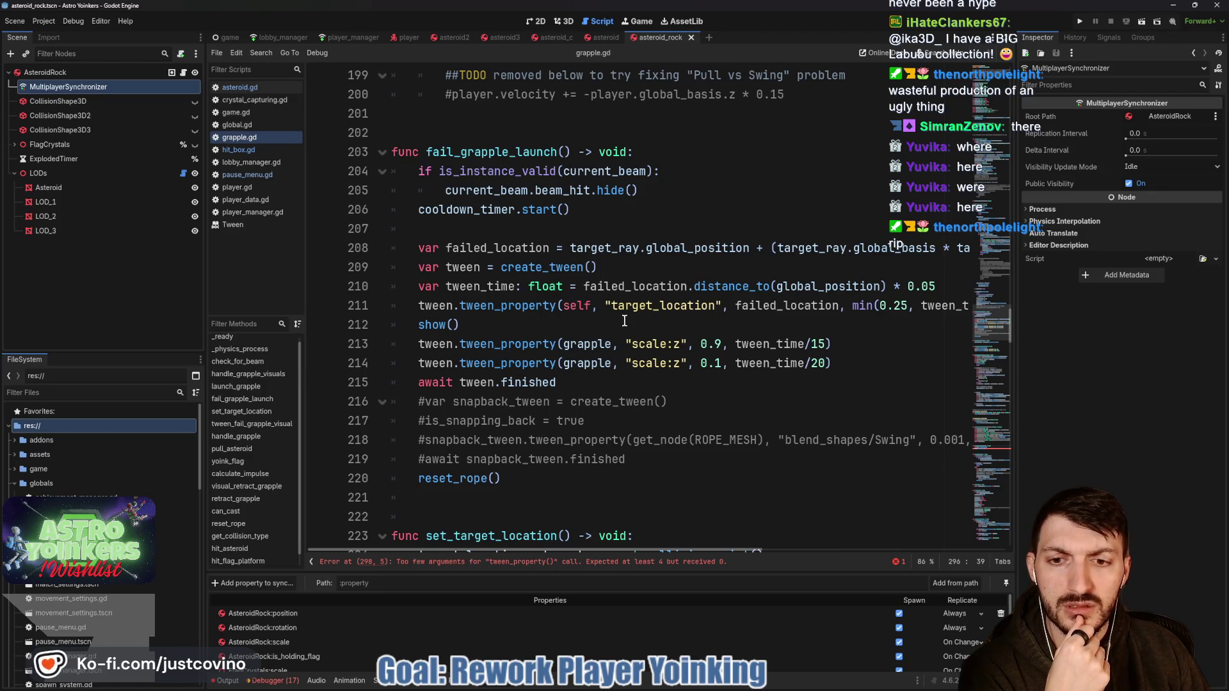
scroll(624, 320, down, 1)
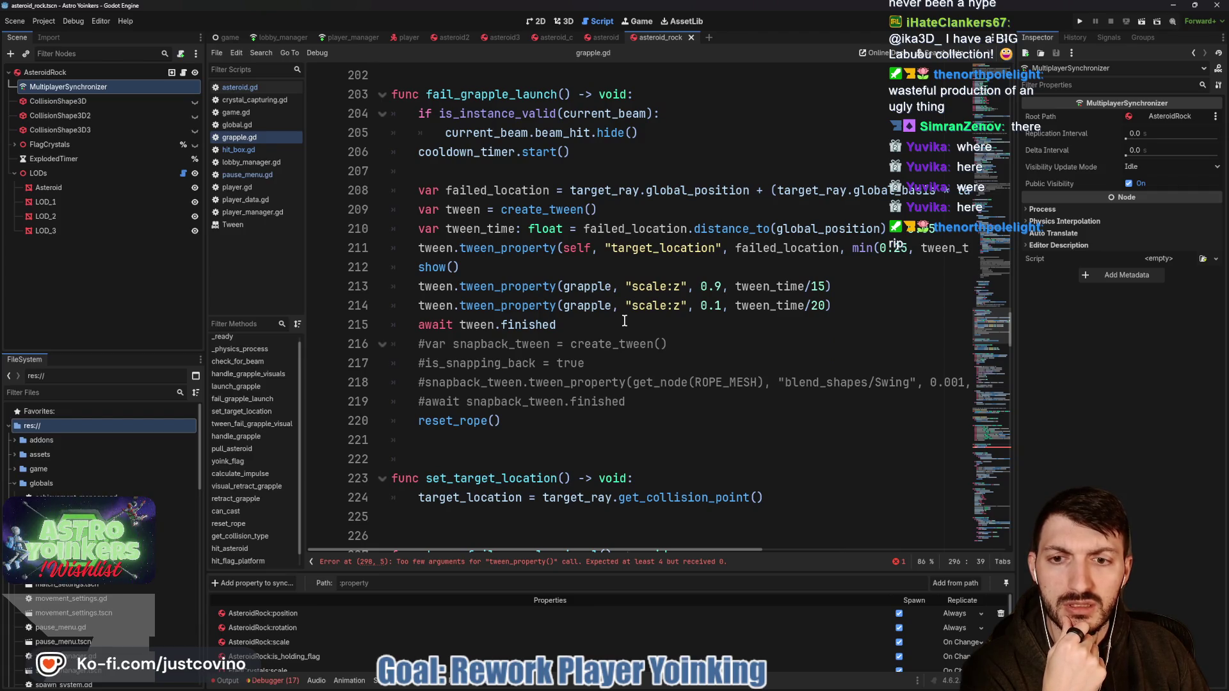
scroll(625, 320, up, 4)
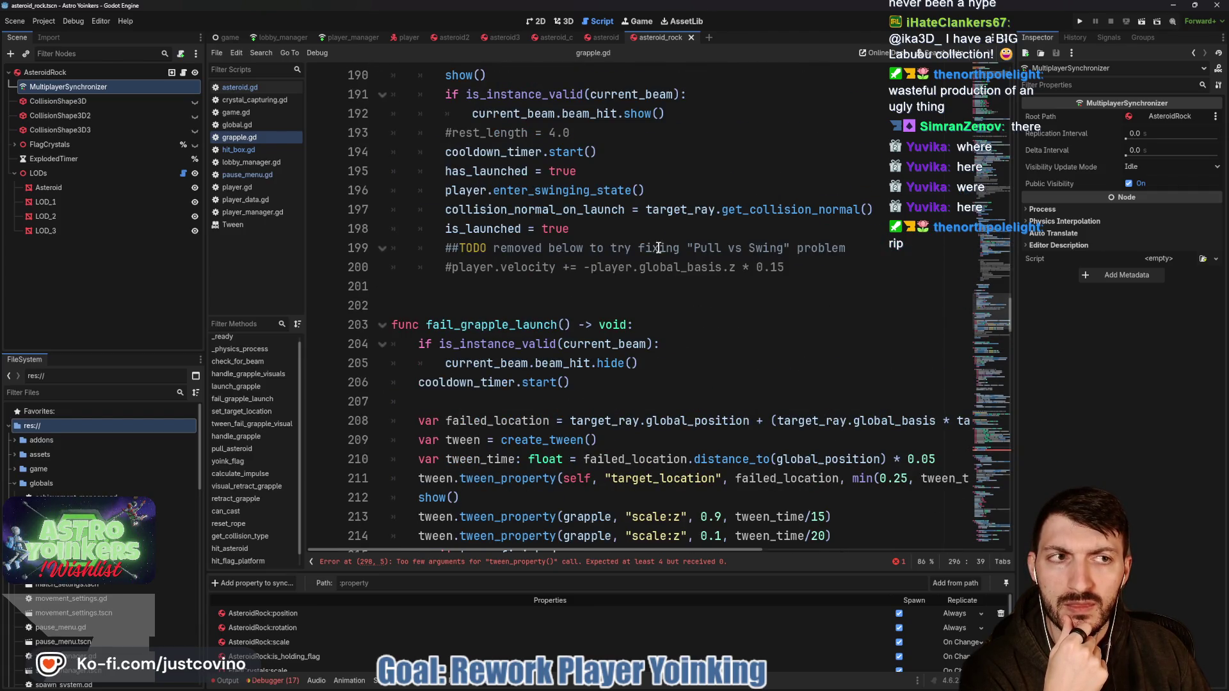
scroll(615, 347, down, 20)
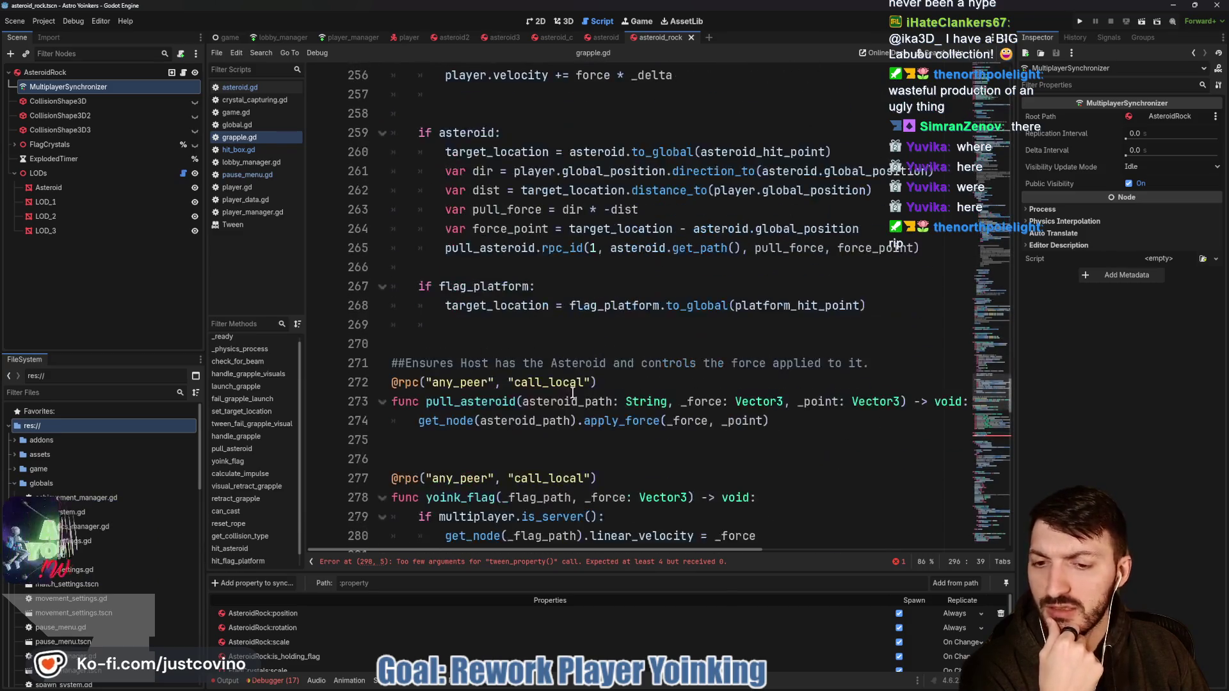
Step: Delete the incomplete tween_property() call on line 298, save, and run the project
click(432, 563)
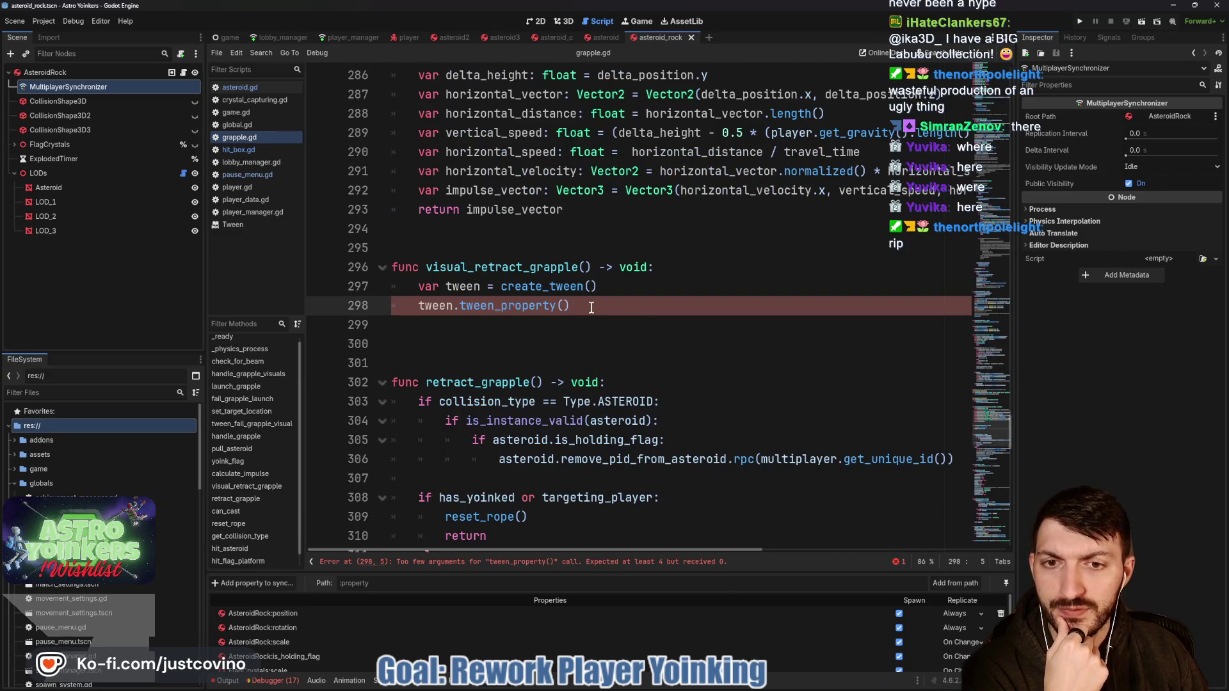
drag(587, 307, 413, 304)
key(BackSpace)
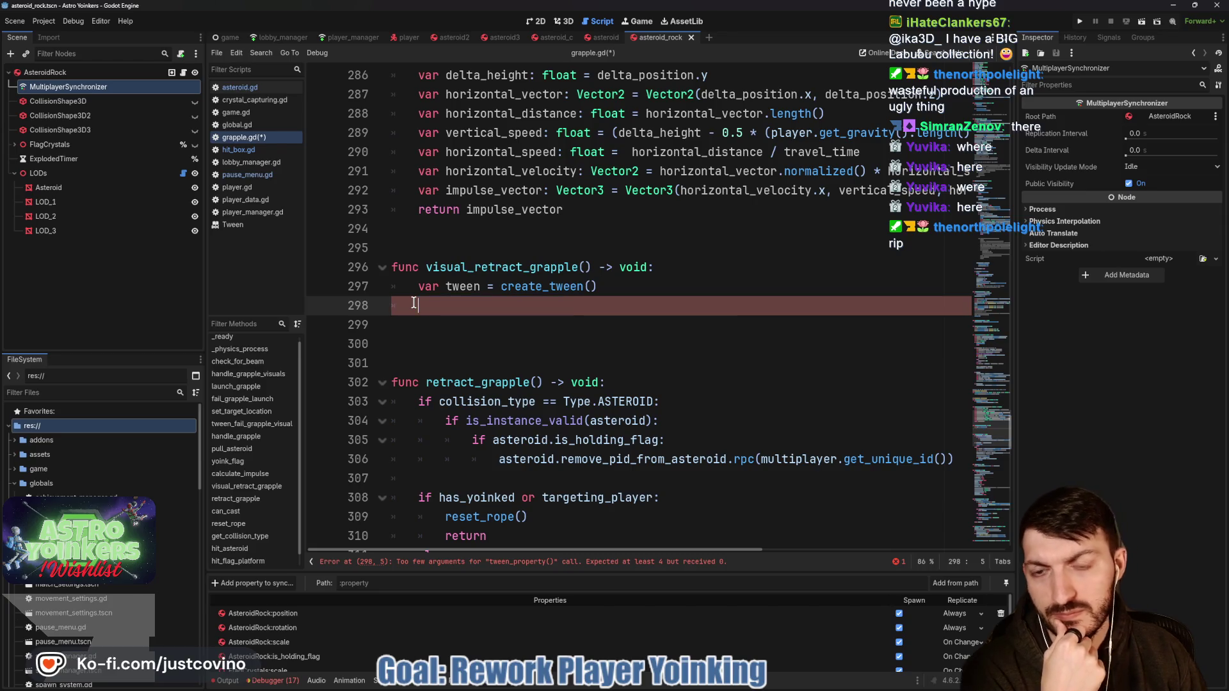
key(ctrl+s)
click(1080, 22)
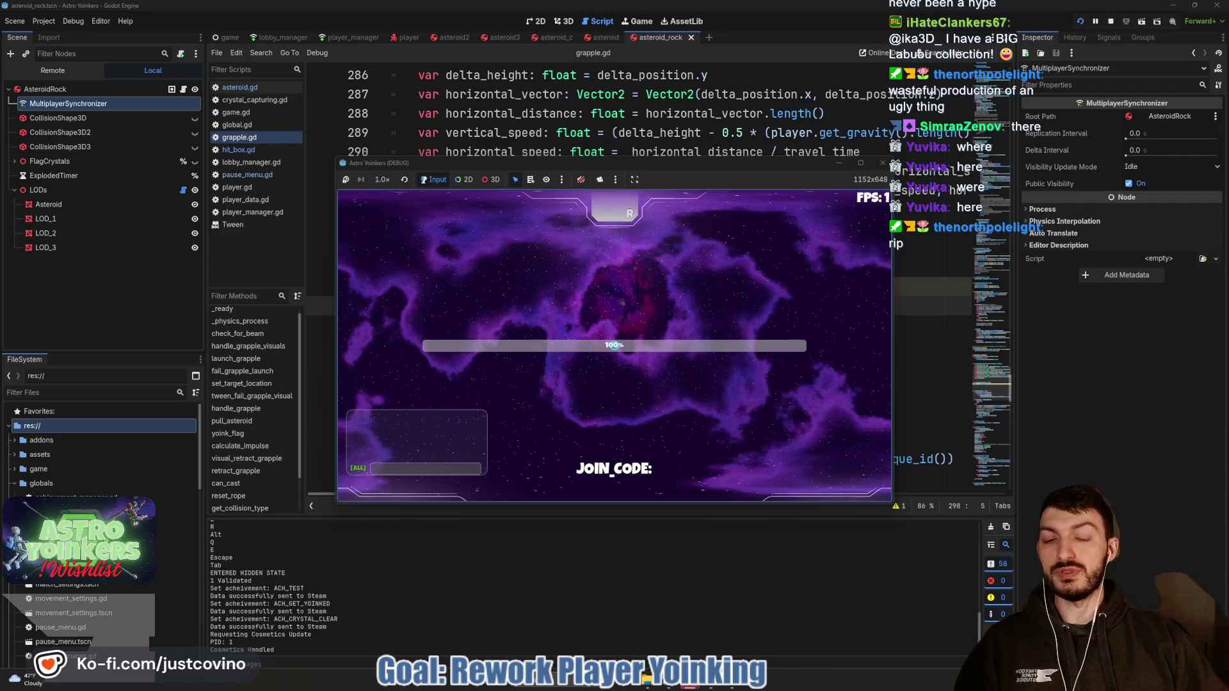
Step: Run forward and fire the grapple nine times around the Asteroid Map, then stop the game
key(w)
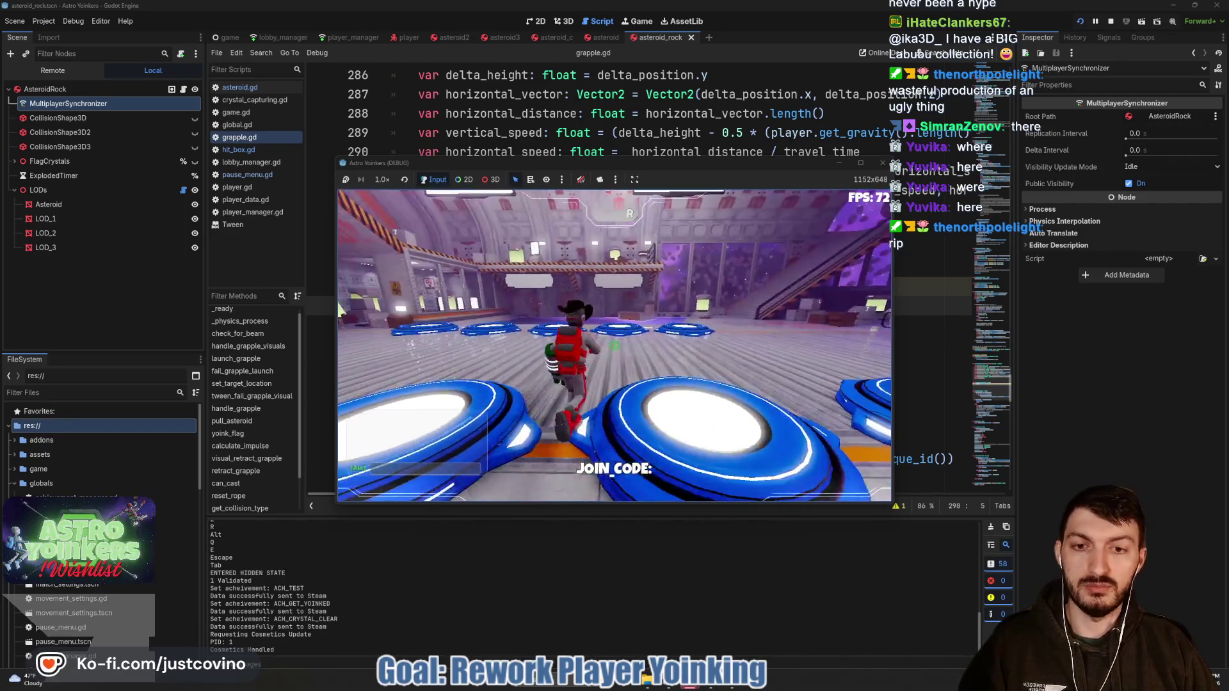
click(614, 345)
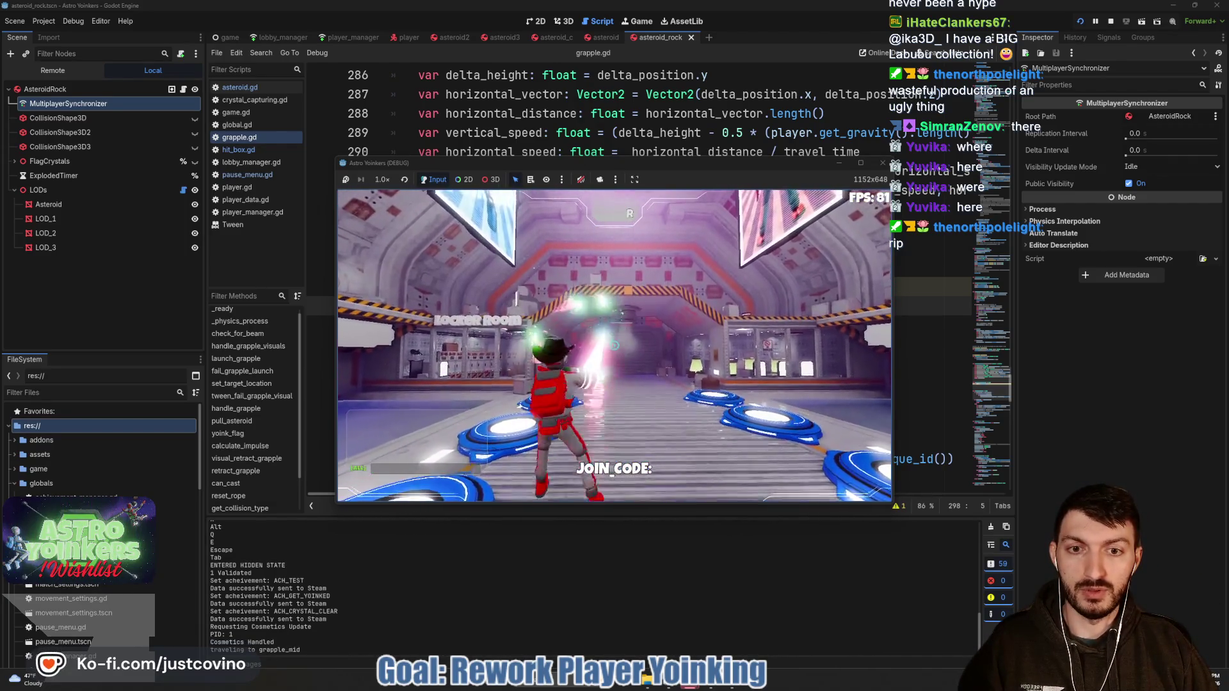
click(614, 346)
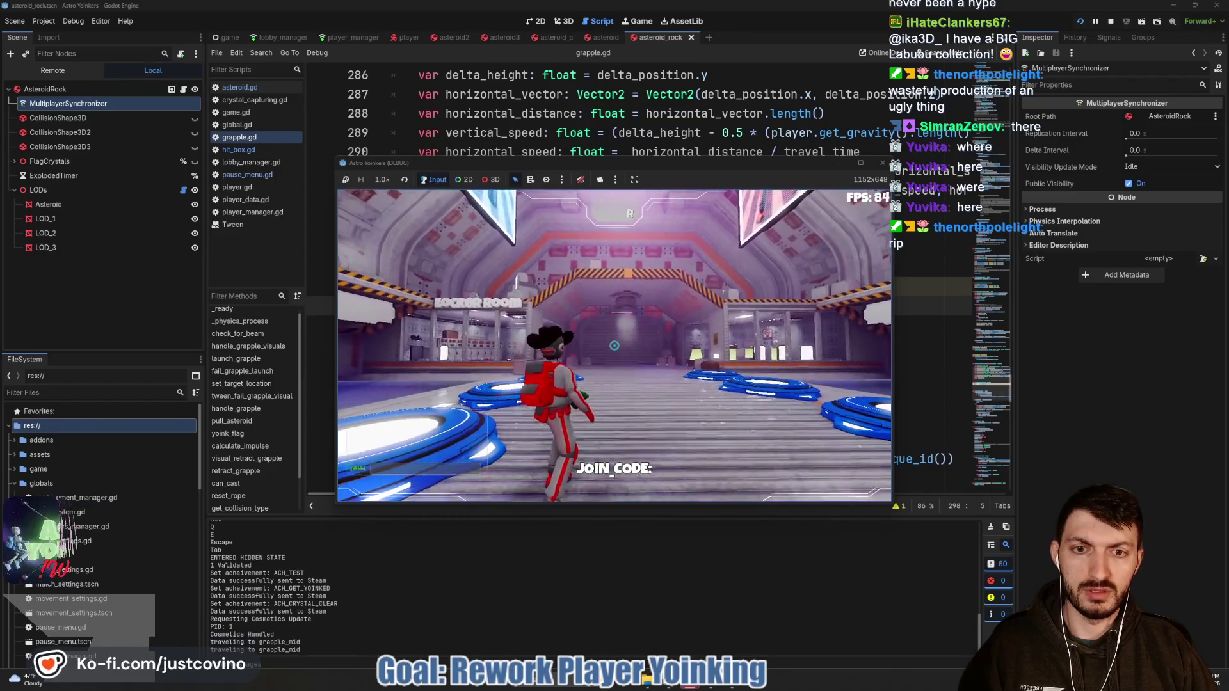
click(614, 346)
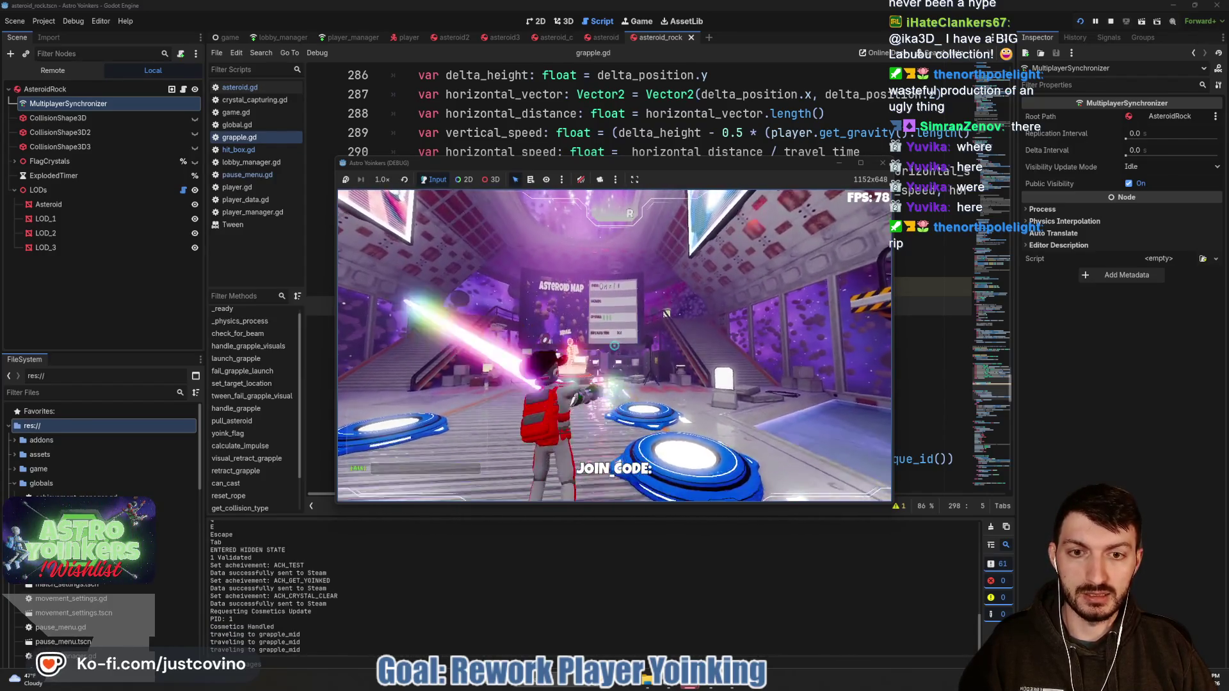
click(614, 346)
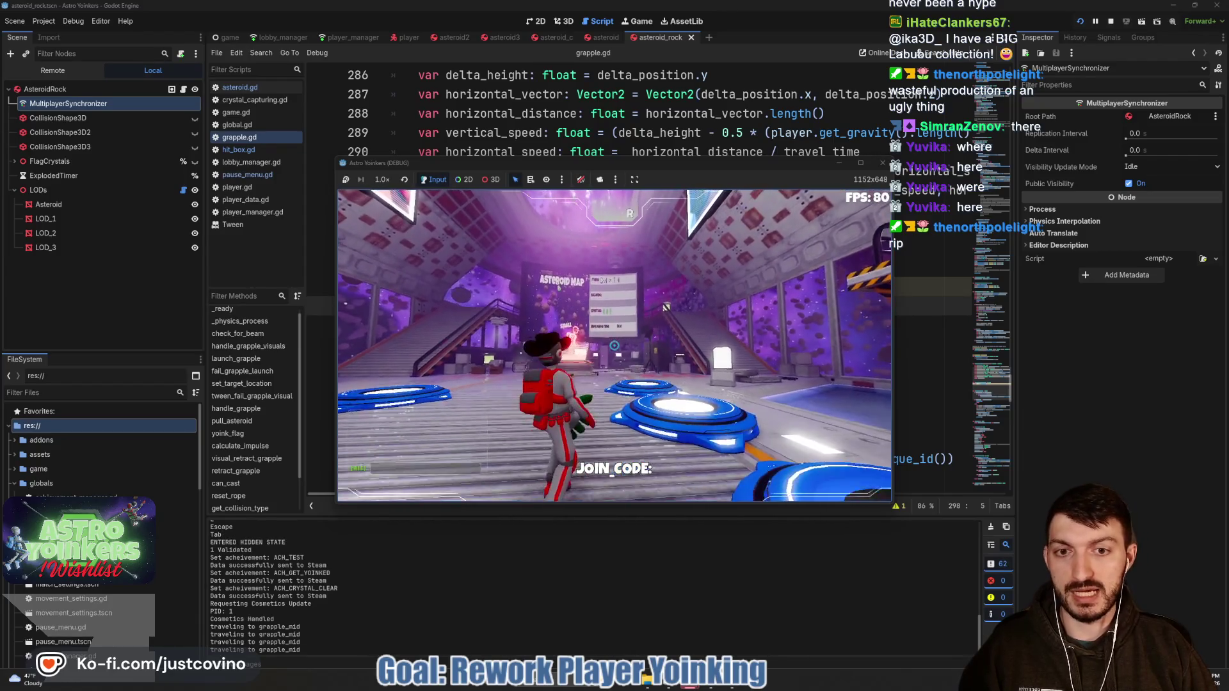
click(614, 345)
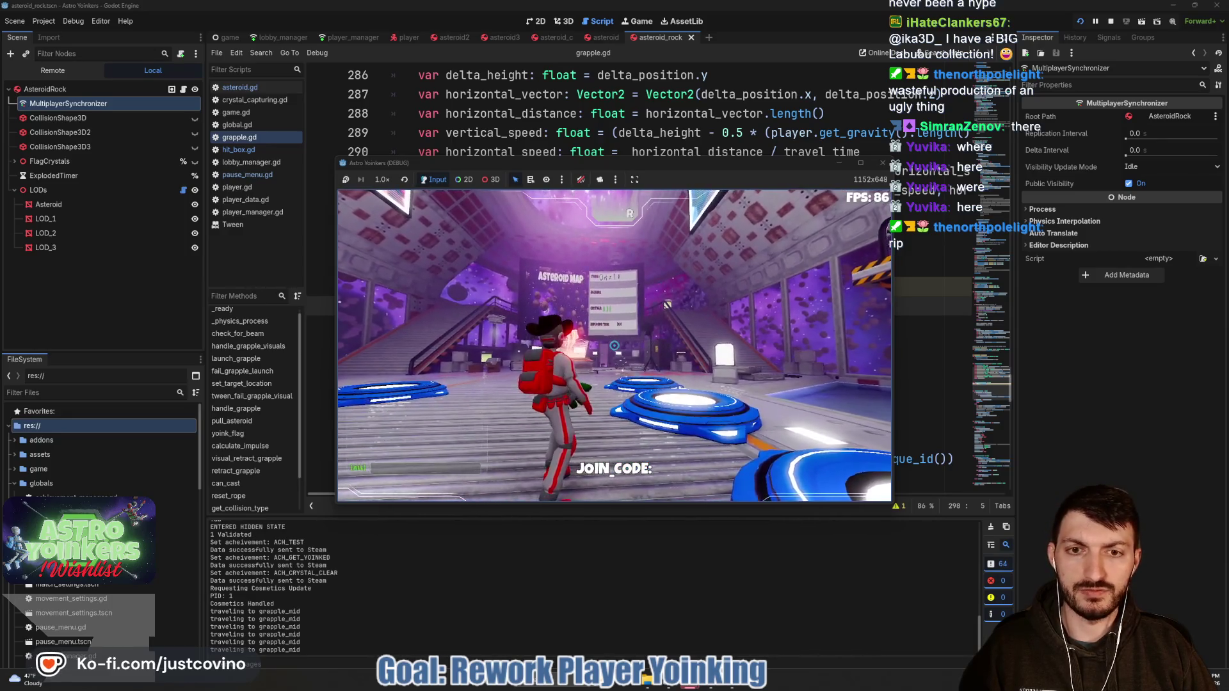
click(613, 346)
click(613, 346)
click(613, 346)
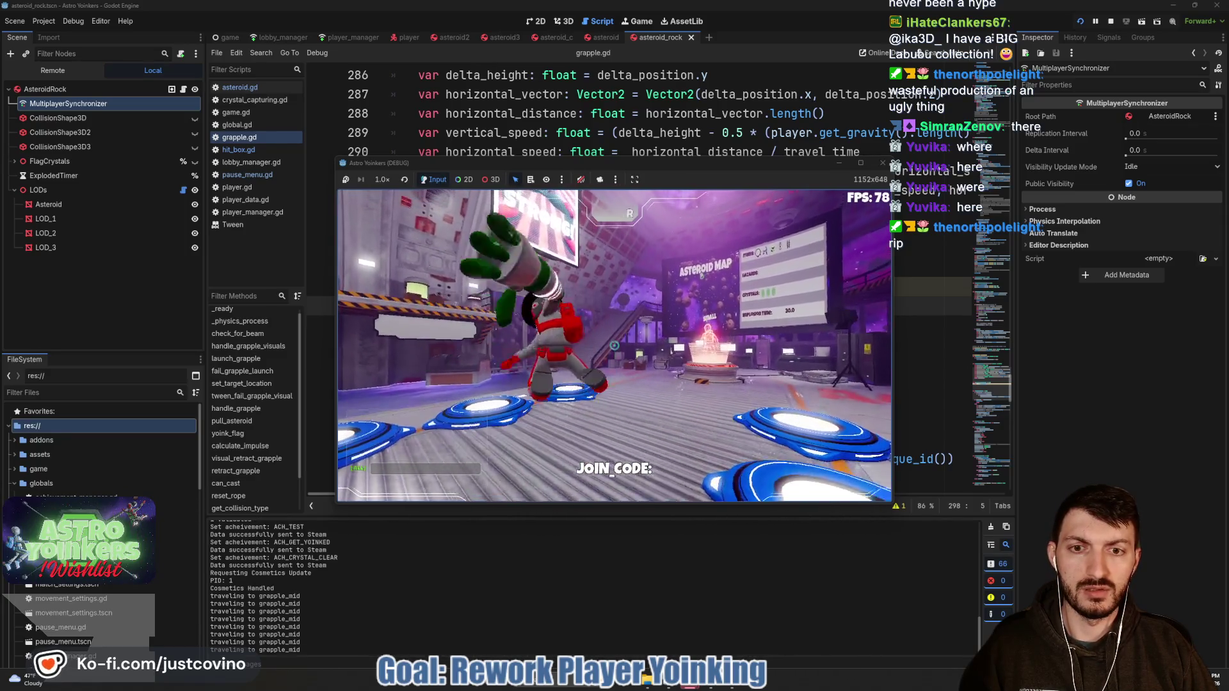
click(614, 346)
key(F8)
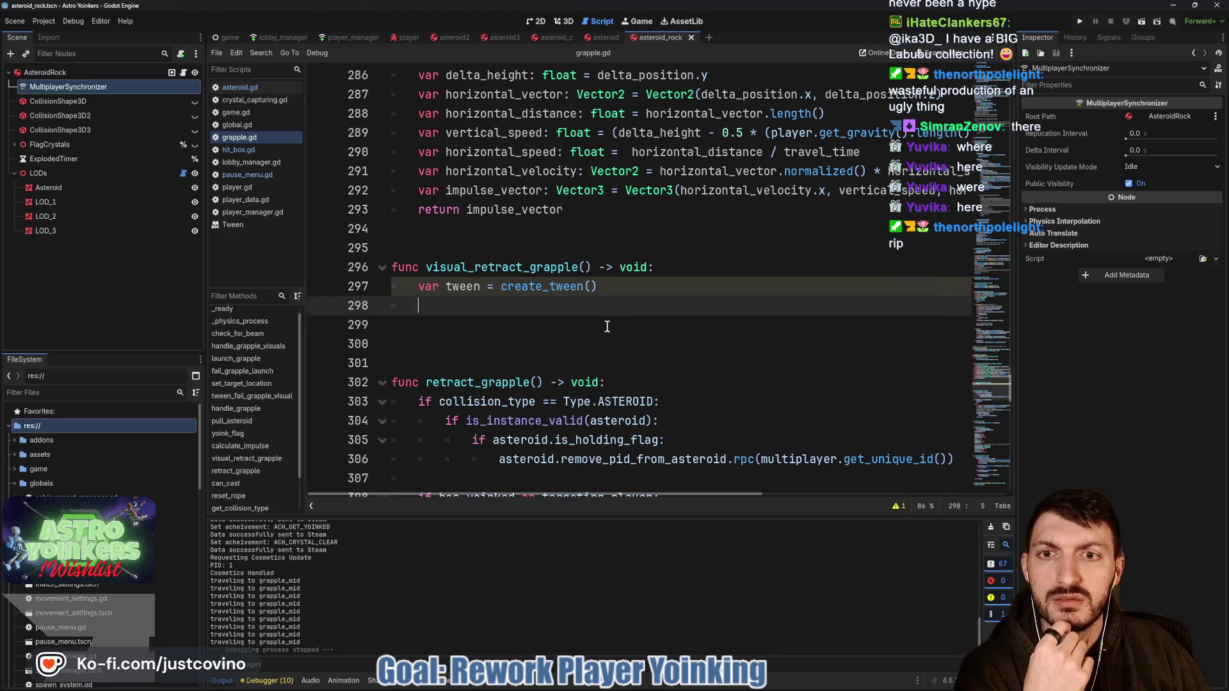
Step: Check uses of tween_fail_grapple_visual, then comment out its lines 227–230
scroll(607, 326, up, 10)
scroll(606, 327, up, 6)
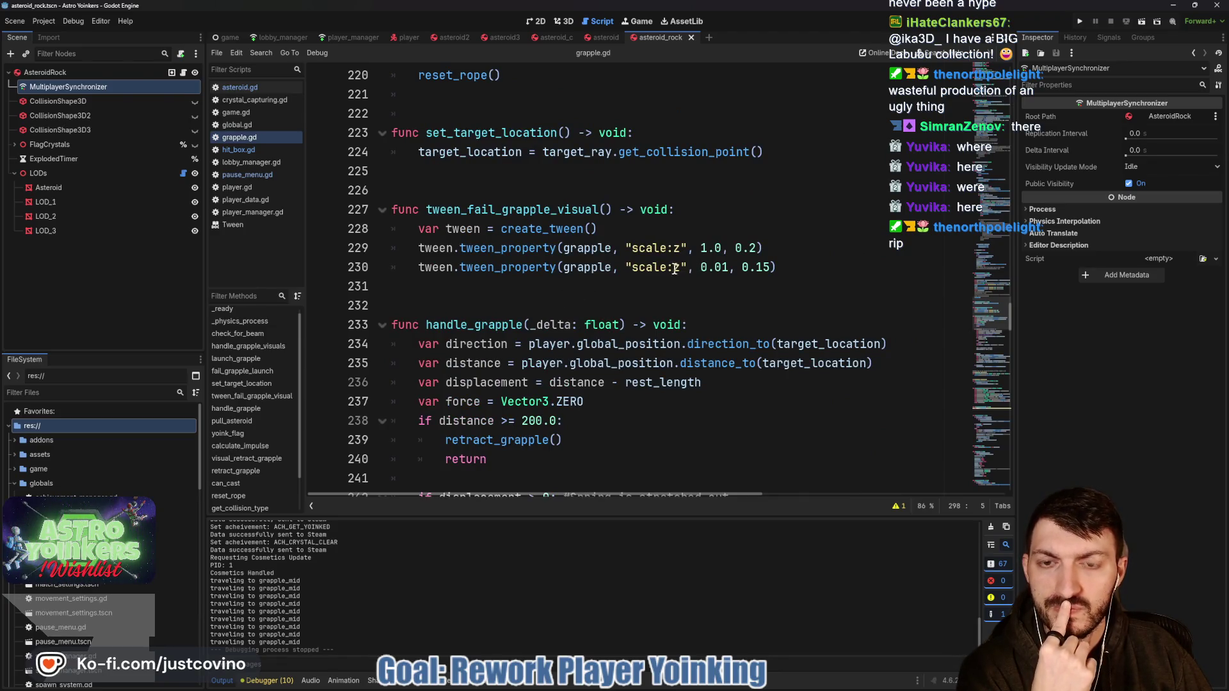
double_click(524, 211)
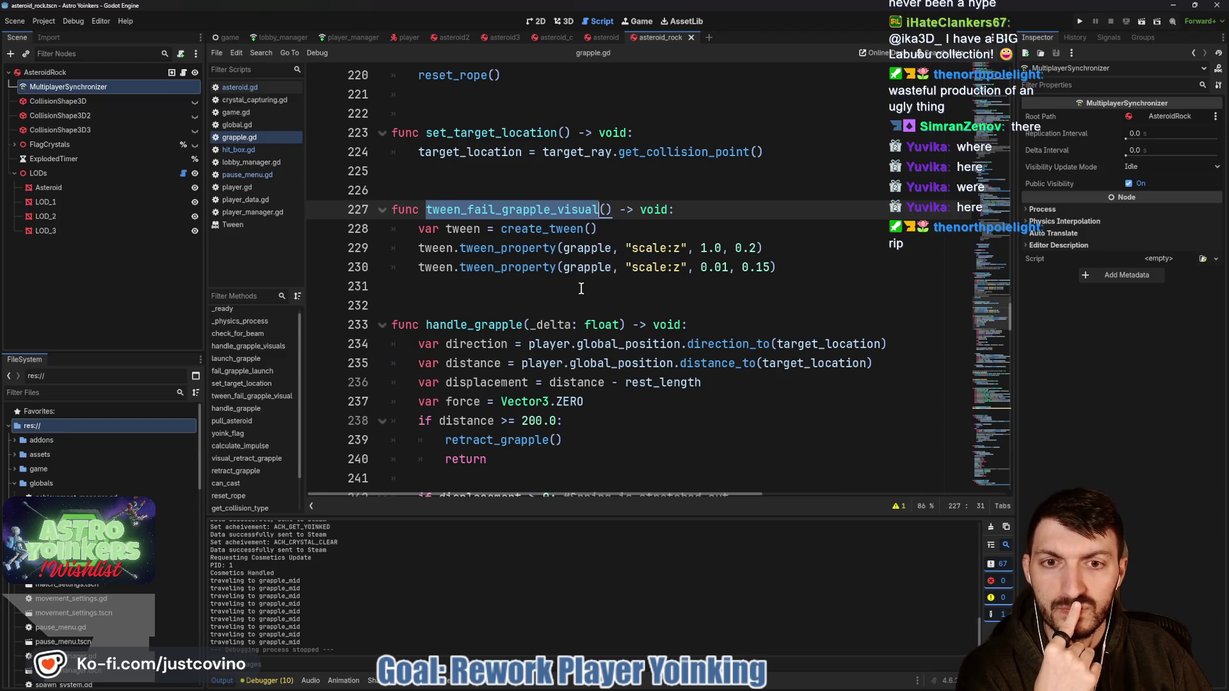
key(ctrl+f)
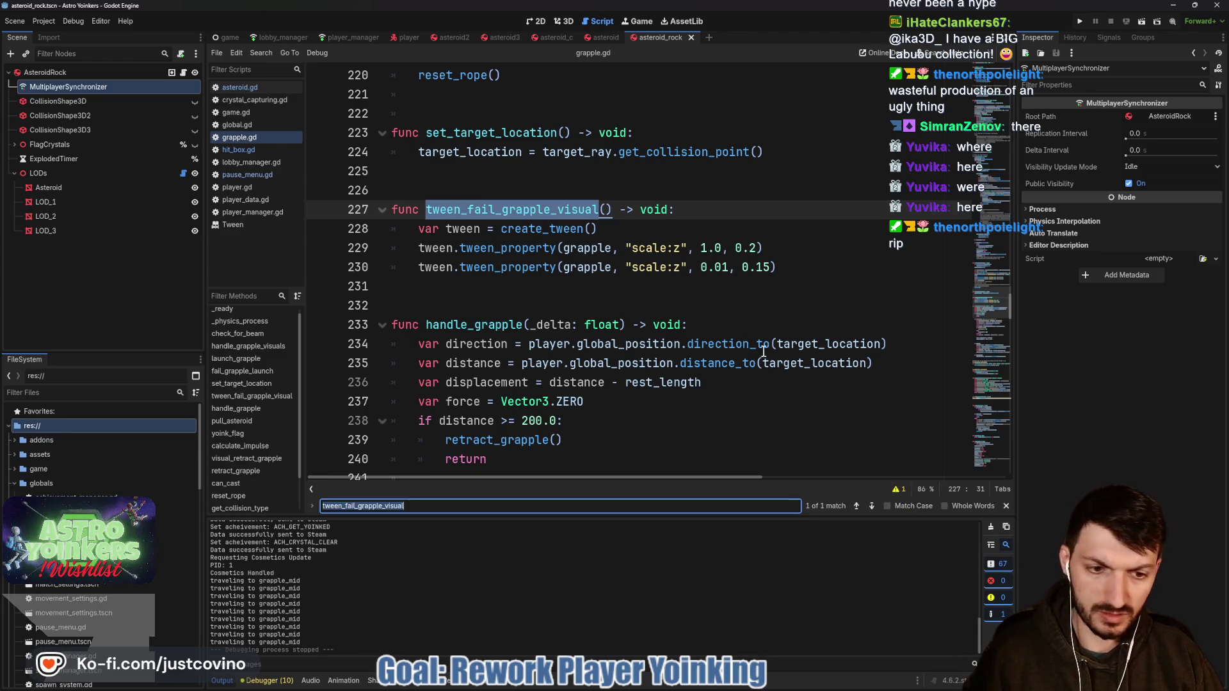
mouse_move(580, 288)
mouse_down()
mouse_move(447, 283)
mouse_move(359, 229)
mouse_move(387, 213)
mouse_up()
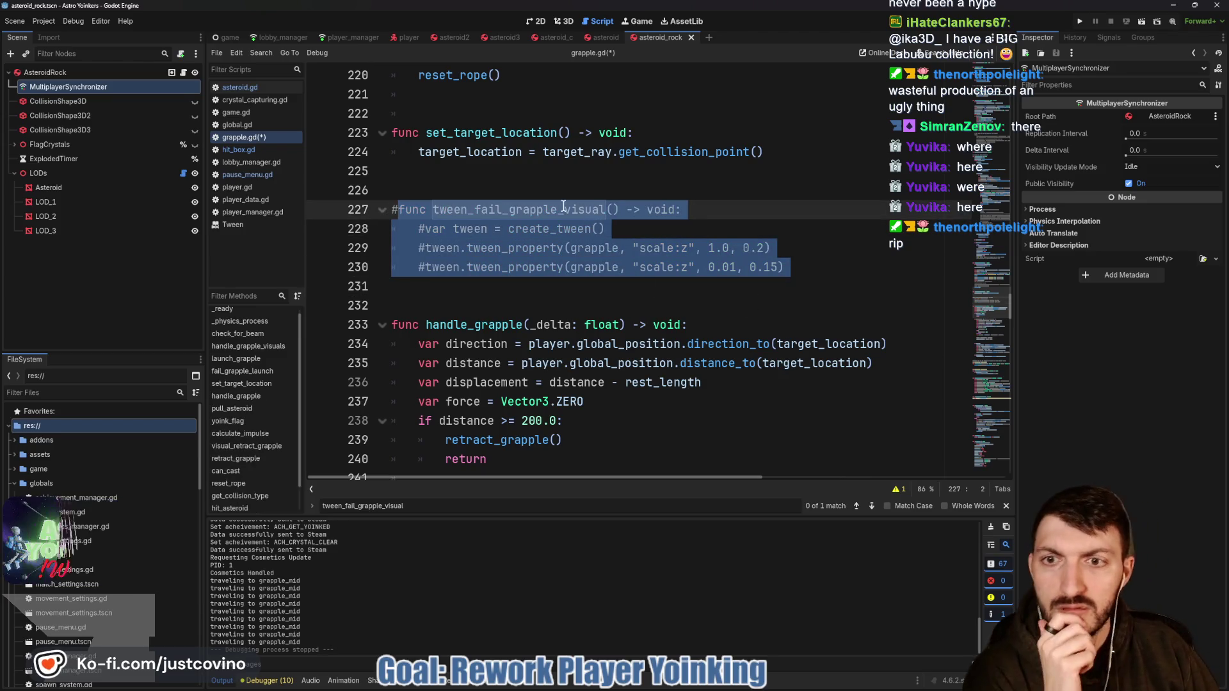
key(ctrl+k)
key(Up)
scroll(557, 283, down, 3)
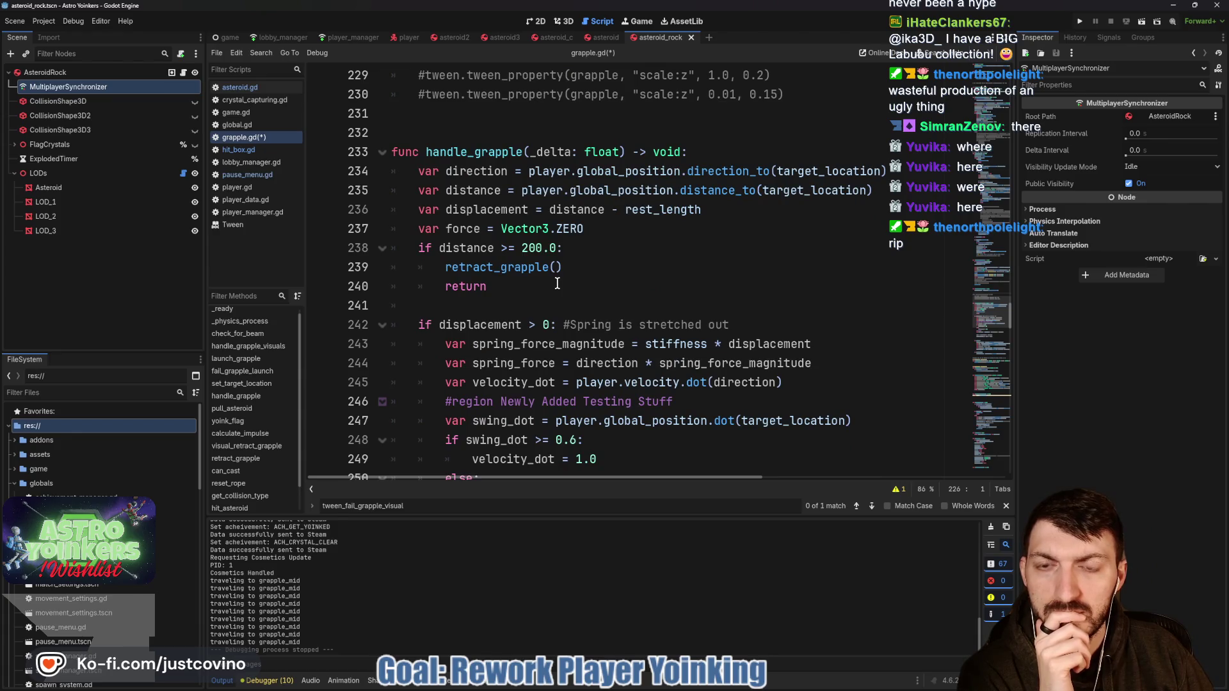
scroll(557, 284, down, 4)
scroll(557, 284, up, 15)
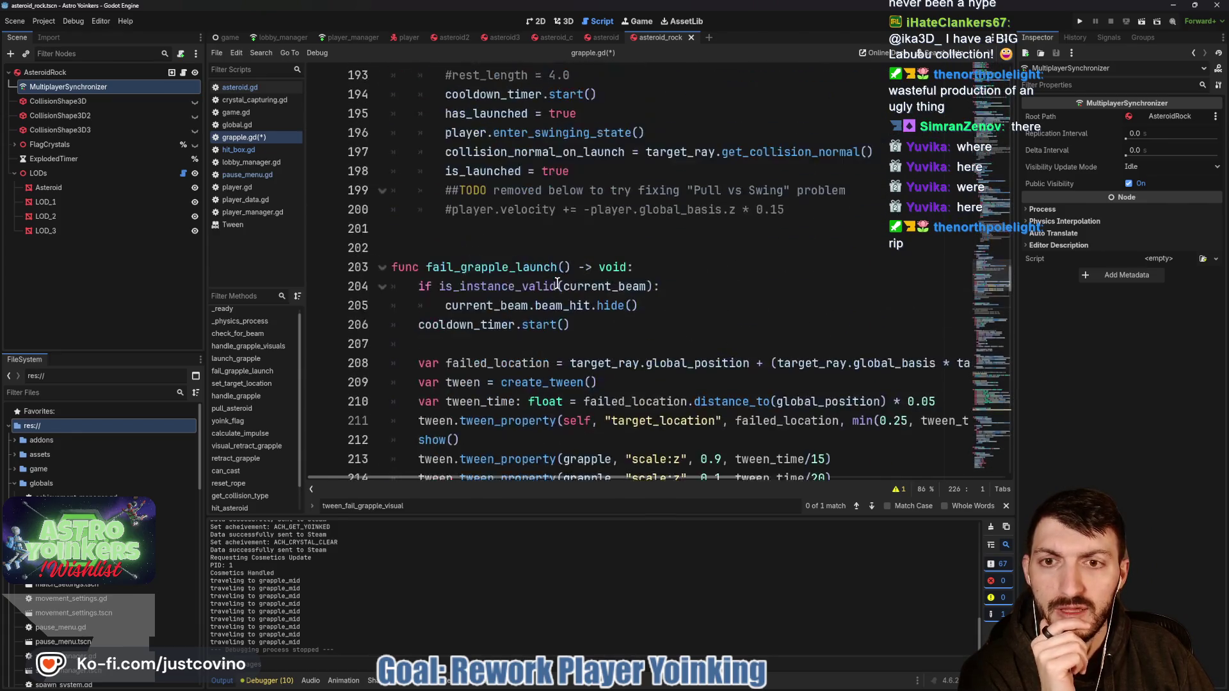
double_click(448, 267)
scroll(582, 300, down, 4)
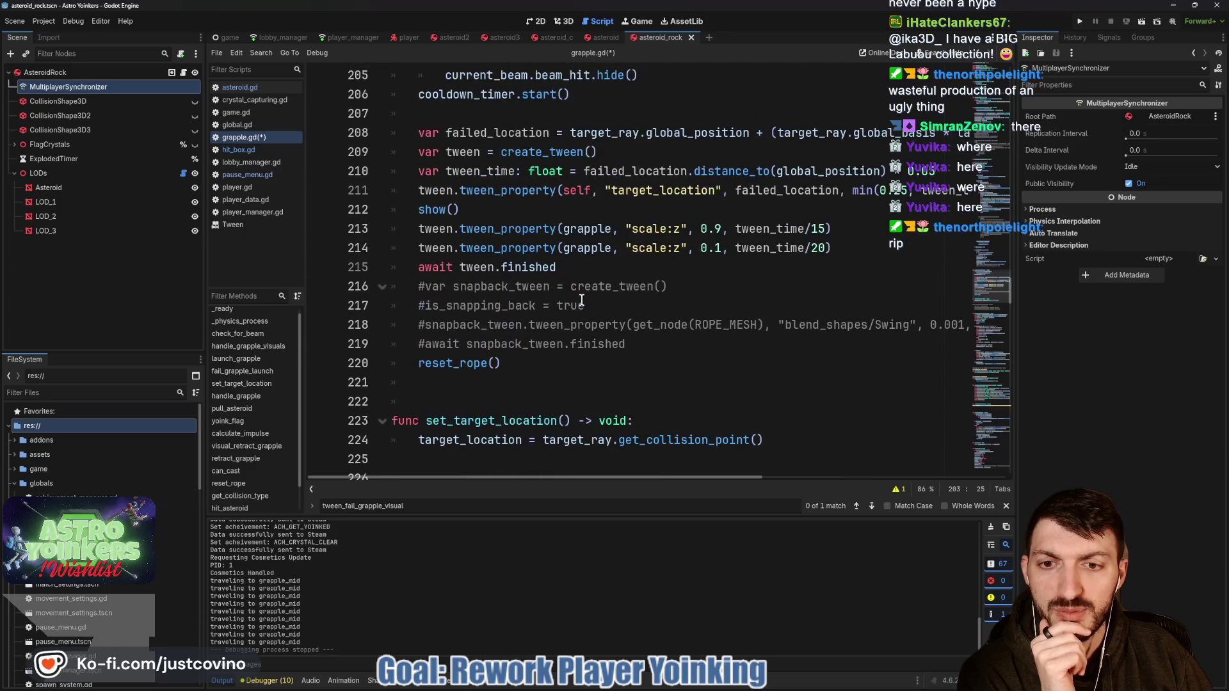
scroll(599, 299, up, 2)
scroll(513, 324, down, 1)
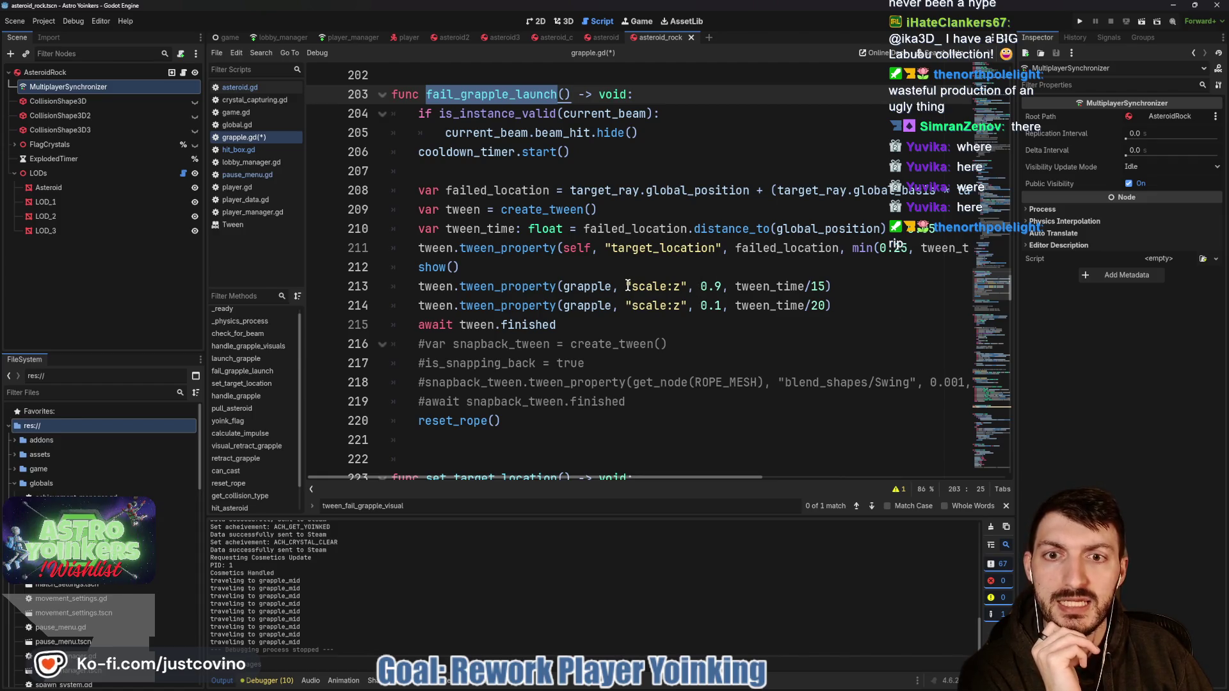
scroll(628, 286, down, 1)
scroll(630, 286, up, 7)
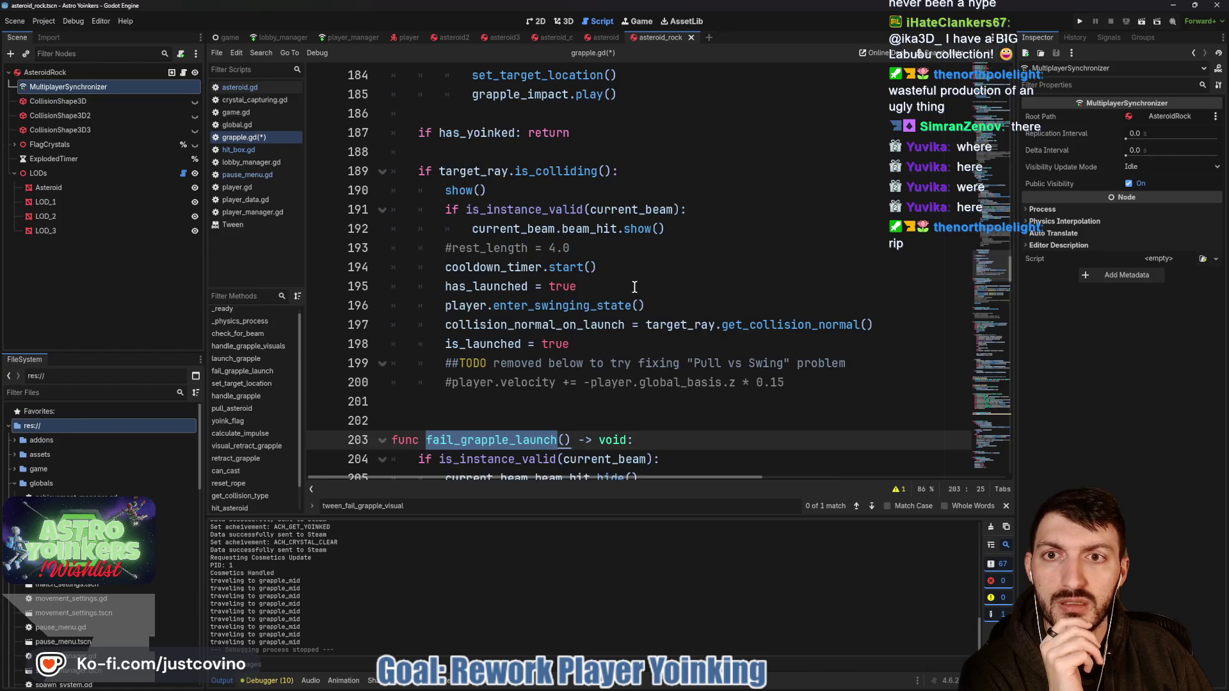
scroll(634, 286, up, 2)
scroll(634, 286, down, 11)
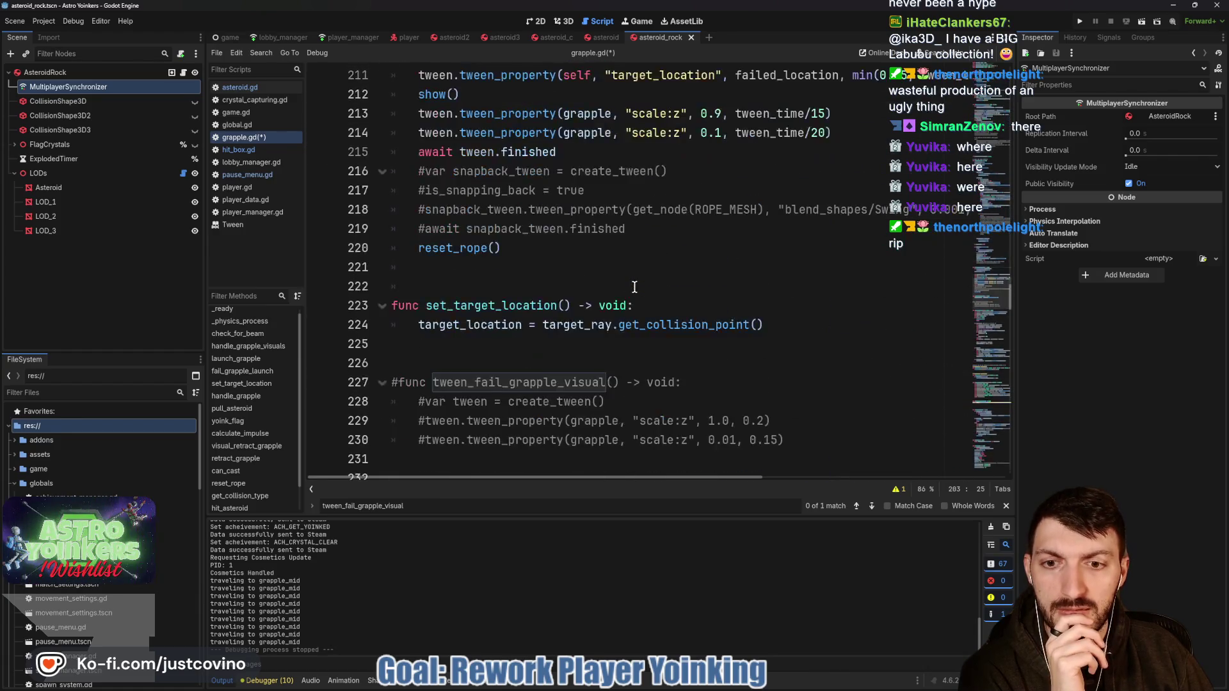
scroll(634, 287, down, 6)
scroll(634, 286, down, 8)
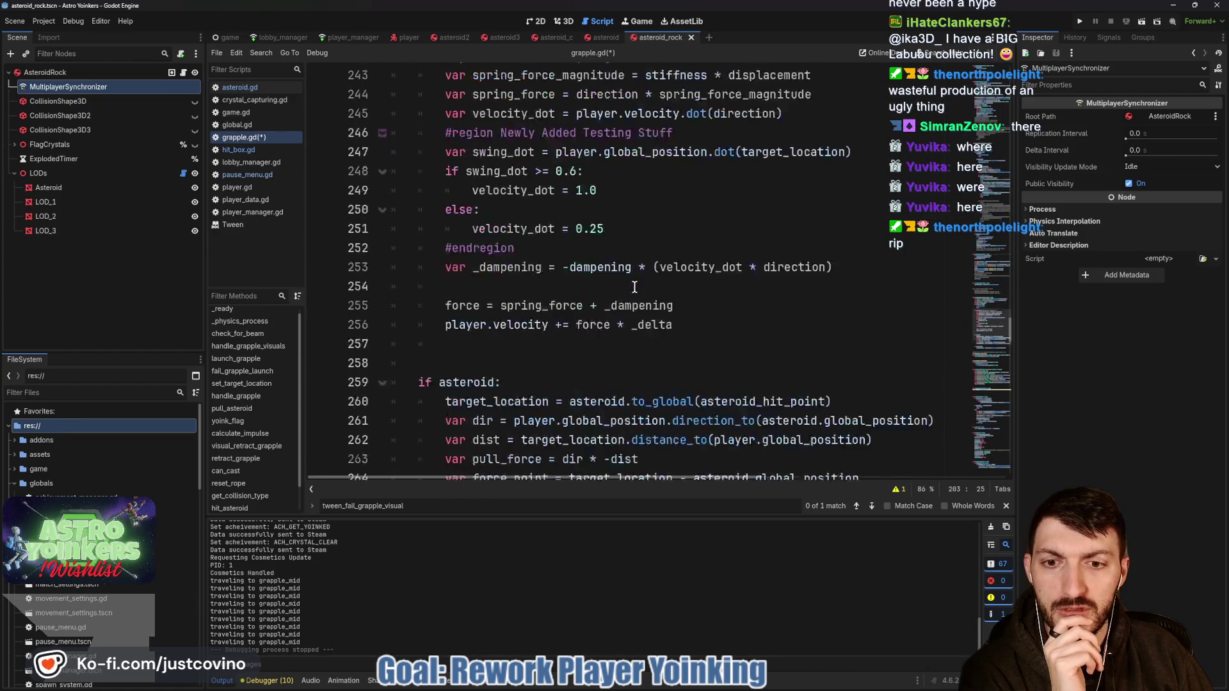
scroll(635, 287, down, 3)
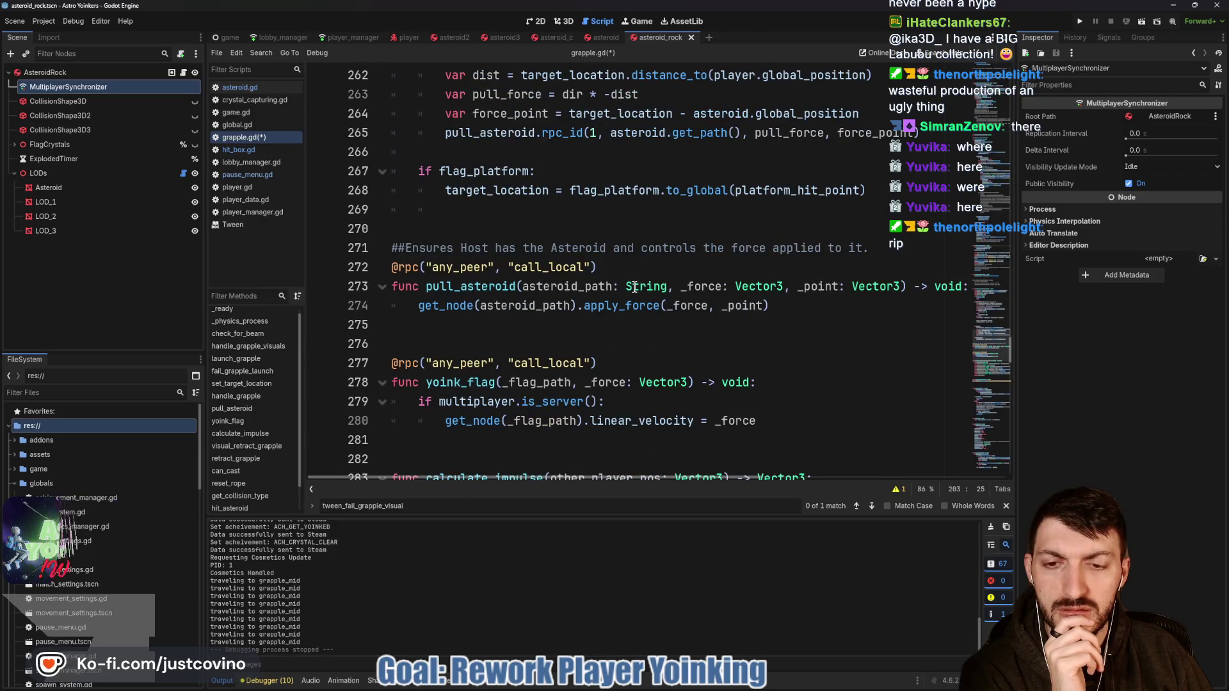
scroll(634, 287, up, 15)
scroll(634, 287, up, 2)
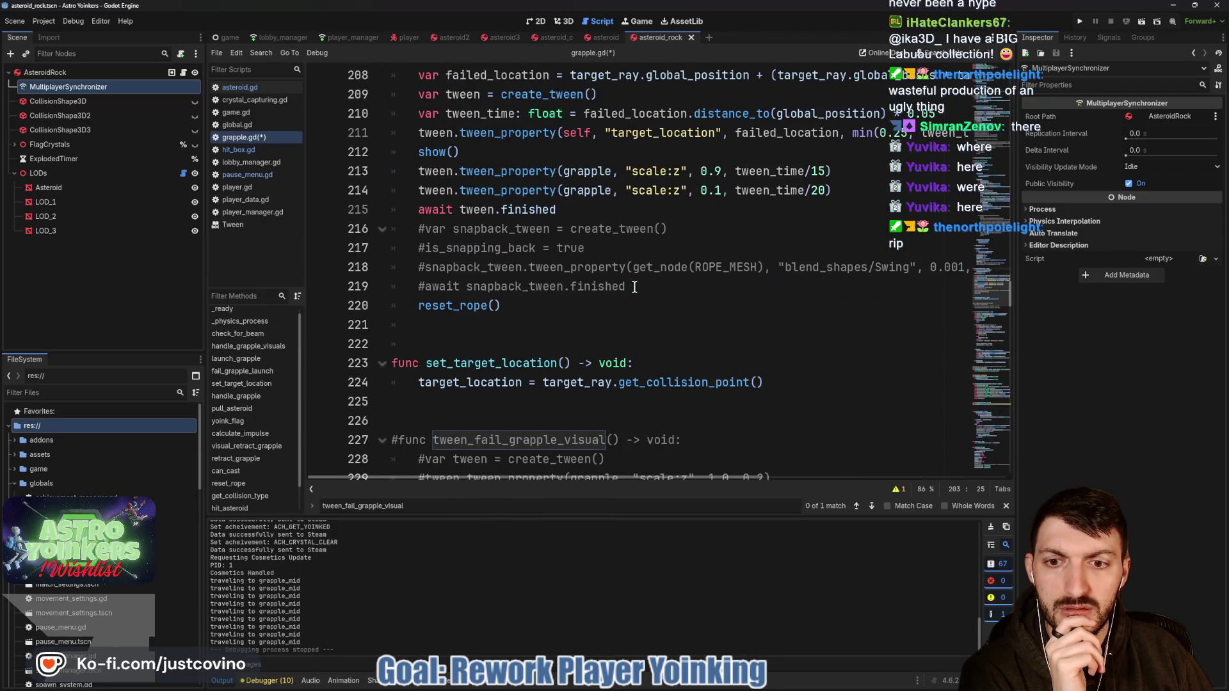
scroll(635, 287, up, 5)
scroll(634, 286, up, 6)
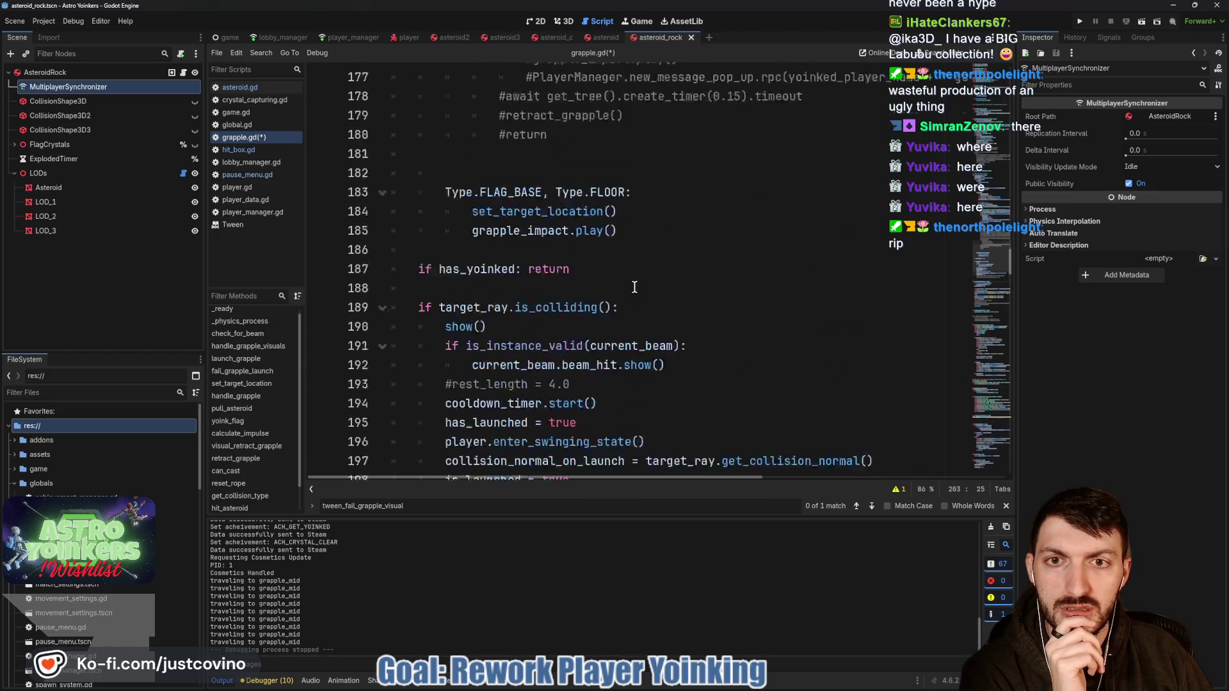
scroll(635, 287, up, 16)
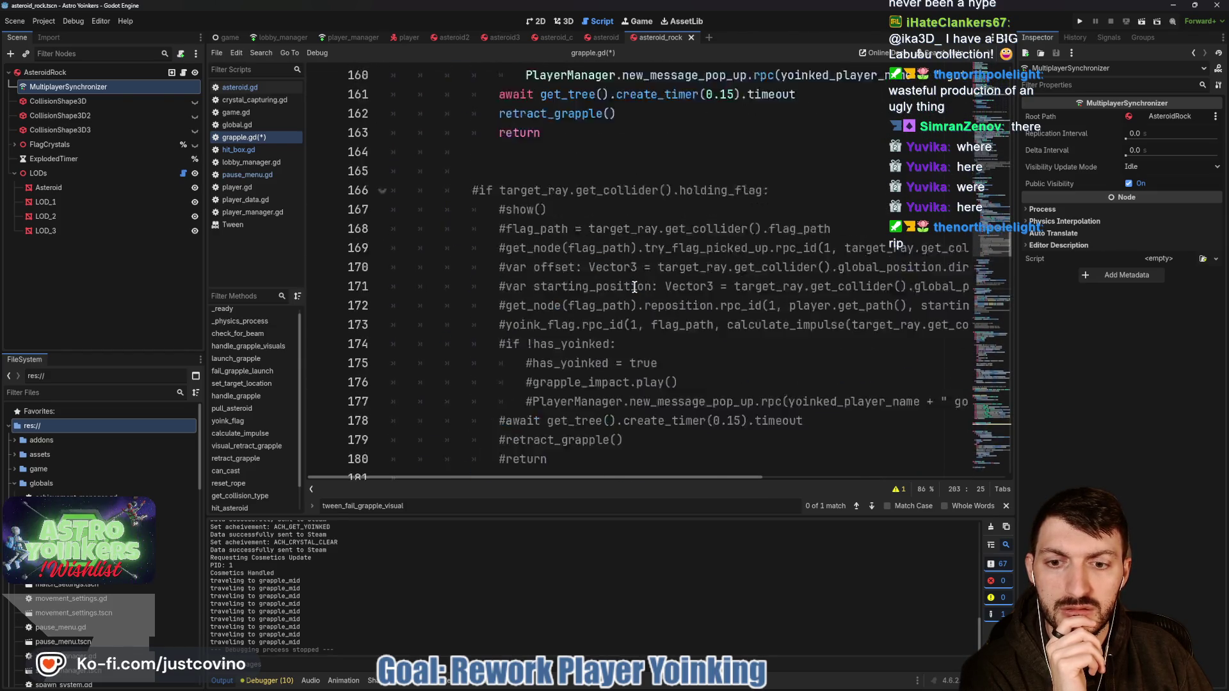
scroll(634, 287, up, 1)
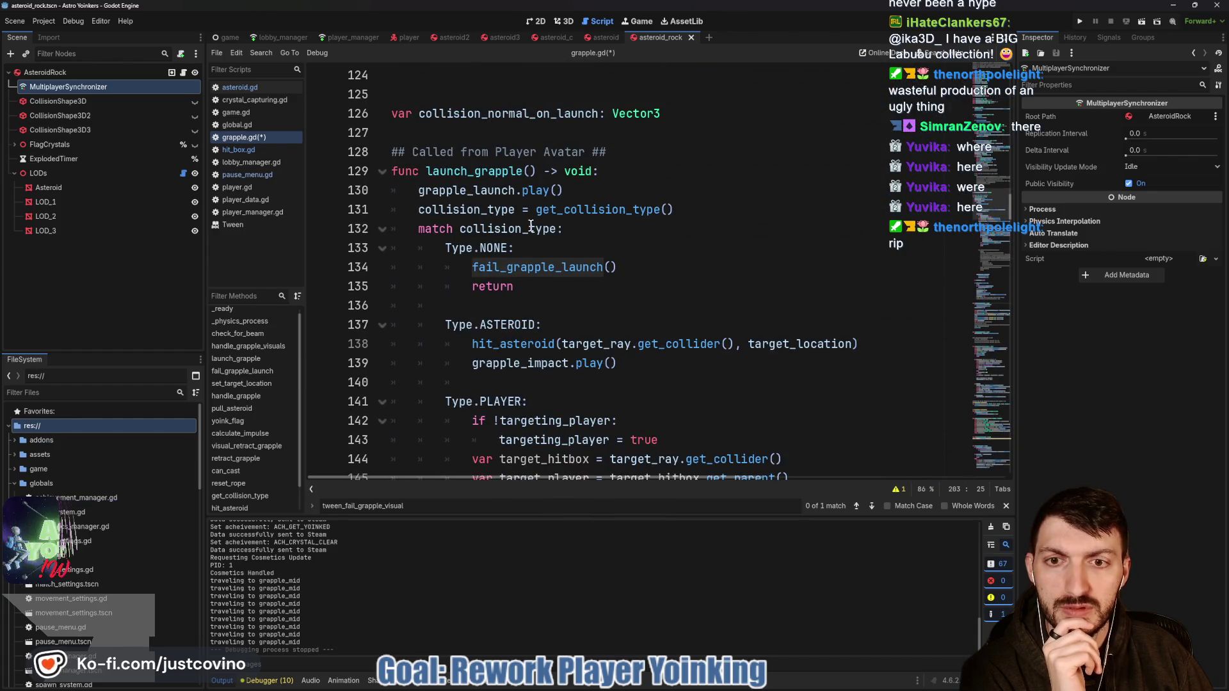
scroll(531, 224, down, 1)
scroll(728, 199, down, 1)
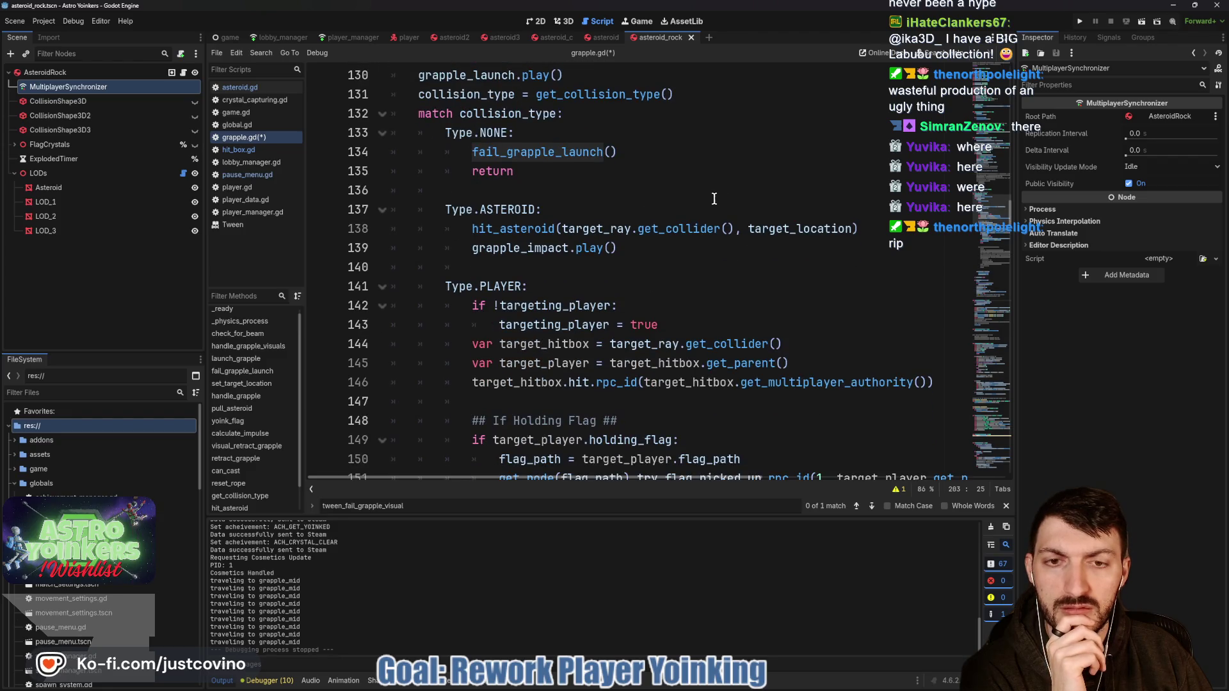
scroll(715, 199, down, 3)
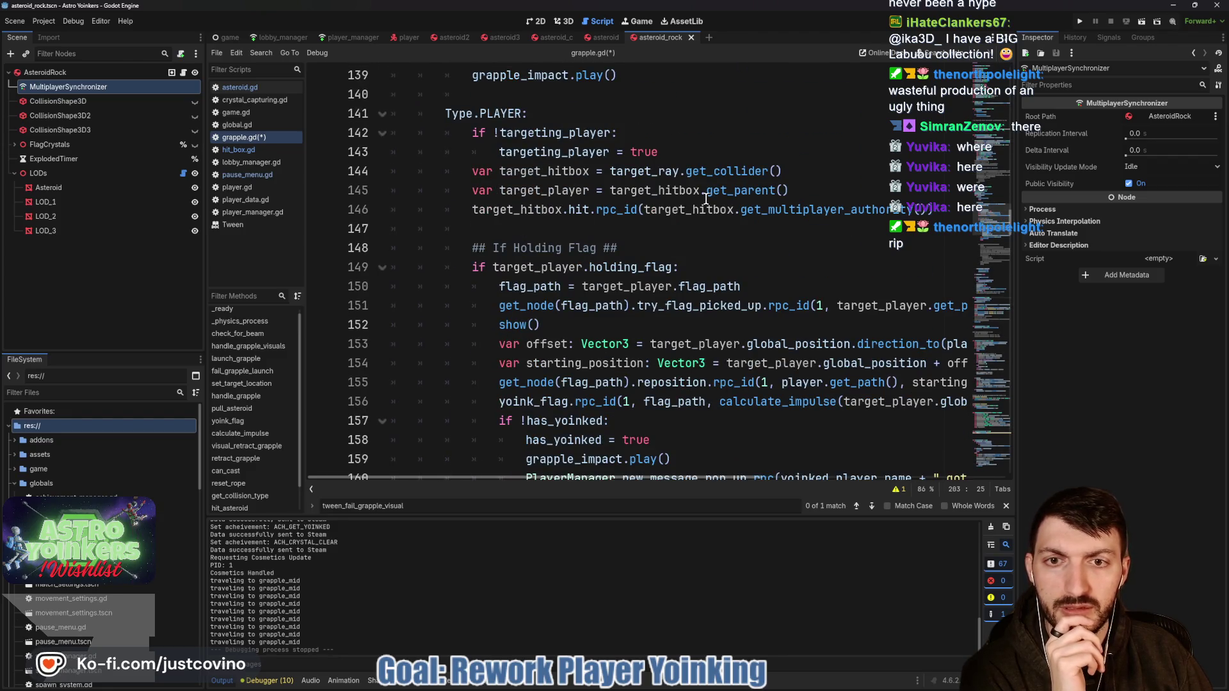
scroll(706, 199, down, 2)
scroll(706, 199, down, 1)
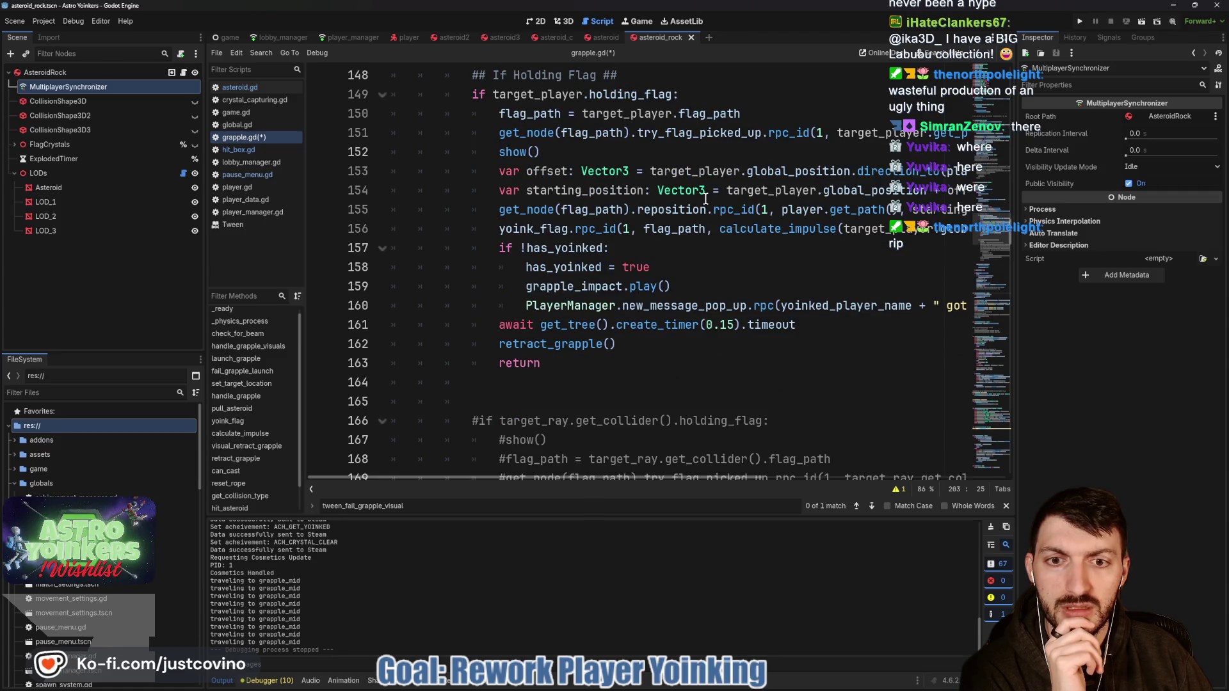
scroll(702, 198, down, 1)
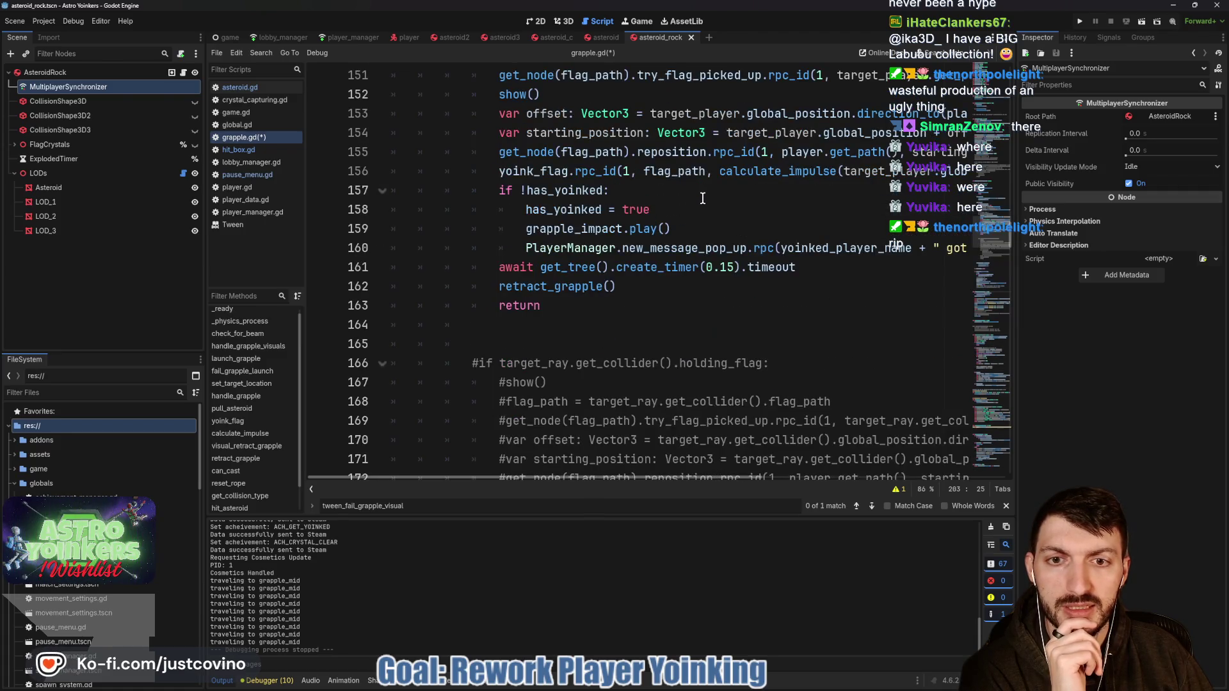
scroll(702, 199, down, 6)
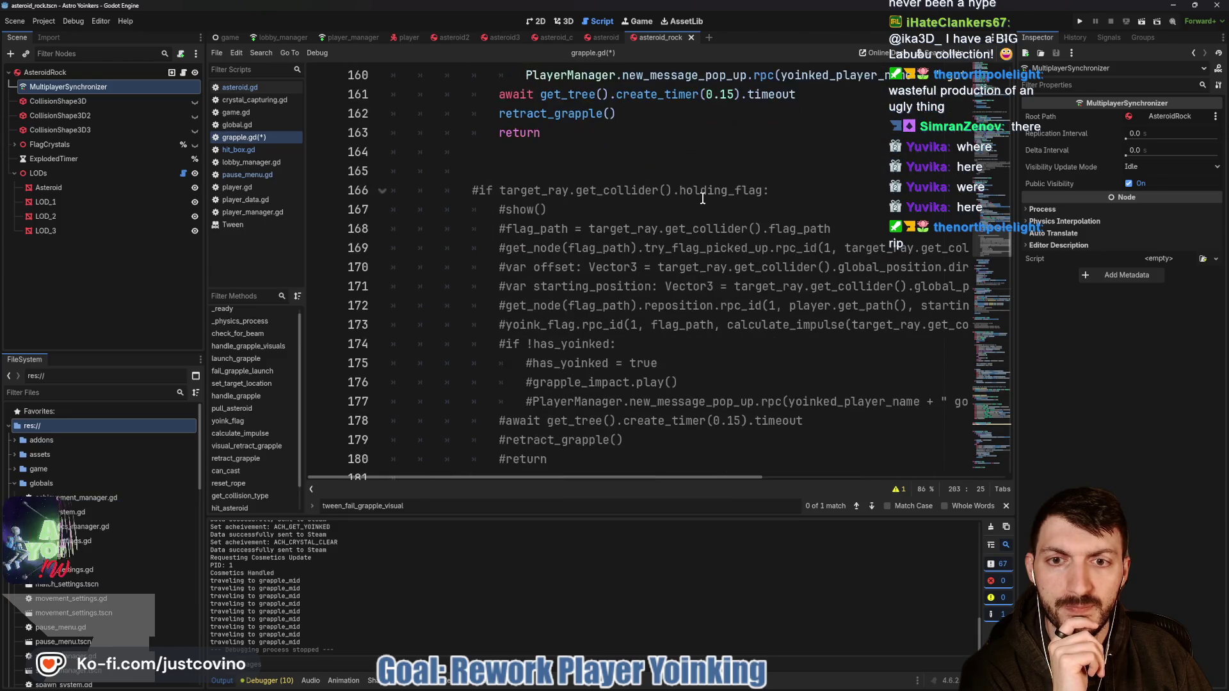
scroll(703, 199, down, 4)
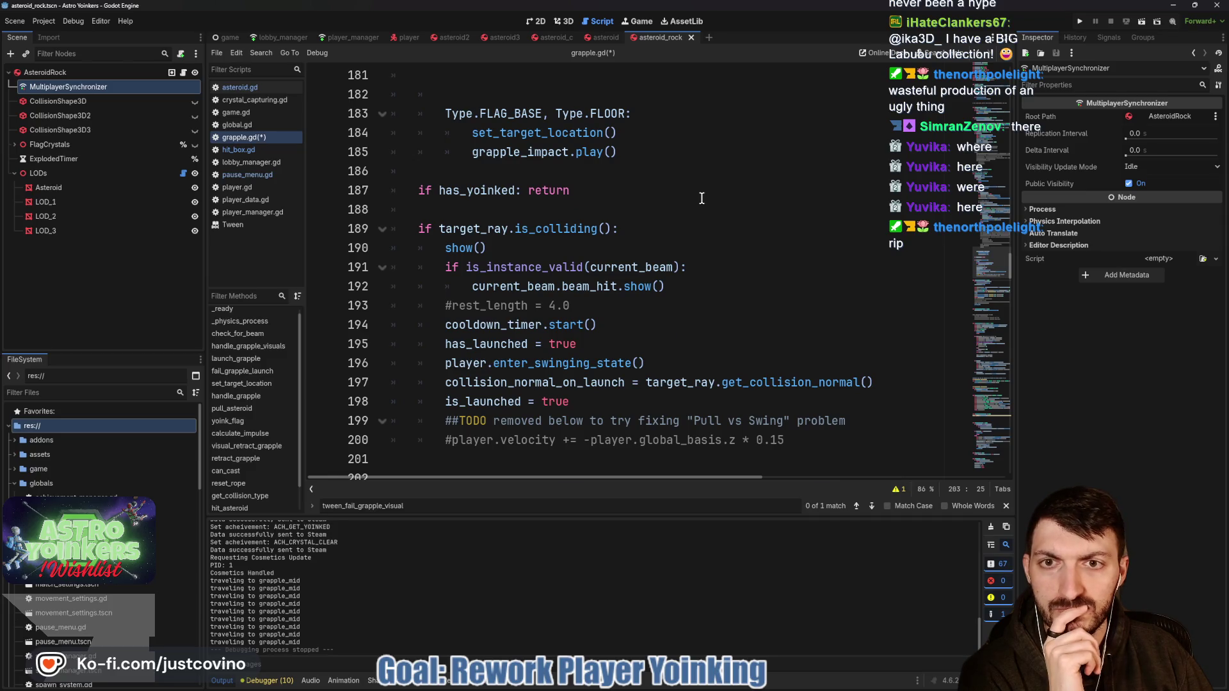
scroll(702, 199, down, 1)
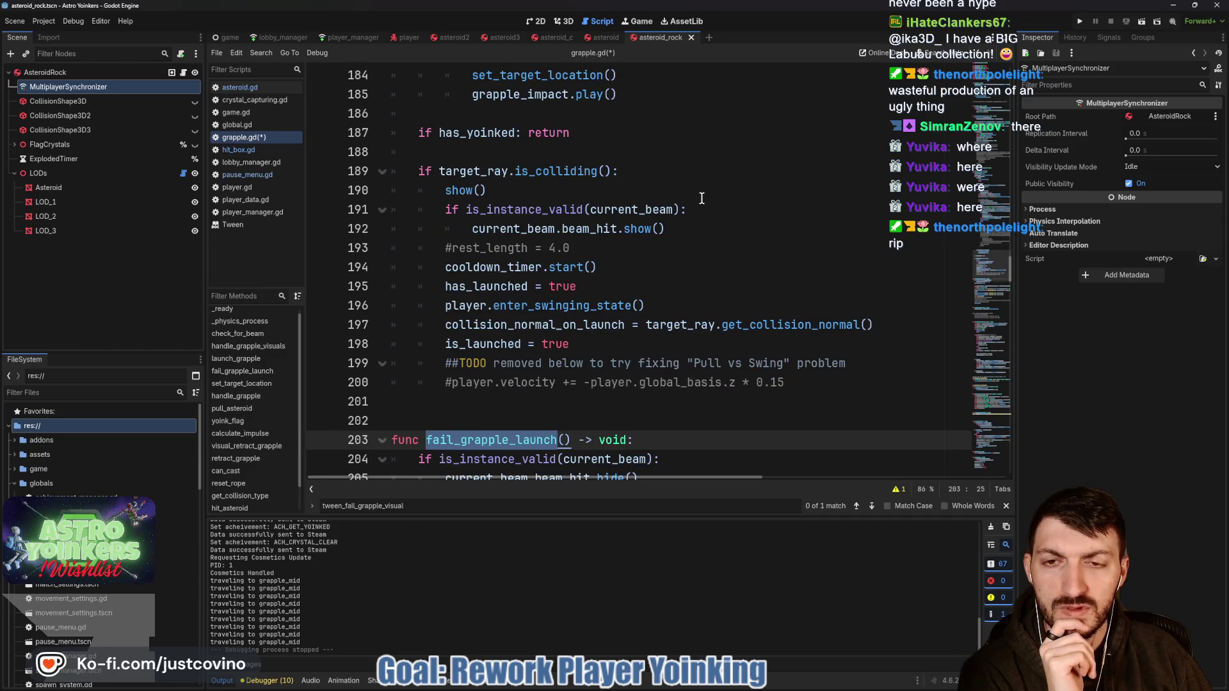
scroll(702, 199, down, 1)
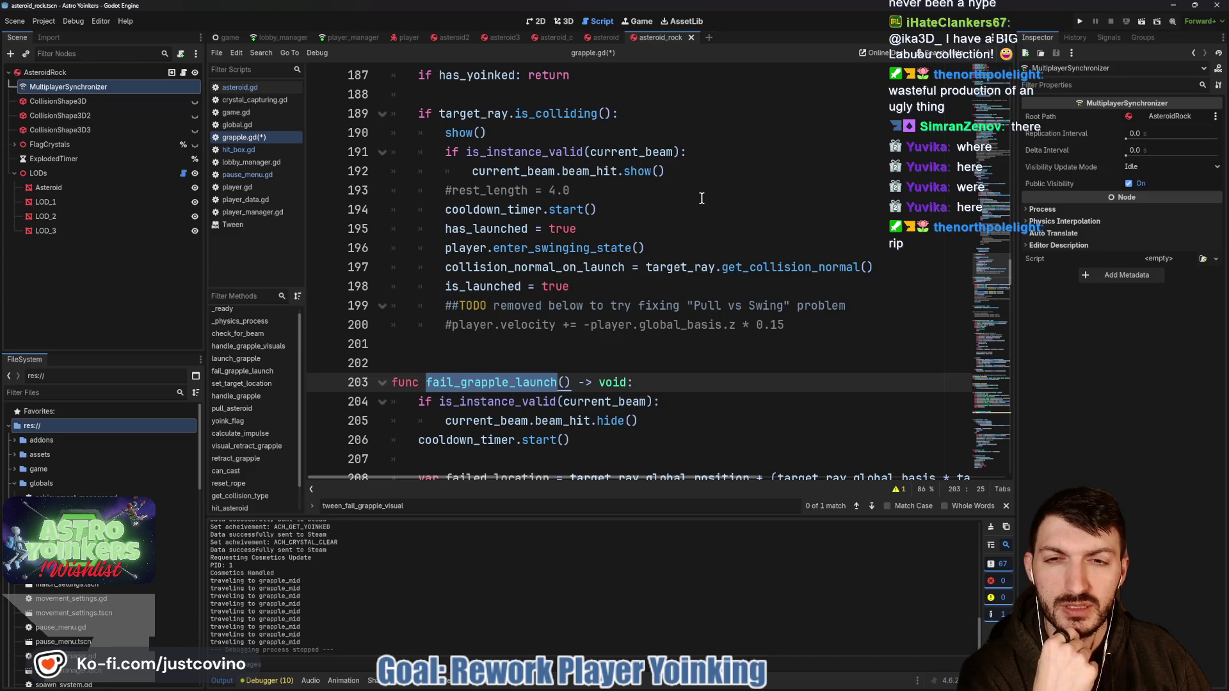
scroll(703, 199, down, 3)
scroll(702, 199, down, 1)
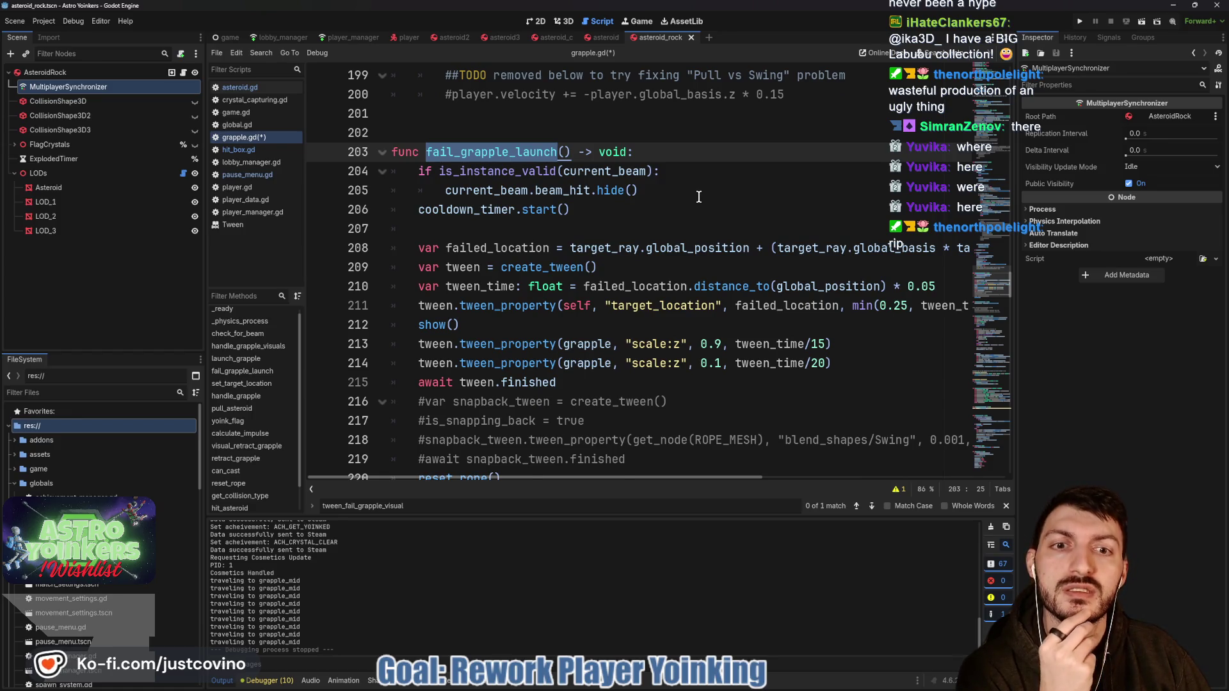
scroll(699, 197, down, 1)
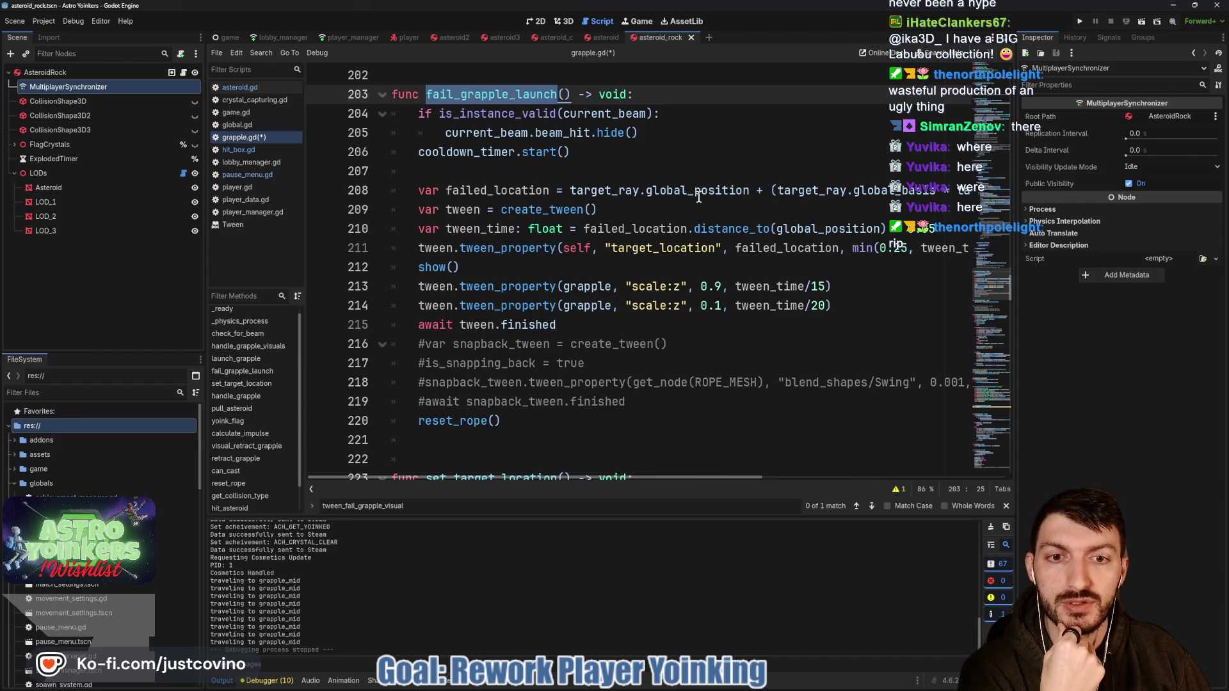
scroll(699, 197, down, 1)
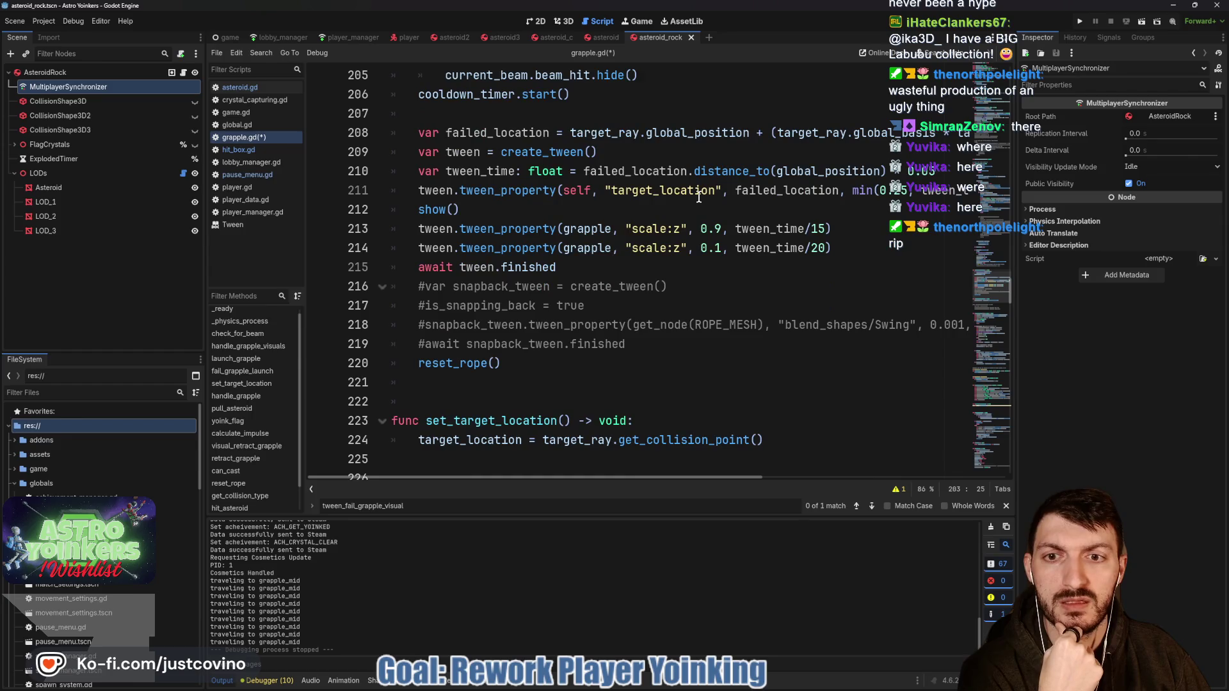
scroll(700, 201, up, 5)
scroll(701, 206, down, 2)
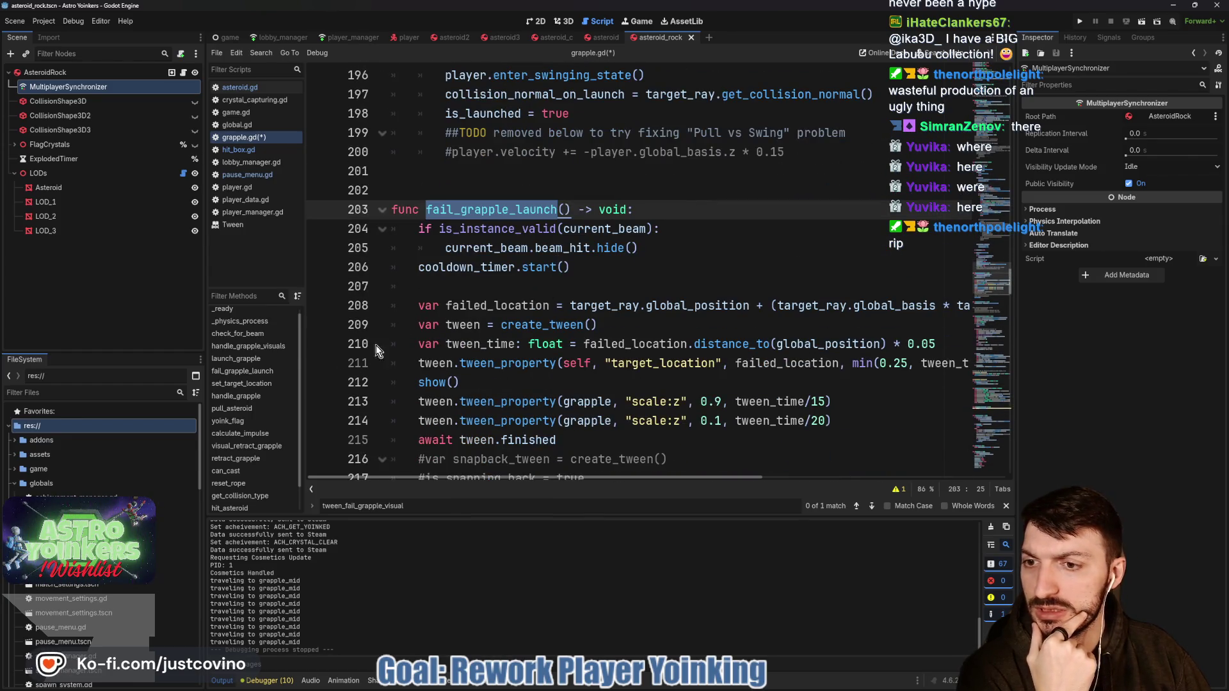
click(236, 359)
scroll(630, 327, down, 8)
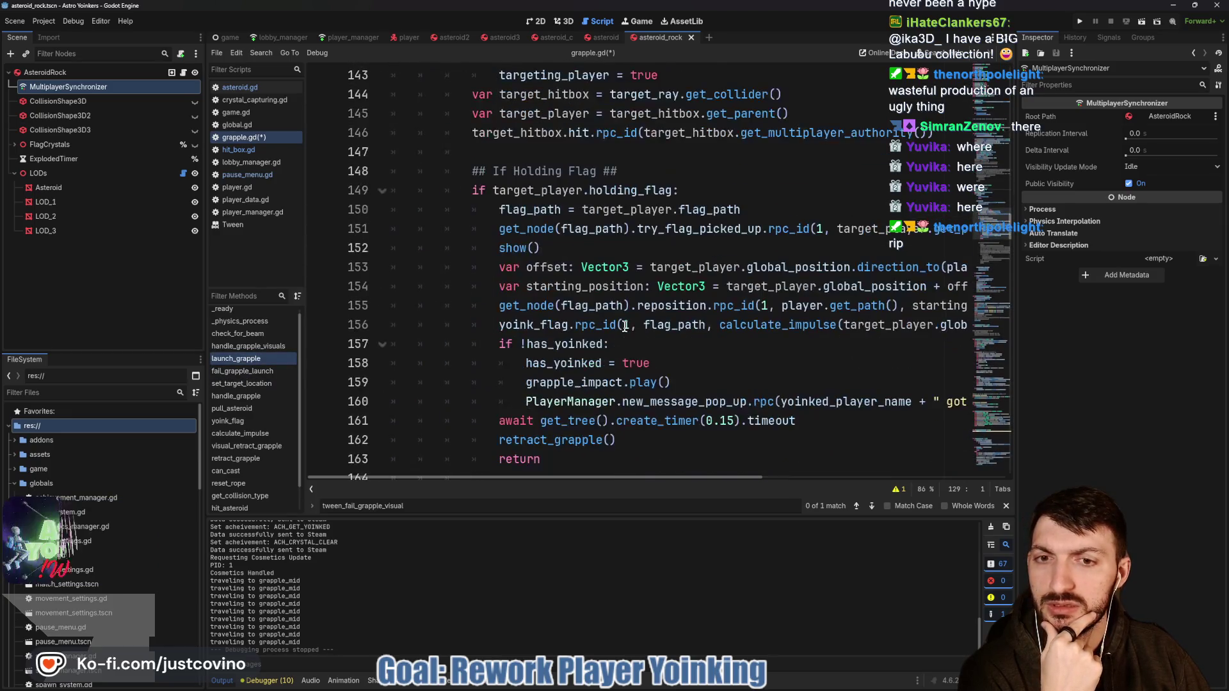
scroll(525, 350, down, 15)
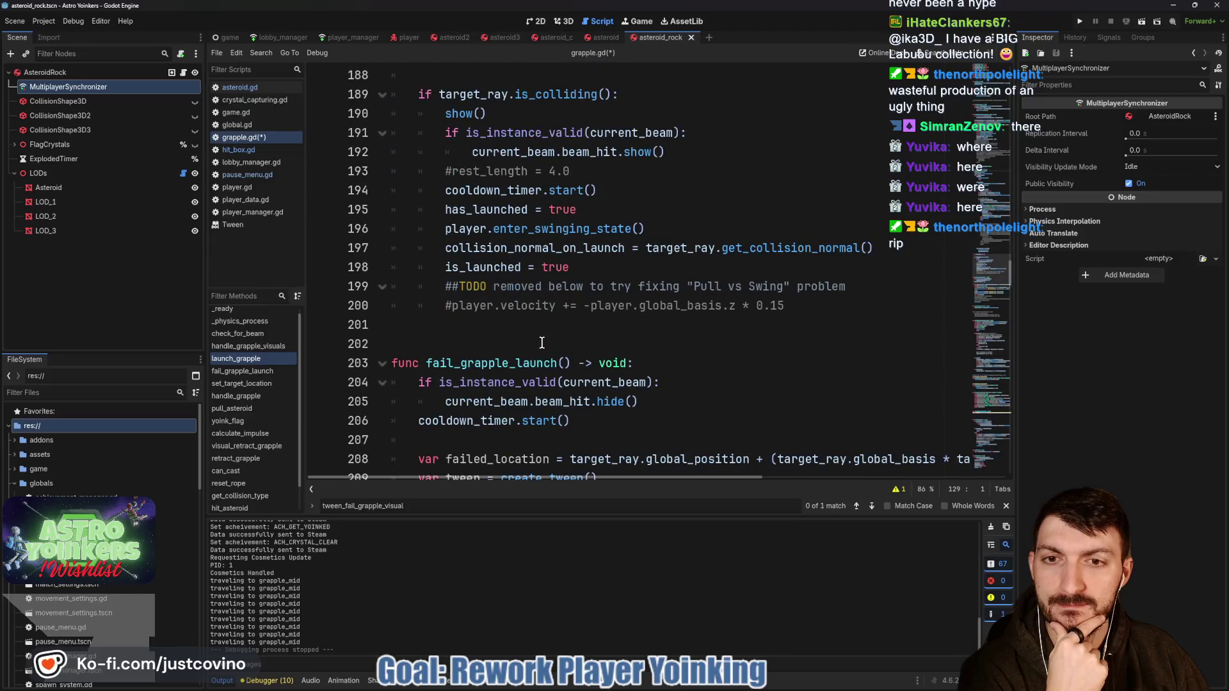
scroll(541, 341, down, 5)
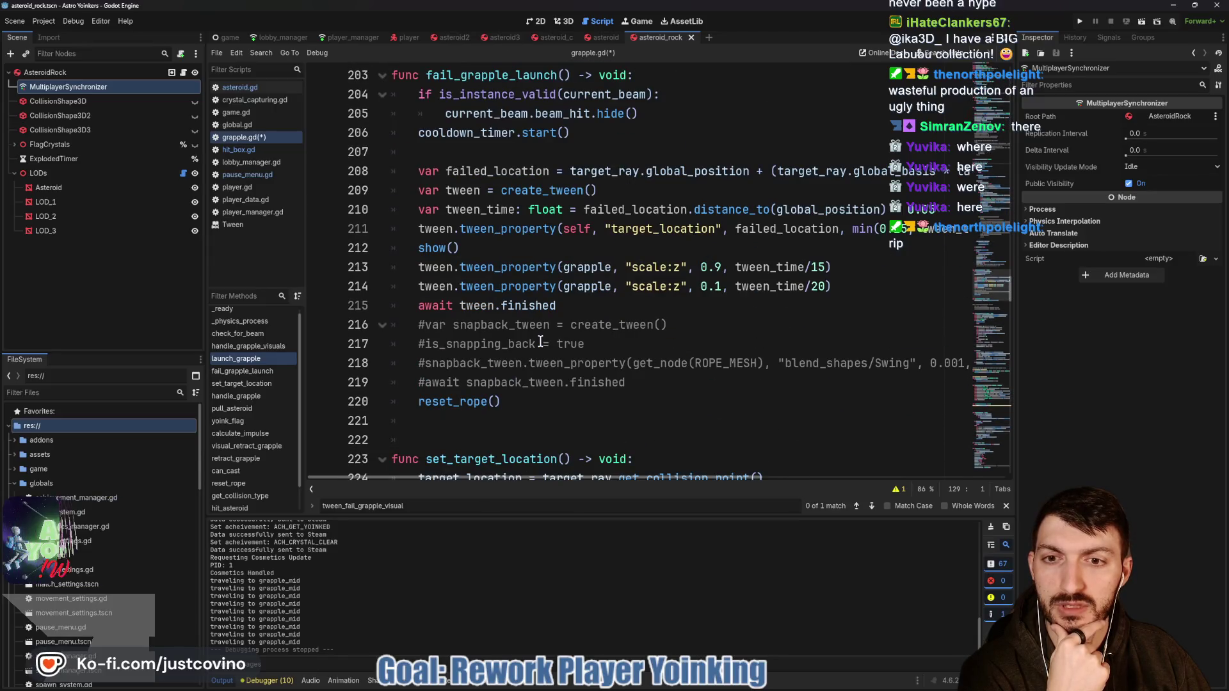
scroll(539, 340, down, 5)
scroll(539, 340, down, 6)
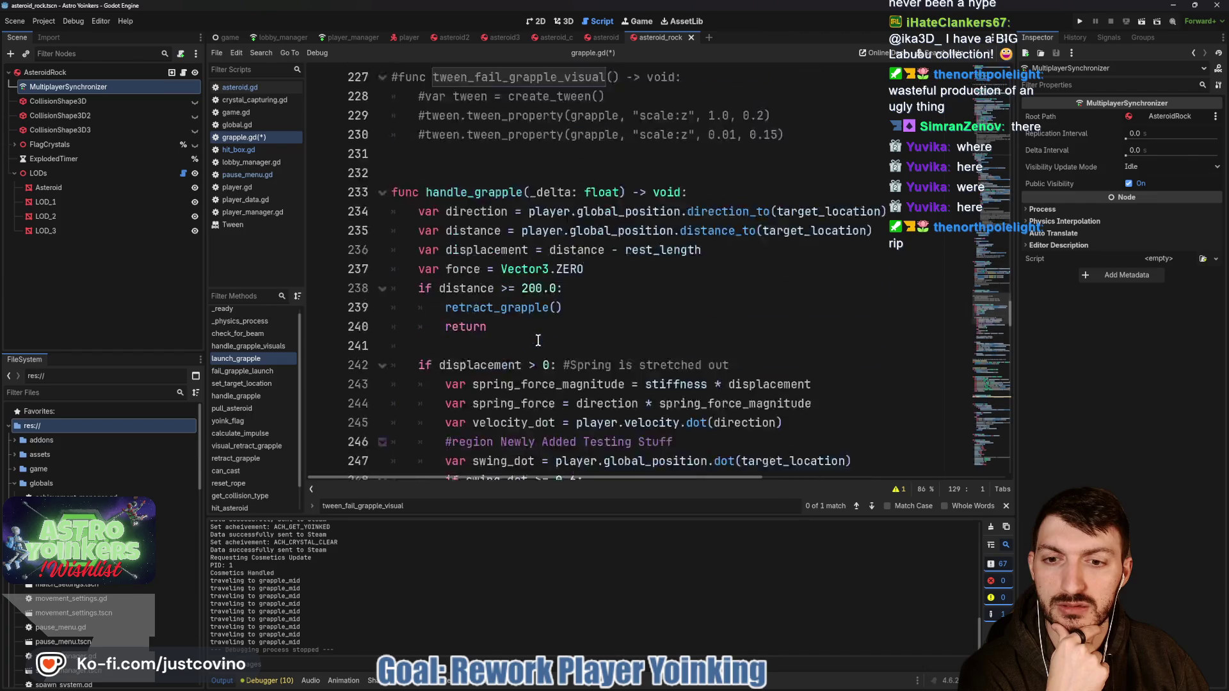
scroll(535, 338, down, 7)
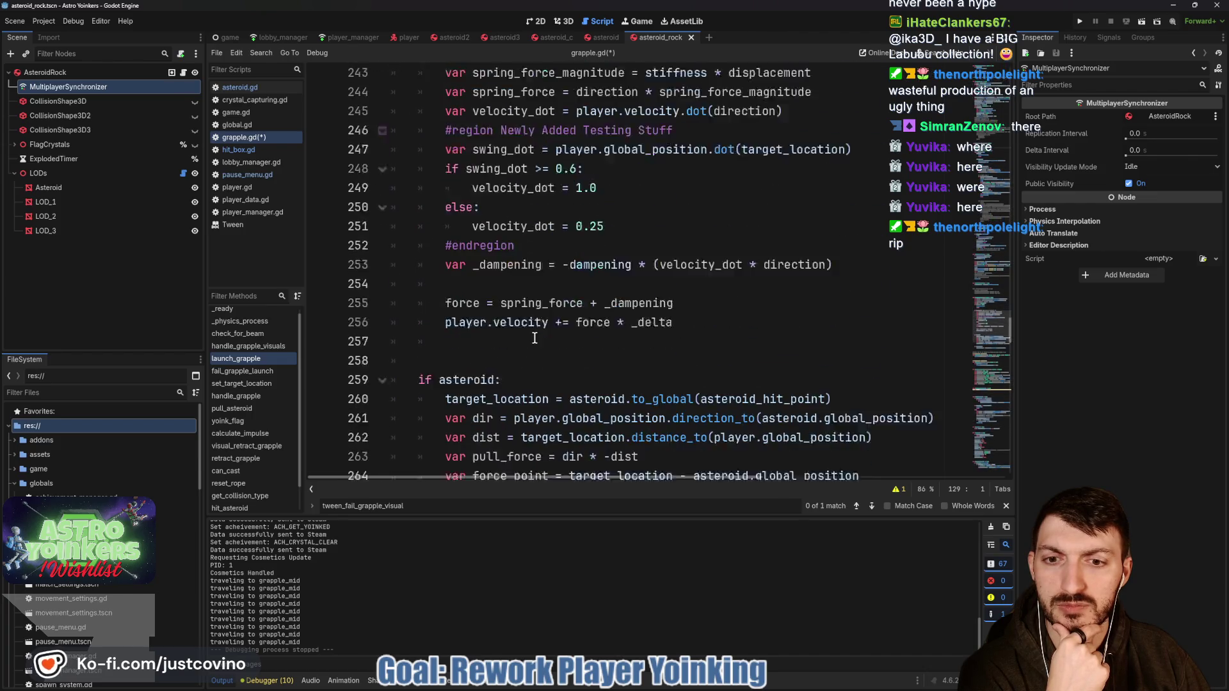
scroll(535, 338, down, 13)
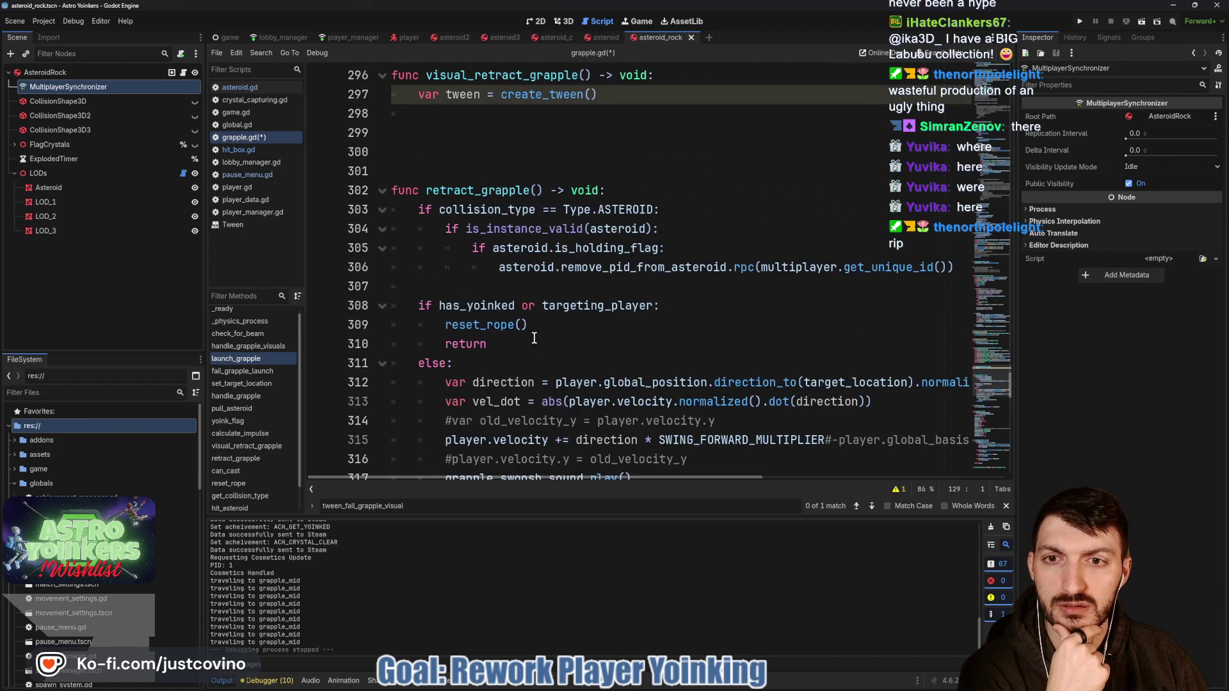
scroll(535, 338, down, 2)
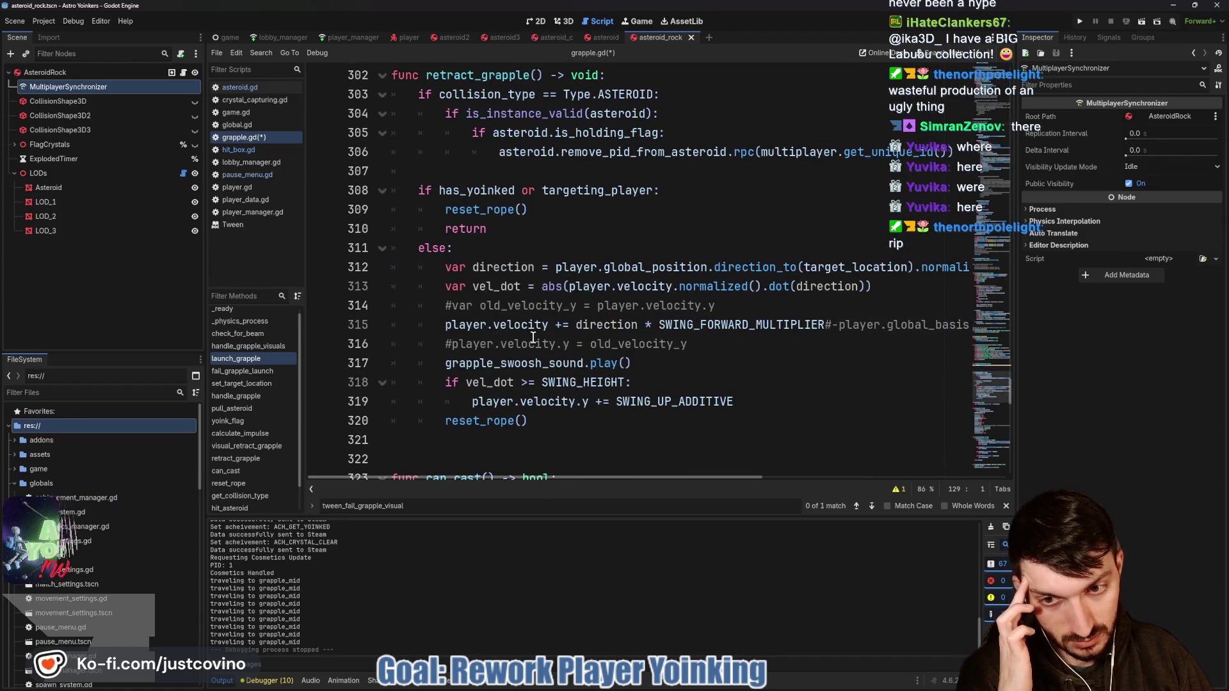
scroll(531, 337, down, 3)
scroll(531, 337, down, 8)
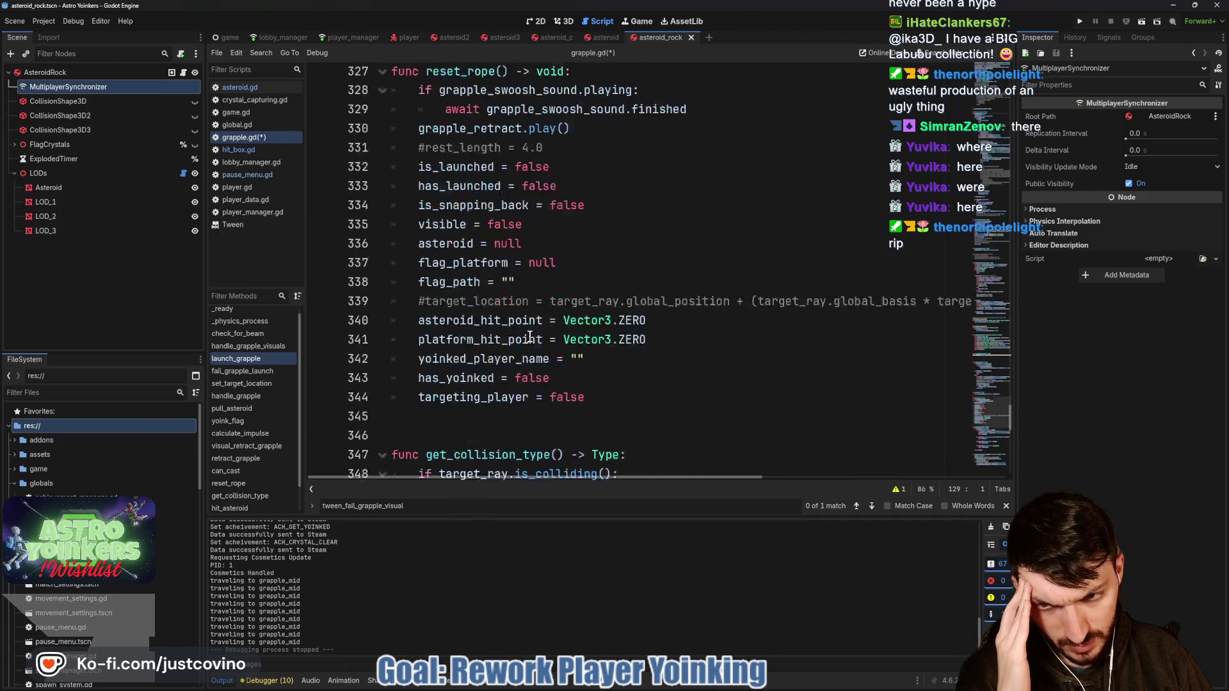
scroll(530, 337, down, 4)
scroll(535, 338, up, 20)
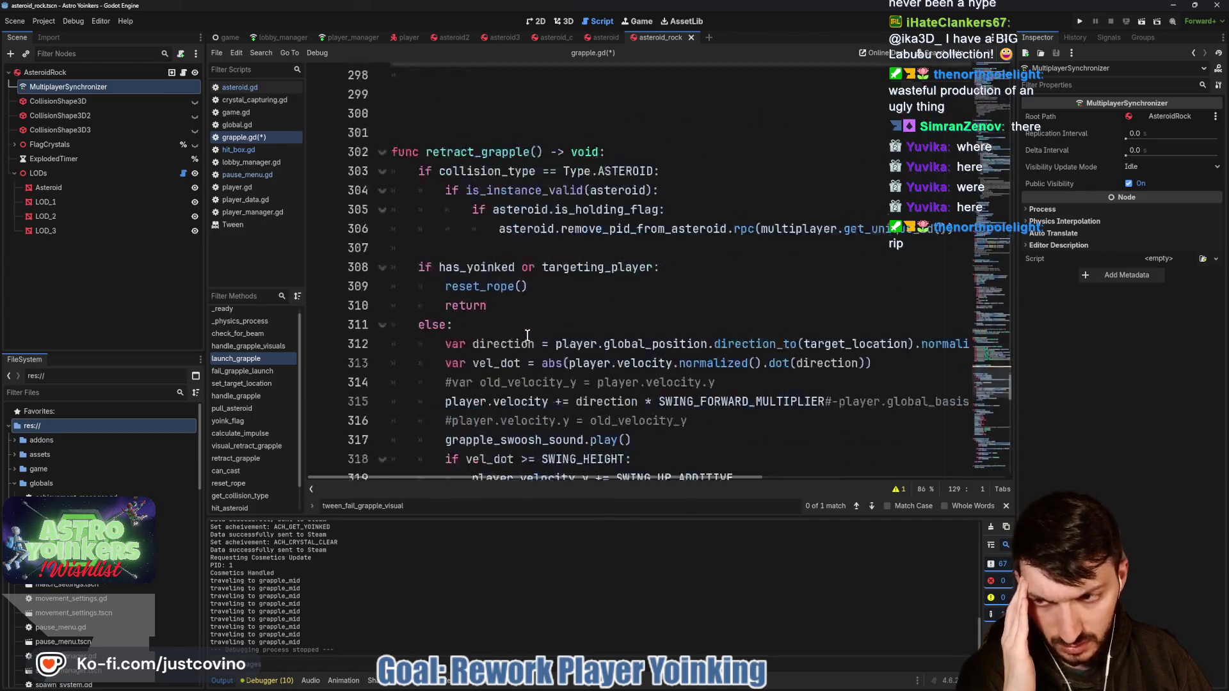
scroll(536, 339, up, 20)
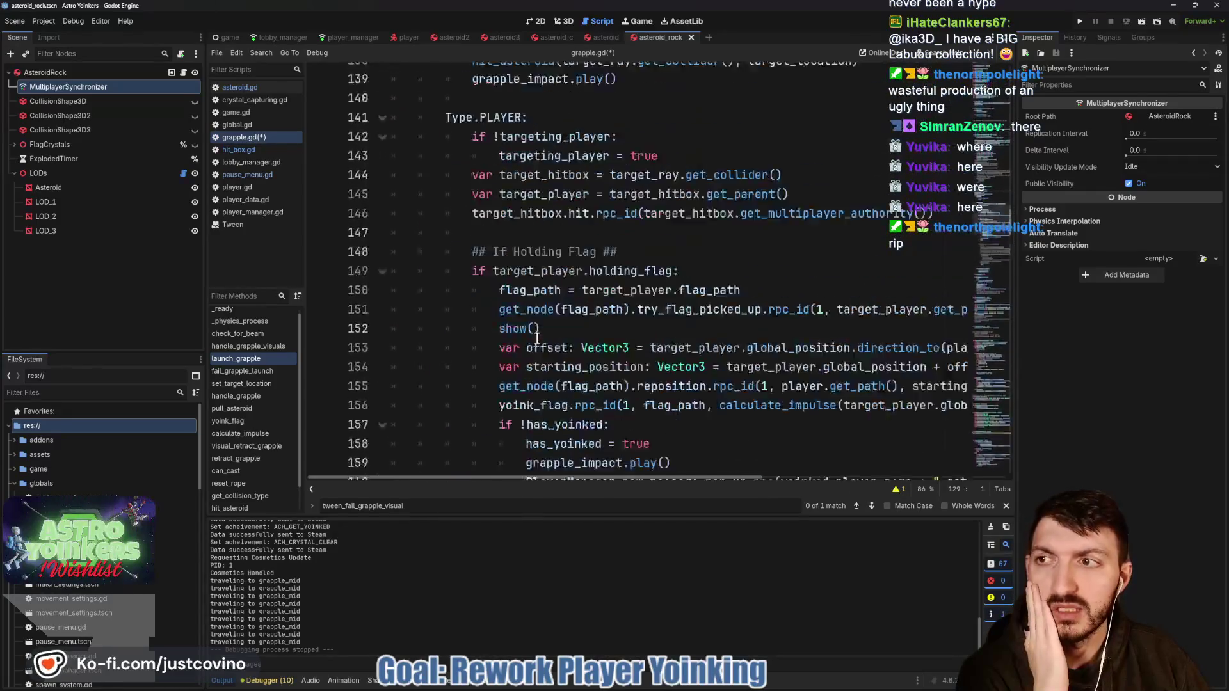
scroll(537, 338, up, 20)
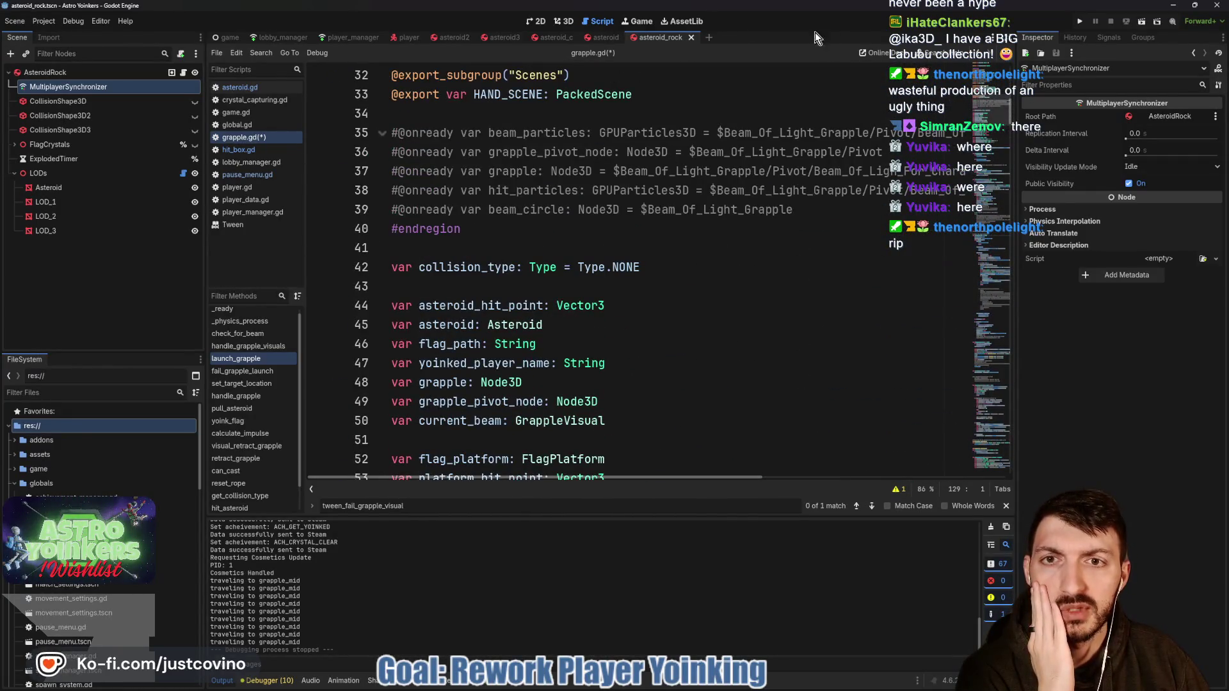
click(692, 40)
Step: Close the asteroid, asteroid_c, asteroid3 and asteroid2 scene tabs
click(629, 39)
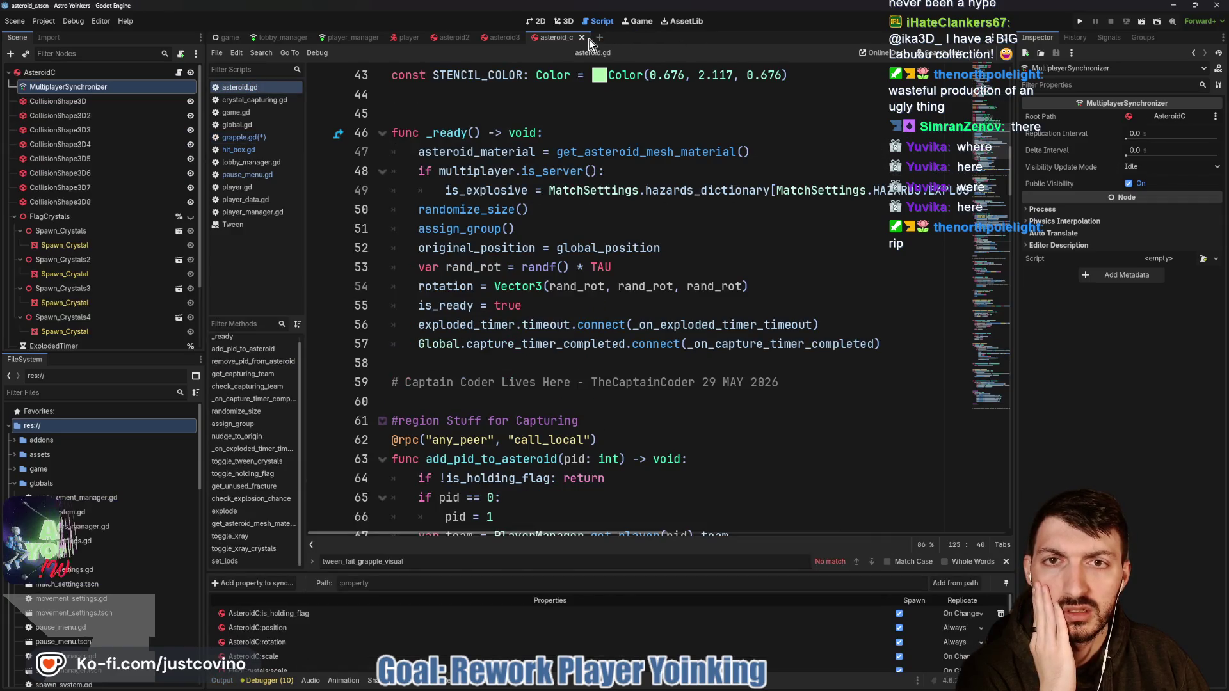
click(582, 37)
click(530, 37)
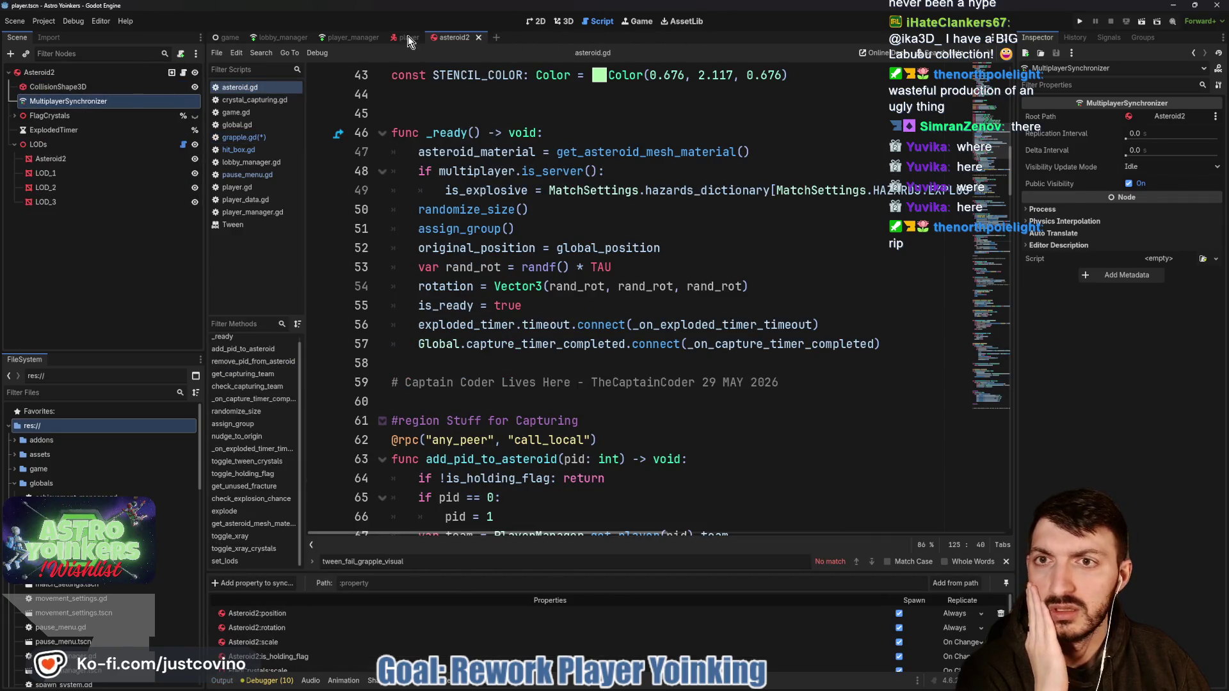
key(ctrl+w)
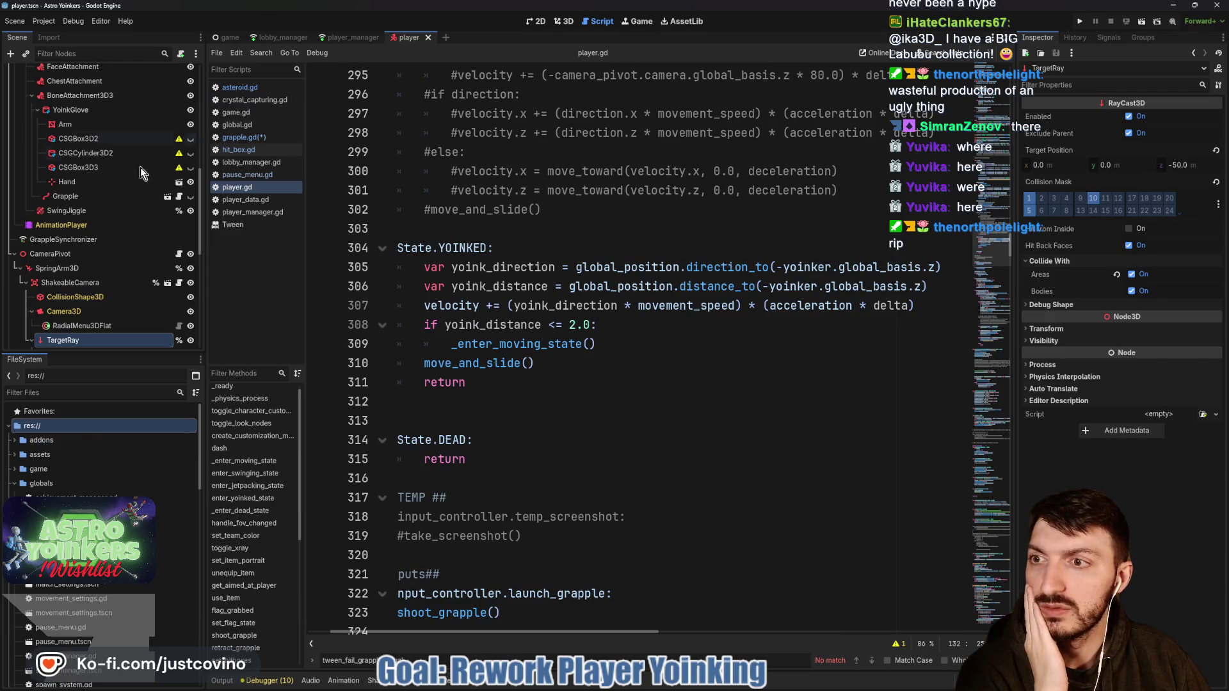
Step: Open the Grapple node's own scene and look through its grapple.gd script
scroll(116, 243, up, 3)
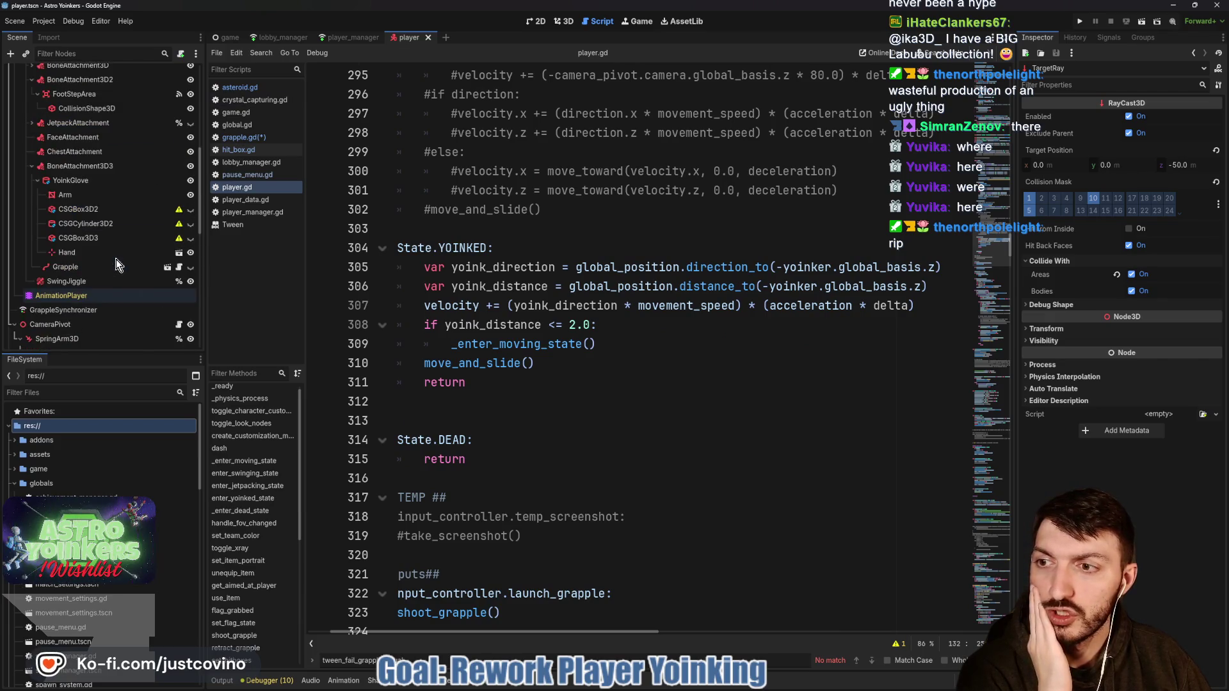
click(167, 267)
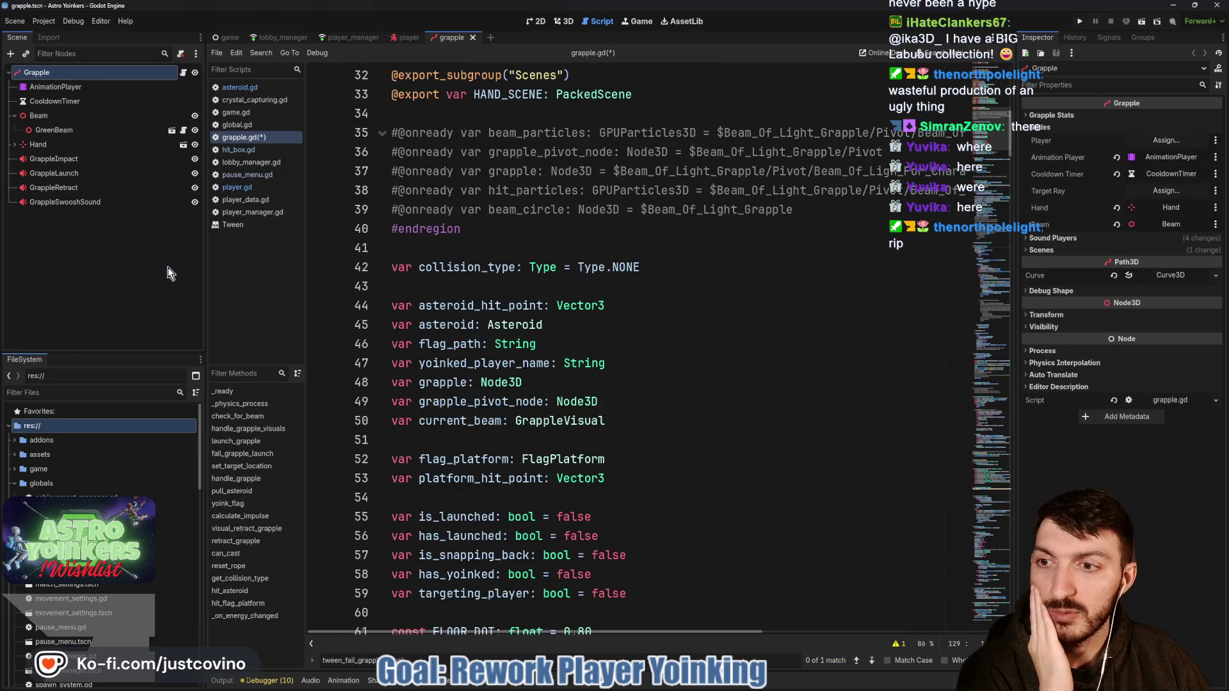
click(184, 72)
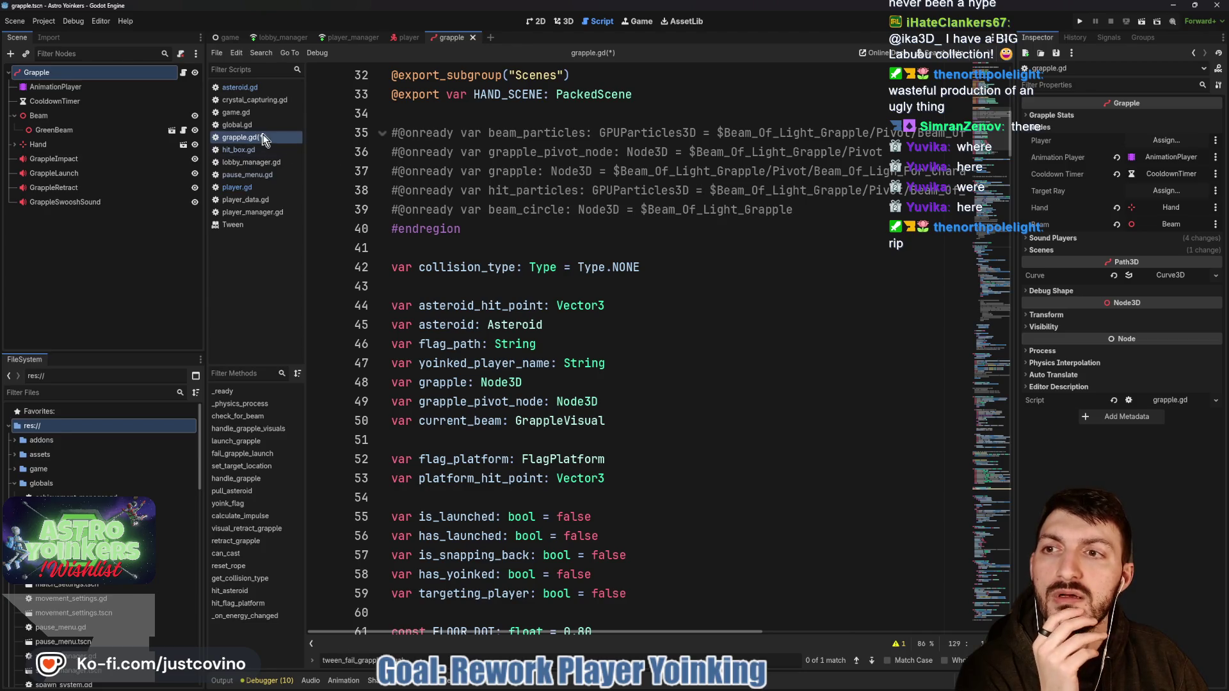
scroll(521, 167, up, 1)
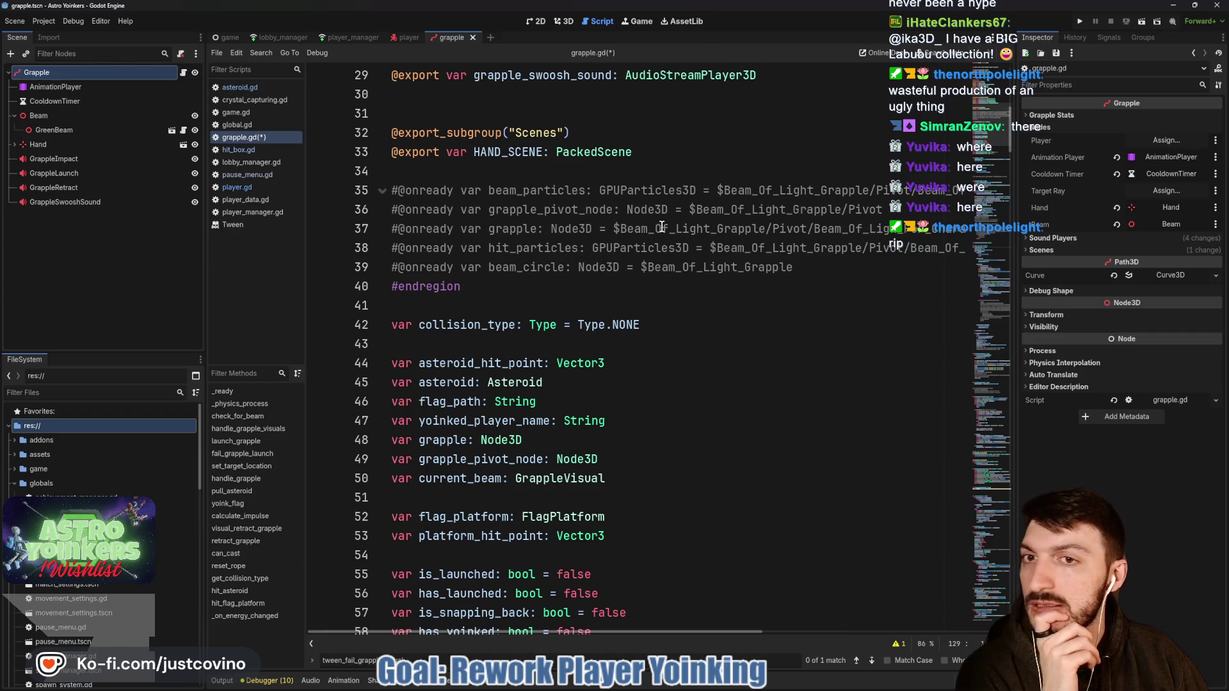
scroll(662, 227, up, 5)
scroll(662, 226, down, 6)
scroll(661, 227, down, 9)
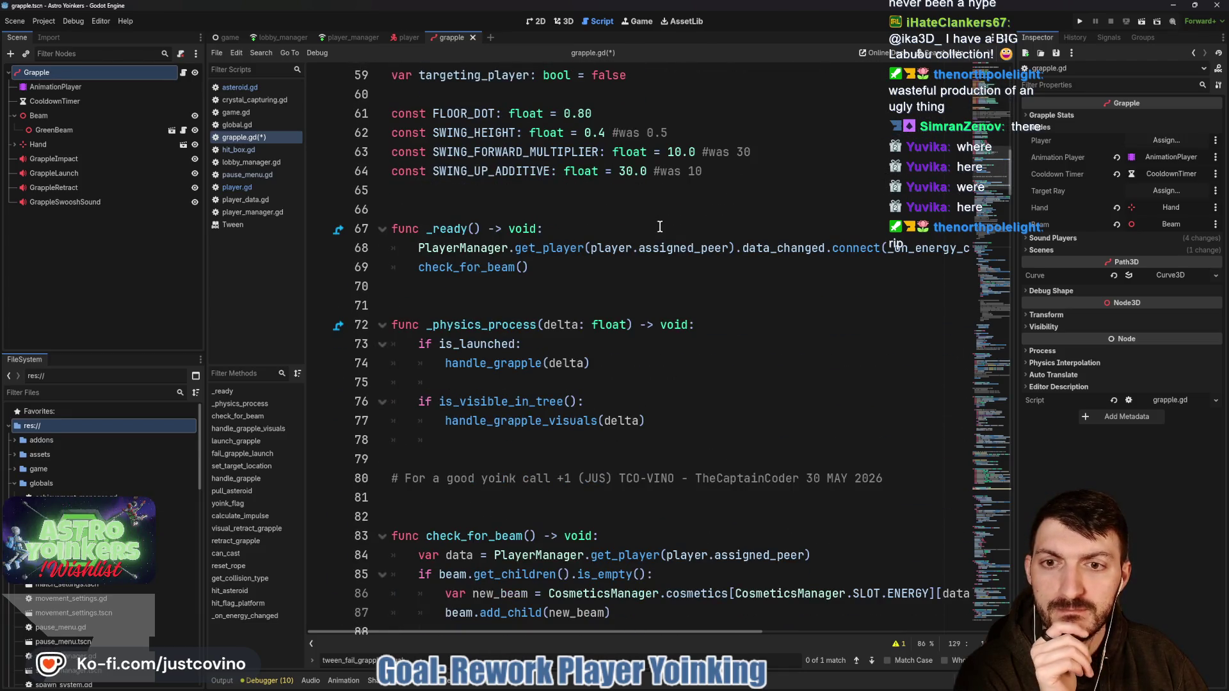
scroll(660, 227, down, 2)
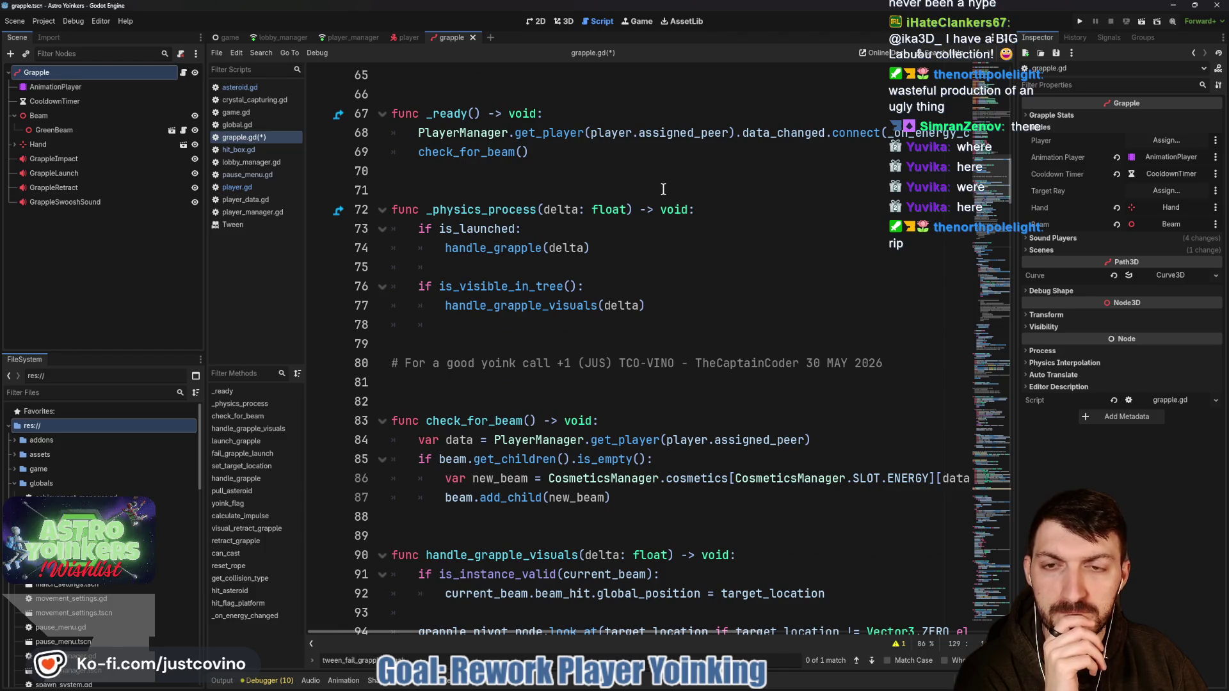
scroll(655, 184, down, 1)
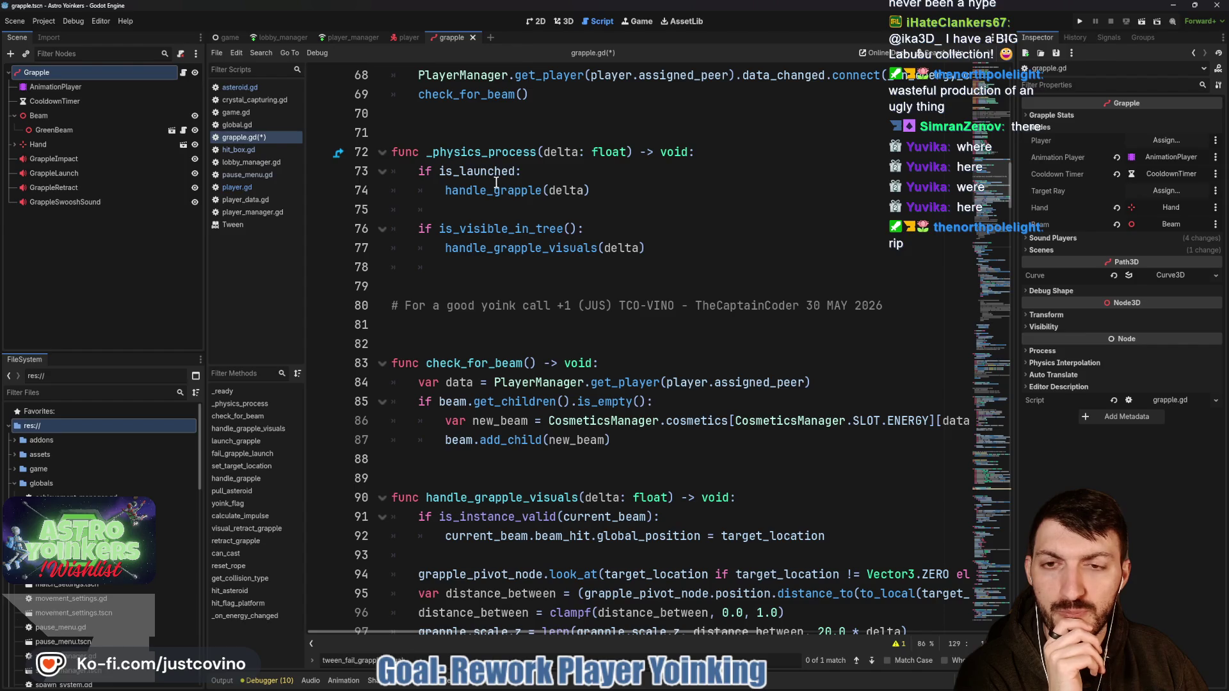
double_click(496, 190)
scroll(505, 192, down, 2)
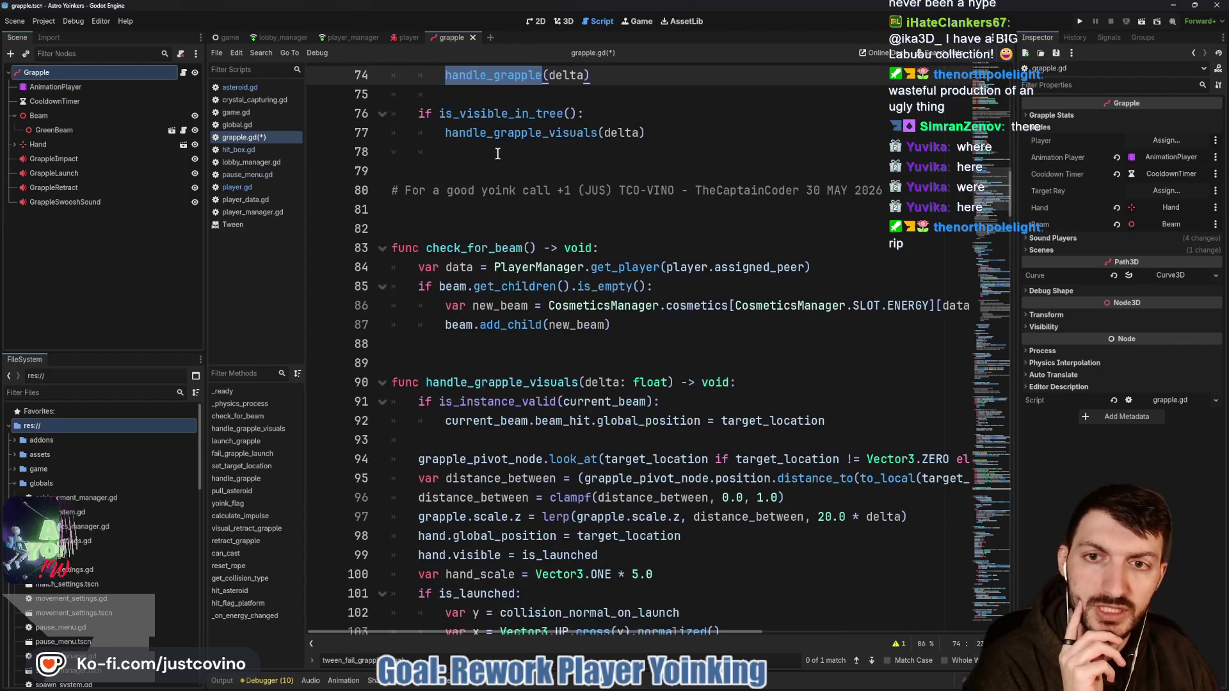
double_click(512, 133)
scroll(517, 183, down, 2)
scroll(518, 184, down, 2)
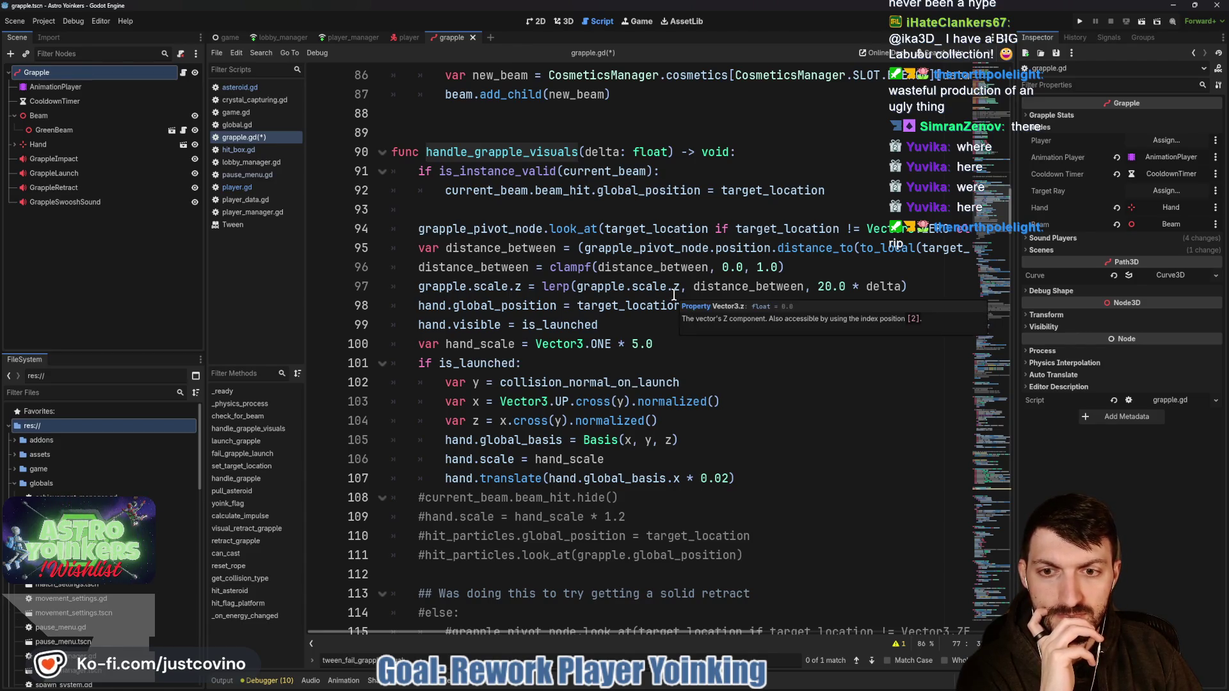
drag(419, 306, 712, 302)
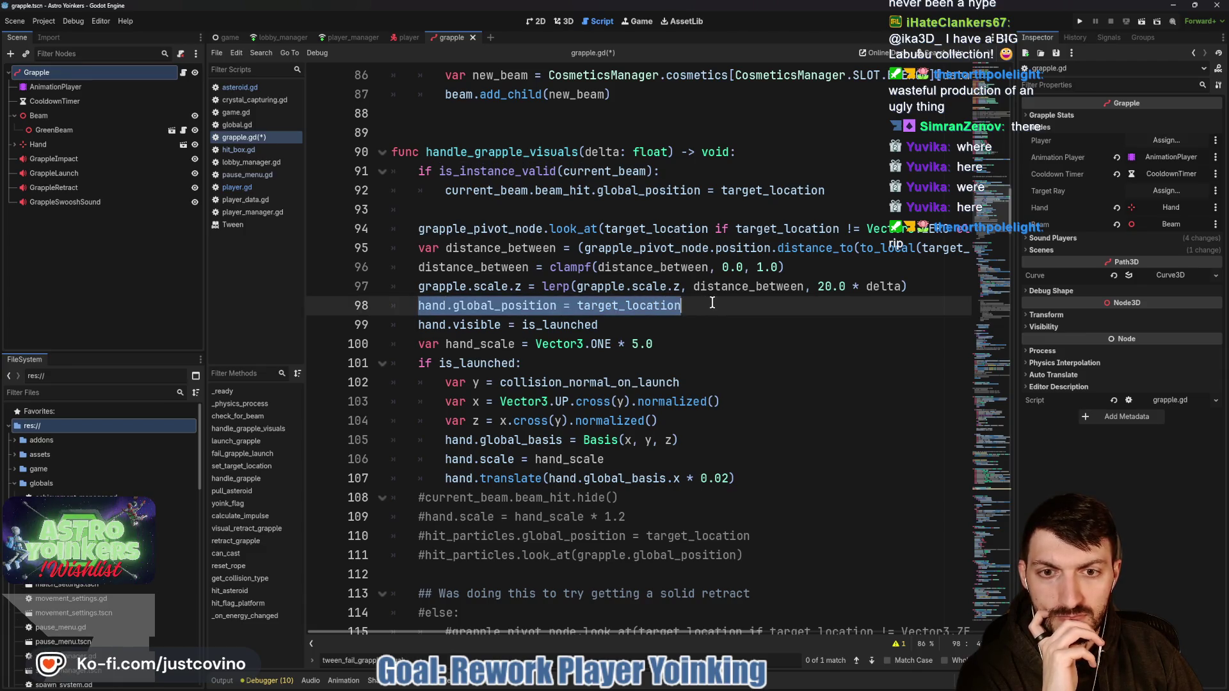
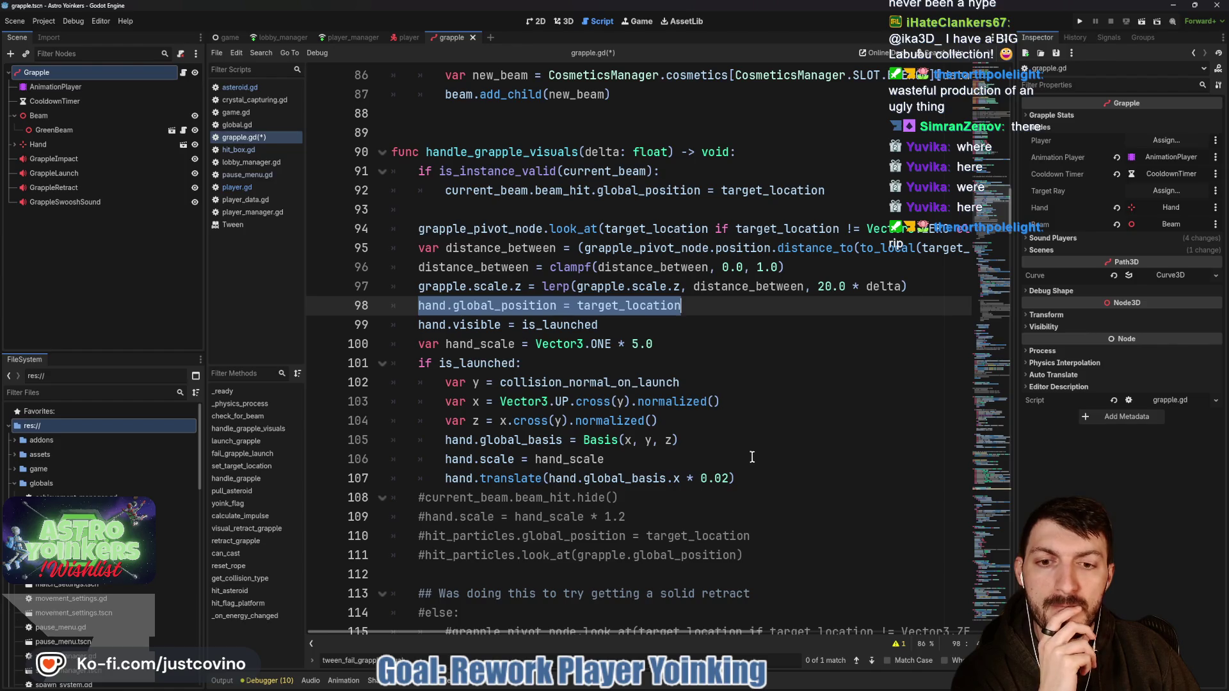
Step: Select the hand positioning code on lines 98–107 of handle_grapple_visuals
mouse_move(761, 480)
mouse_down()
mouse_move(448, 479)
mouse_move(372, 315)
mouse_up()
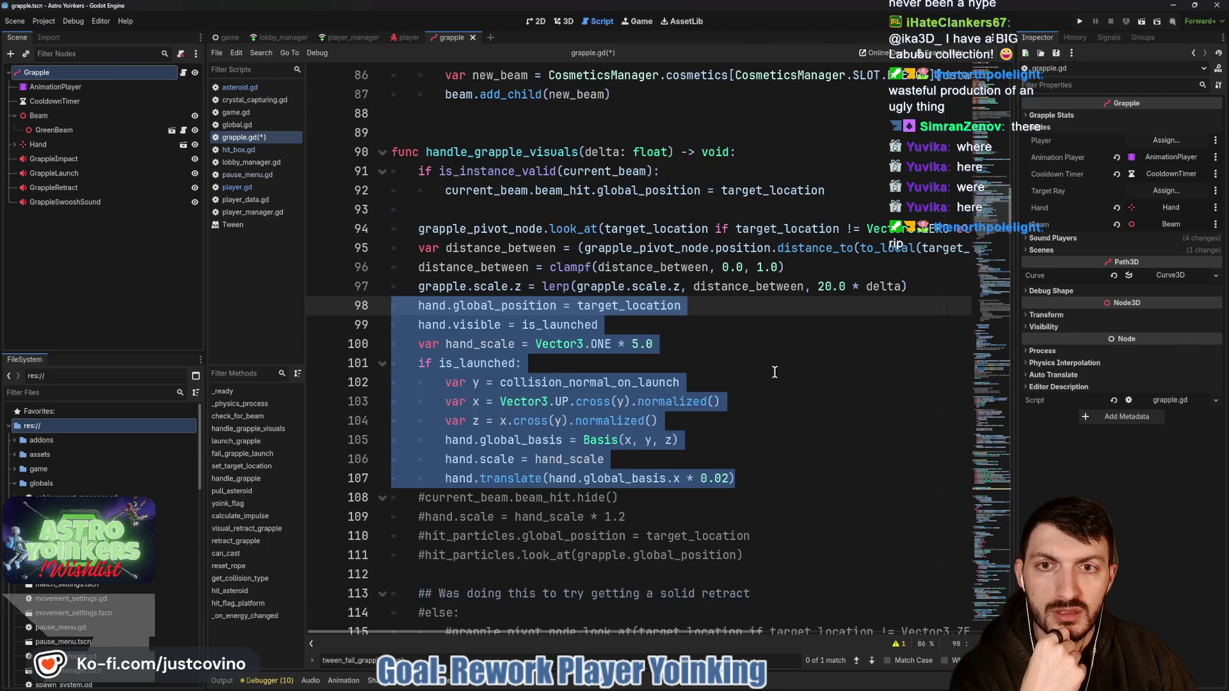
scroll(772, 368, up, 6)
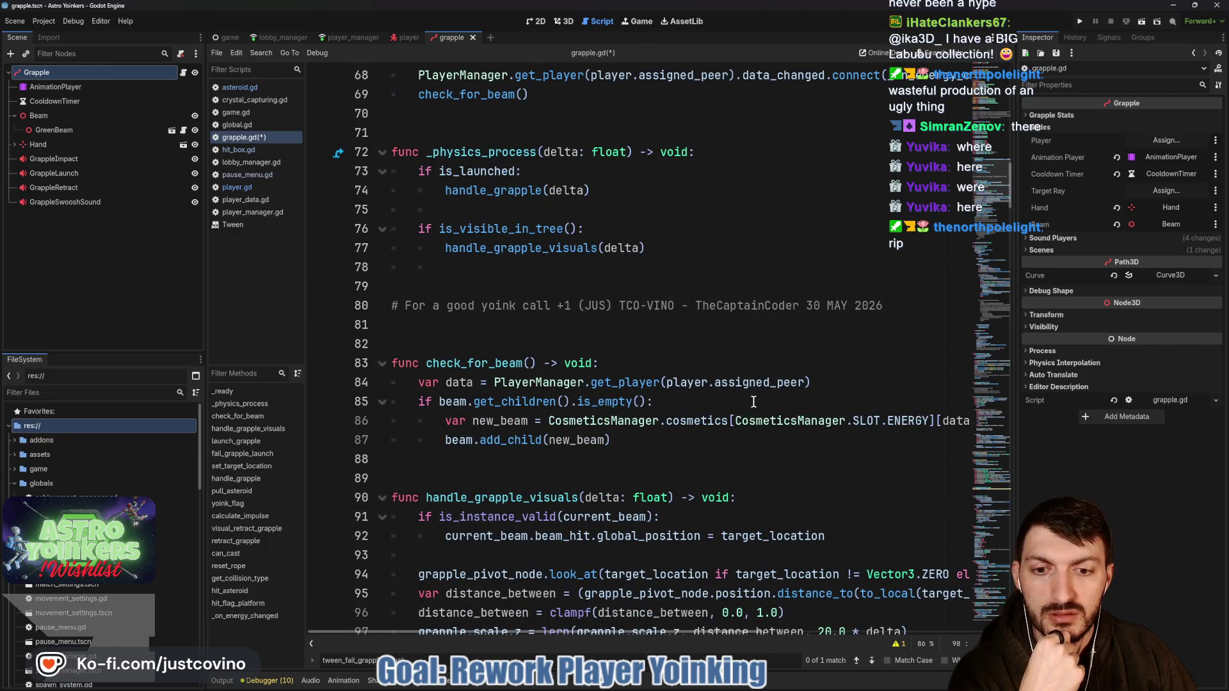
scroll(754, 402, up, 4)
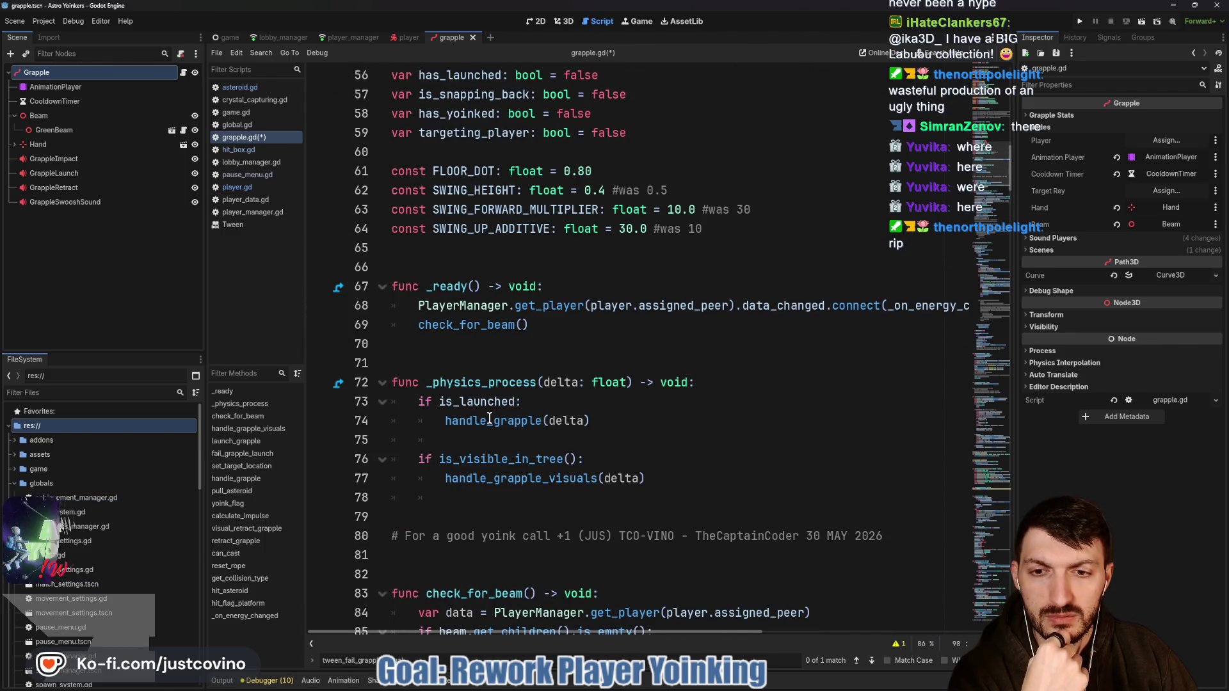
double_click(477, 423)
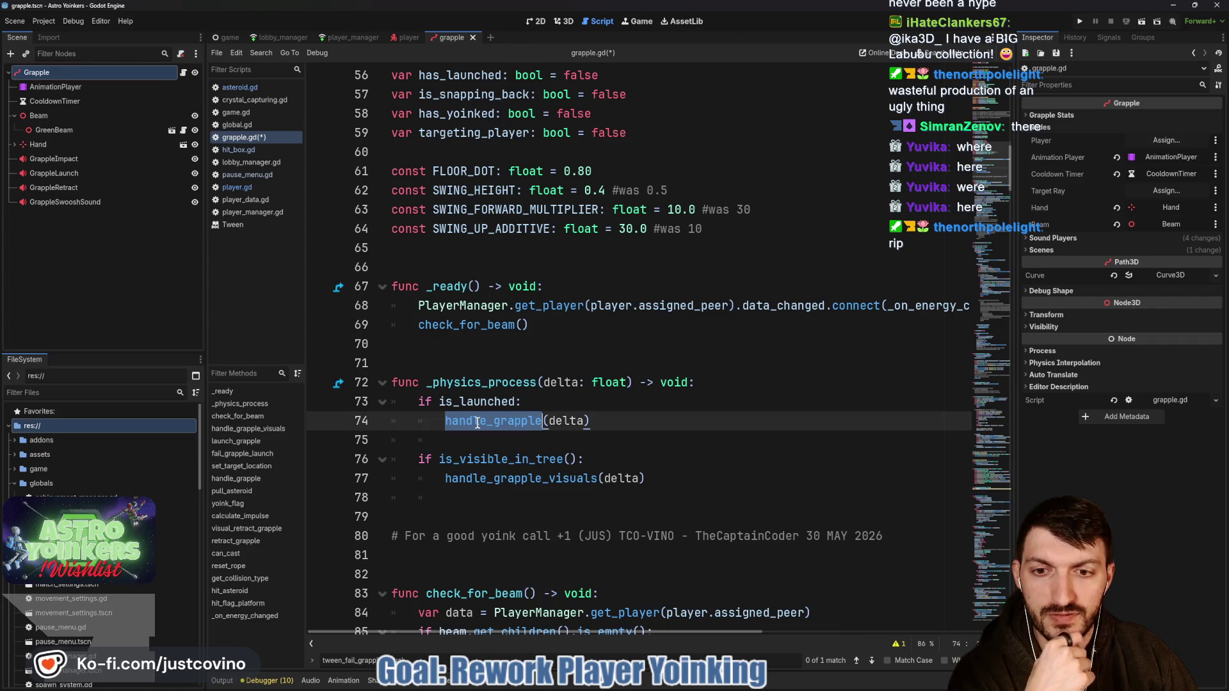
Step: Jump to fail_grapple_launch and put the caret at the end of line 214
scroll(477, 423, down, 12)
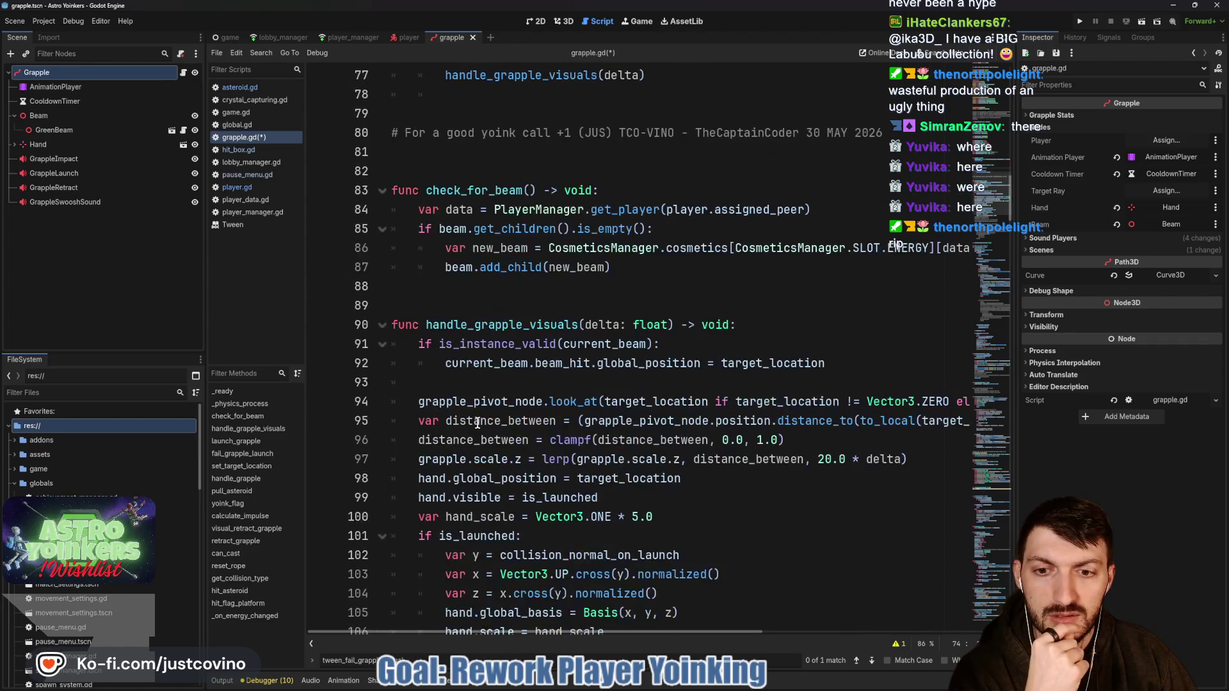
click(256, 441)
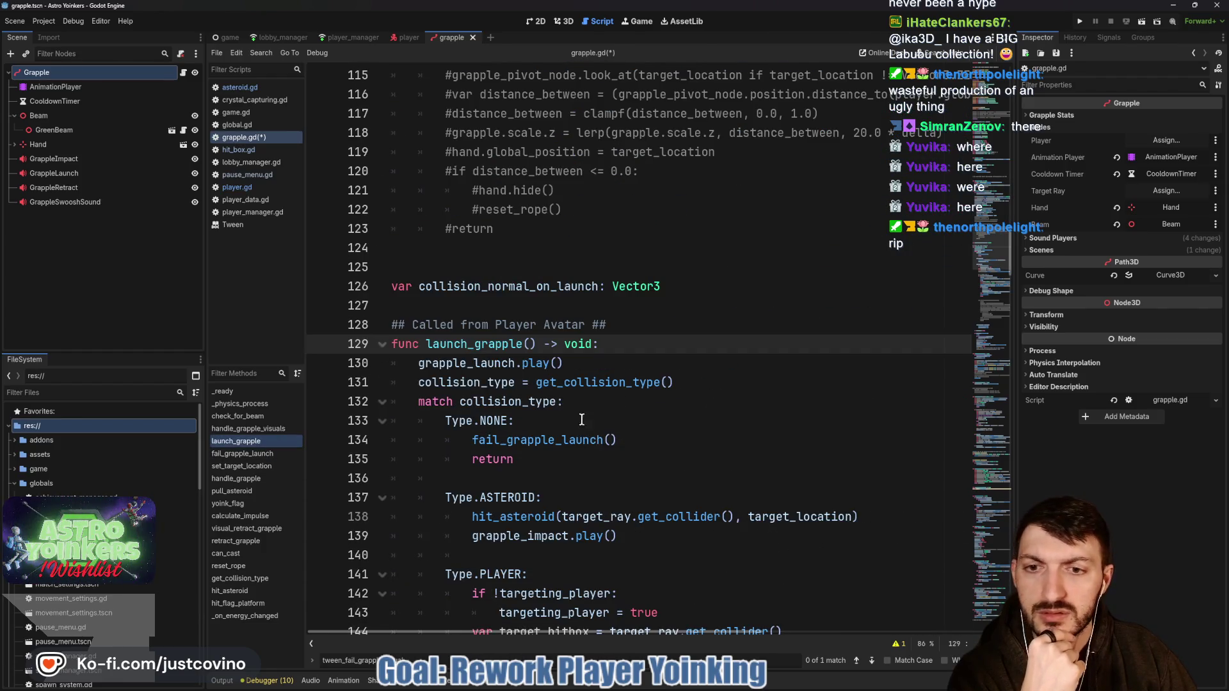
scroll(533, 395, down, 1)
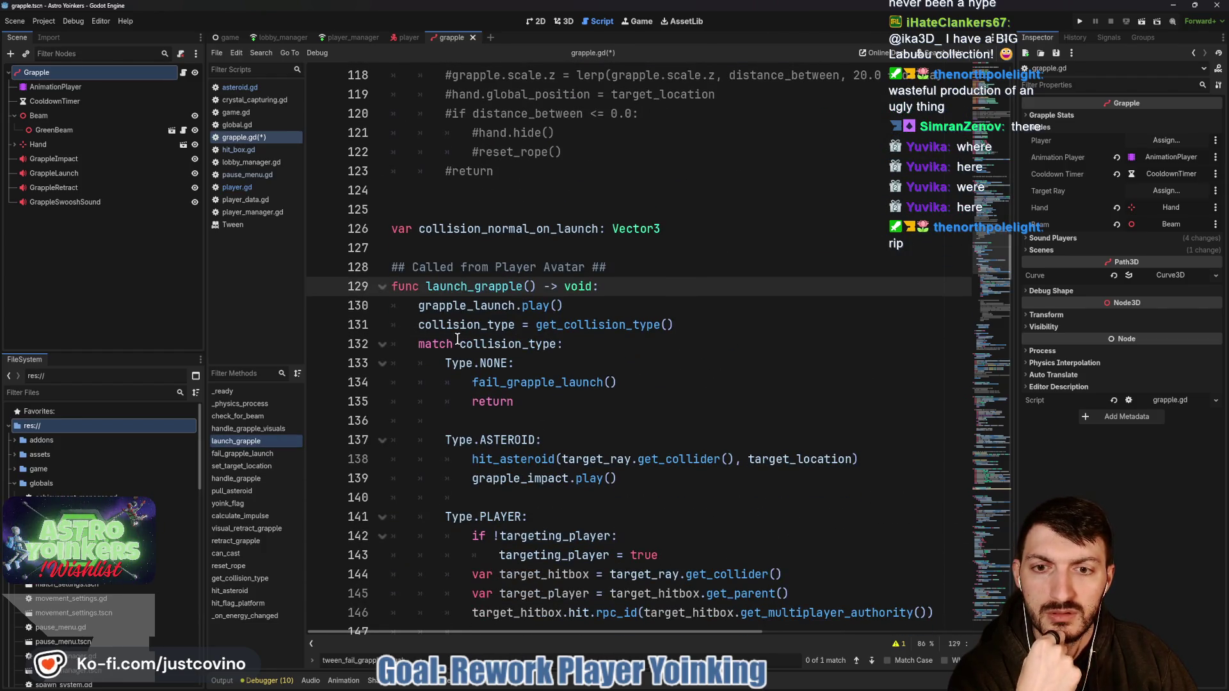
ctrl+click(525, 385)
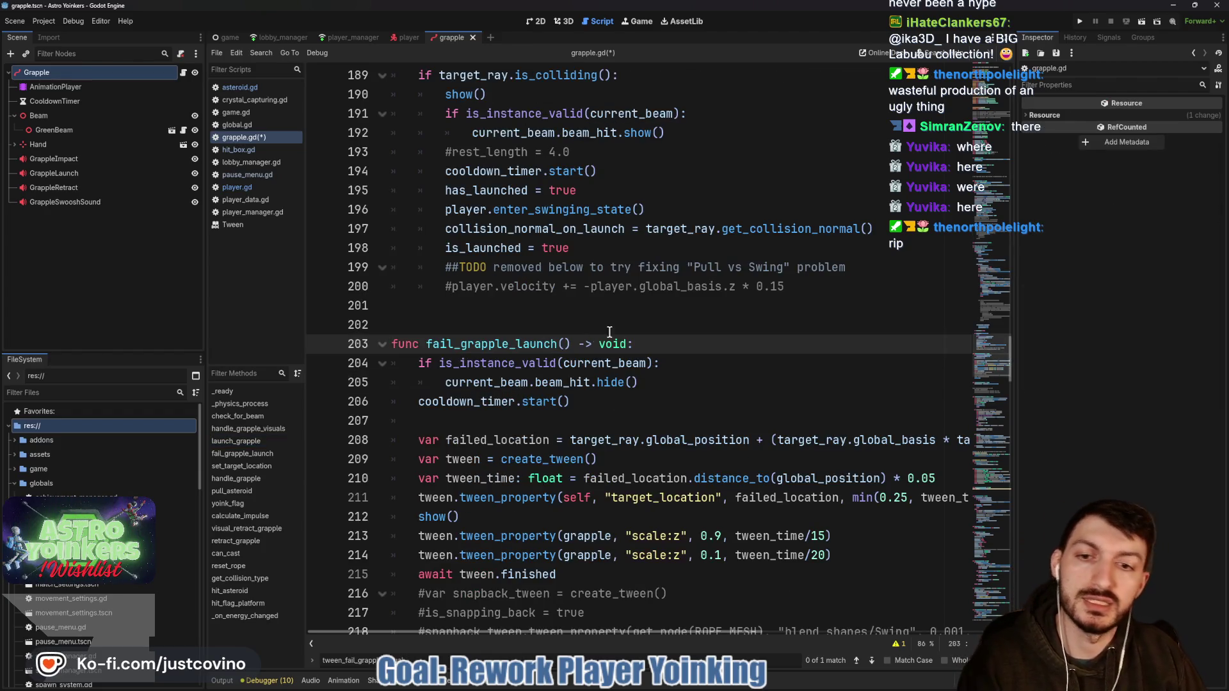
scroll(708, 371, down, 2)
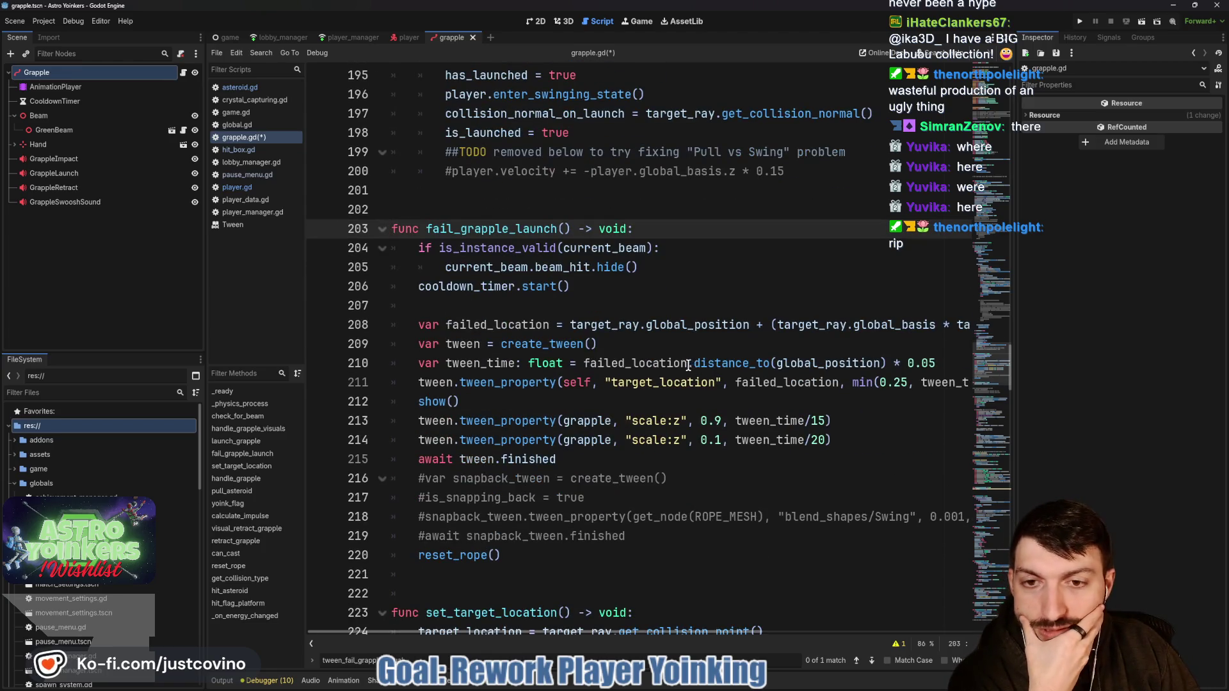
scroll(686, 366, down, 2)
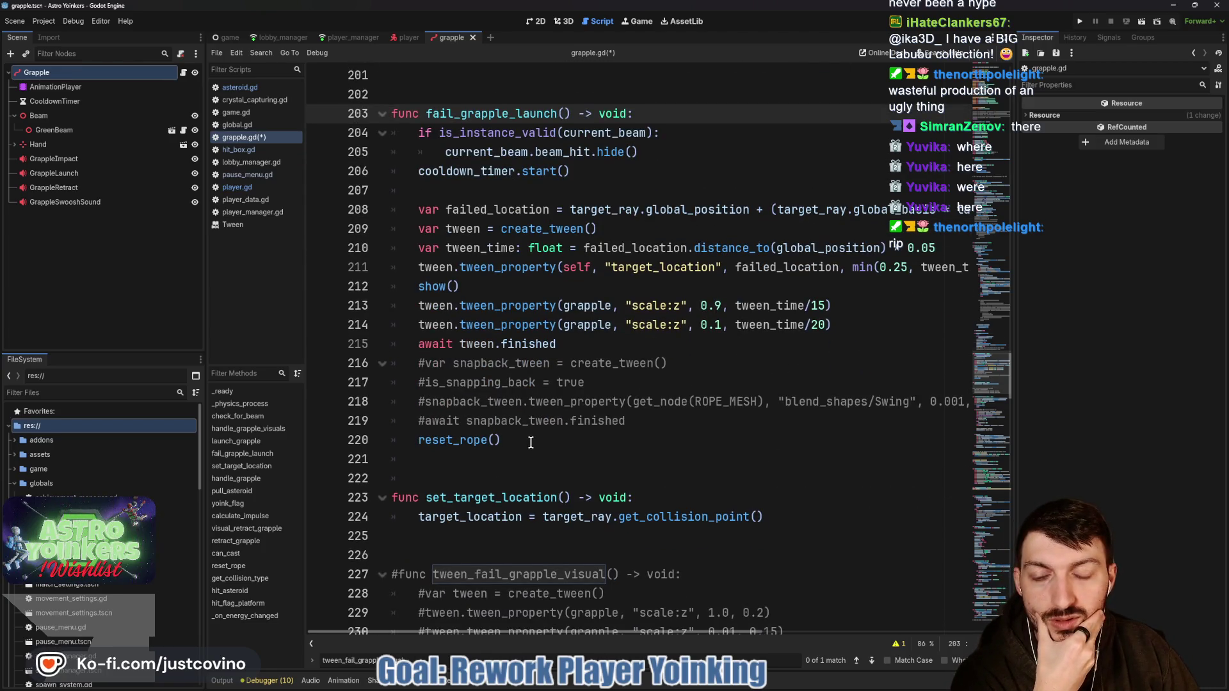
click(861, 323)
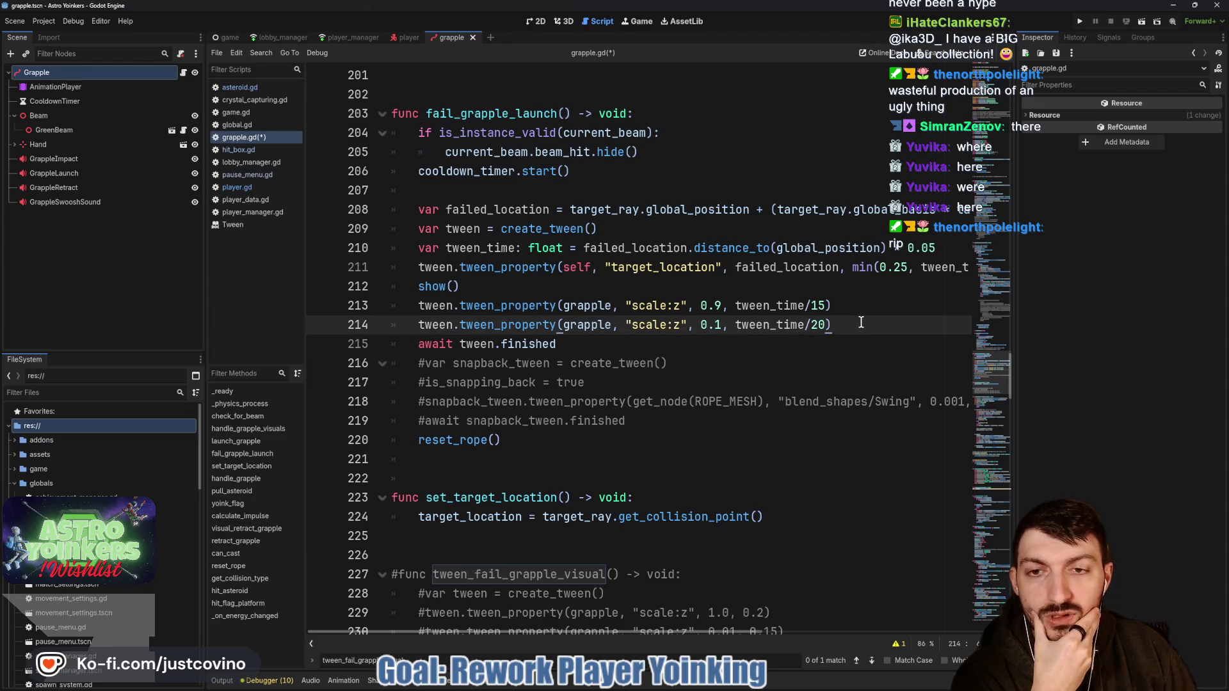
scroll(718, 378, up, 18)
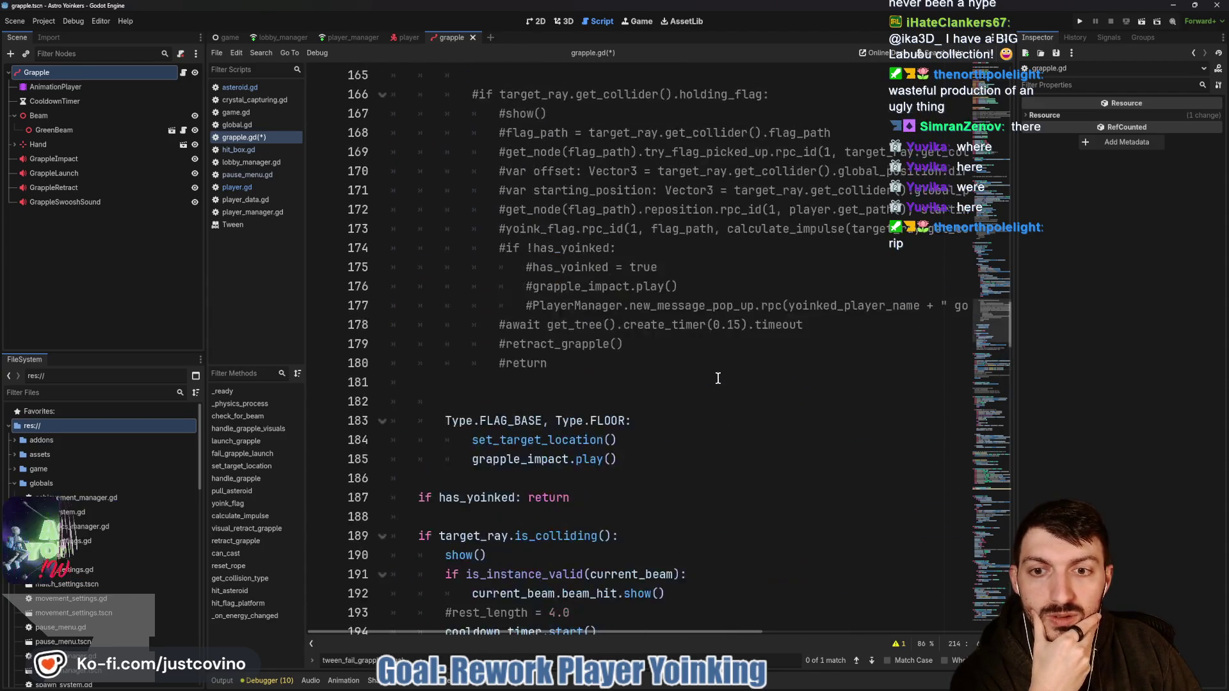
scroll(717, 378, up, 10)
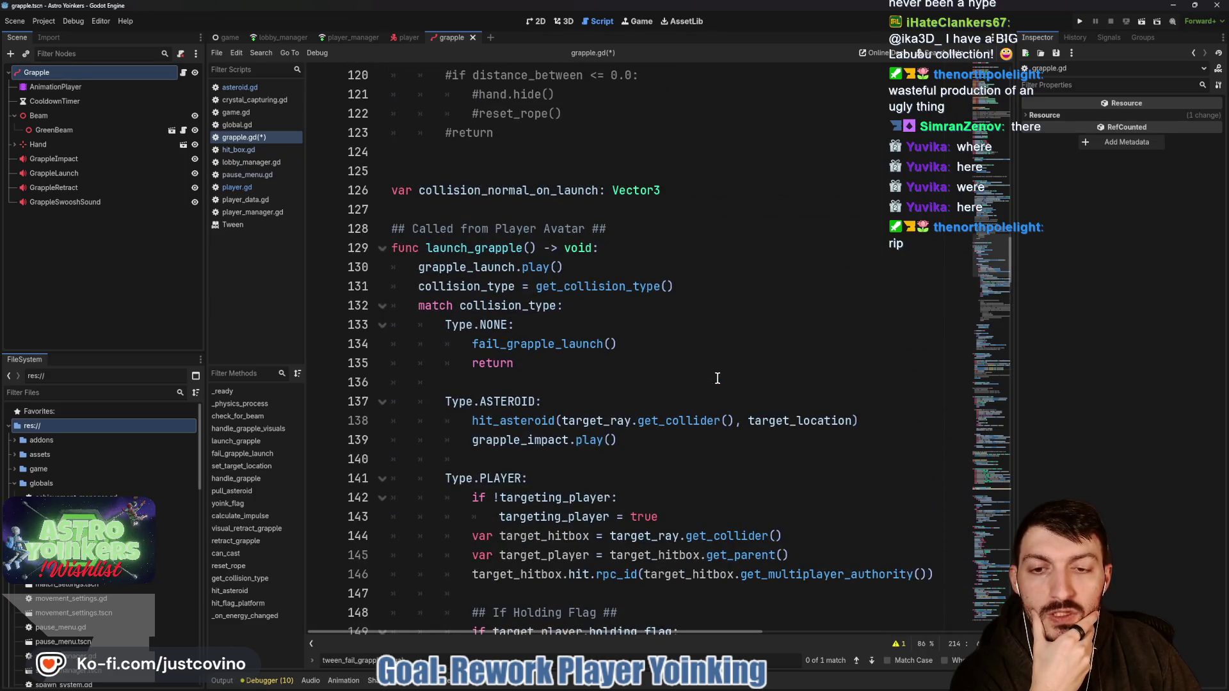
scroll(717, 378, up, 17)
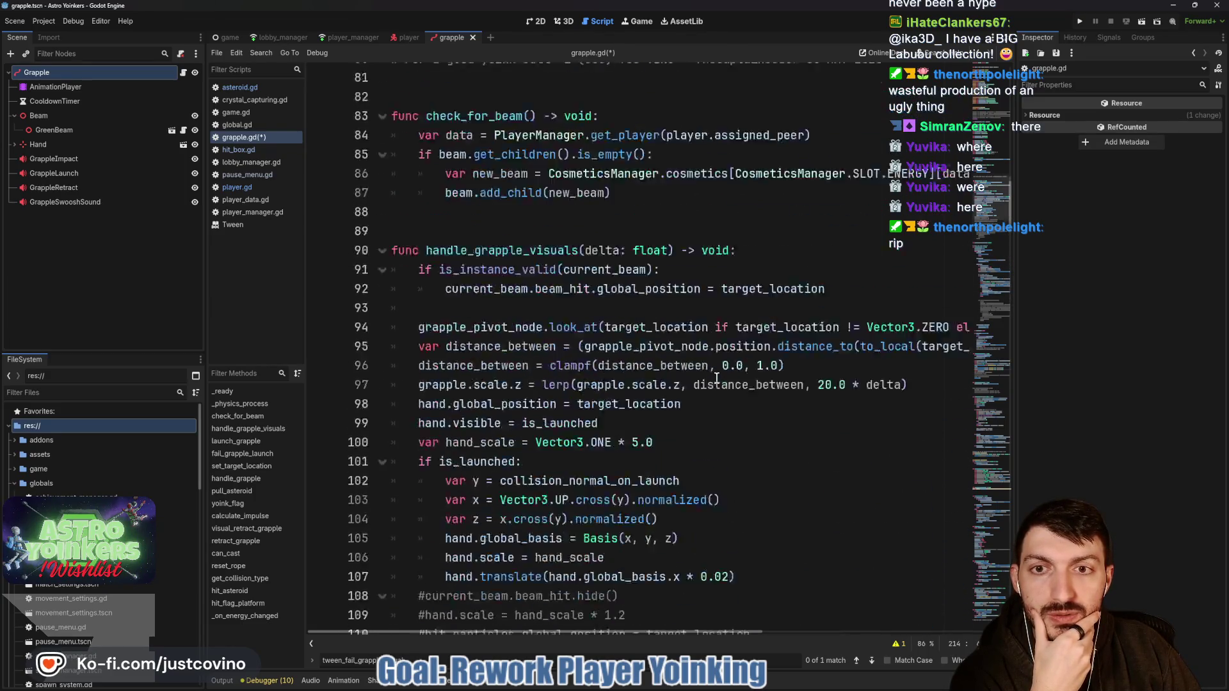
scroll(717, 378, up, 2)
scroll(717, 378, down, 3)
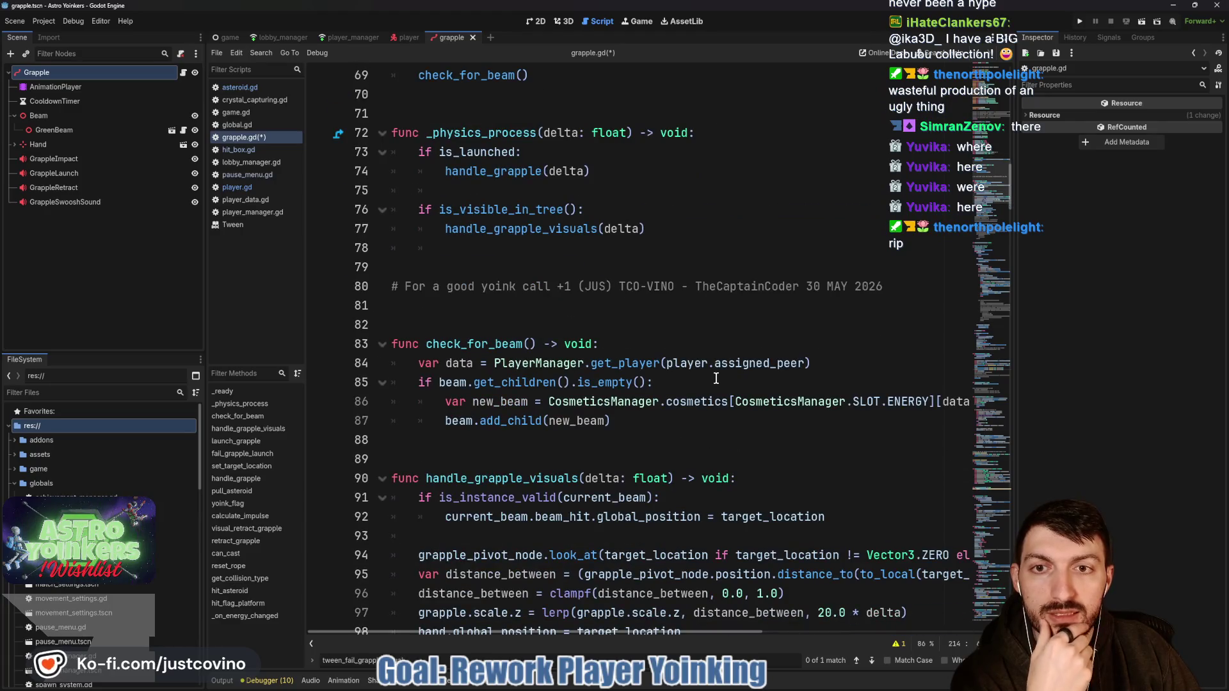
scroll(717, 378, down, 4)
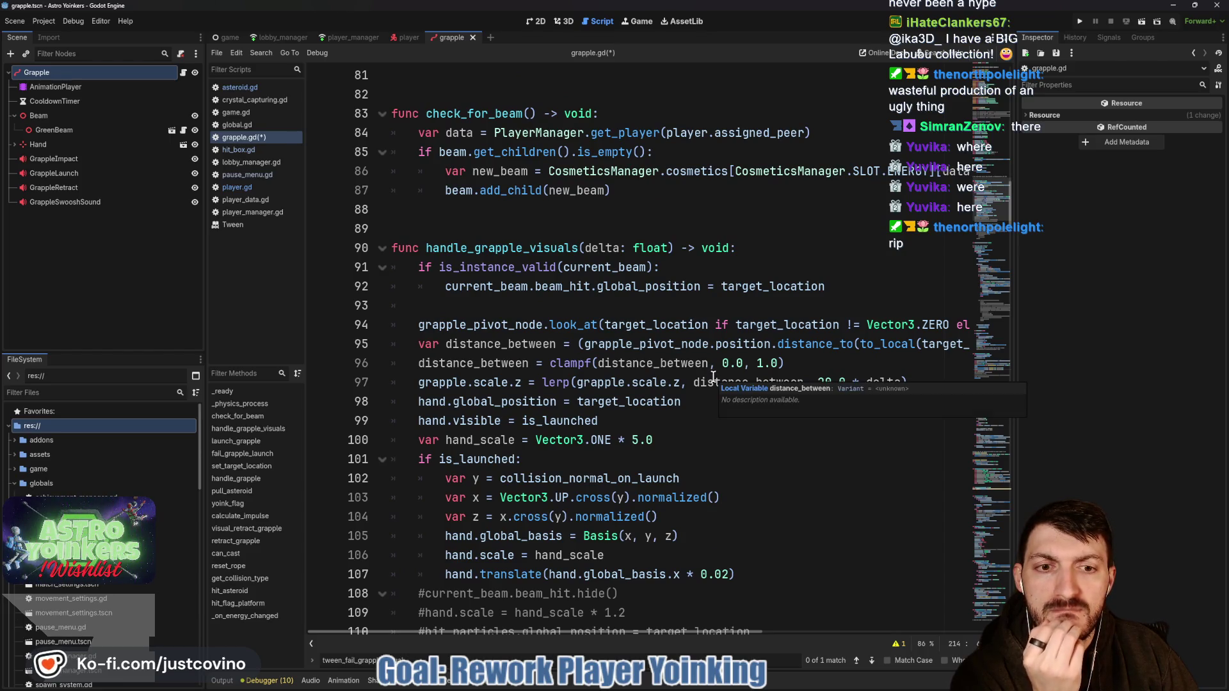
scroll(713, 377, down, 5)
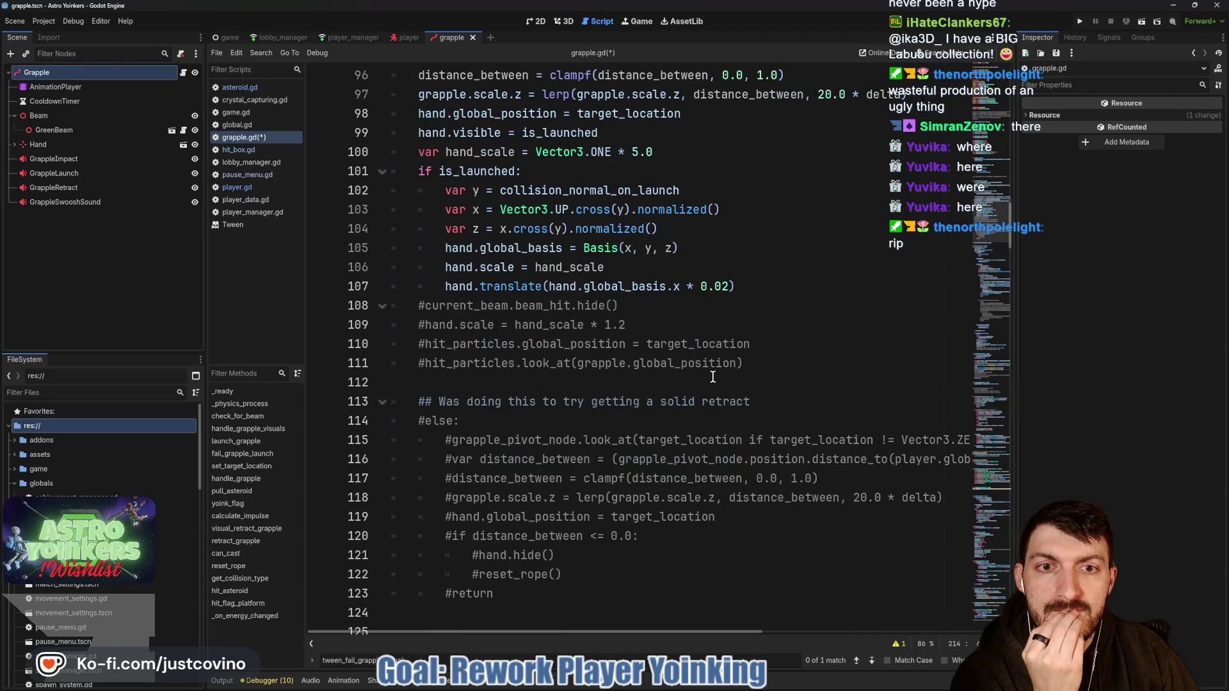
scroll(713, 377, down, 9)
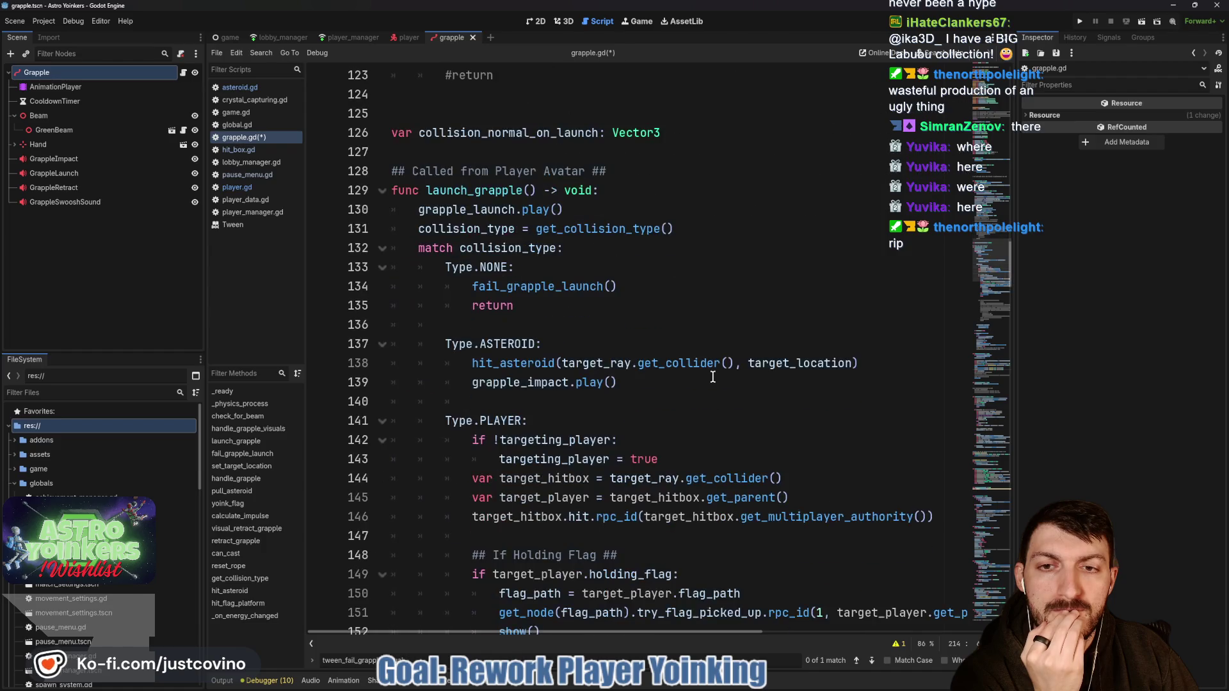
scroll(713, 377, down, 20)
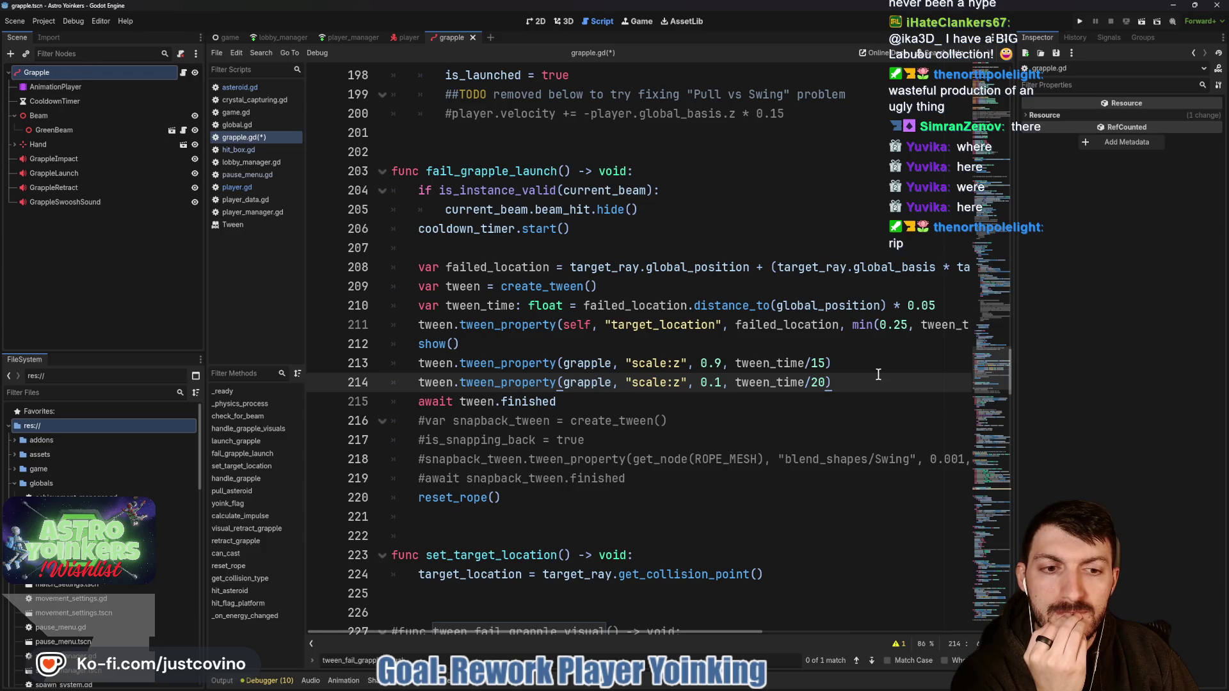
Step: Paste the hand positioning block at line 217 after the scale tweens and remove its extra indent
key(Return)
key(Return)
key(Return)
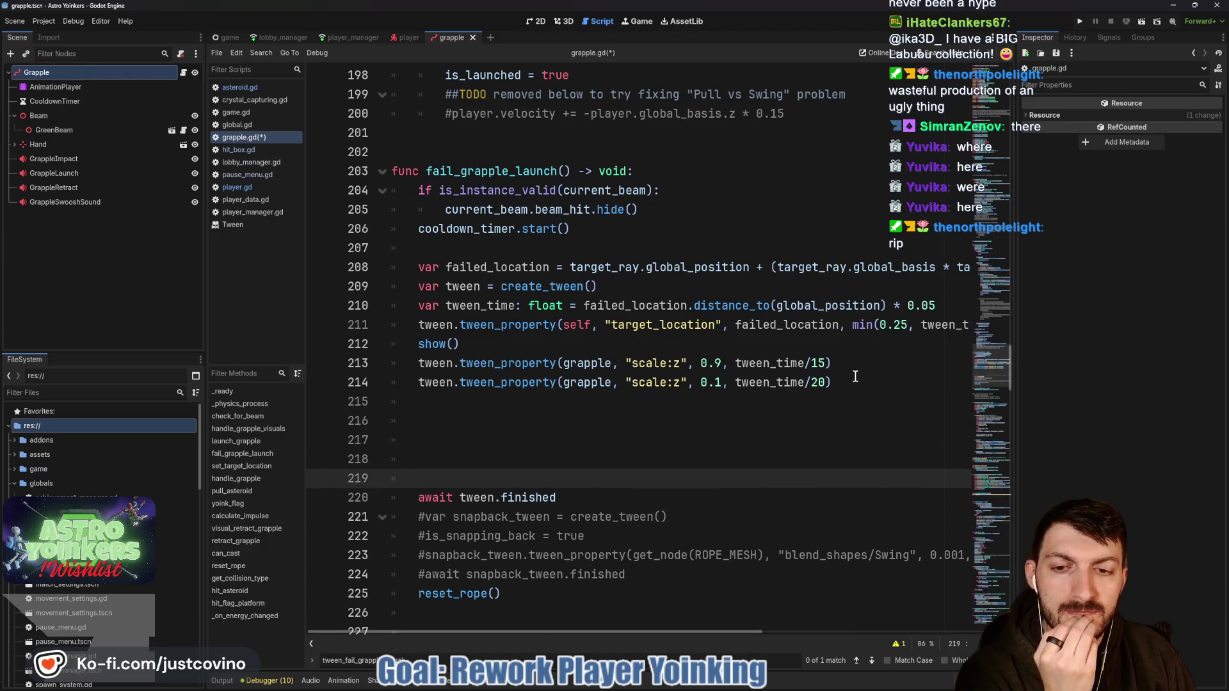
key(Up)
key(Up)
text(hand.global_position = target_location 	hand.visible = is_launched 	var hand_scale = Vector3.ONE * 5.0 	if is_launched: 		var y = collision_normal_on_launch 		var x = Vector3.UP.cross(y).normalized() 		var z = x.cross(y).normalized() 		hand.global_basis = Basis(x, y, z) 		hand.scale = hand_scale 		hand.translate(hand.global_basis.x * 0.02))
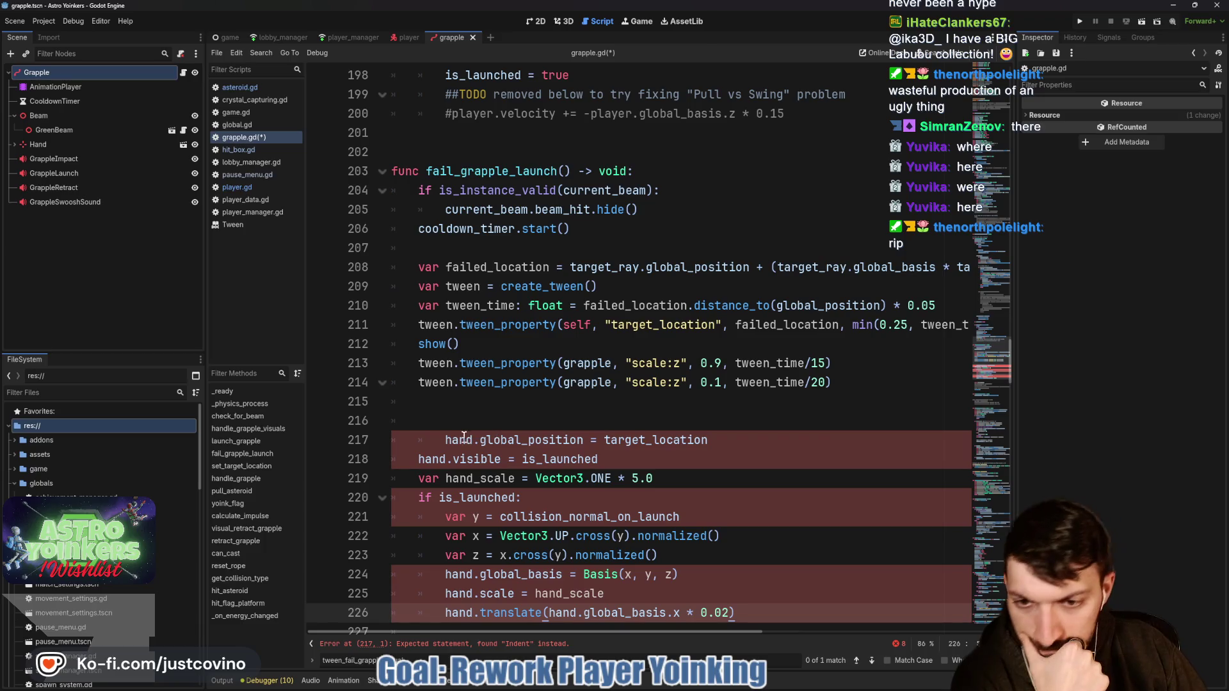
click(442, 440)
key(BackSpace)
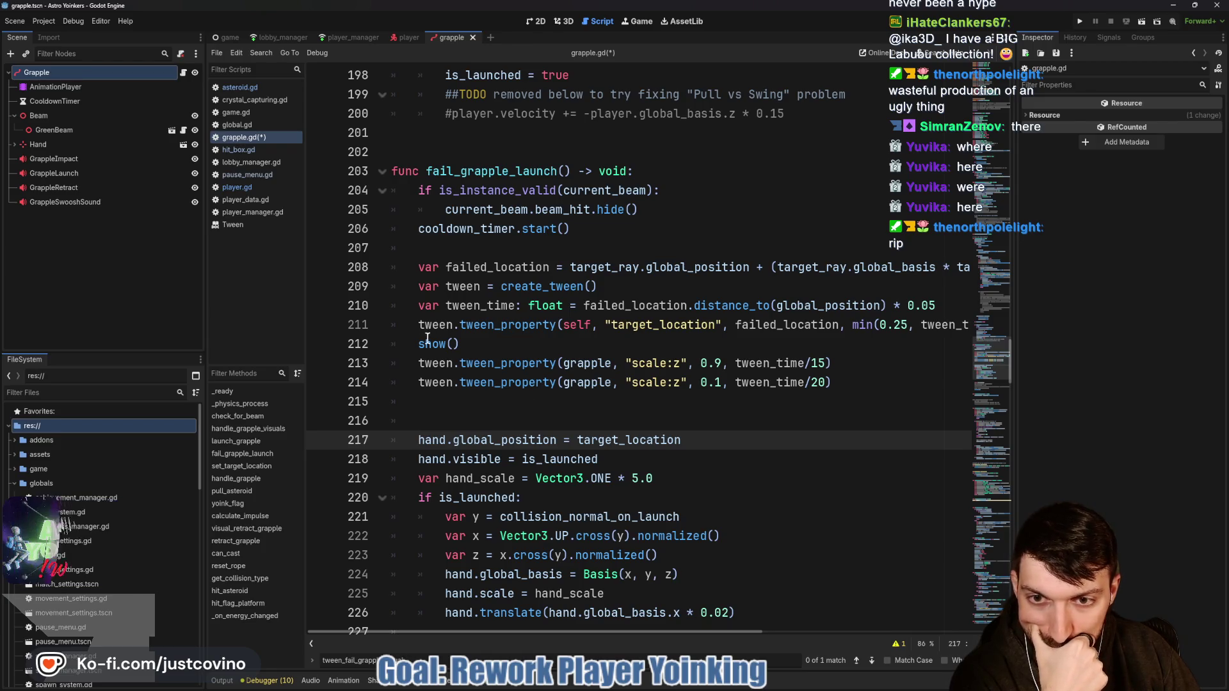
mouse_move(416, 341)
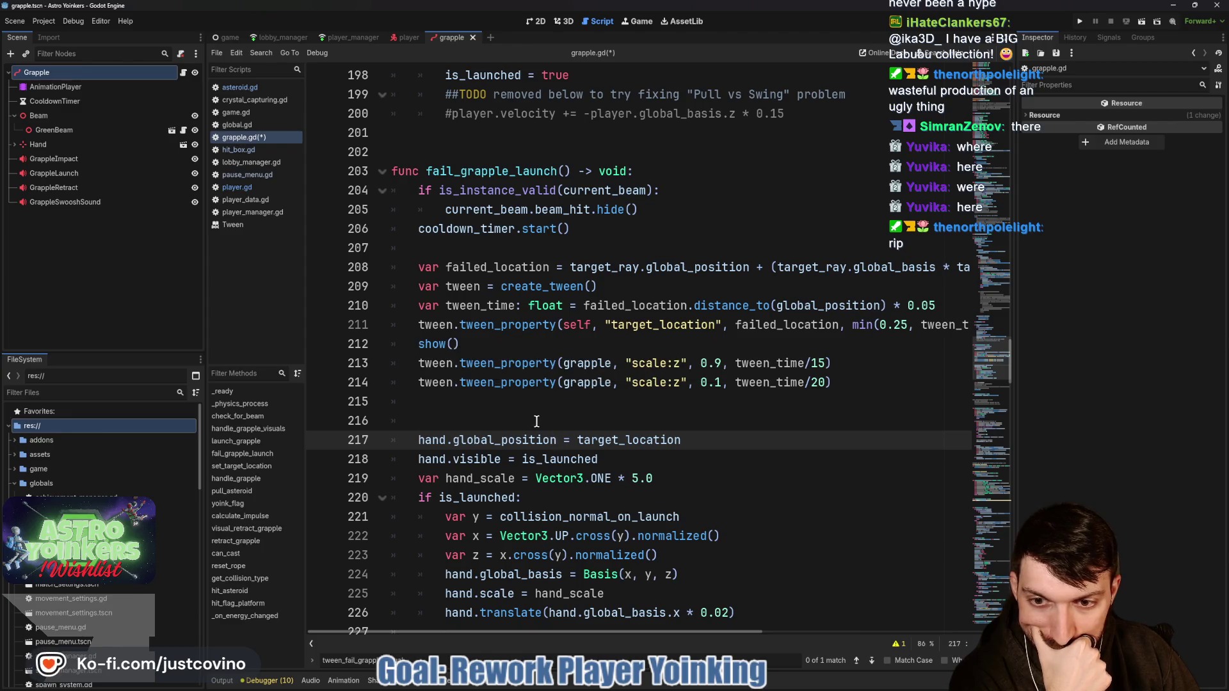
click(416, 344)
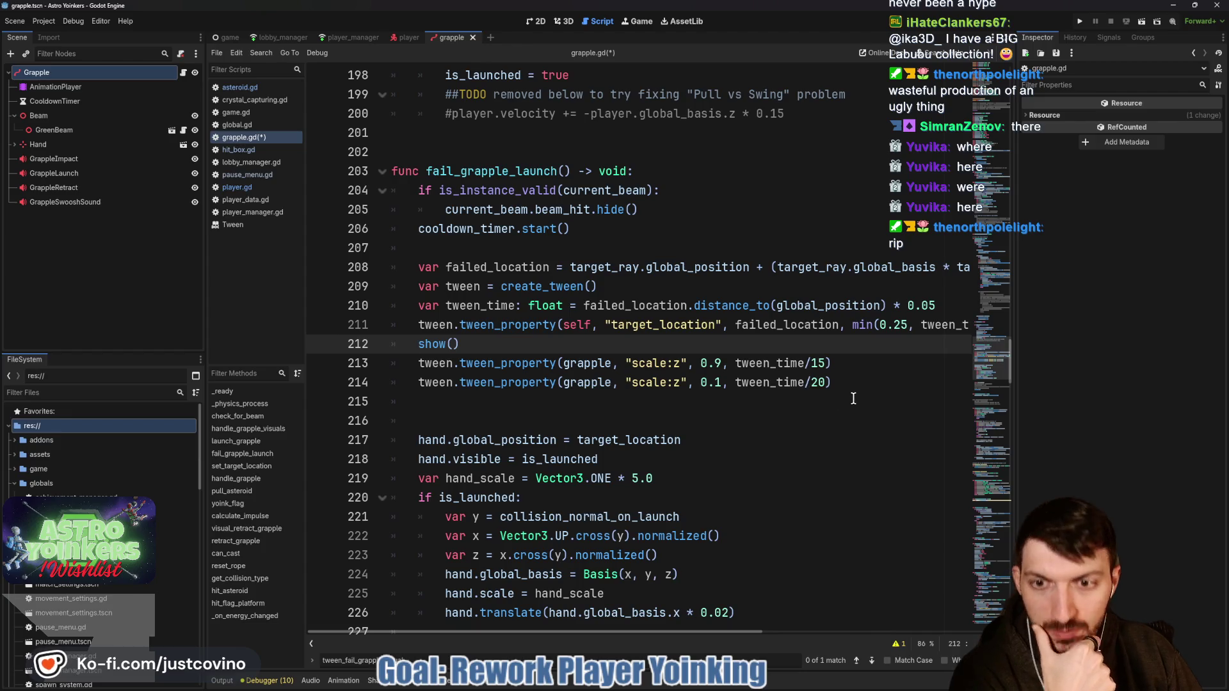
Step: Add line 212 with tween.parallel().tween_property(hand, "global_position", failed_location, ...) above show()
key(Return)
key(Up)
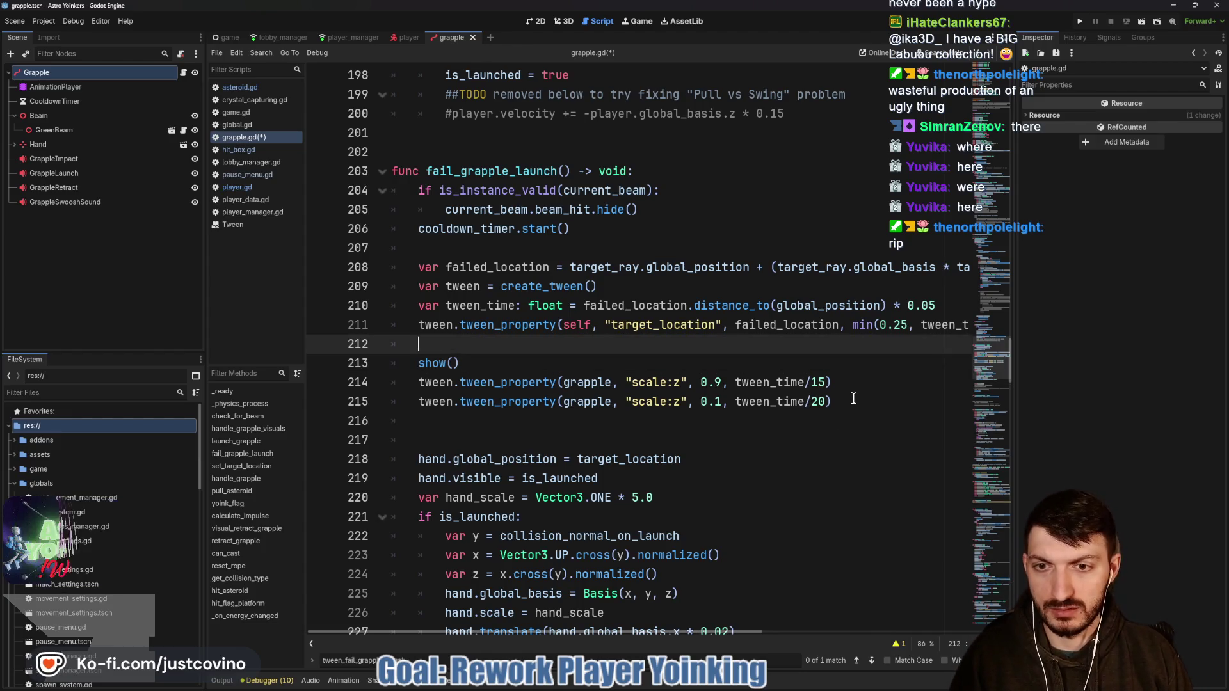
text(tween.)
text(p)
key(BackSpace)
text(p)
key(Return)
text(.tween_pr)
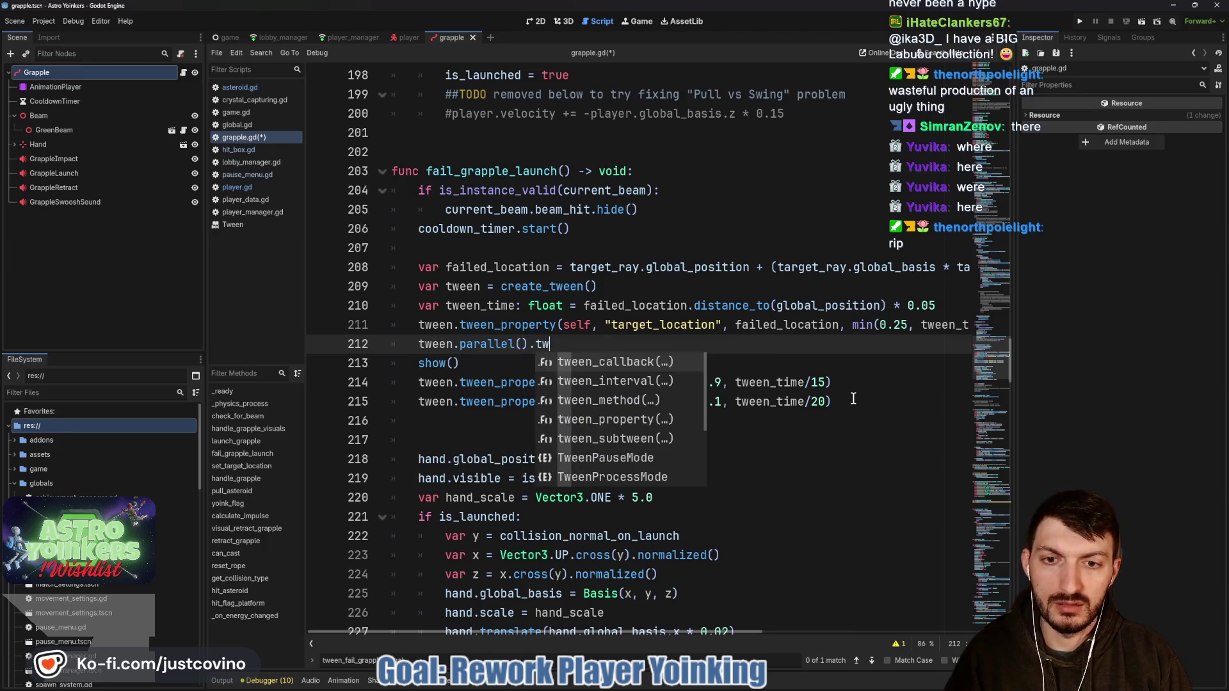
key(Return)
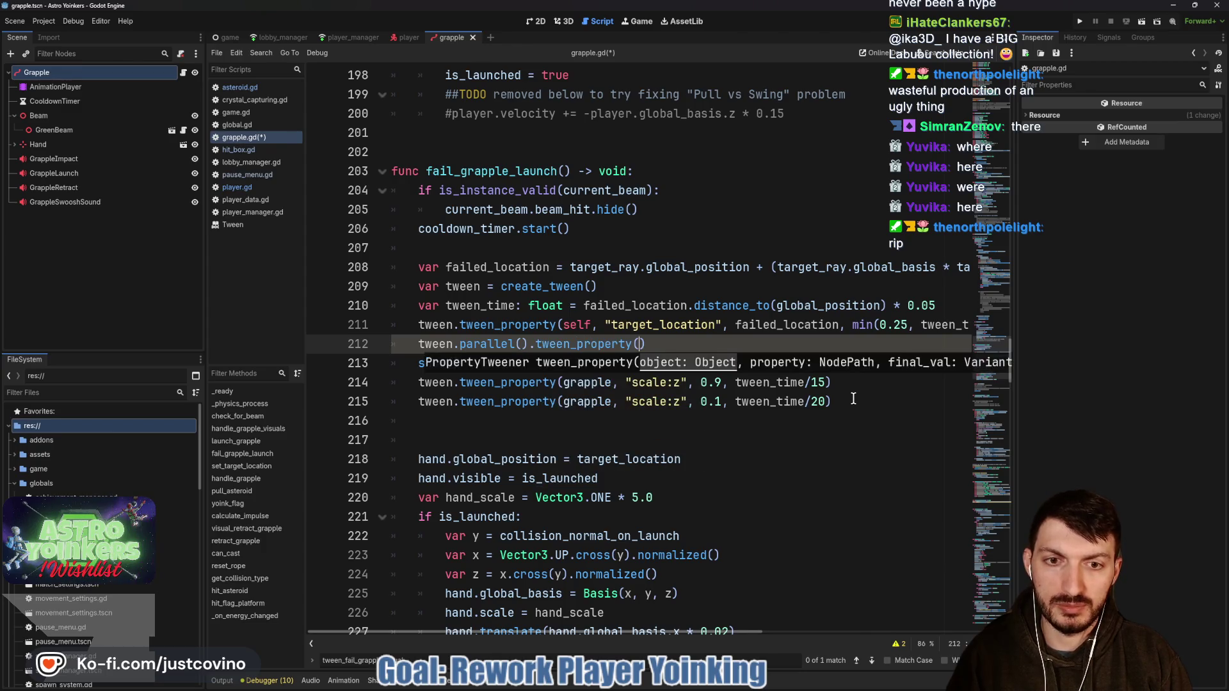
text(hand, ")
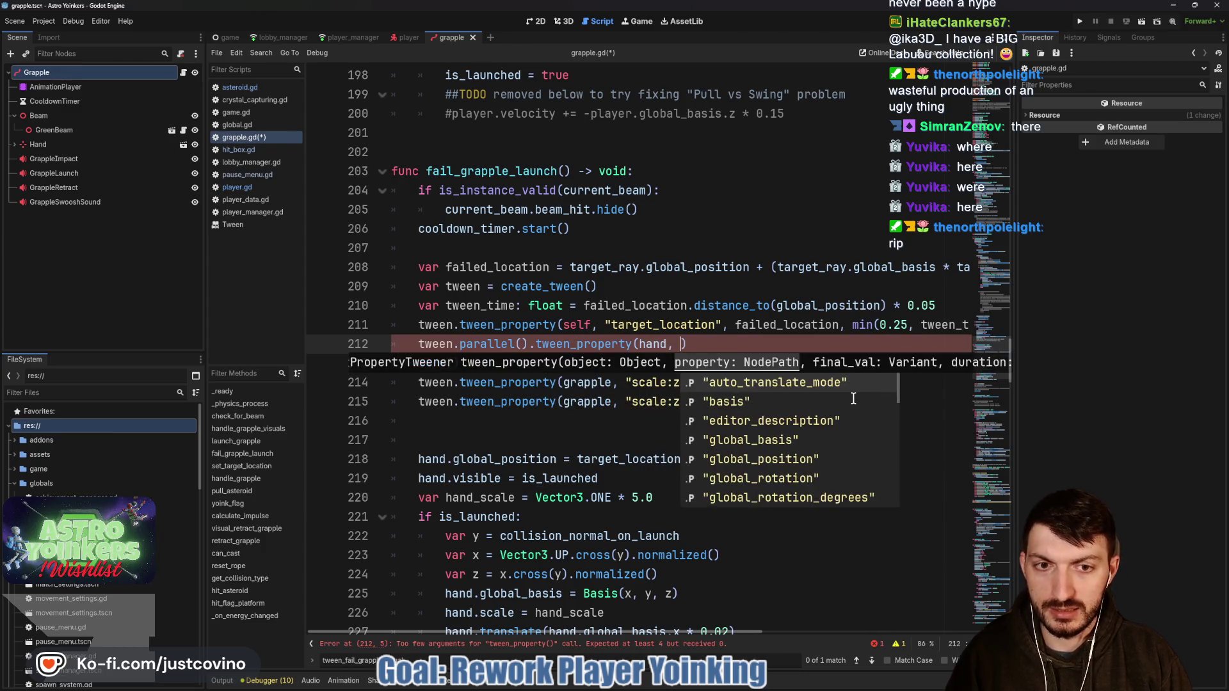
text(global_pos)
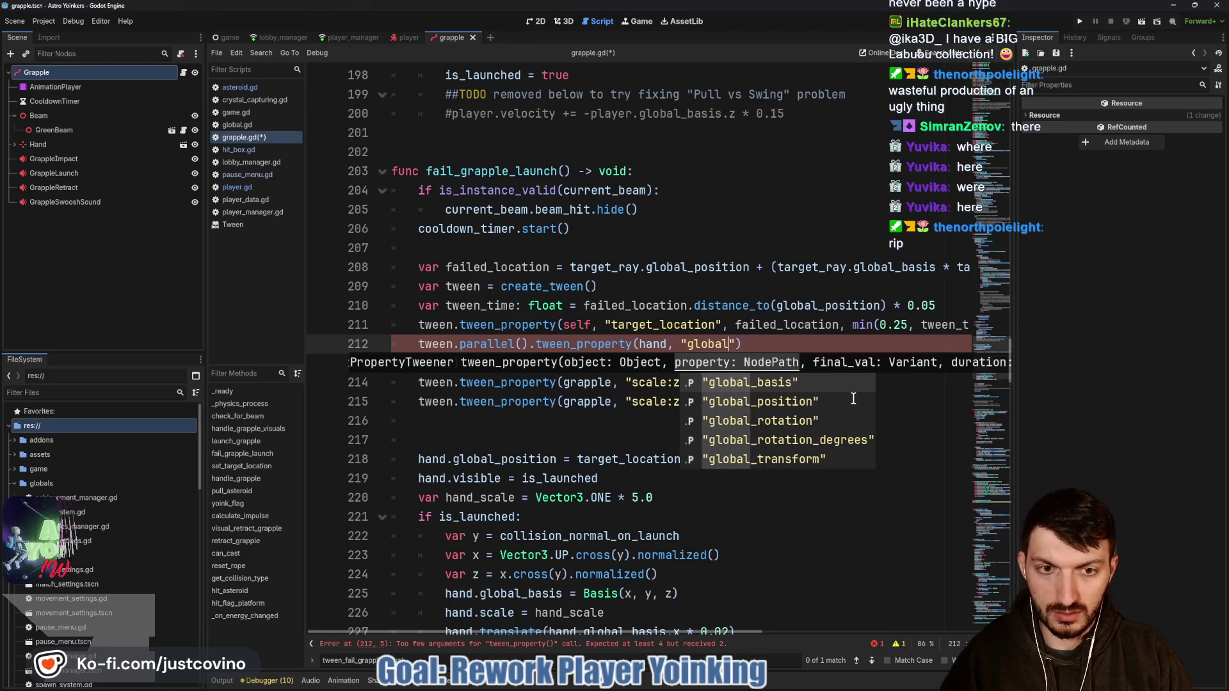
key(Return)
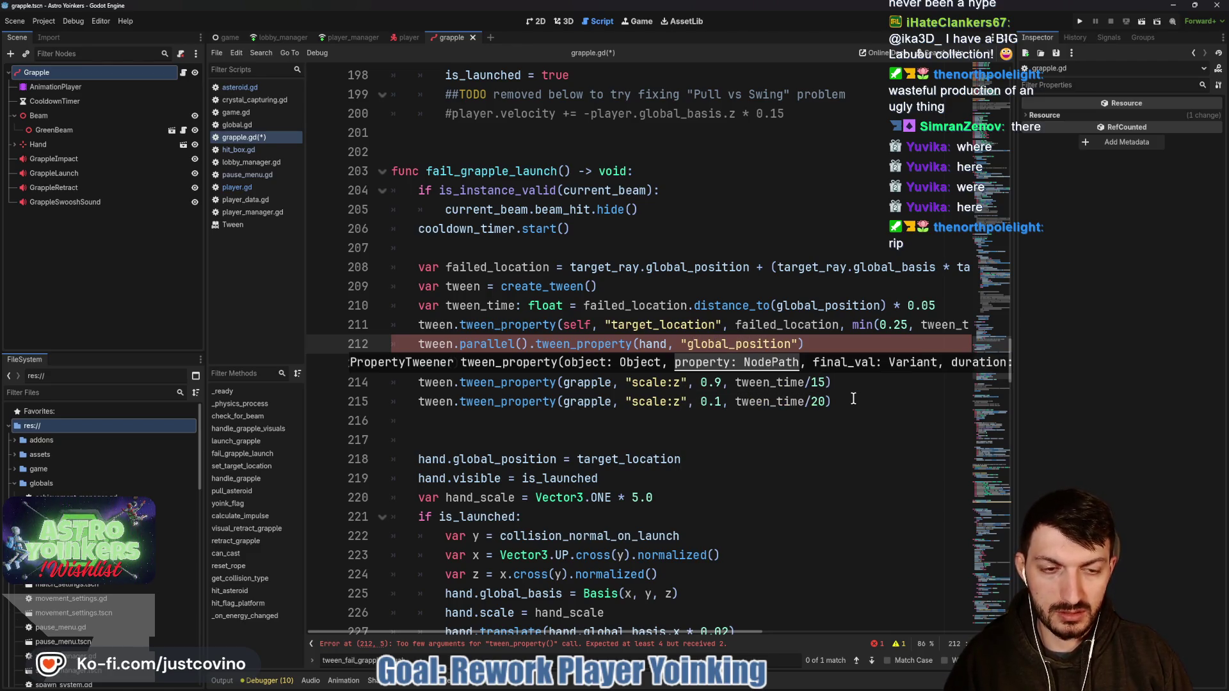
text(, failed)
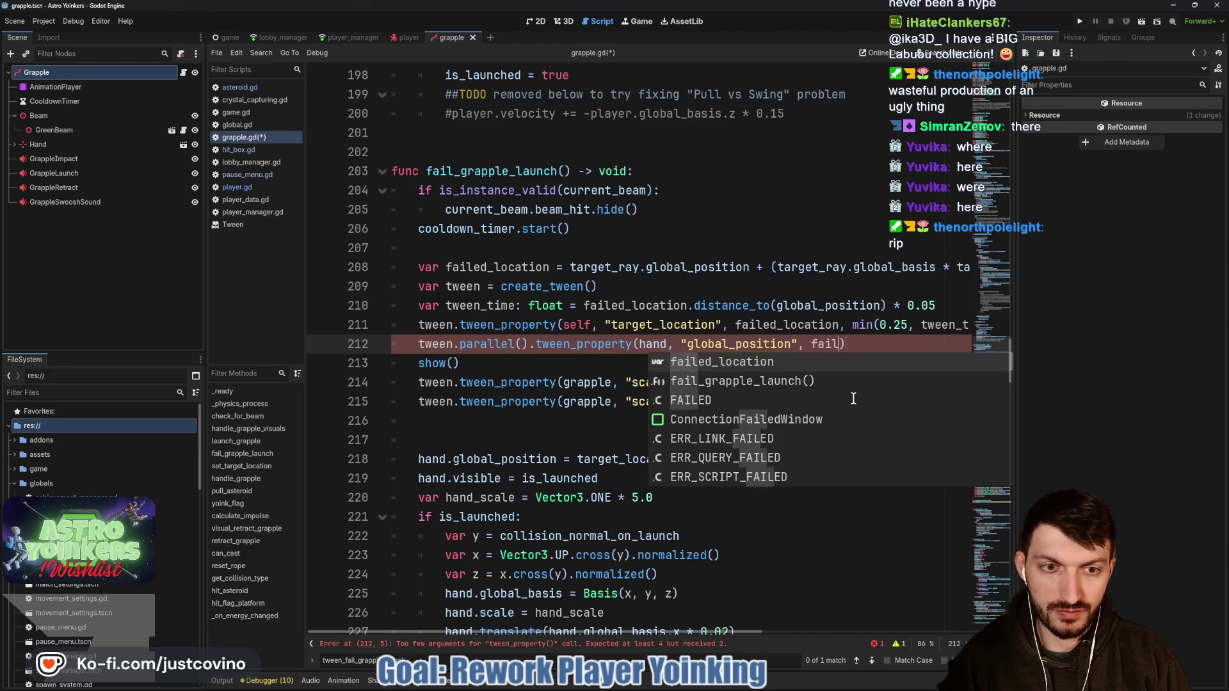
key(Return)
text(,)
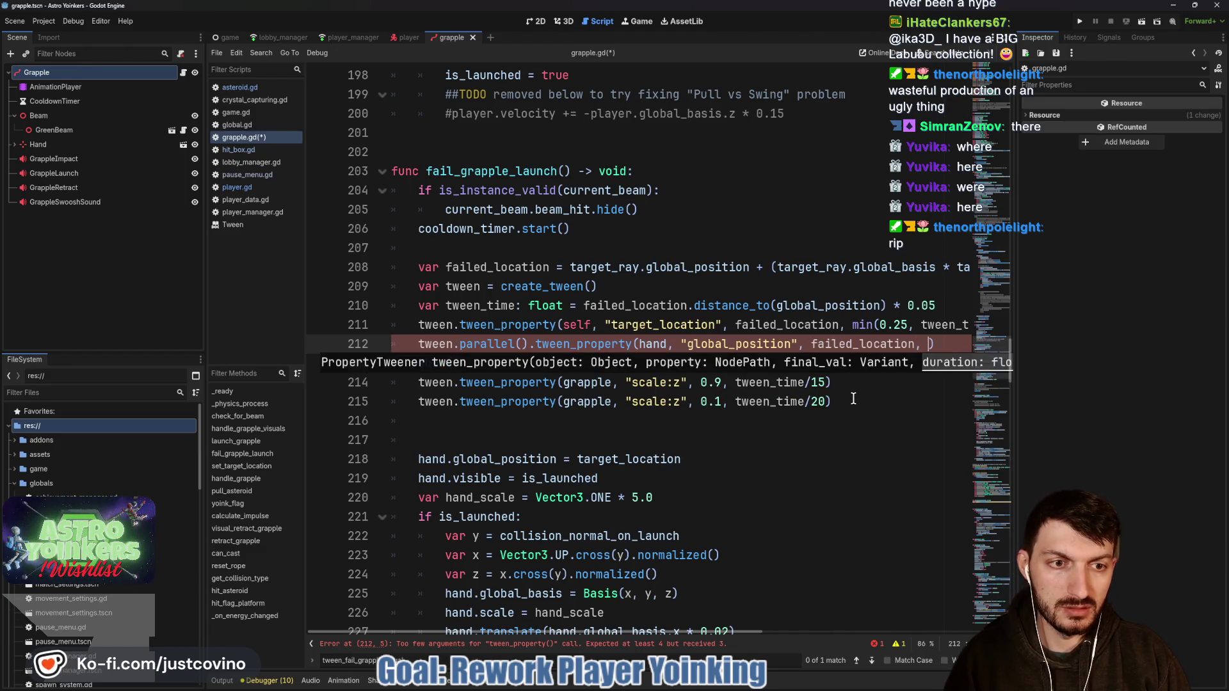
Step: Reuse min(0.25, tween_time) from line 211 as the duration and drop the trailing .from(global_position)
scroll(854, 379, right, 3)
scroll(832, 359, right, 6)
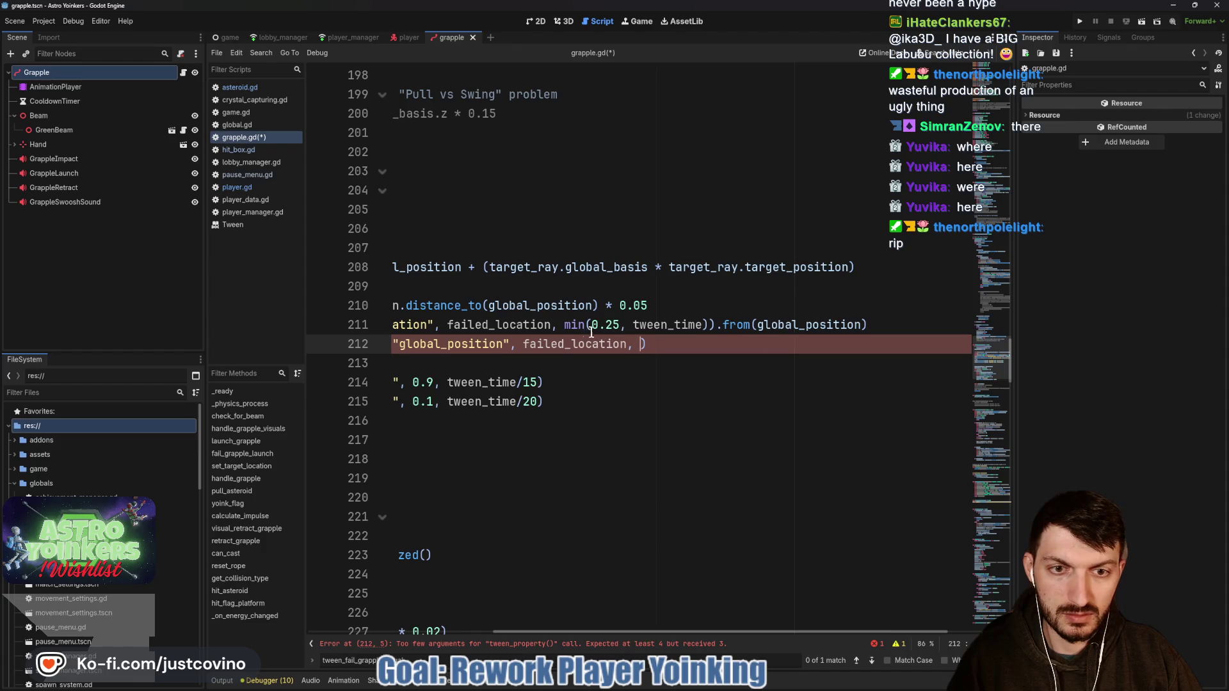
drag(564, 324, 883, 321)
key(ctrl+c)
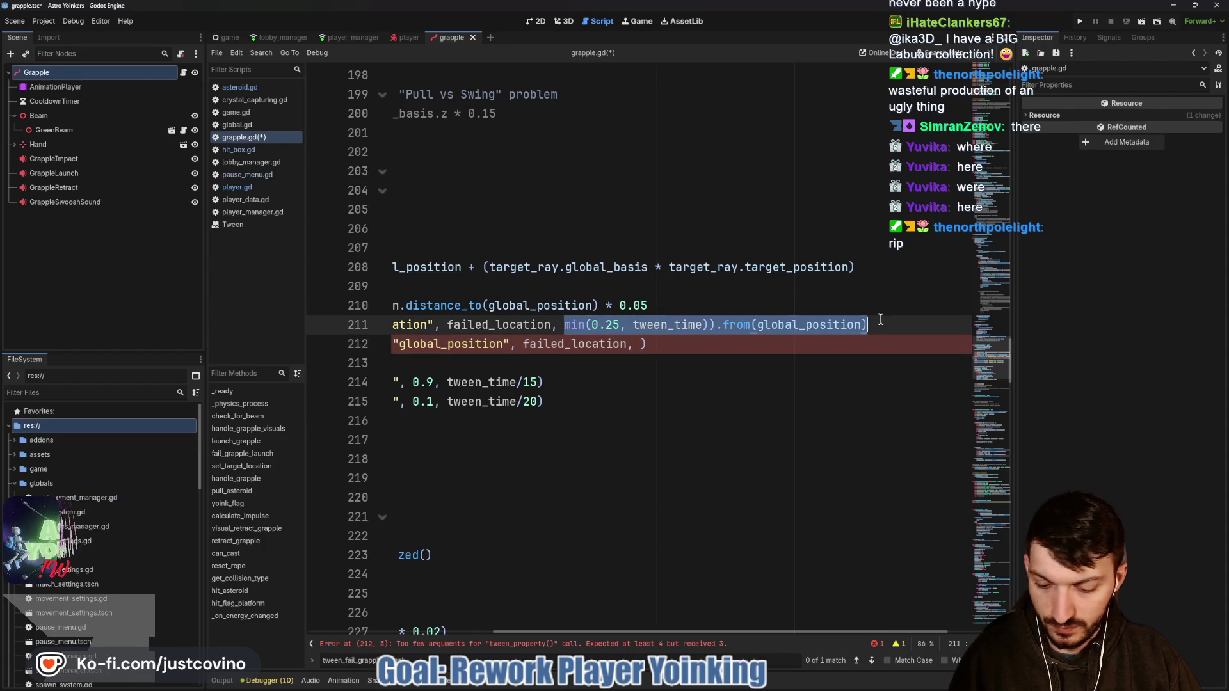
click(653, 345)
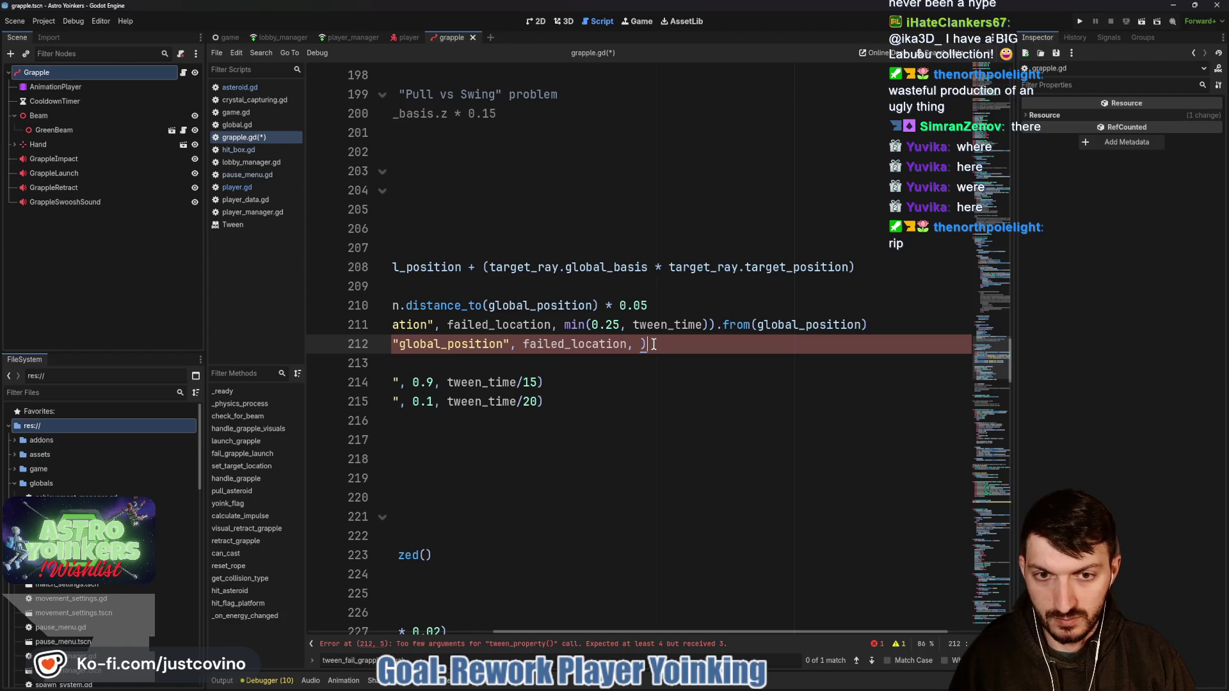
key(BackSpace)
key(BackSpace)
key(ctrl+v)
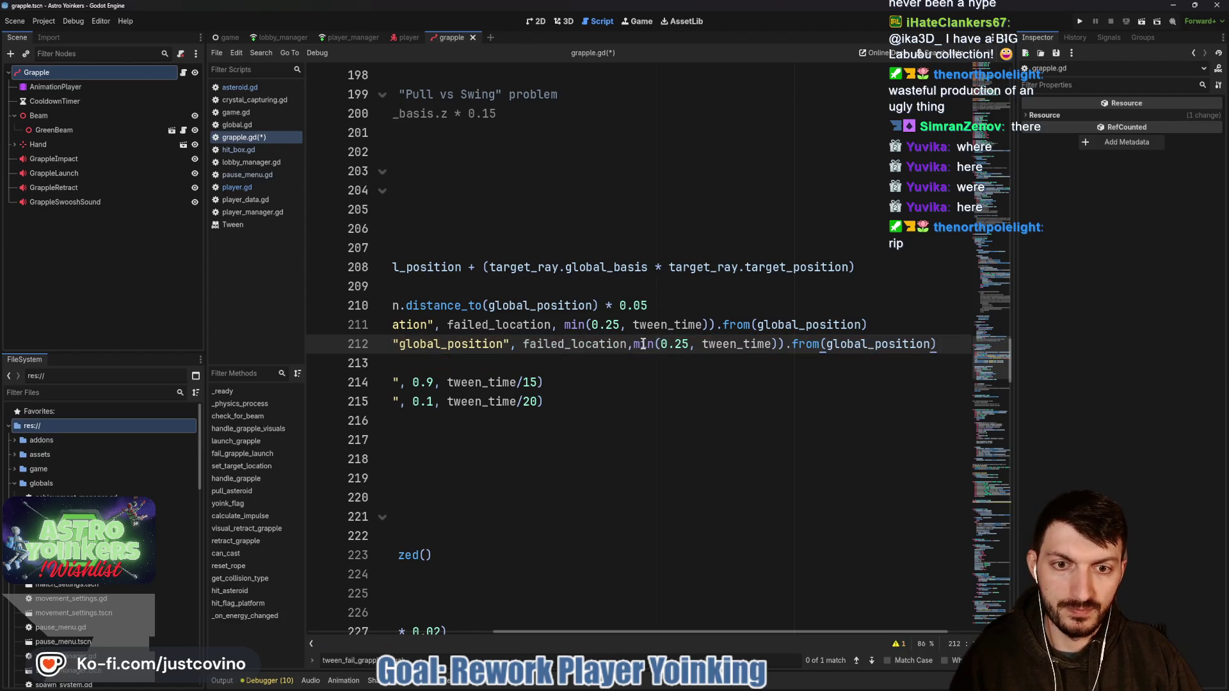
drag(938, 343, 786, 346)
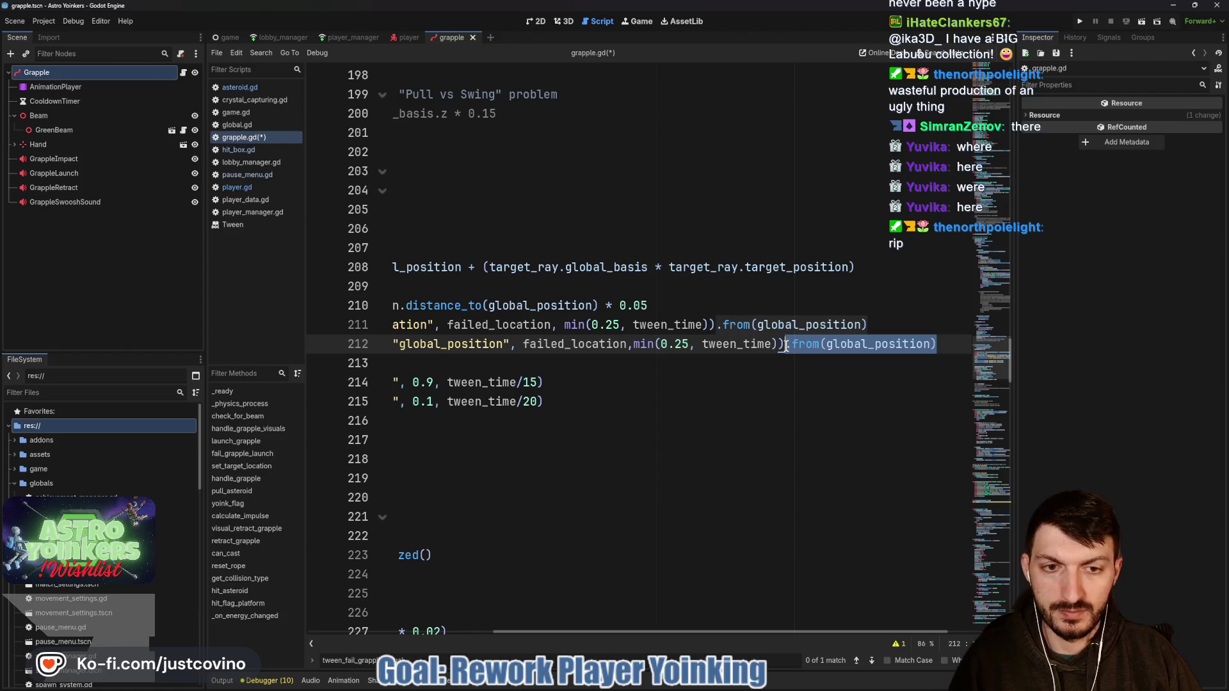
key(BackSpace)
click(638, 344)
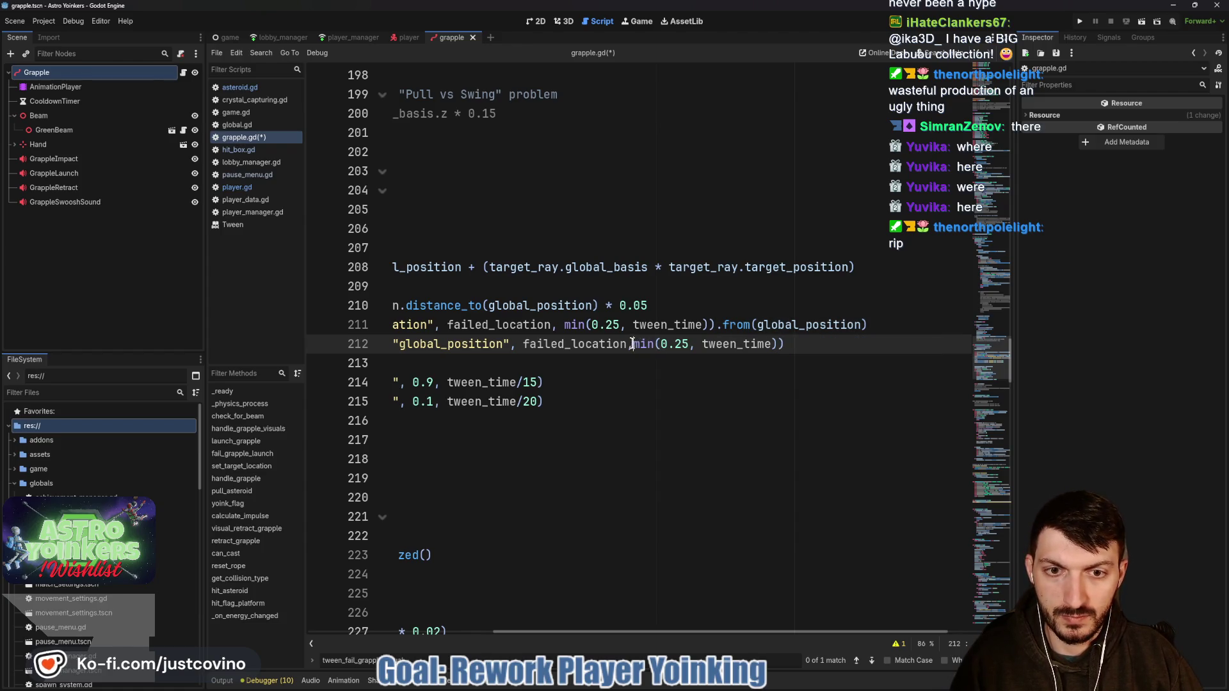
click(829, 343)
scroll(801, 376, left, 2)
scroll(801, 375, left, 3)
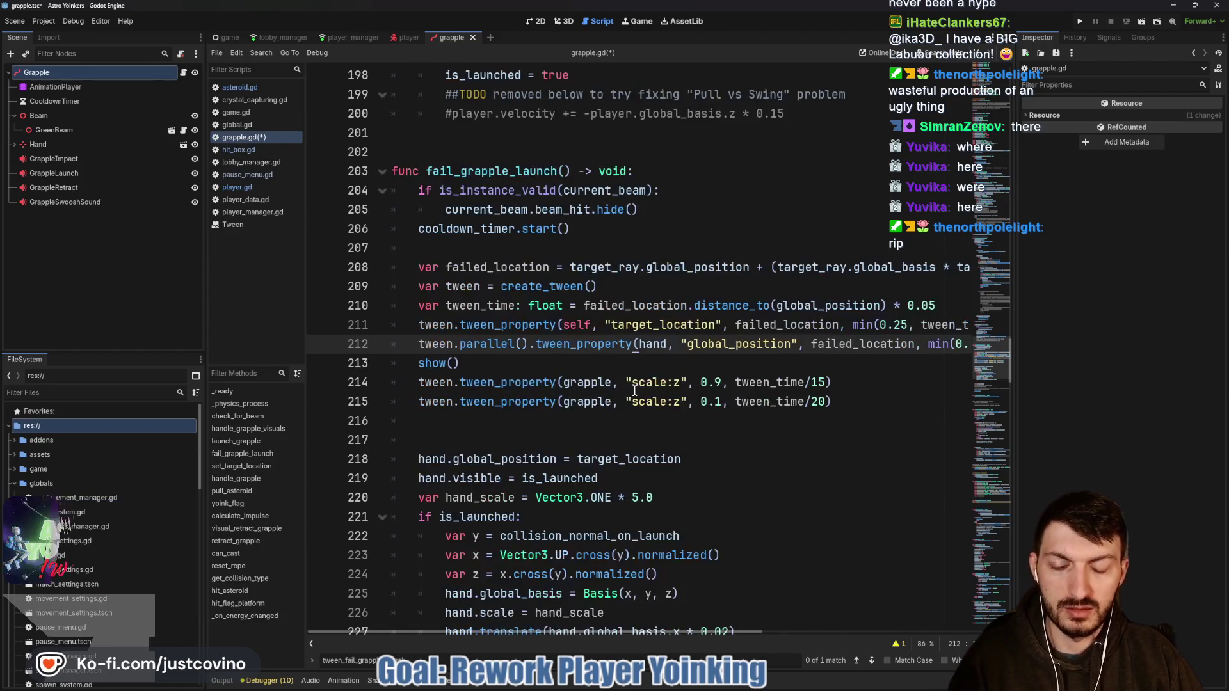
scroll(634, 405, down, 1)
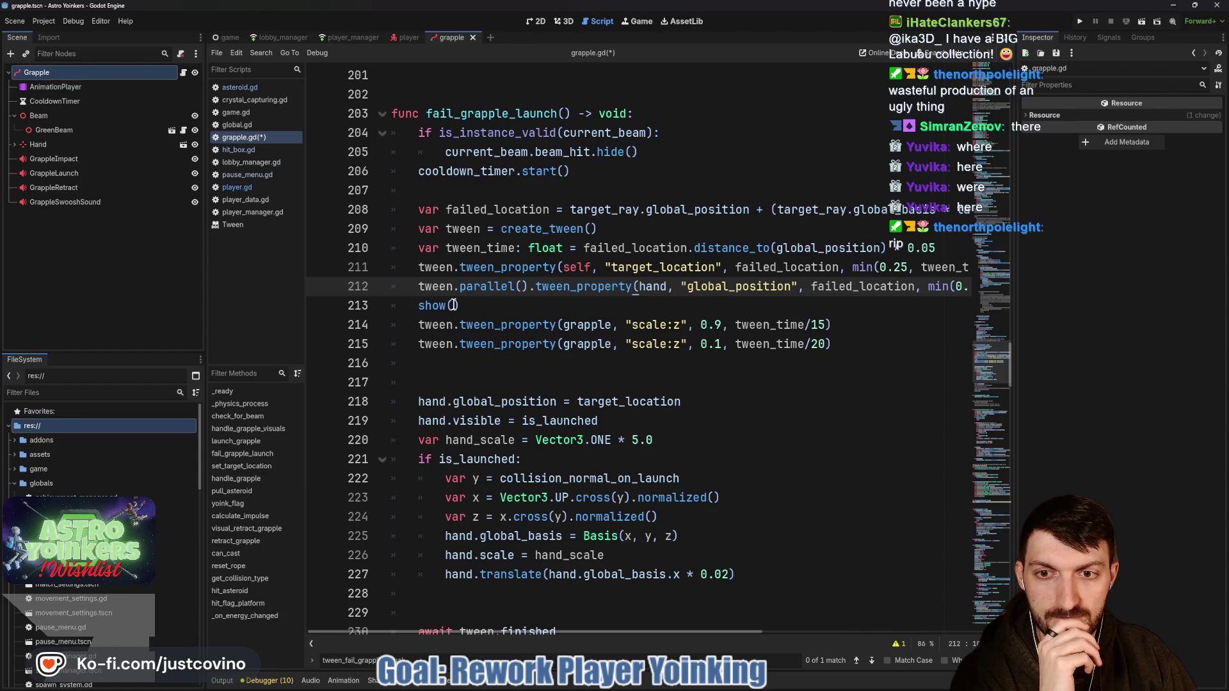
Step: Insert hand.show() on a new line right after show() on line 213
click(471, 306)
key(Return)
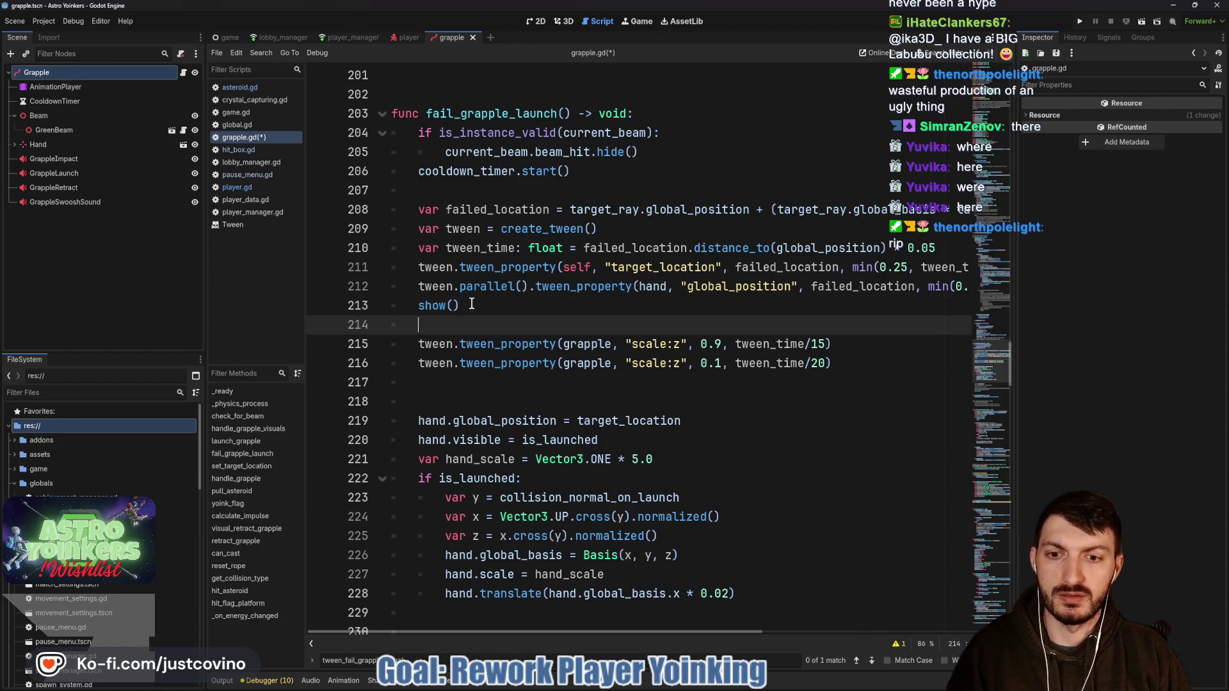
text(hand.show)
key(Return)
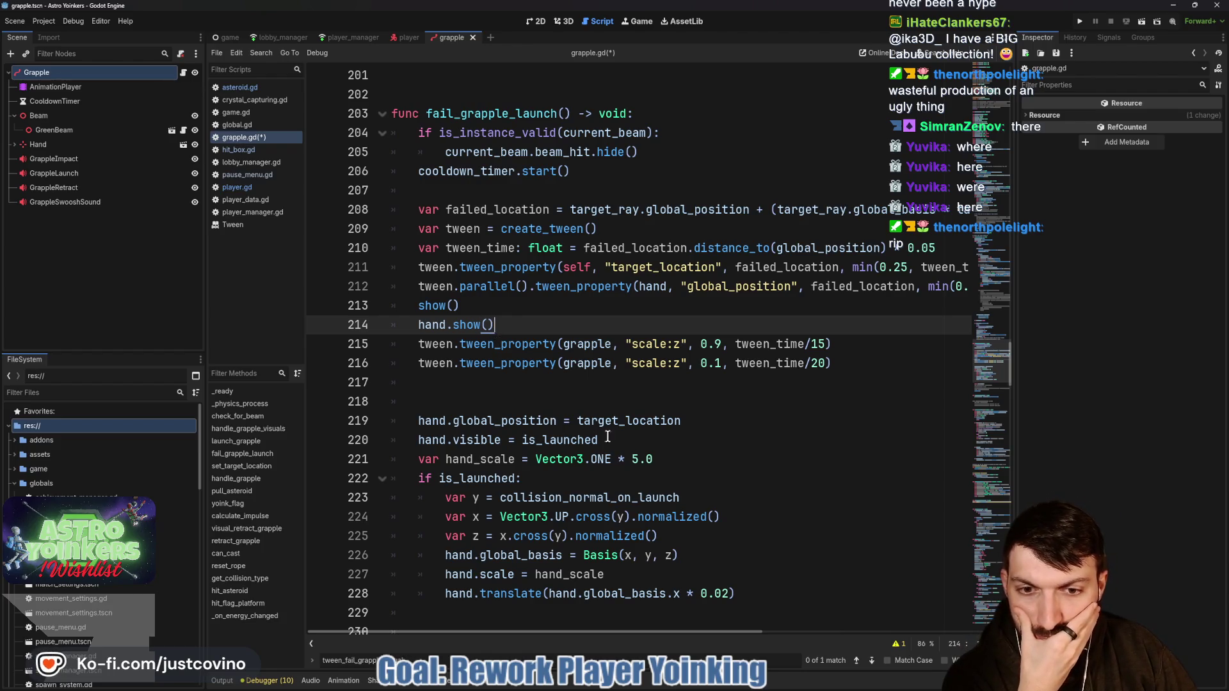
Step: Select the hand placement block below the scale tweens
scroll(598, 436, down, 4)
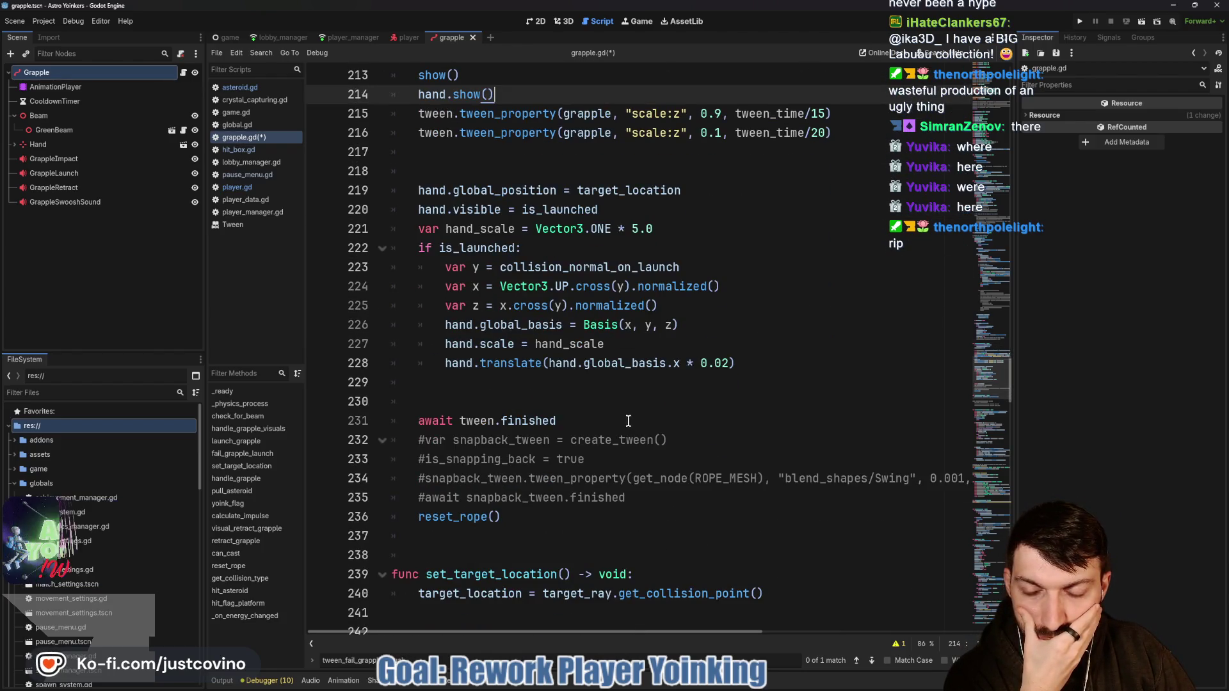
scroll(628, 420, up, 4)
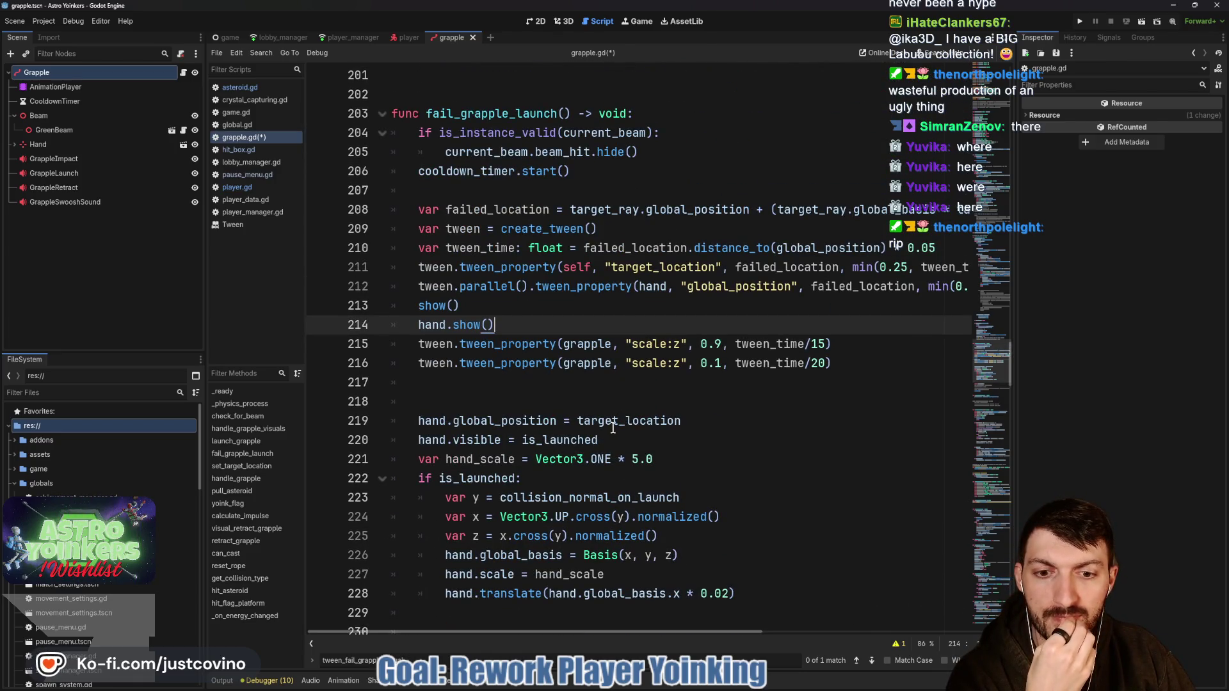
mouse_move(612, 424)
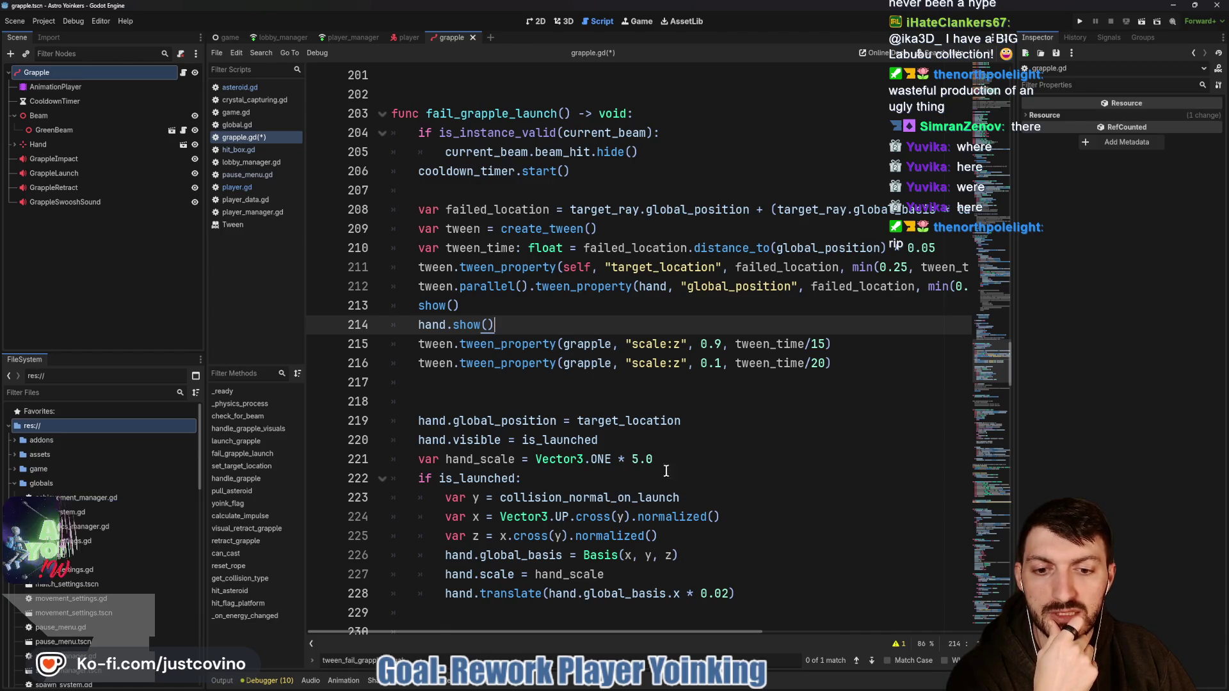
drag(762, 592, 395, 426)
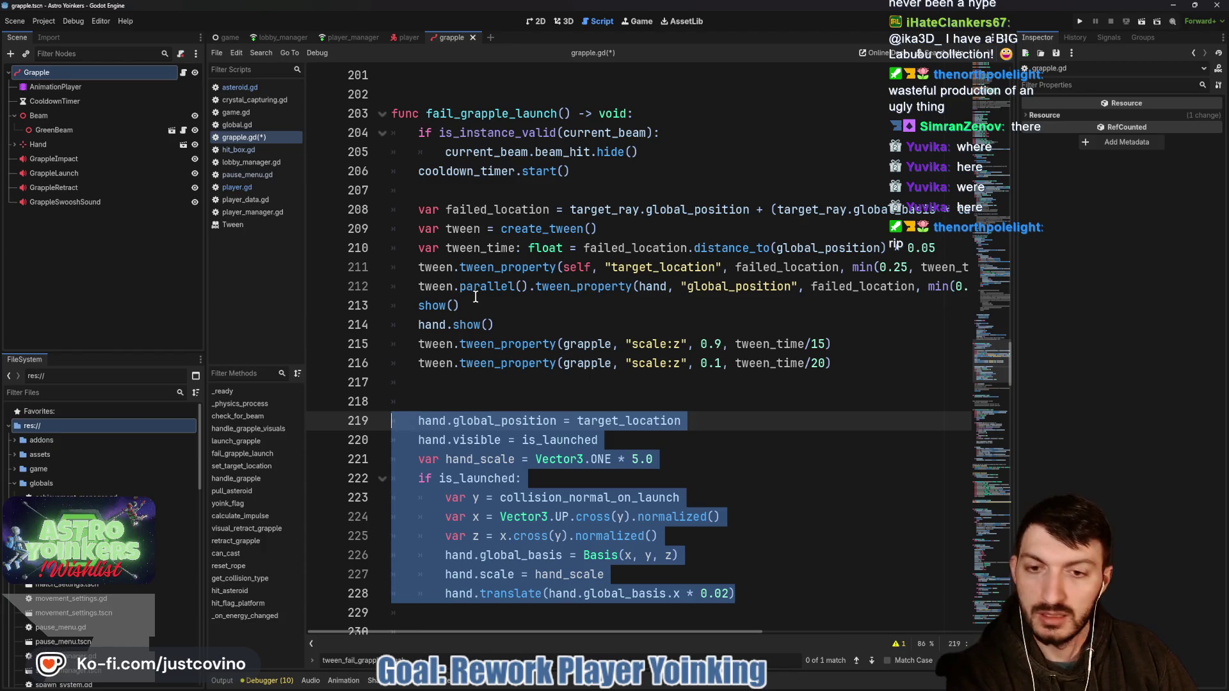
Step: Delete the hand placement block, the hand.show() line and the parallel hand tween on line 212
key(Delete)
drag(461, 306, 387, 280)
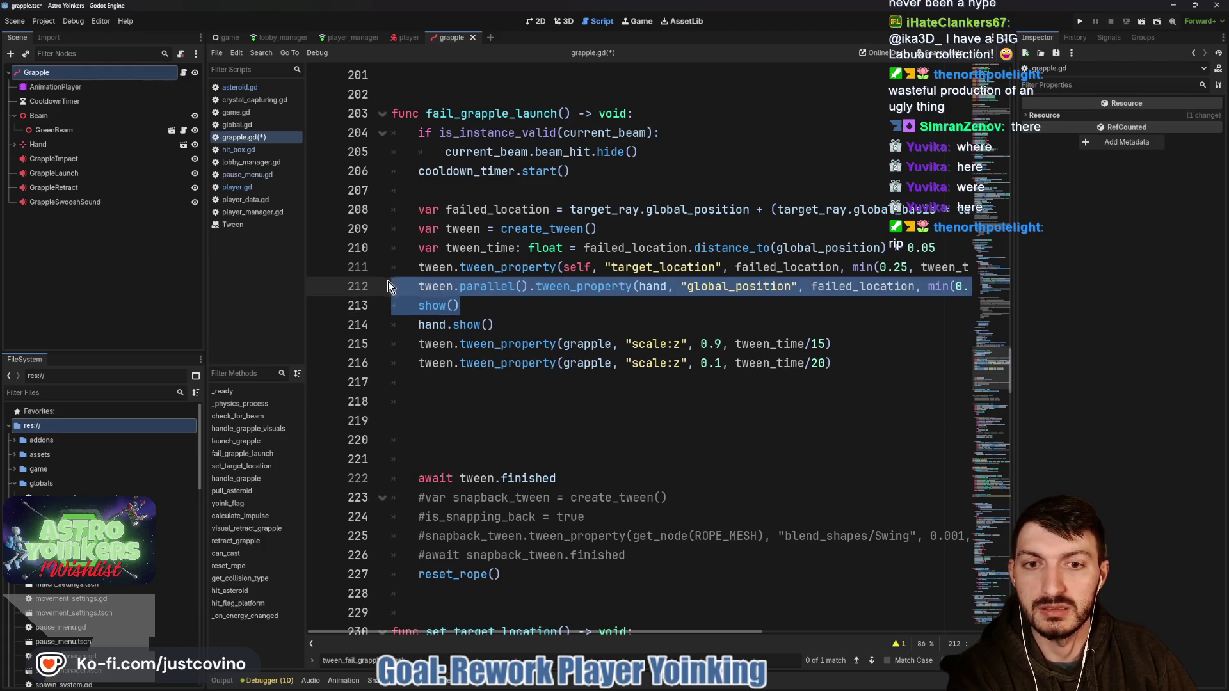
drag(494, 325, 337, 326)
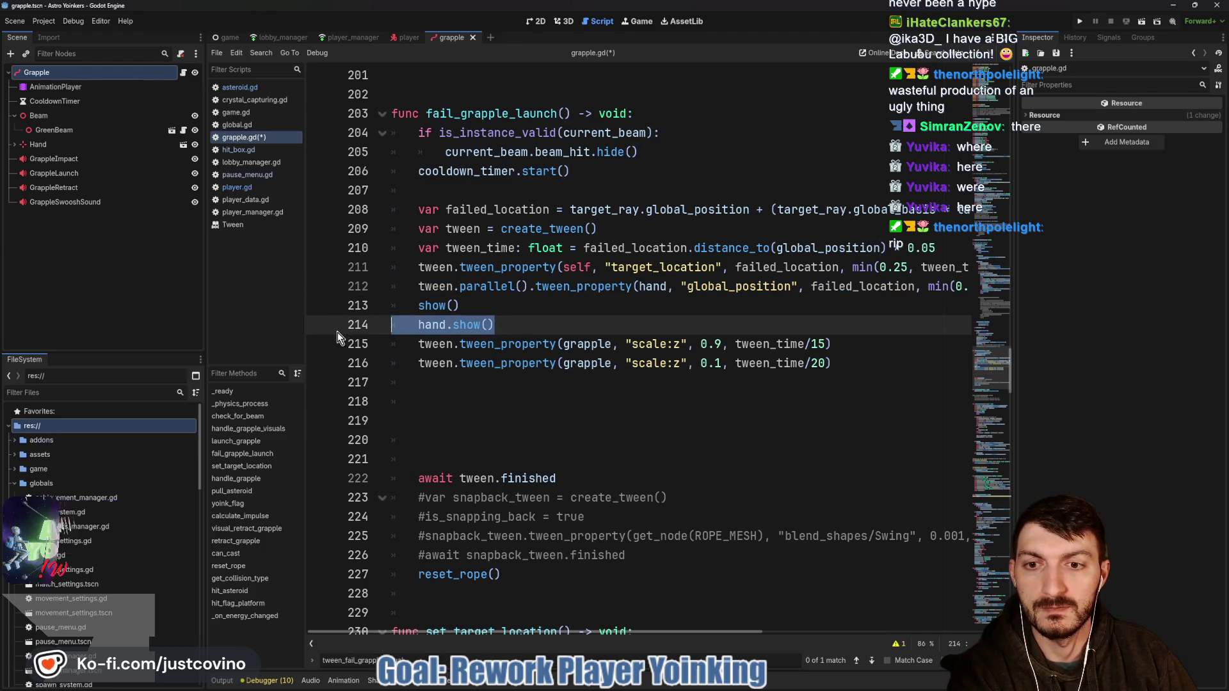
key(BackSpace)
key(BackSpace)
drag(418, 286, 967, 286)
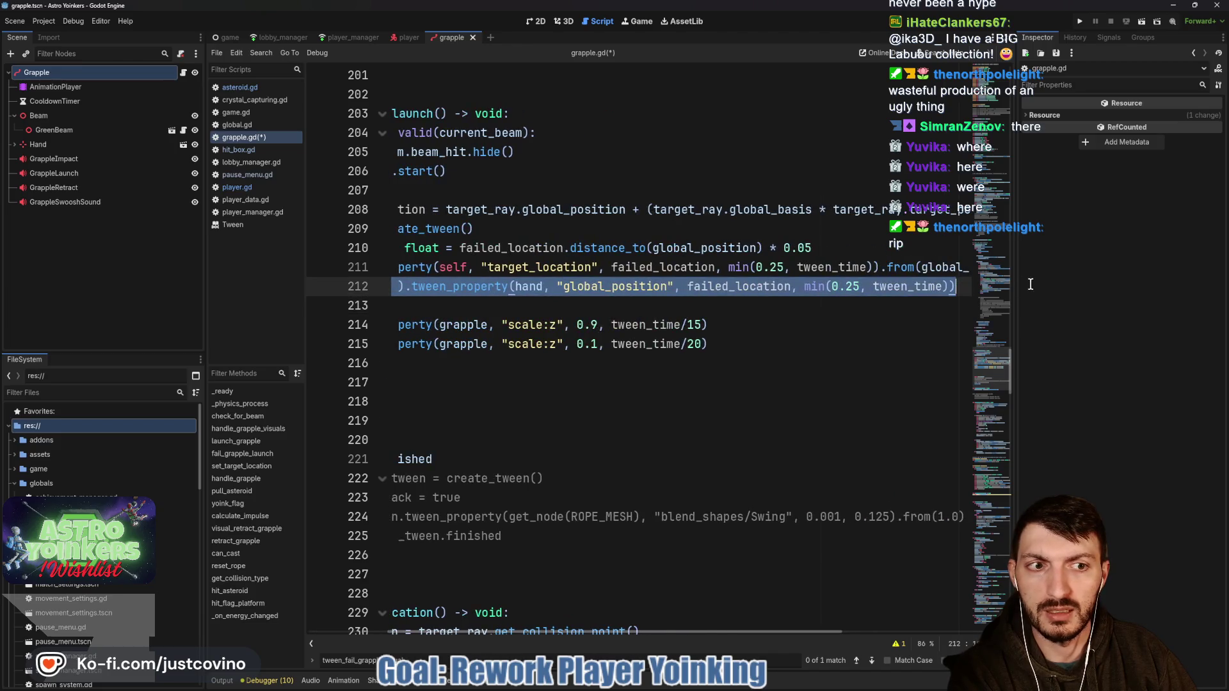
key(BackSpace)
Step: Remove the leftover blank lines before await tween.finished and save grapple.gd
key(BackSpace)
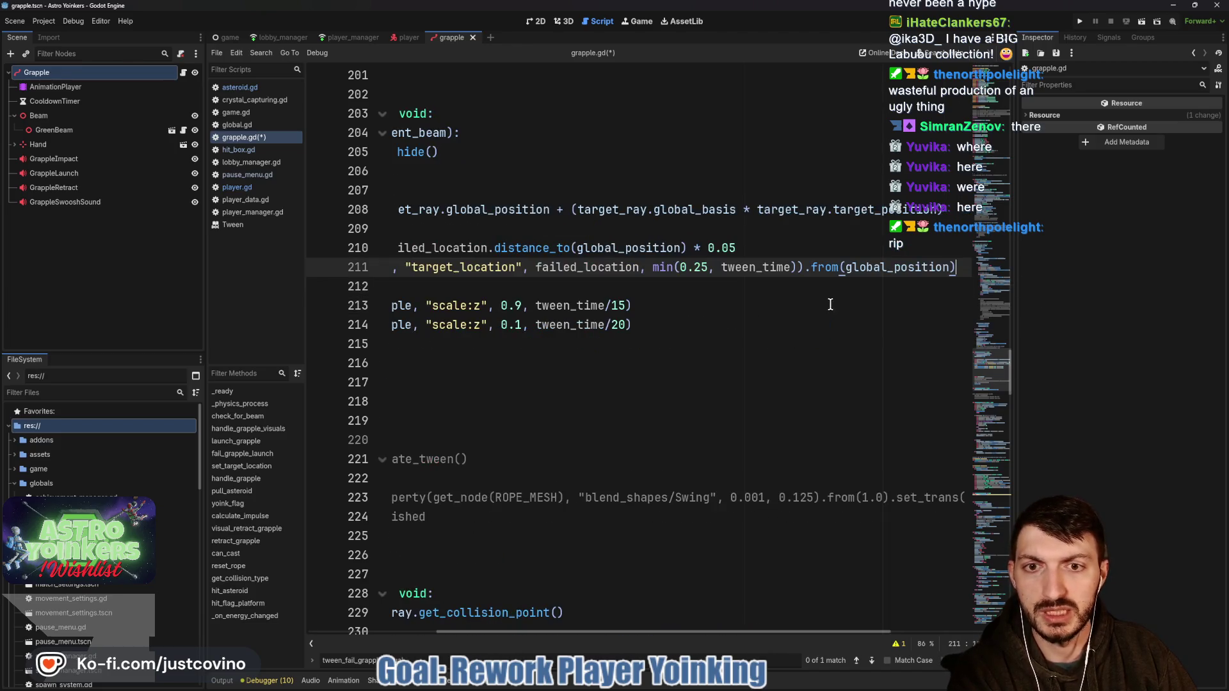
mouse_move(434, 411)
mouse_down()
mouse_move(448, 409)
mouse_move(392, 402)
mouse_move(374, 351)
mouse_up()
key(BackSpace)
key(Down)
key(shift+Up)
key(BackSpace)
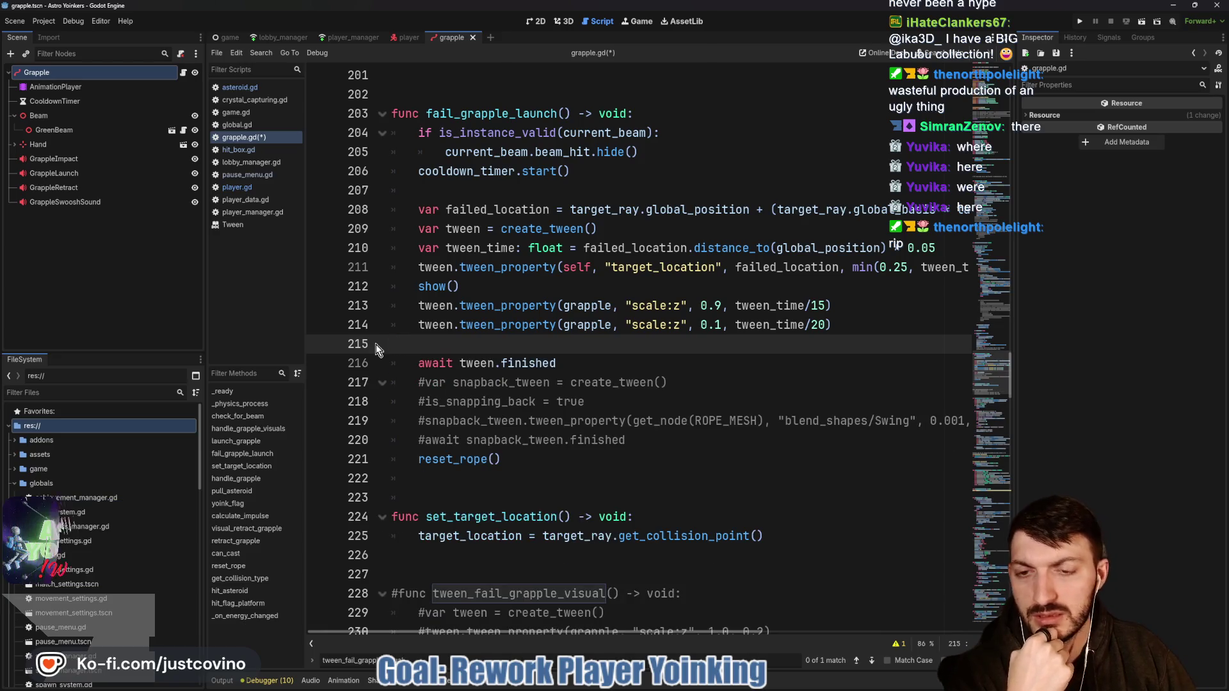
key(BackSpace)
click(640, 459)
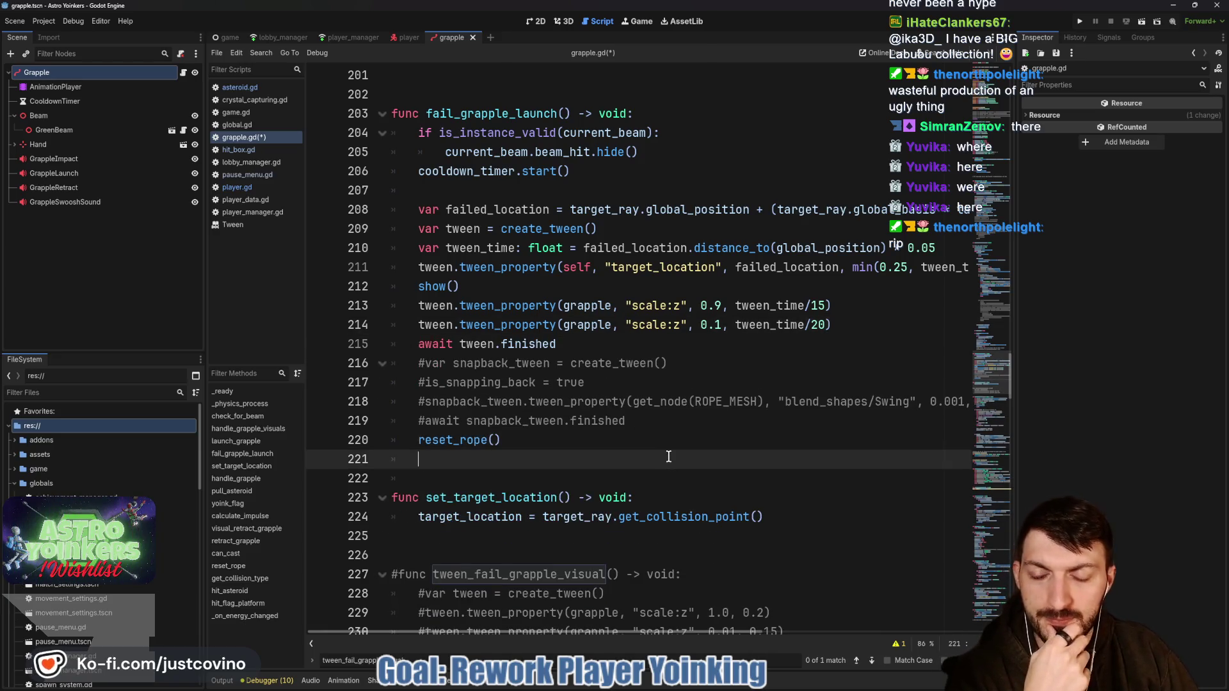
key(ctrl+s)
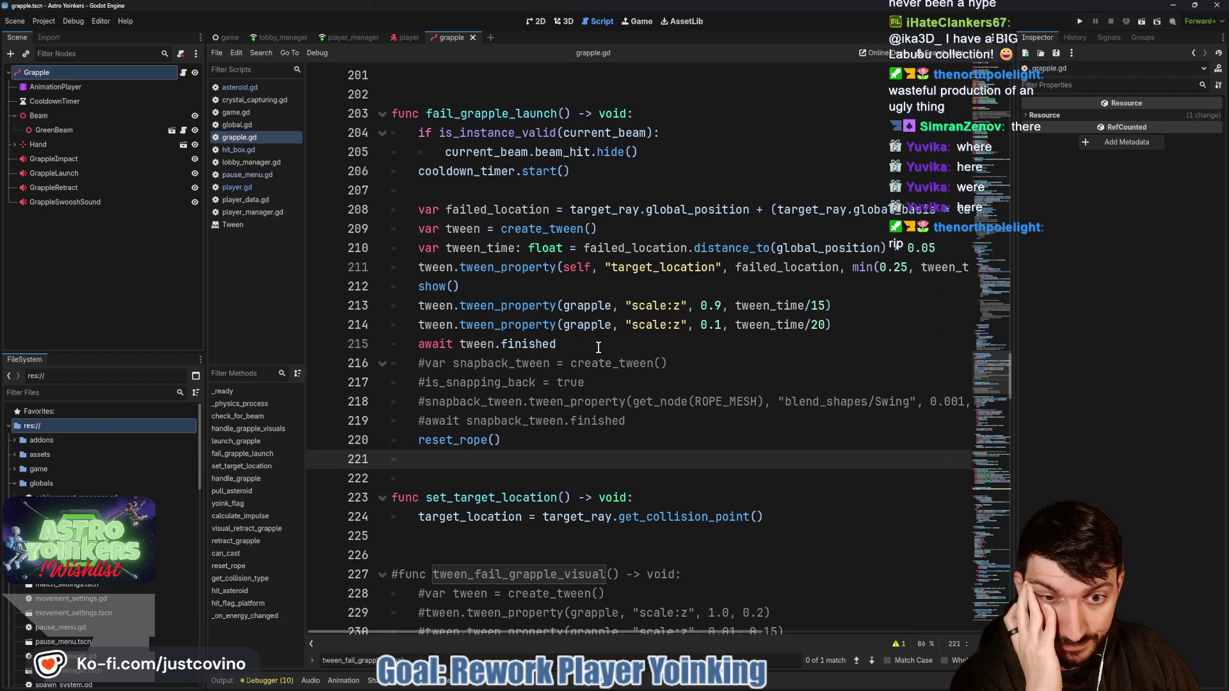
scroll(599, 348, up, 4)
scroll(598, 348, up, 4)
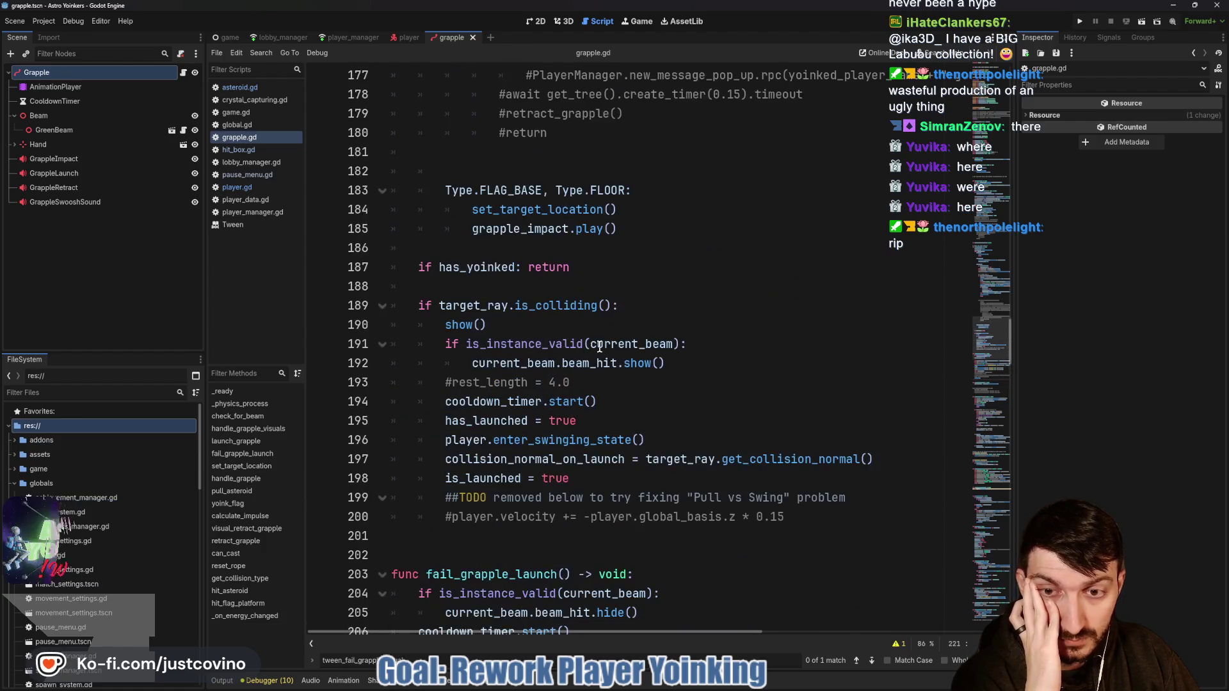
scroll(598, 348, up, 5)
scroll(596, 346, up, 14)
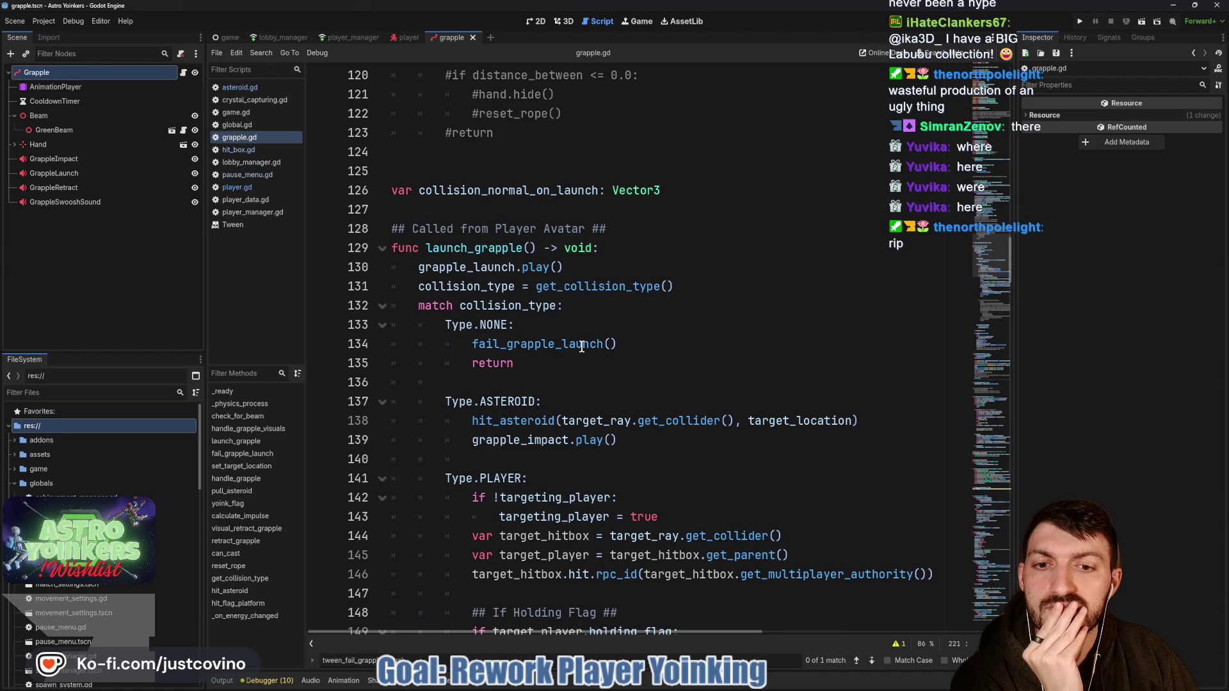
mouse_move(580, 347)
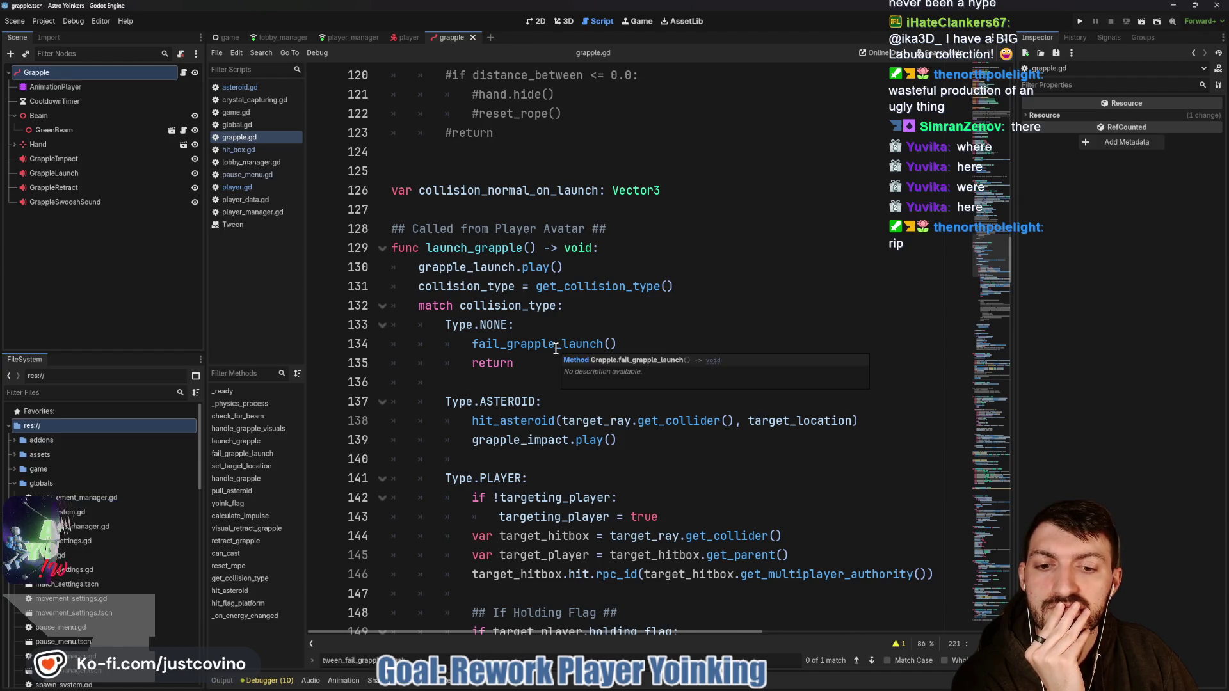
scroll(551, 349, down, 3)
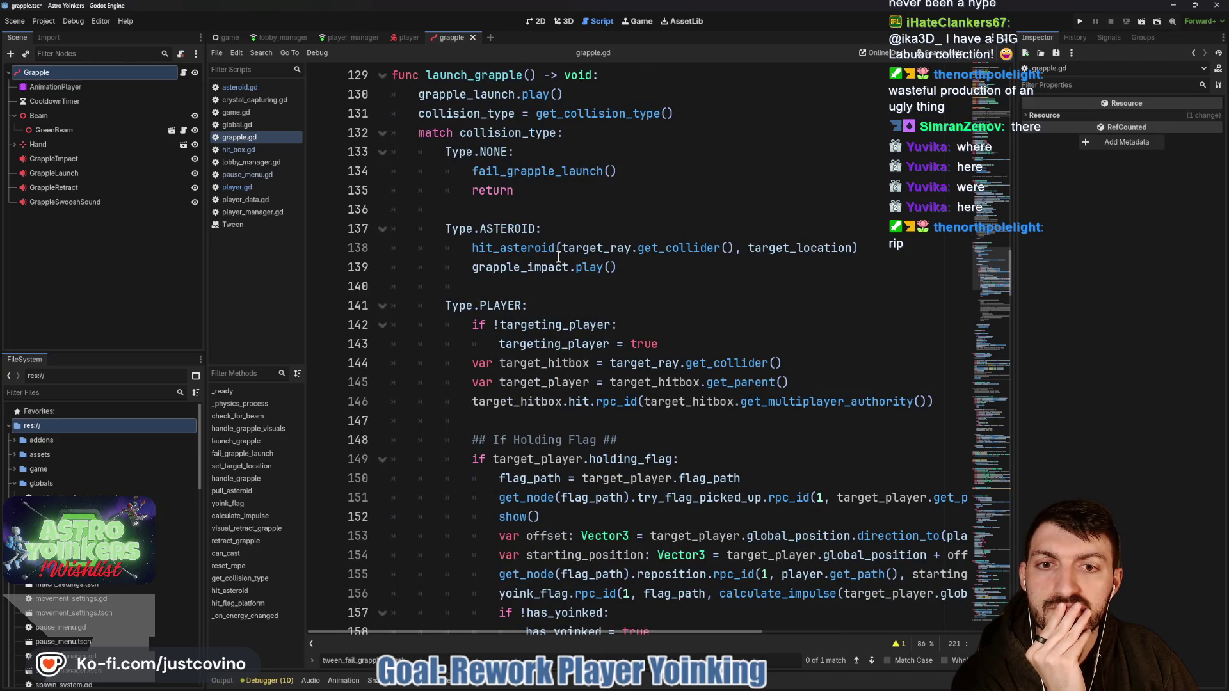
scroll(531, 262, down, 12)
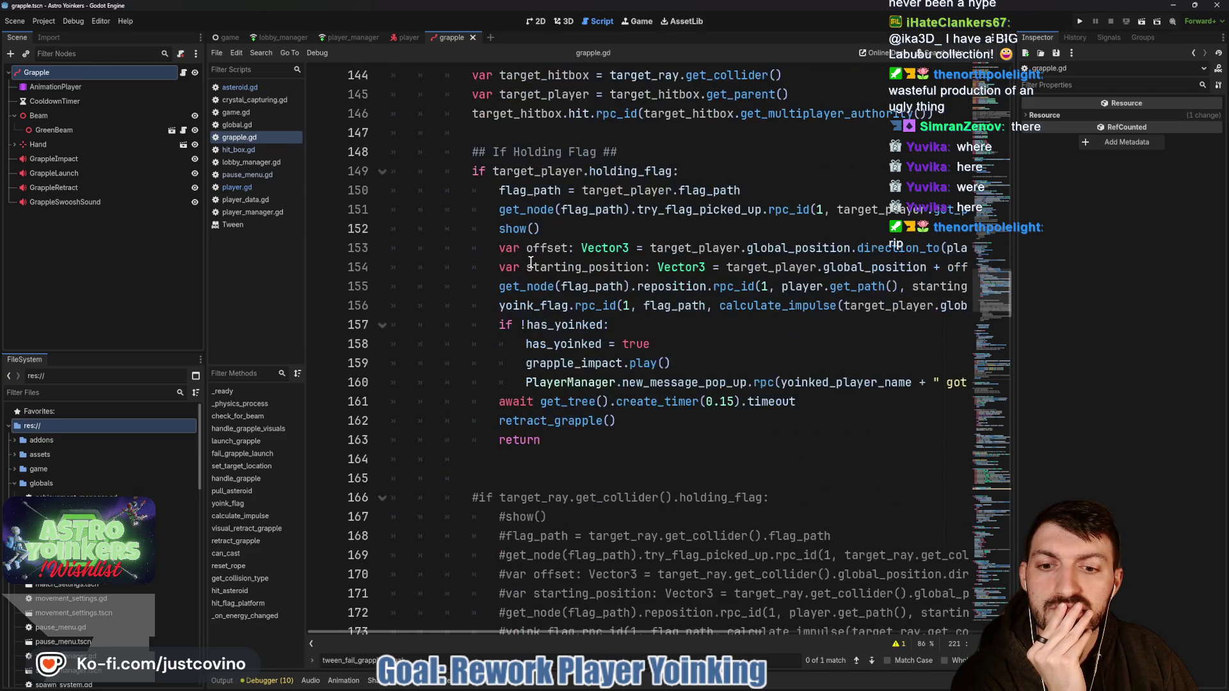
scroll(531, 263, down, 3)
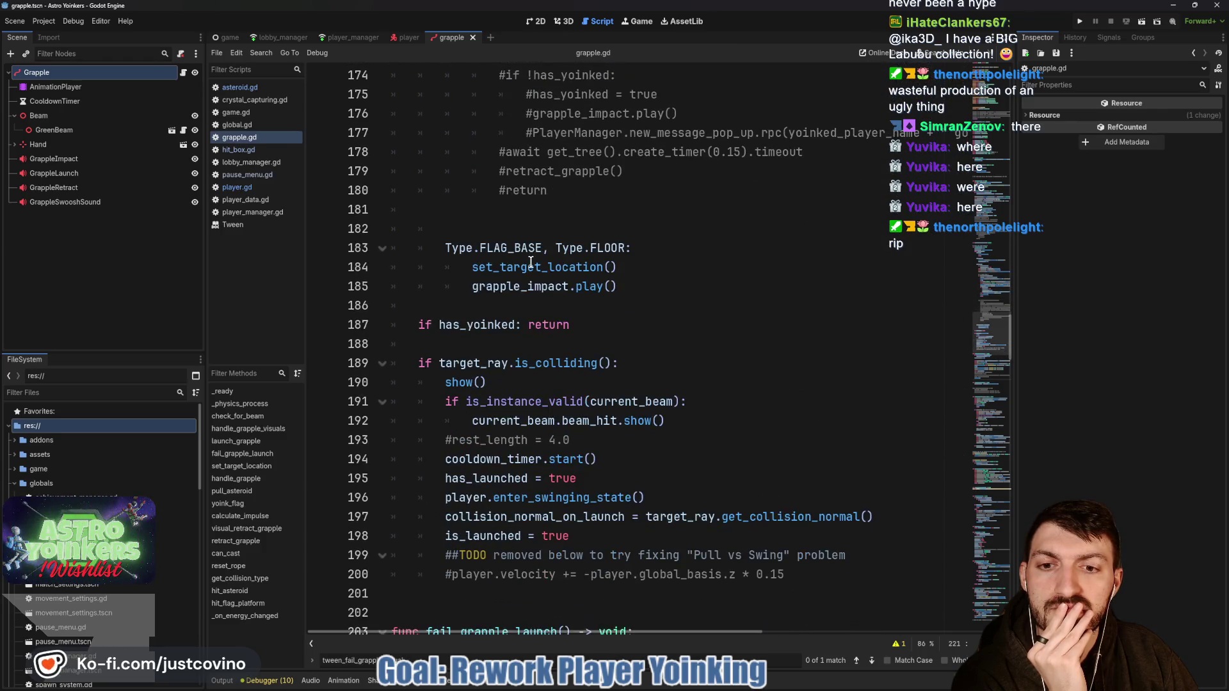
scroll(531, 262, down, 2)
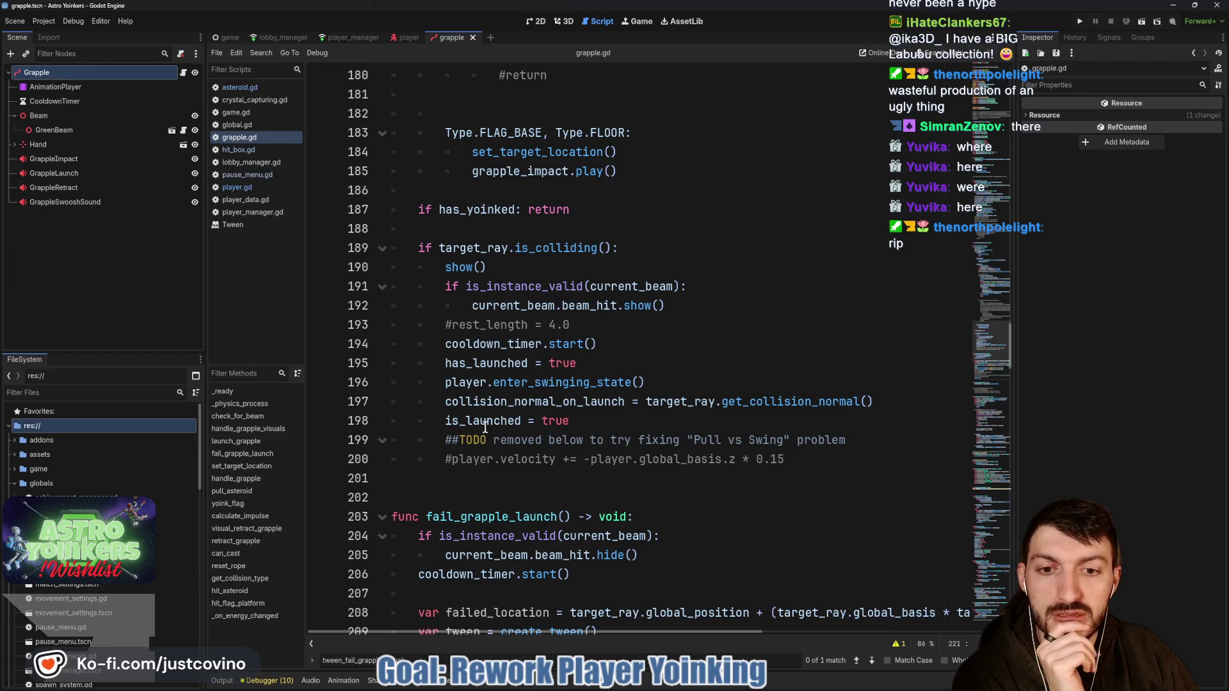
mouse_move(494, 428)
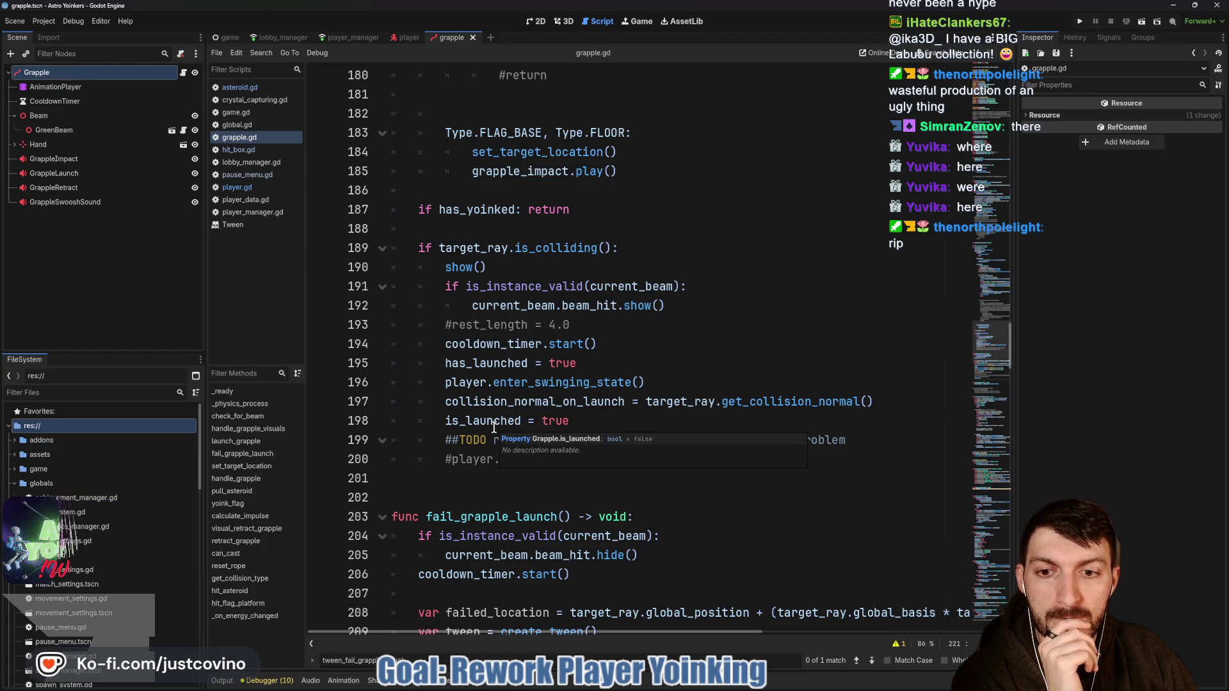
double_click(510, 401)
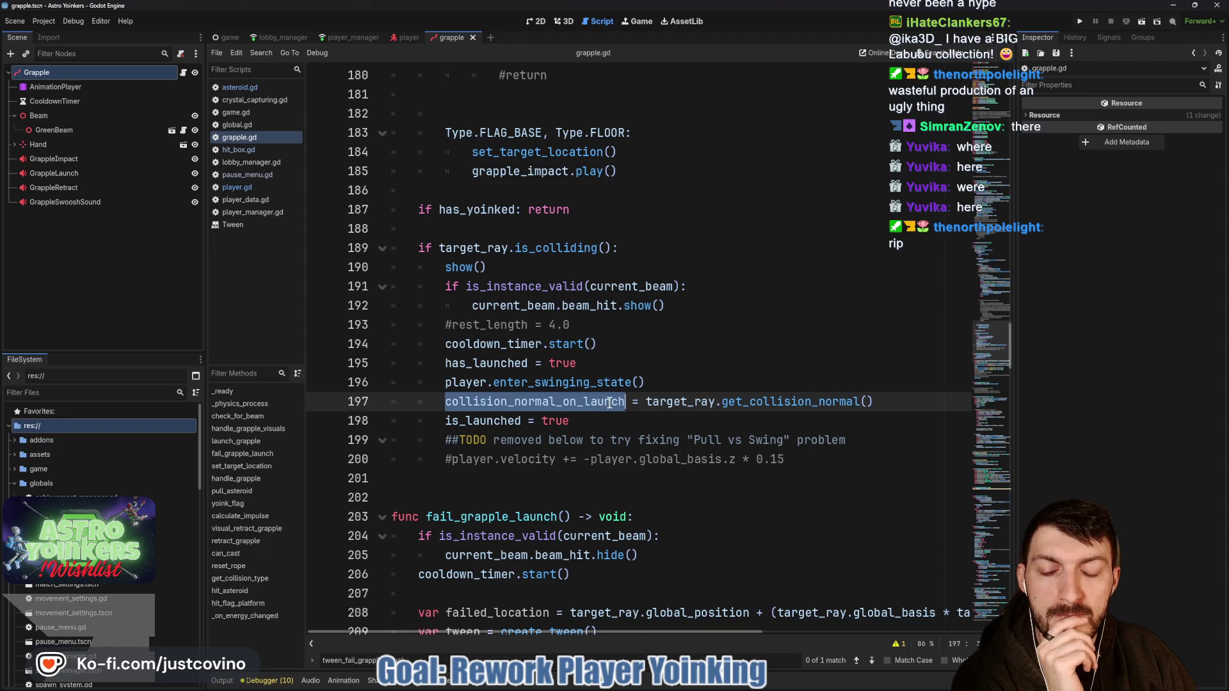
mouse_move(609, 402)
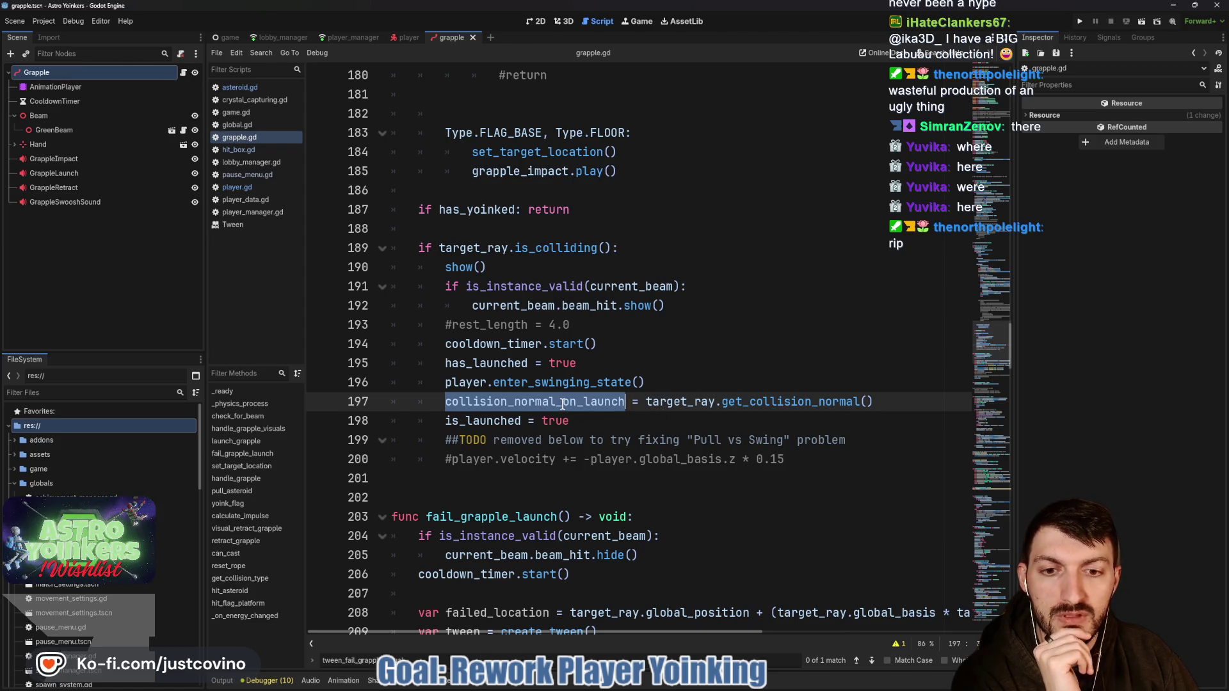
mouse_move(562, 405)
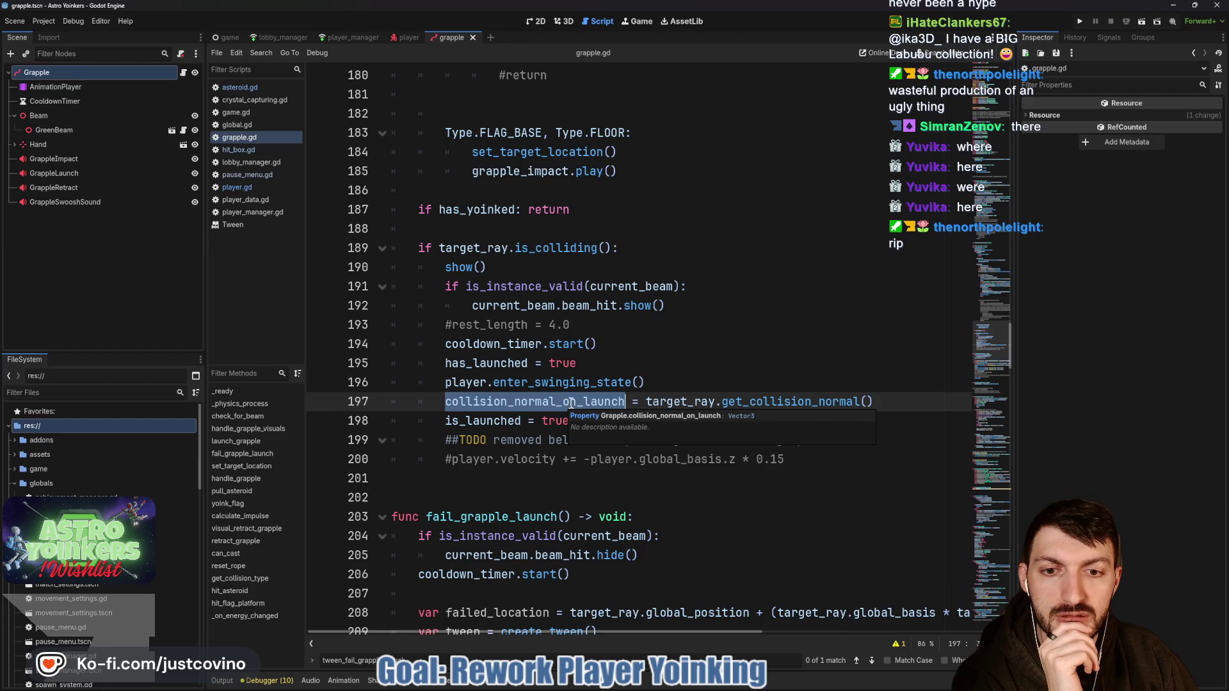
key(ctrl+f)
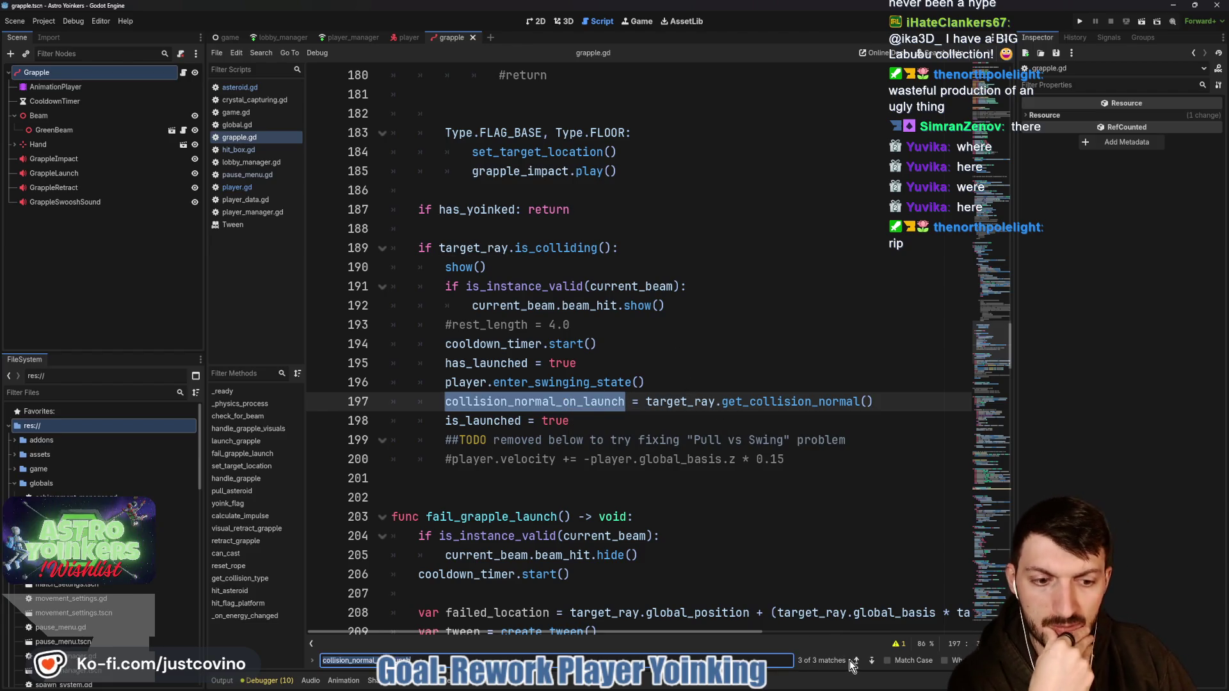
Step: Step through the collision_normal_on_launch matches, including its declaration on line 126 and use on line 197
click(856, 659)
click(856, 660)
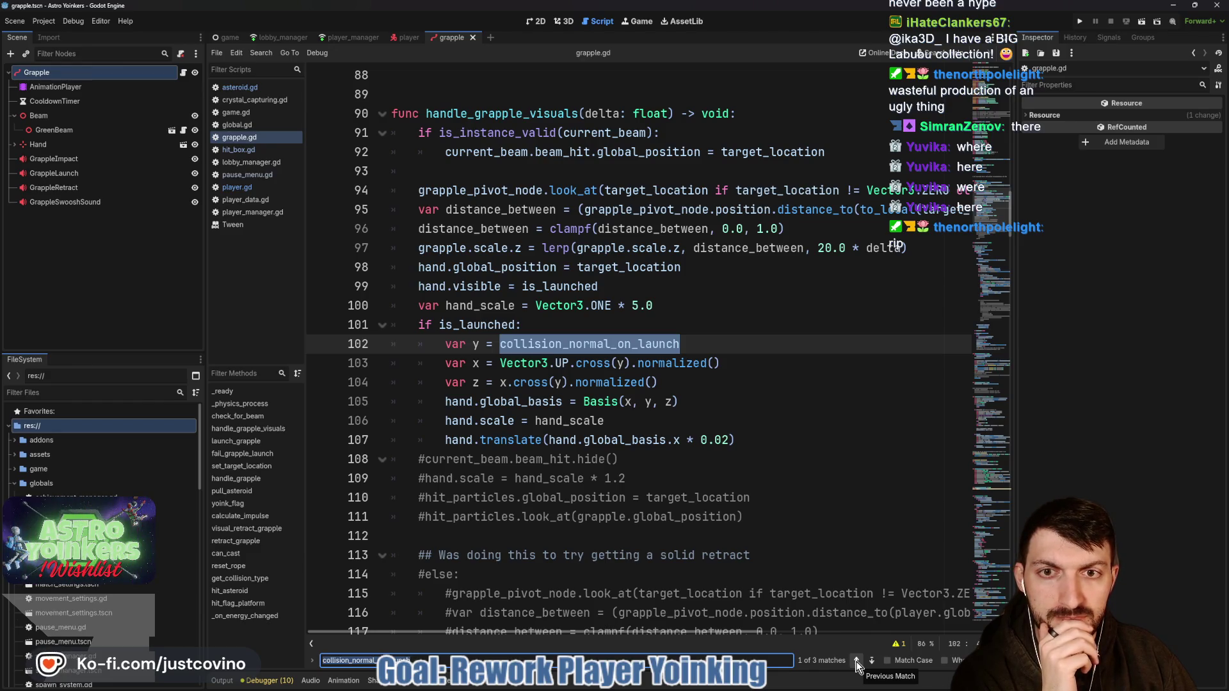
click(857, 662)
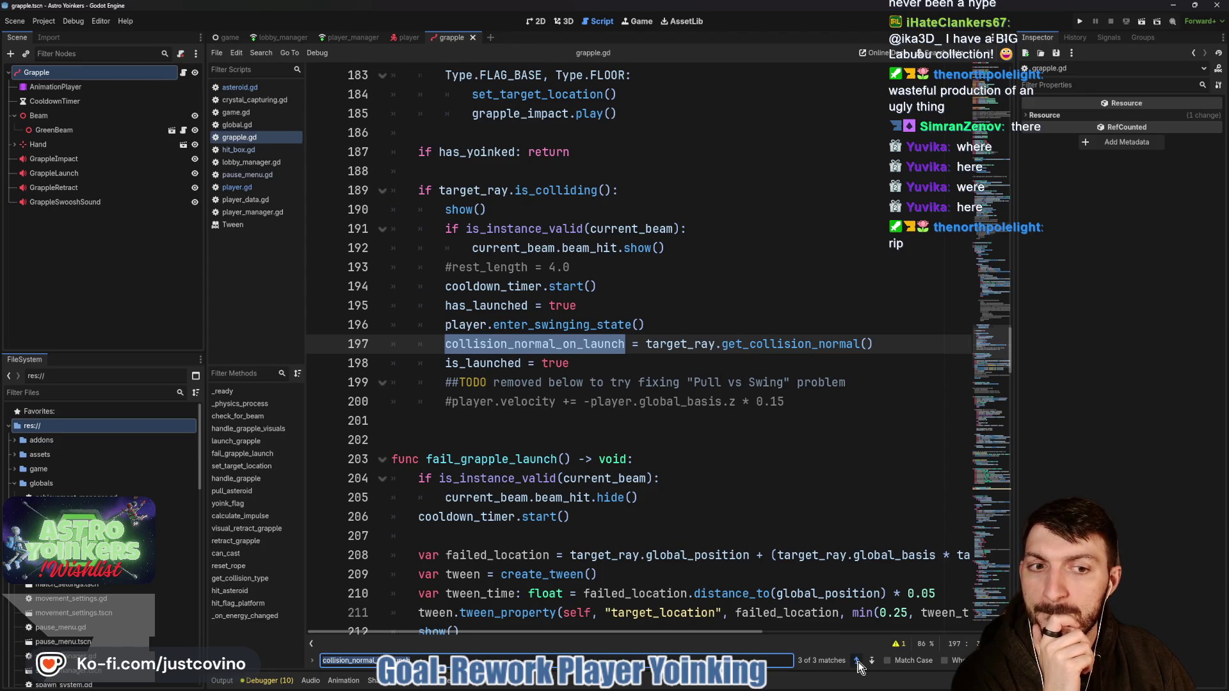
click(858, 666)
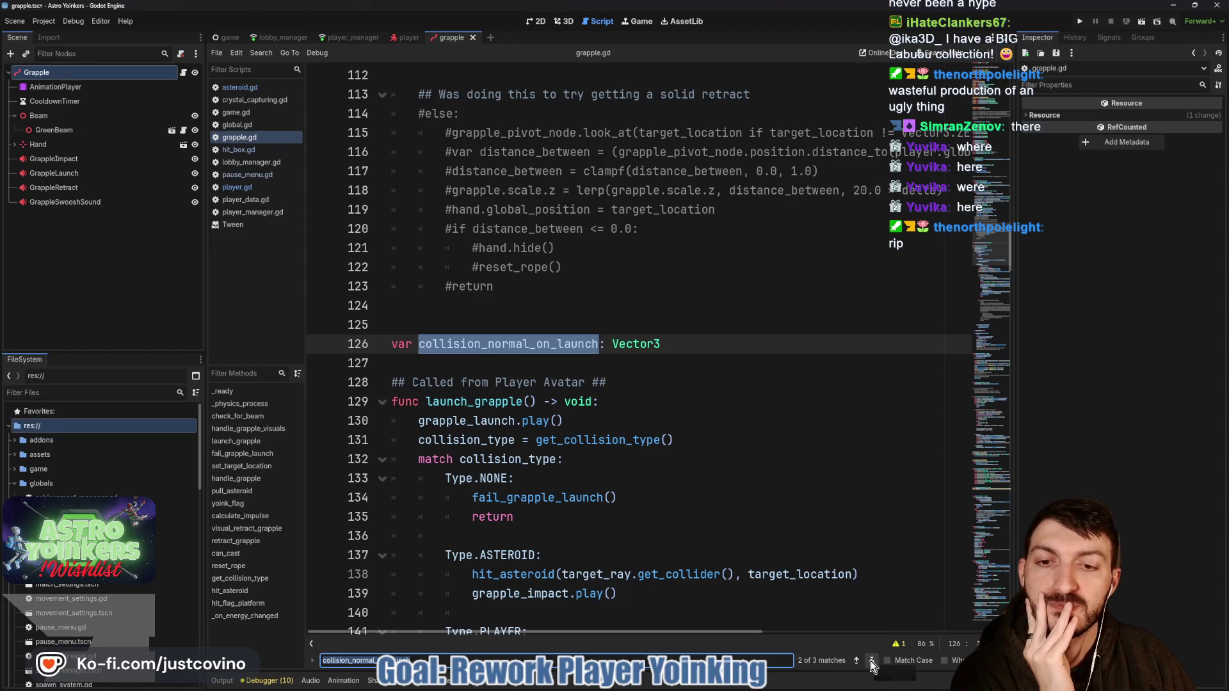
click(872, 663)
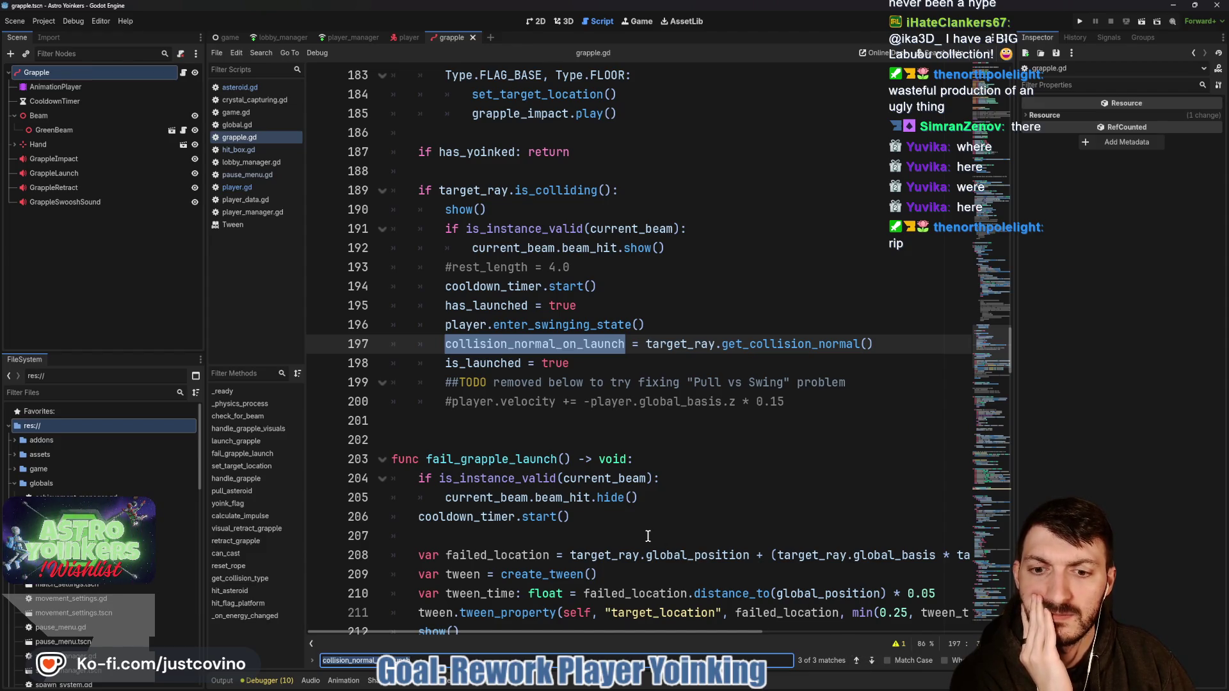
Step: Return to the code and place the caret just below the is_colliding block
scroll(648, 536, down, 1)
scroll(630, 518, down, 2)
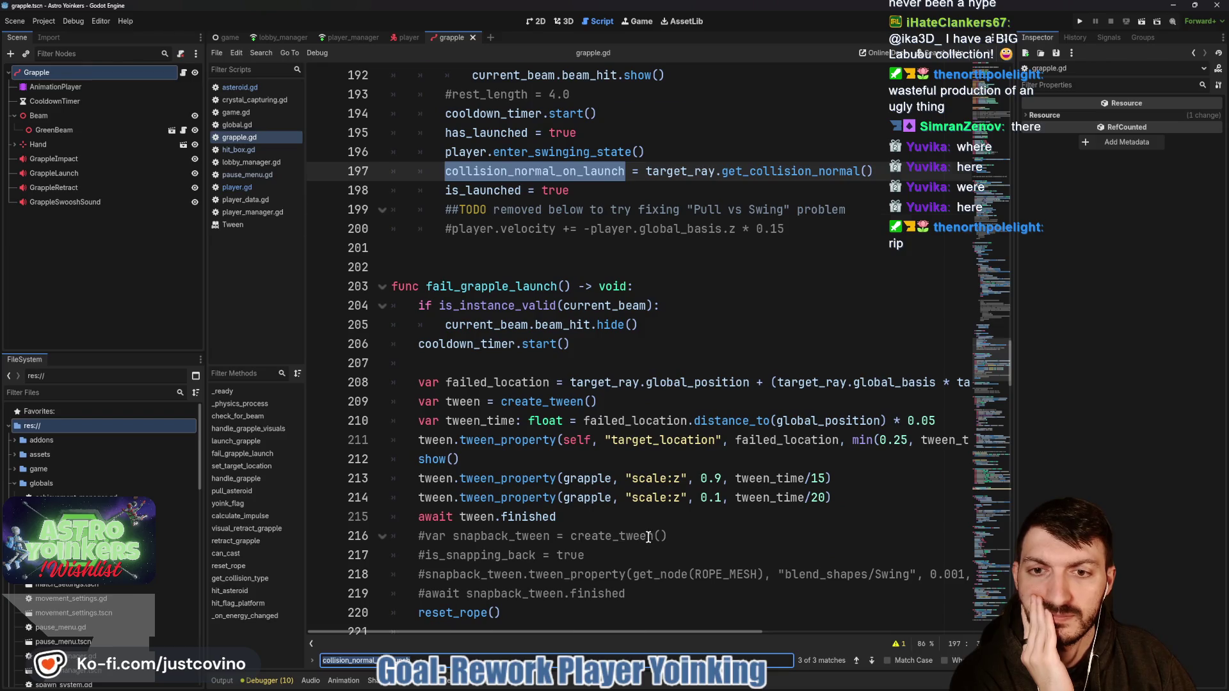
scroll(648, 535, up, 3)
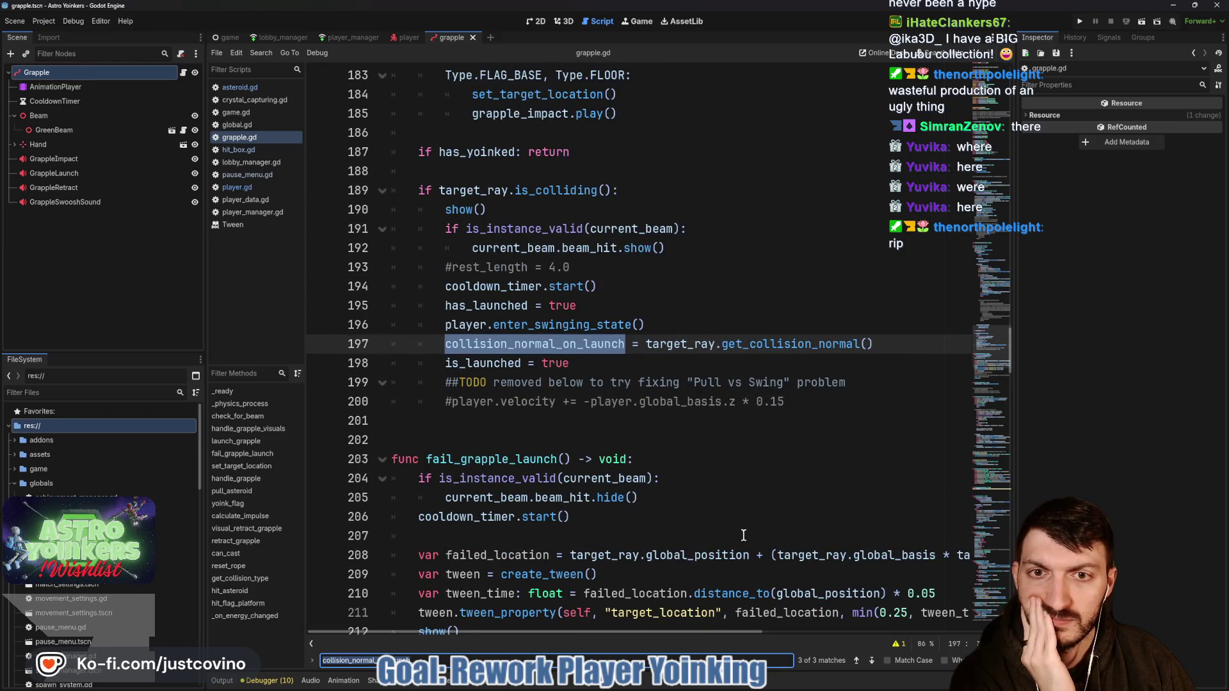
scroll(679, 490, up, 4)
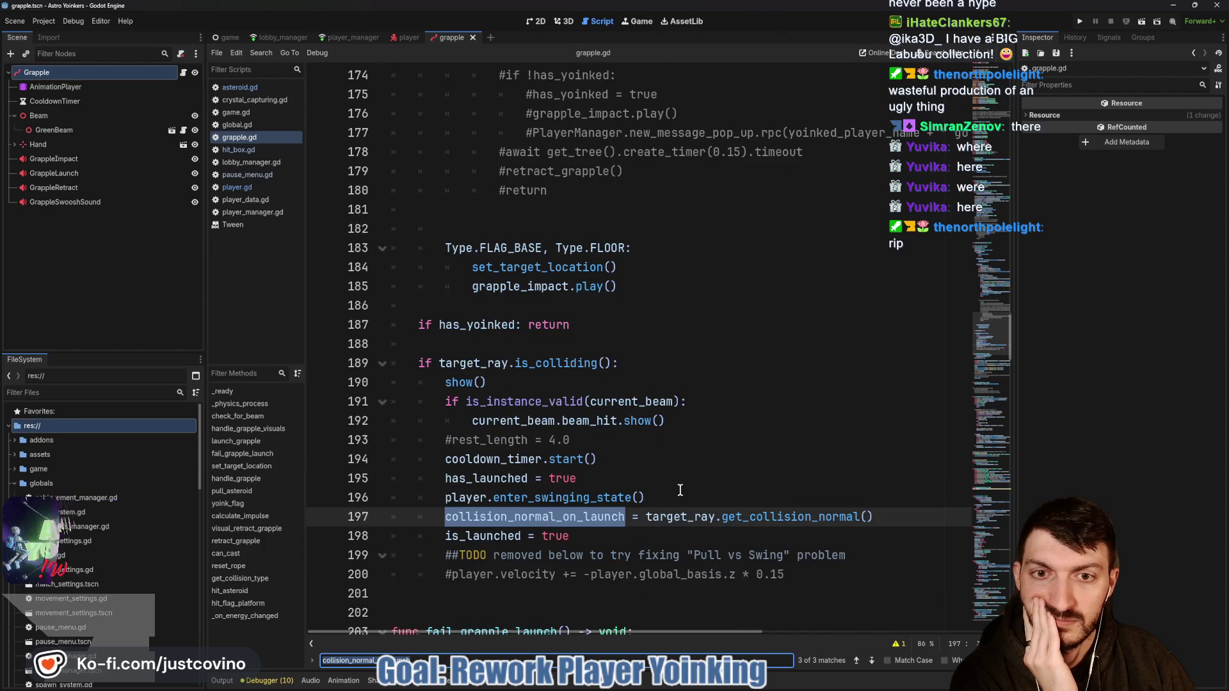
scroll(680, 490, up, 5)
scroll(679, 491, up, 10)
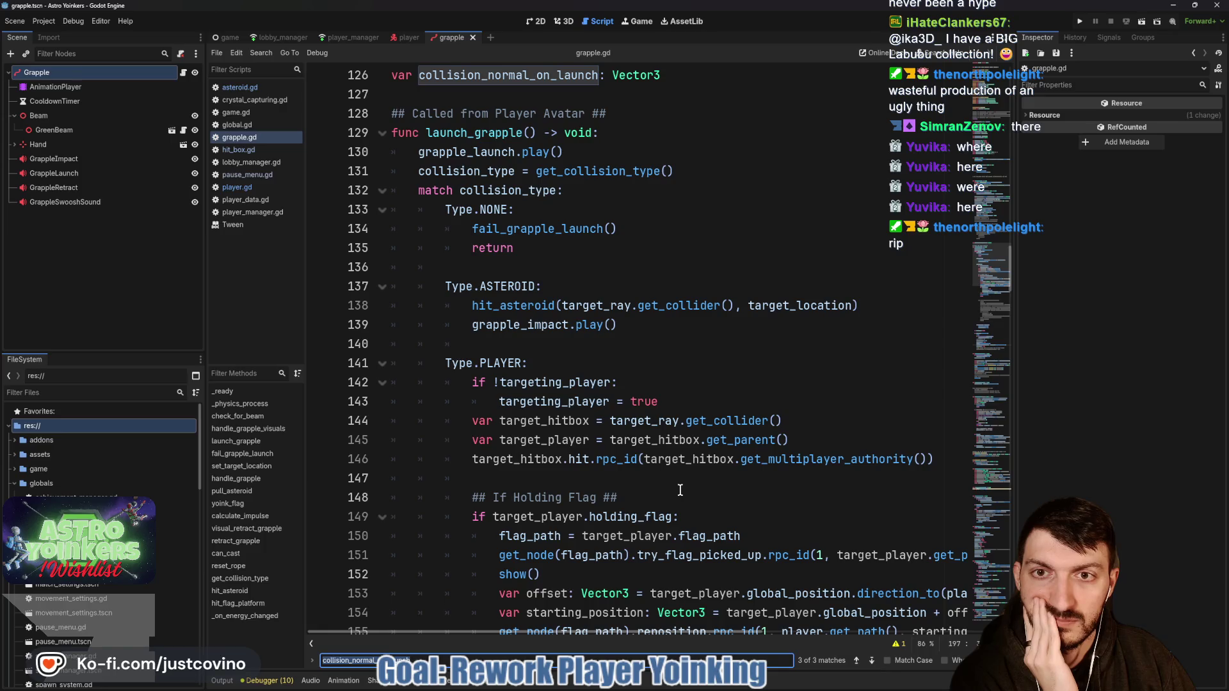
scroll(680, 490, down, 15)
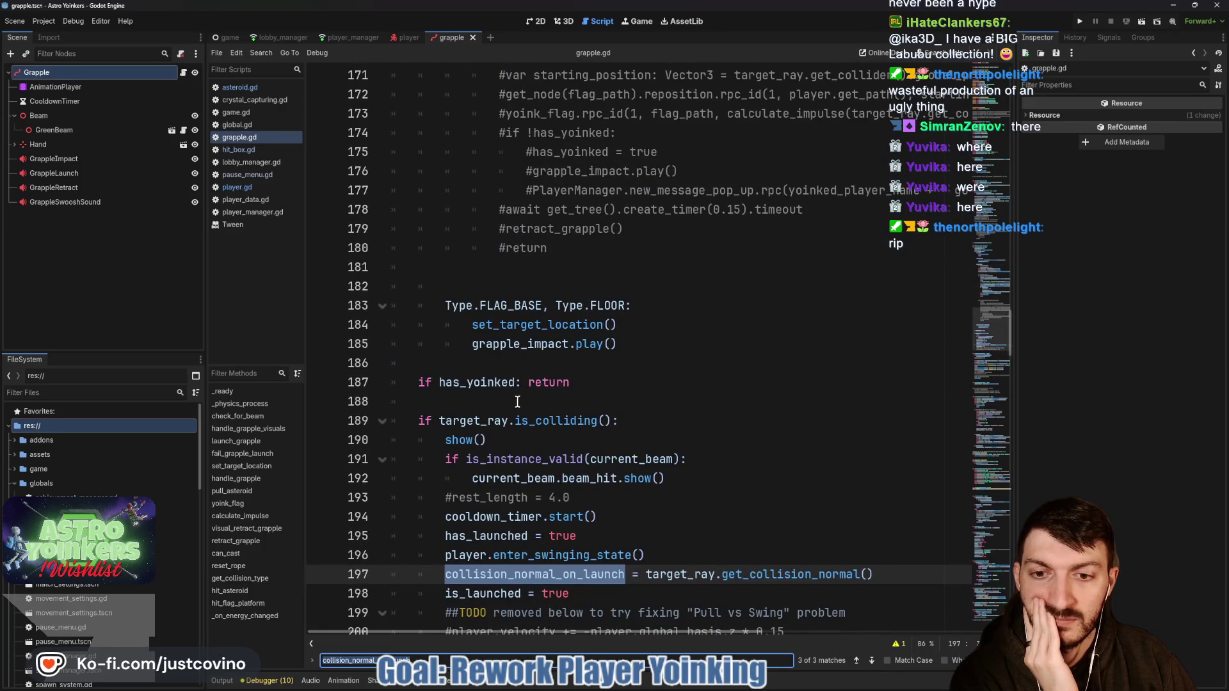
click(465, 423)
scroll(460, 475, down, 3)
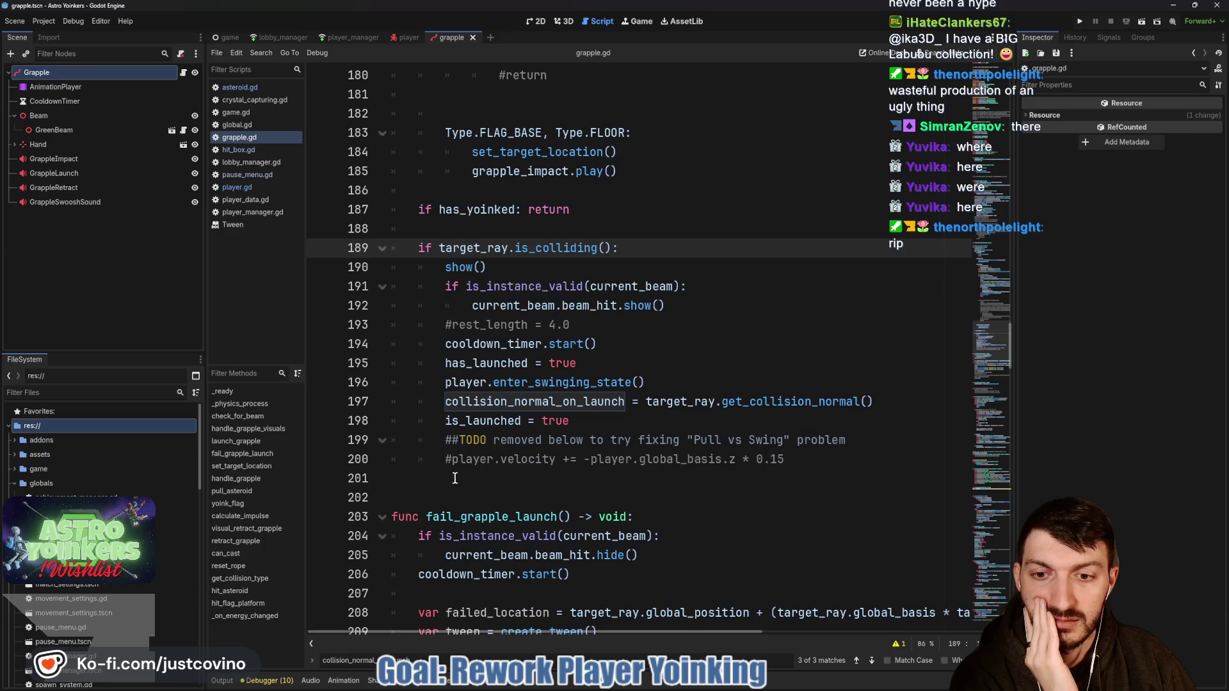
click(460, 491)
Step: Add an else branch below the is_colliding block that calls show() and cooldown_timer.start()
key(Return)
key(Return)
key(Return)
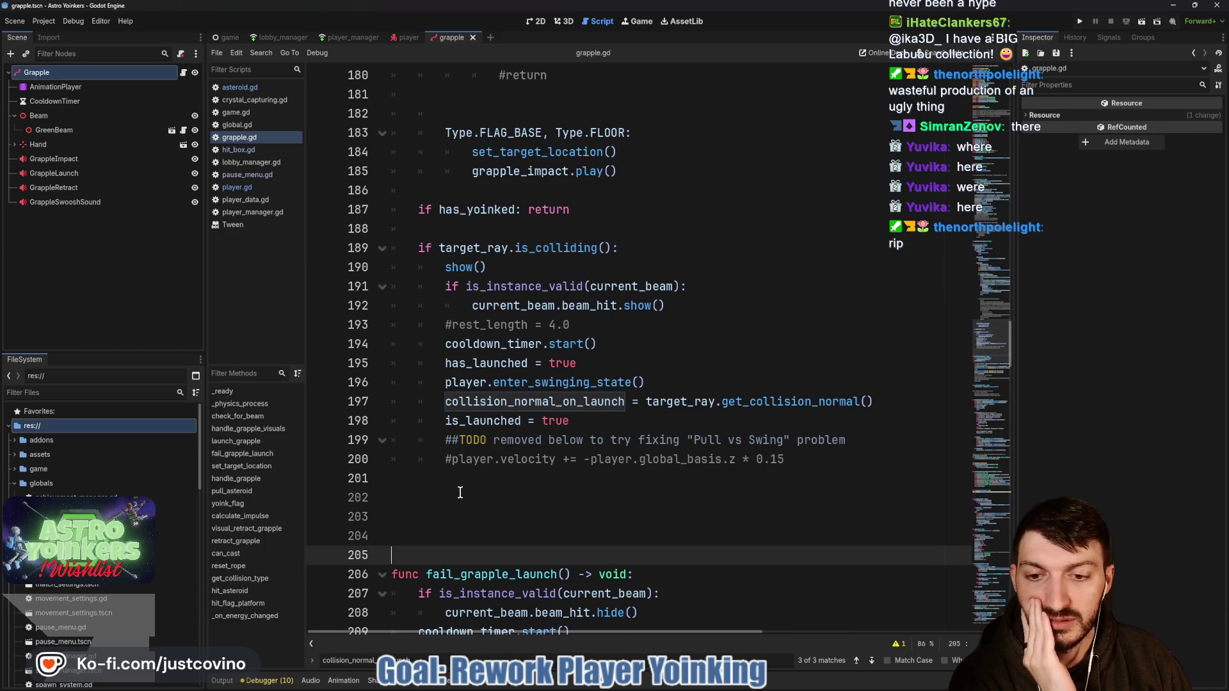
key(Up)
key(Up)
key(Up)
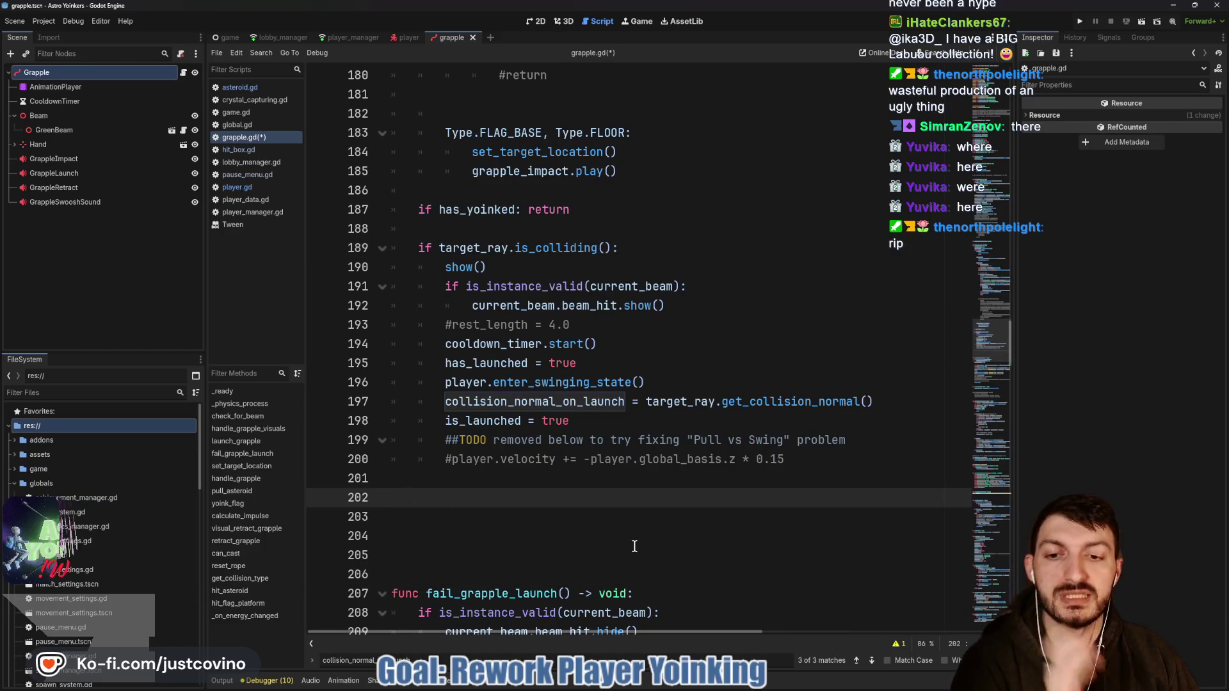
key(Up)
key(Return)
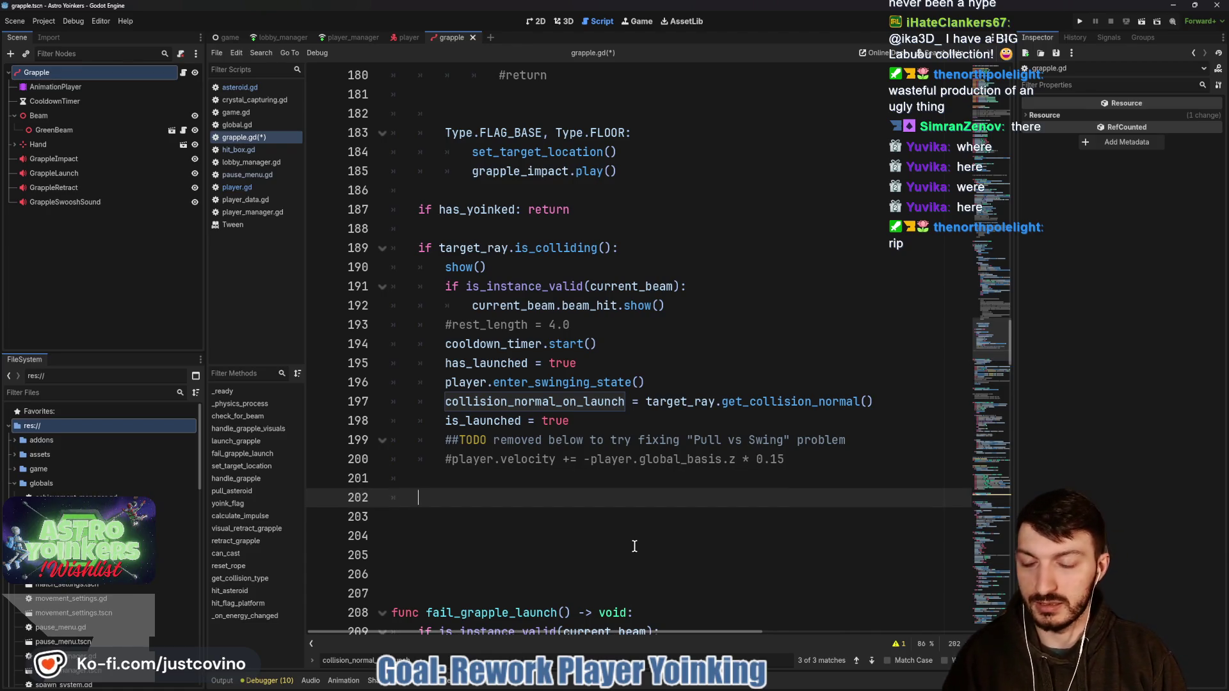
text(else:)
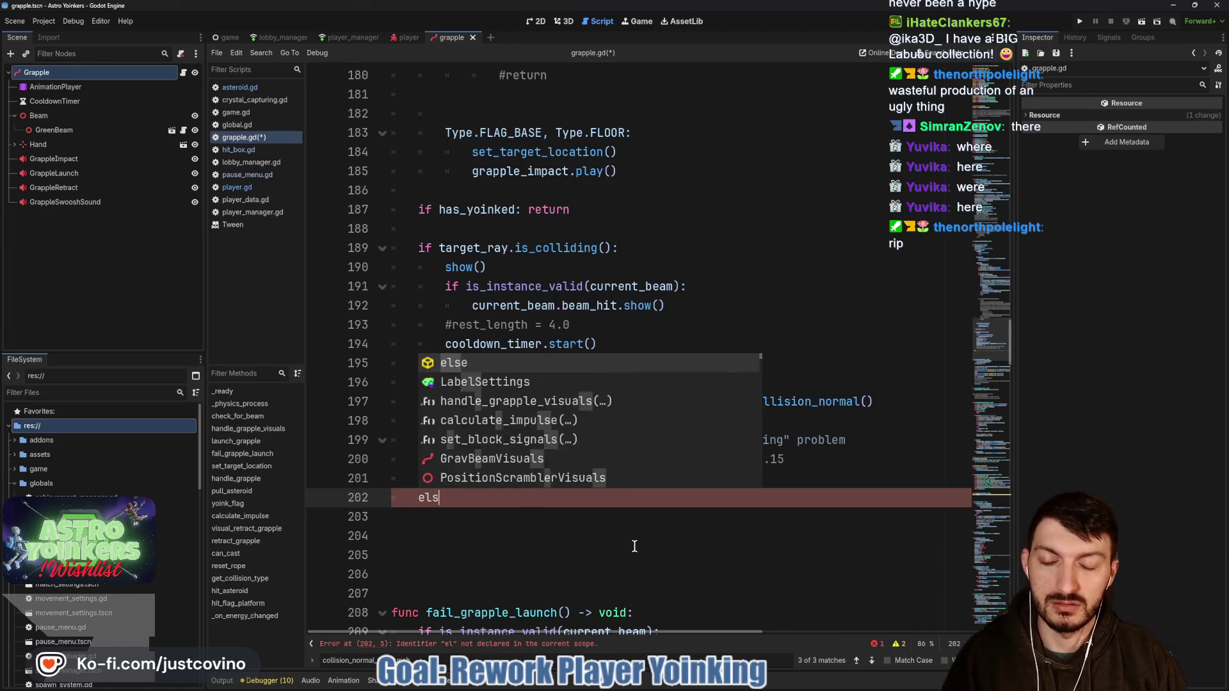
key(Return)
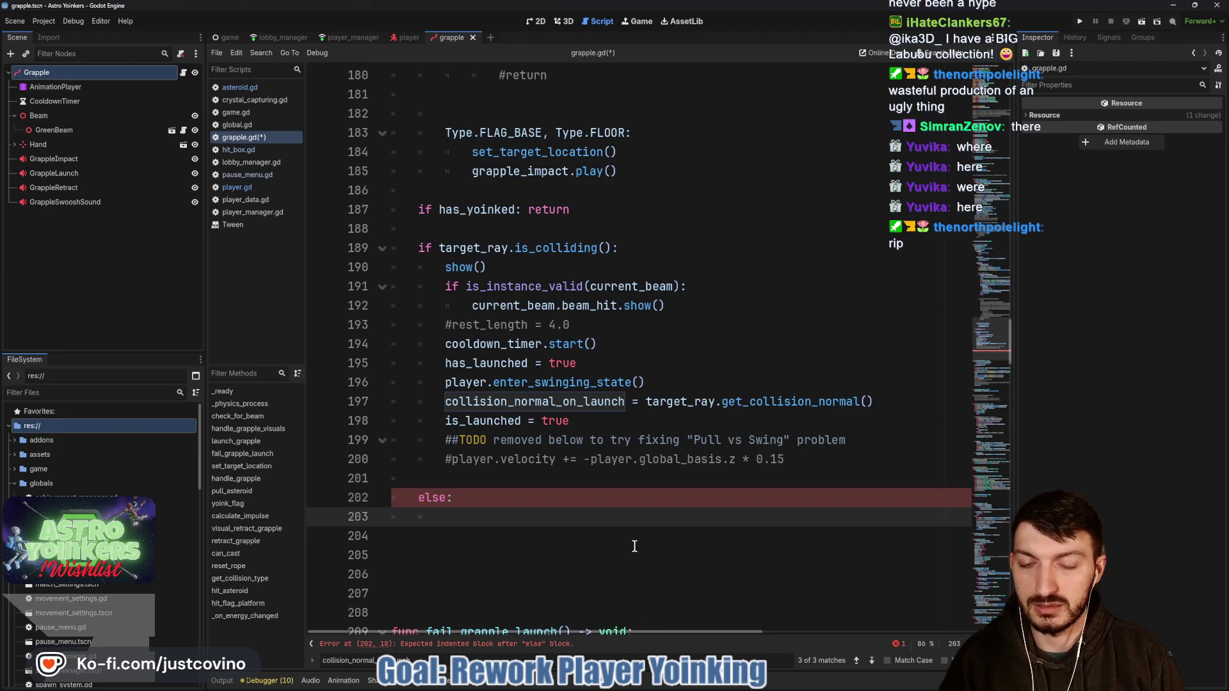
text(show)
key(Return)
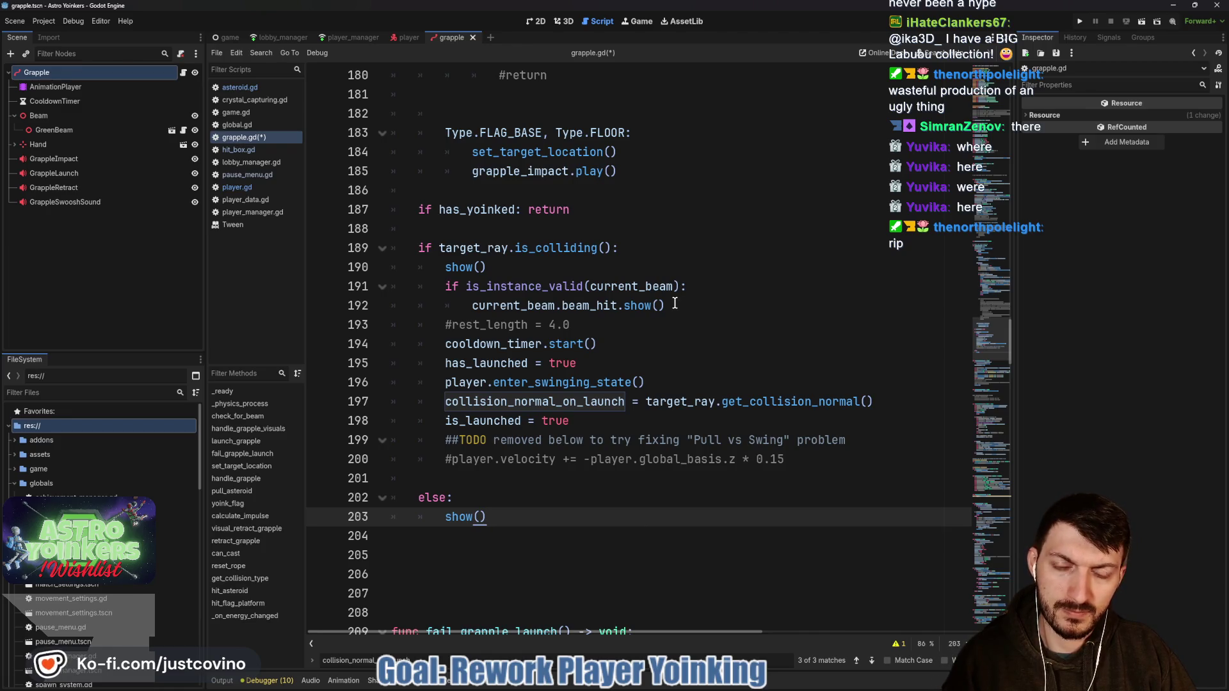
key(Return)
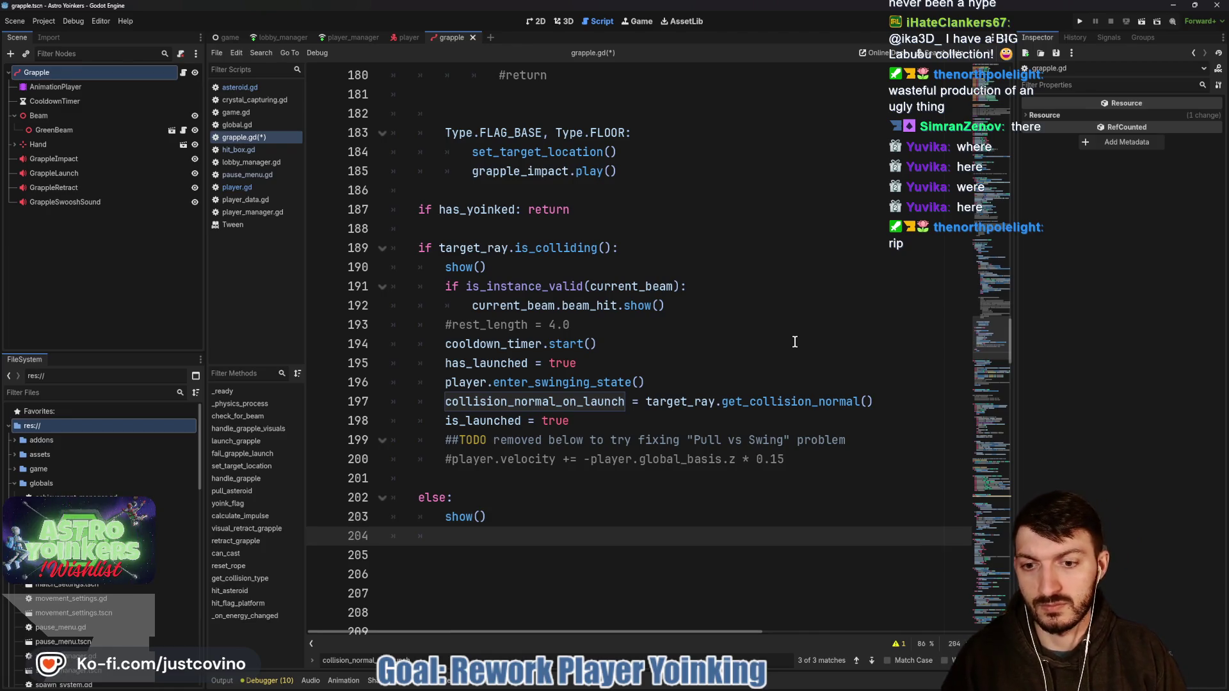
text(coo)
key(Return)
text(.st)
key(Return)
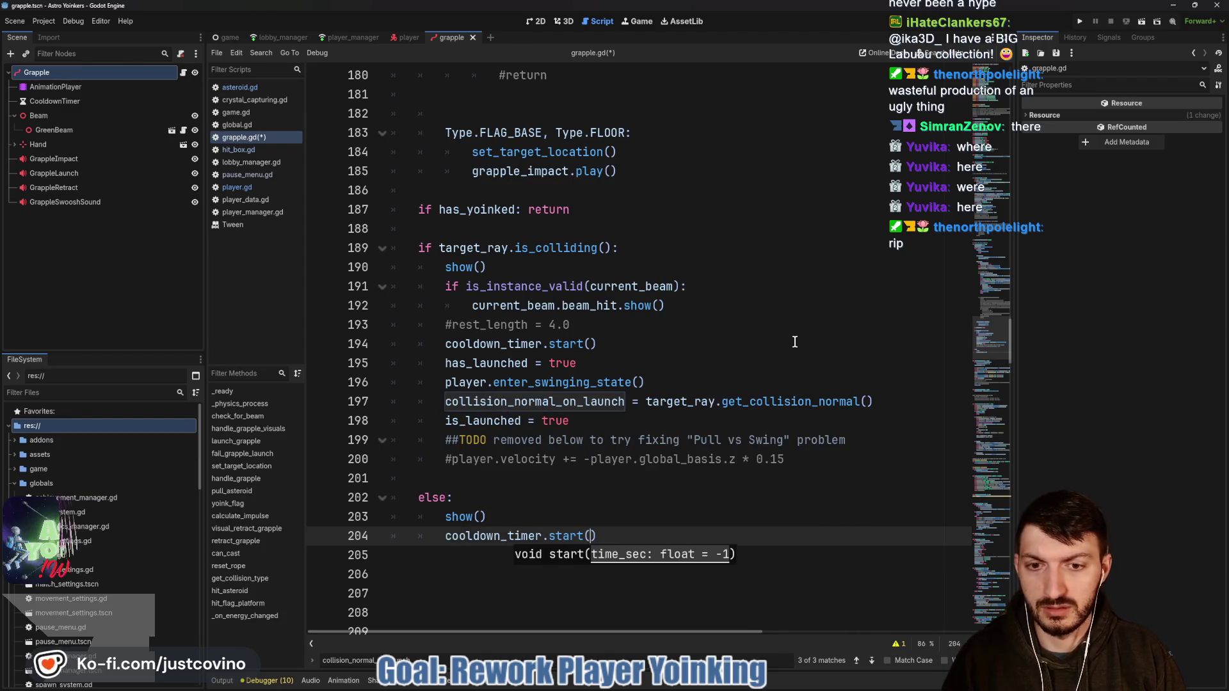
Step: Add has_launched = true to the else branch, clearing the stray characters
key(Return)
text(ha)
key(BackSpace)
key(BackSpace)
key(BackSpace)
key(BackSpace)
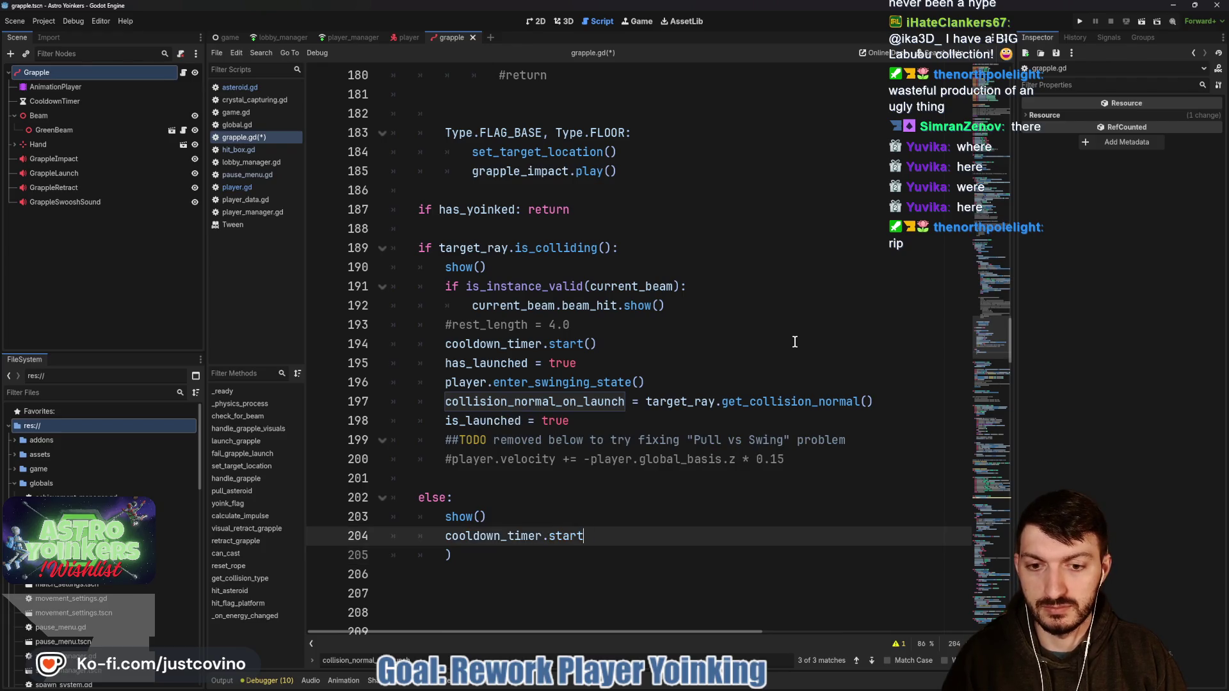
text(()
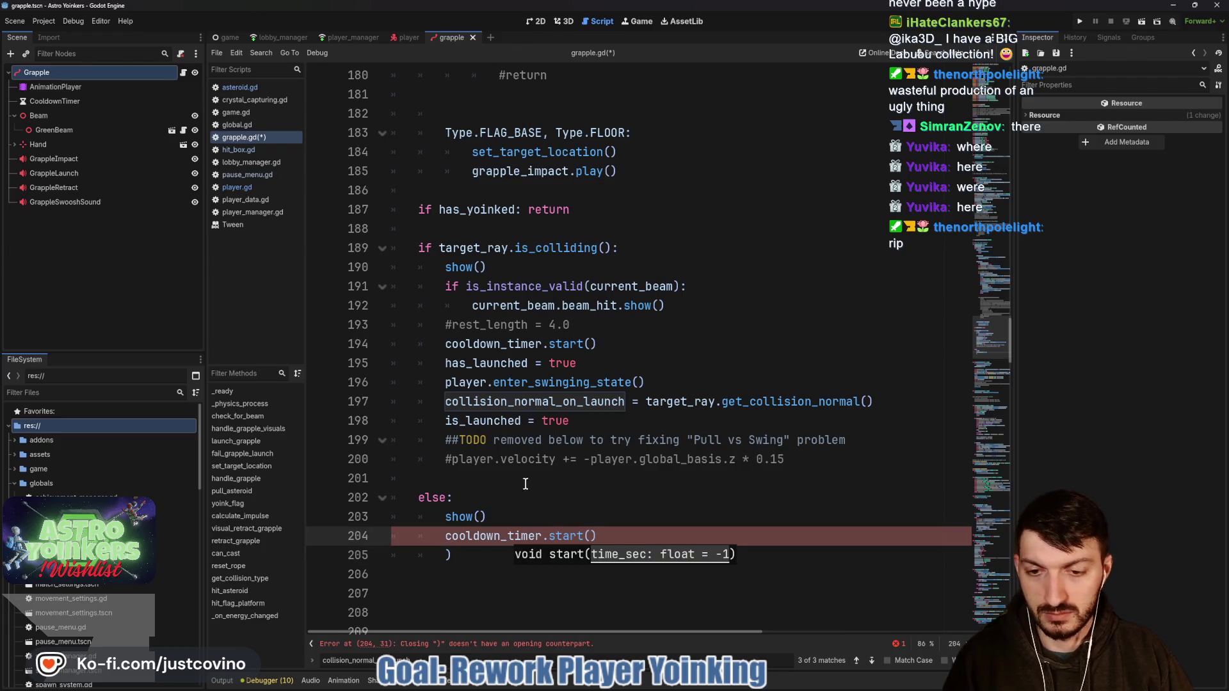
click(471, 557)
key(BackSpace)
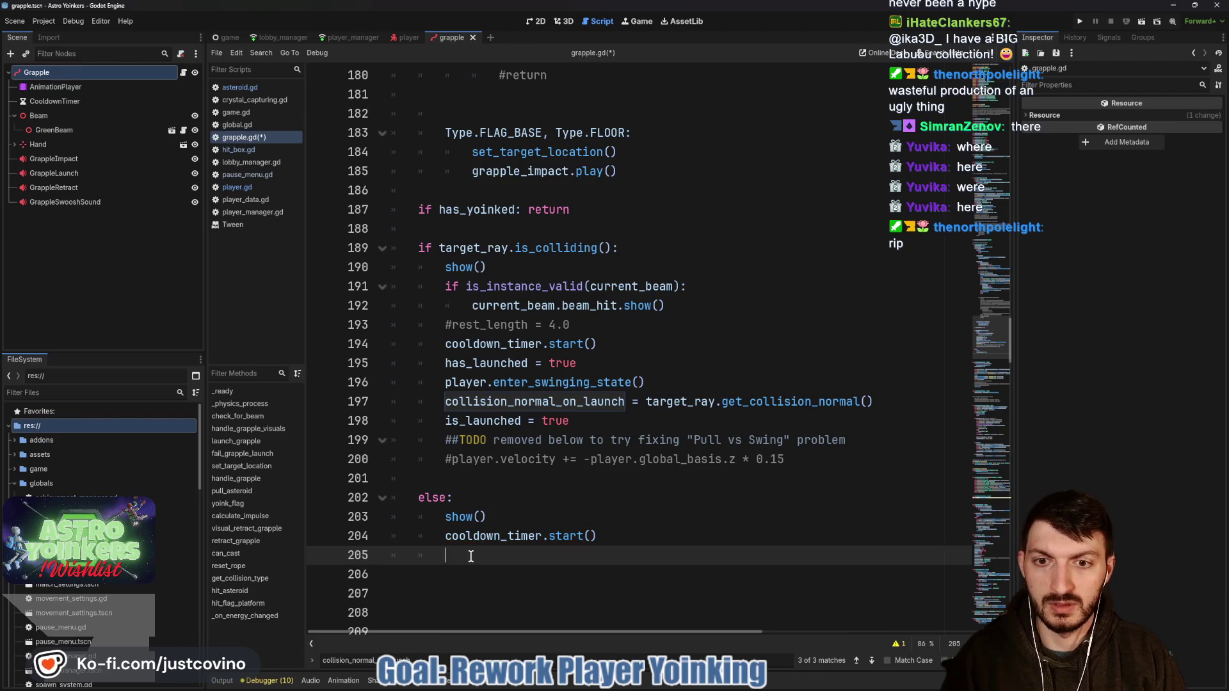
text(has_launched = true)
key(Return)
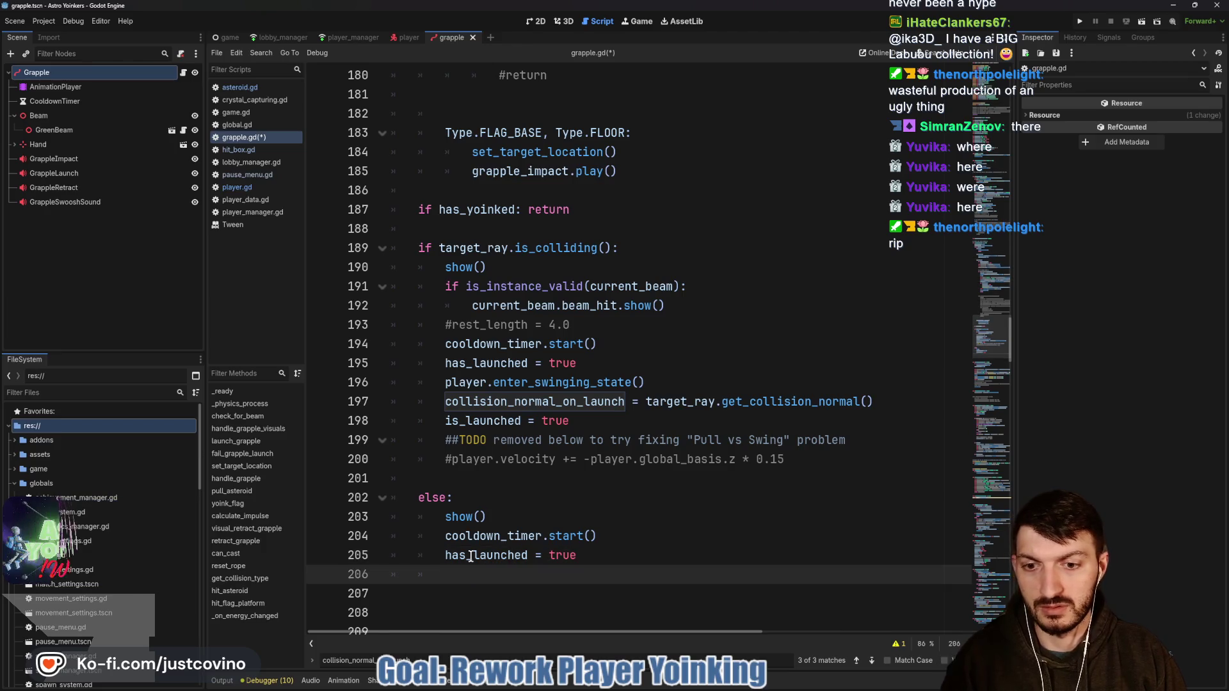
Step: Add collision_normal_on_launch = -player.global_basis.z * 50.0 and is_launched = true, then save
text(colli)
key(Return)
text(= player.global)
key(Return)
text(.z)
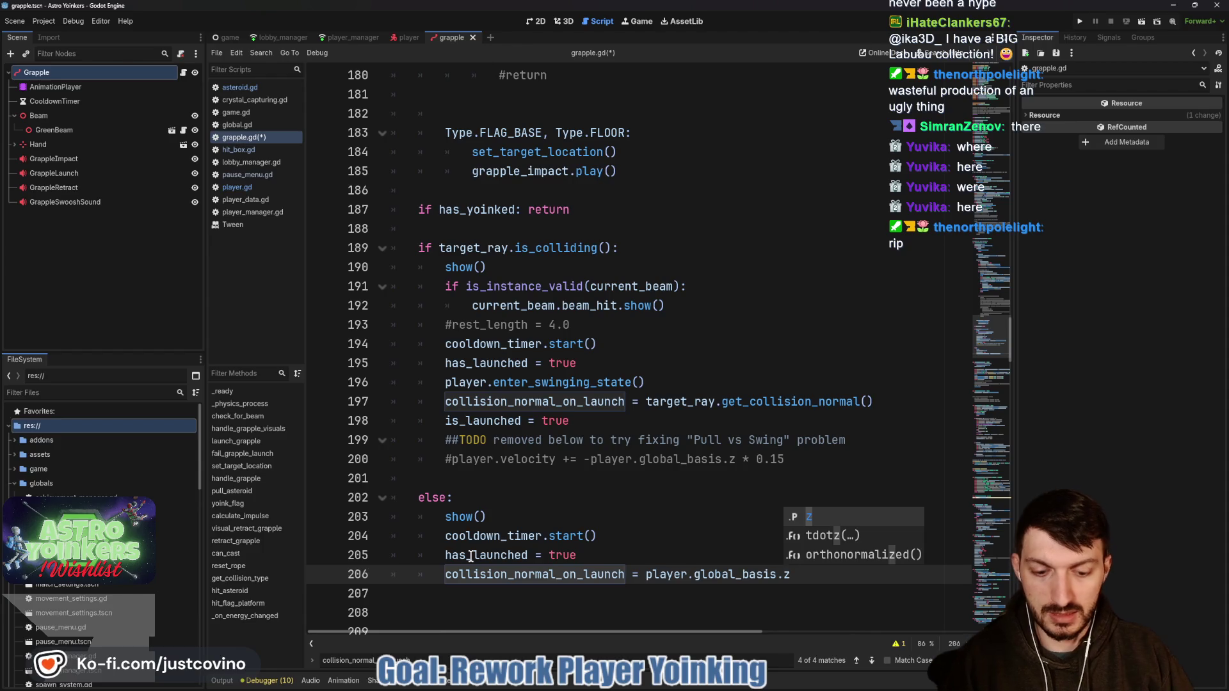
text( * 50)
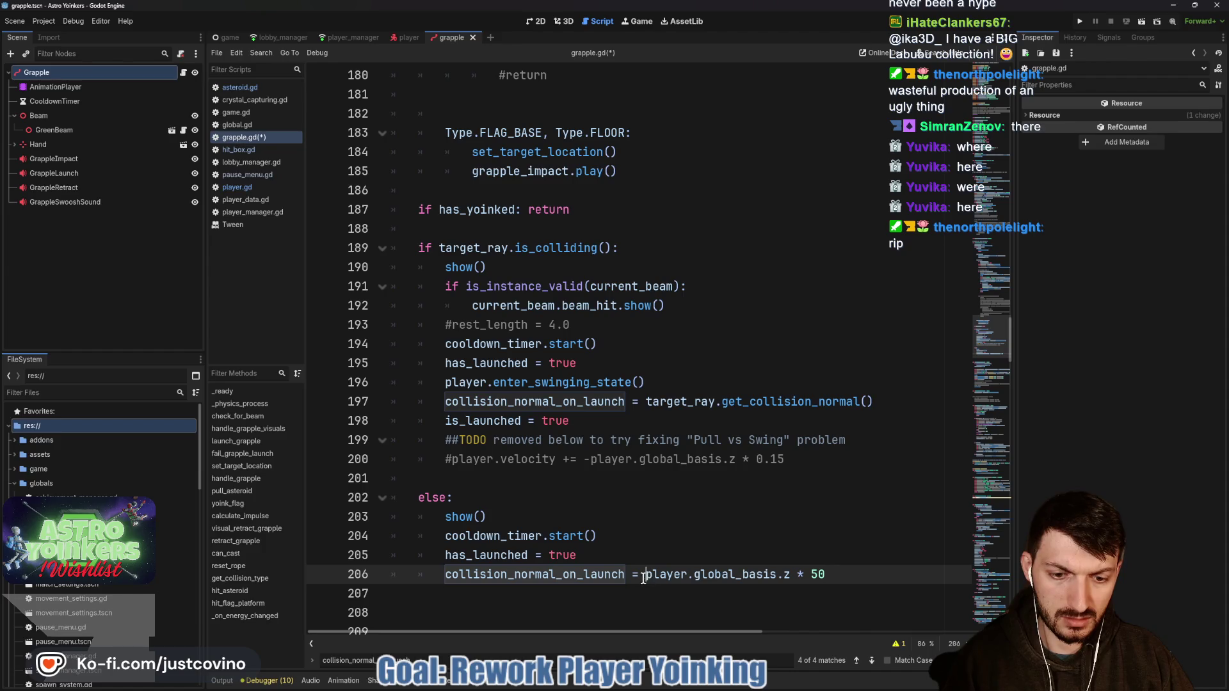
text(-)
click(852, 574)
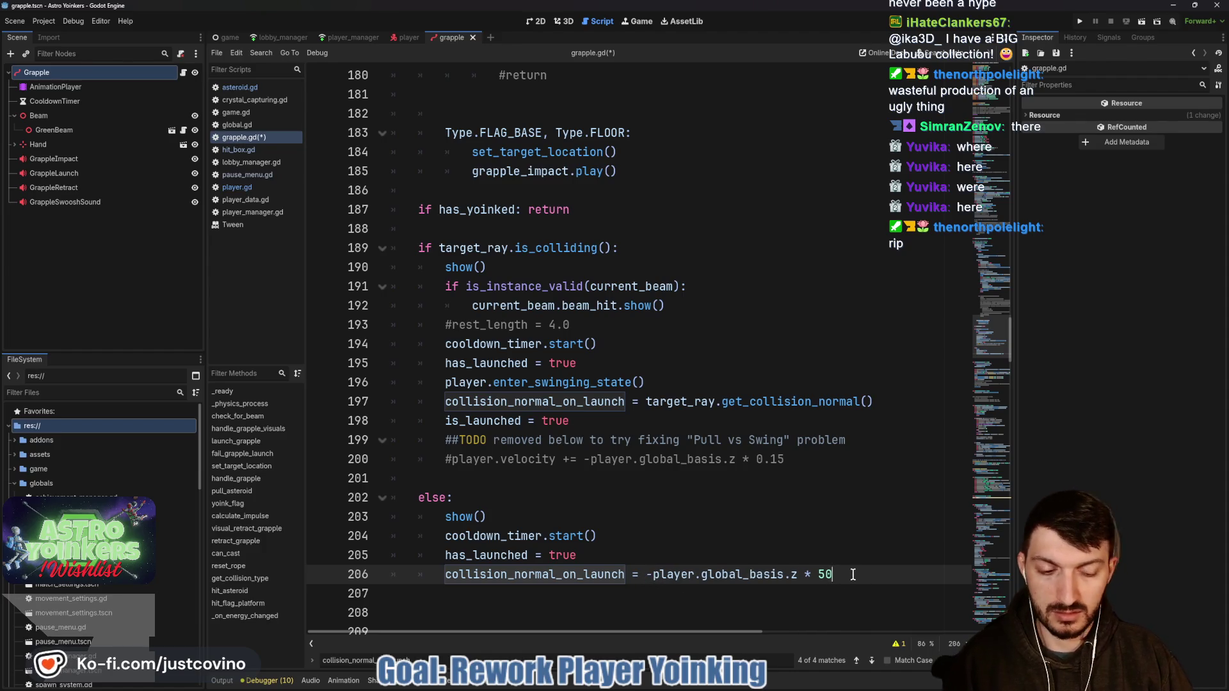
text(.0)
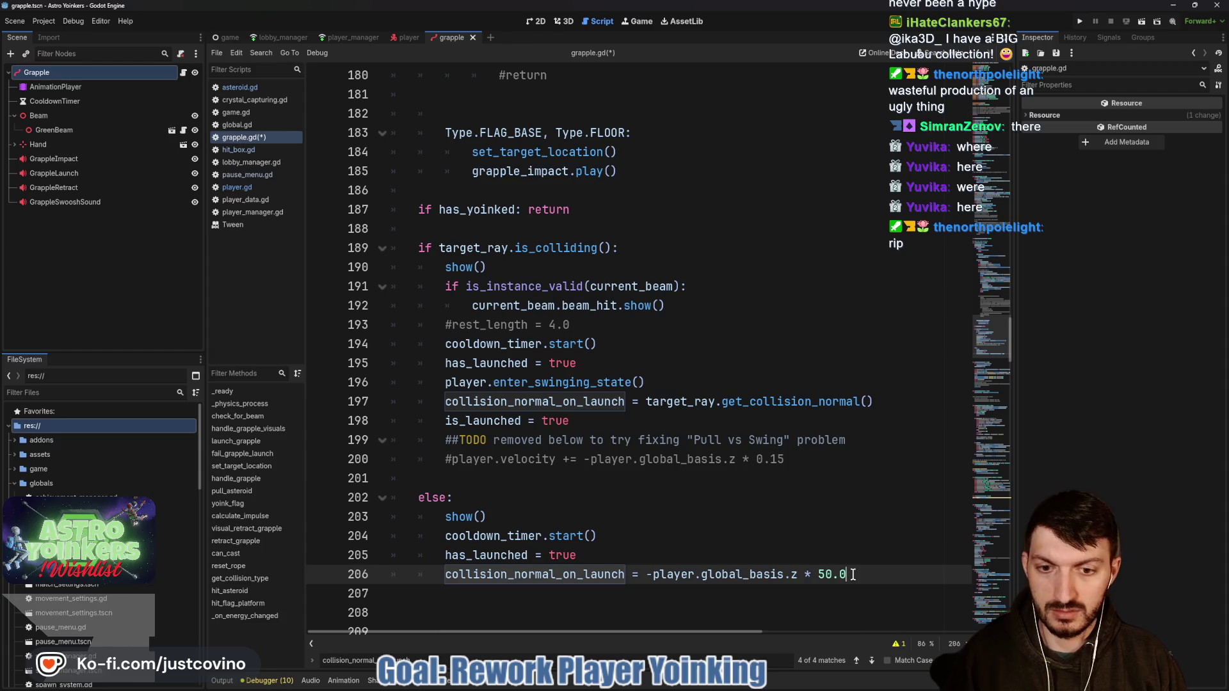
key(Return)
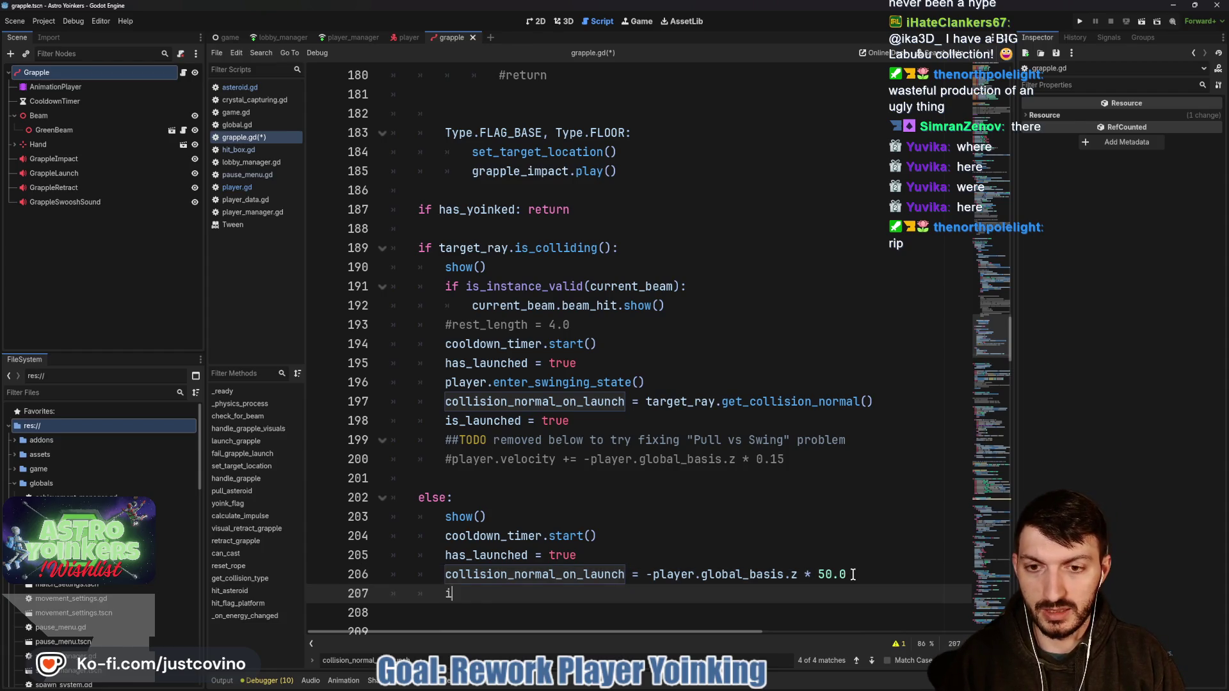
text(is_launched = true)
key(ctrl+s)
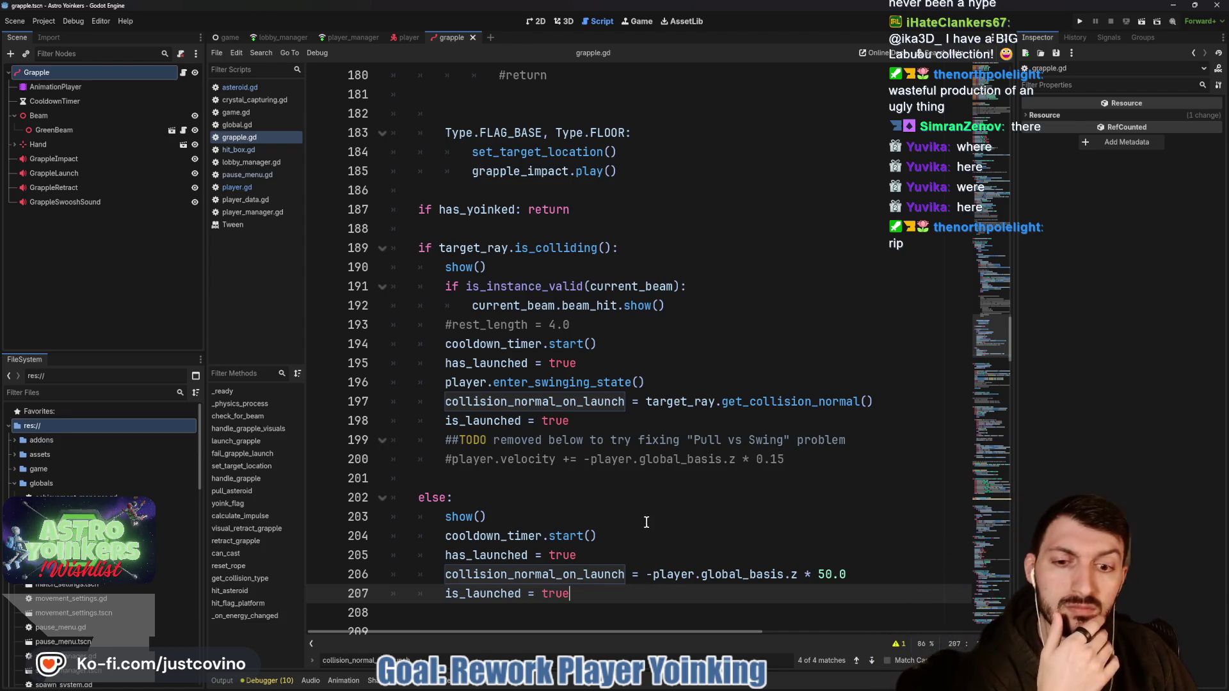
scroll(602, 508, up, 5)
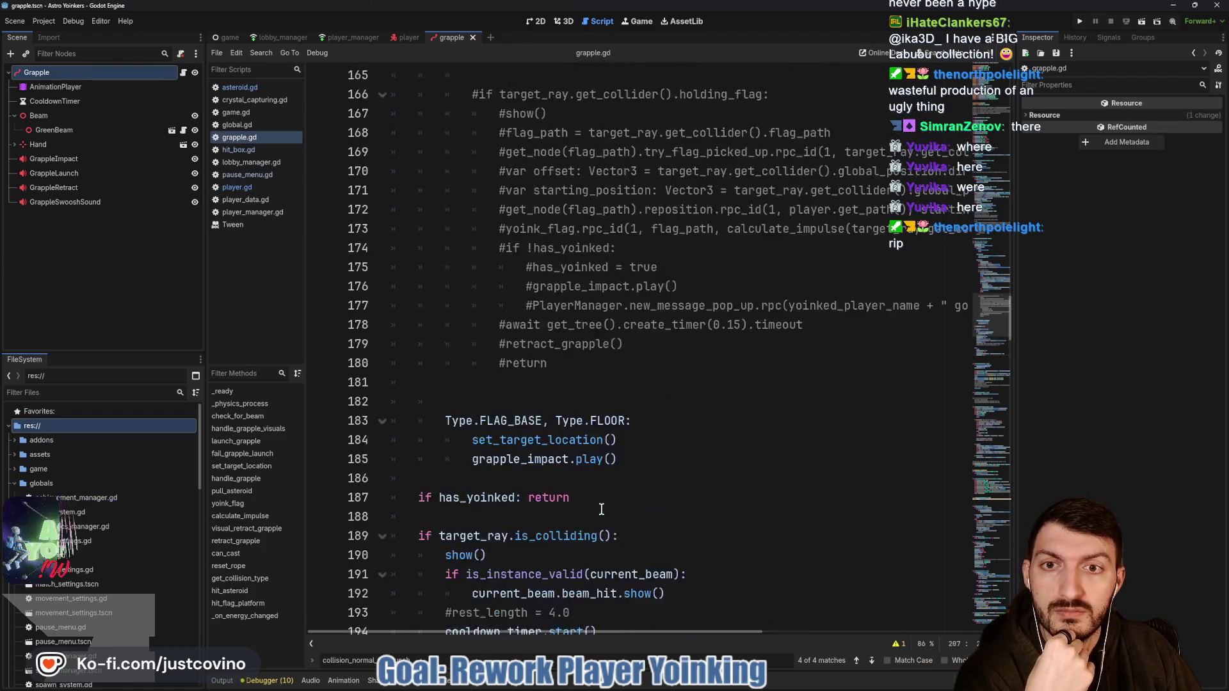
scroll(602, 509, down, 6)
scroll(529, 516, down, 3)
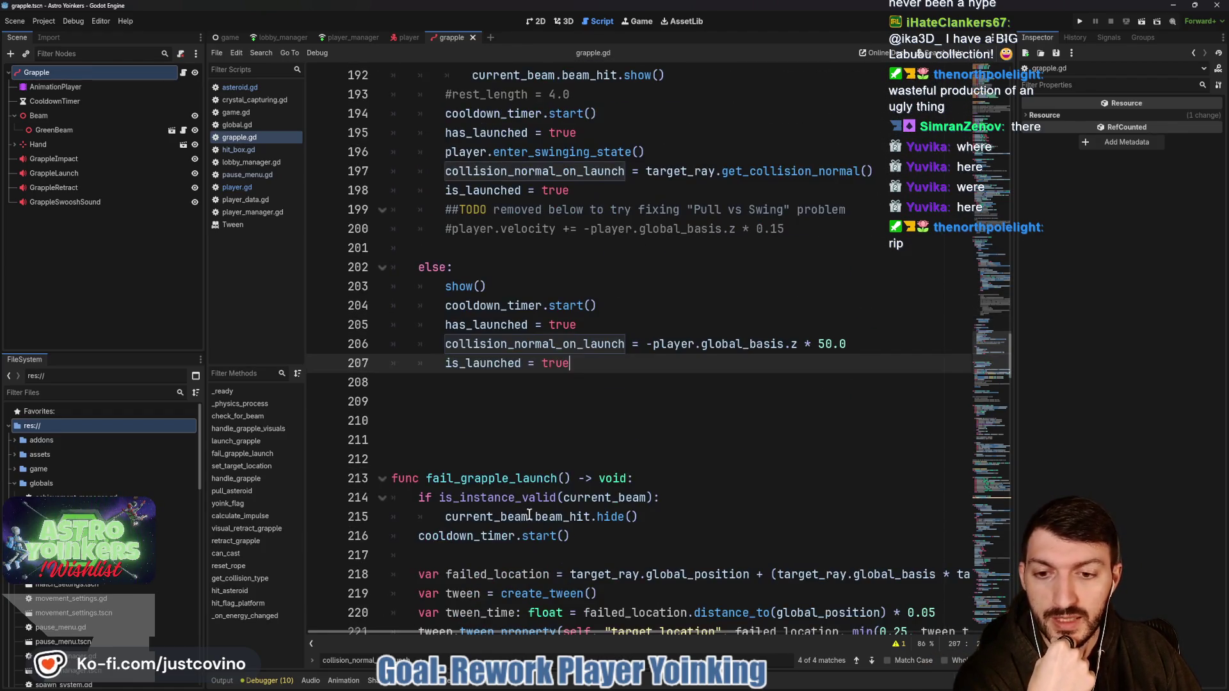
scroll(604, 434, up, 15)
scroll(593, 436, up, 9)
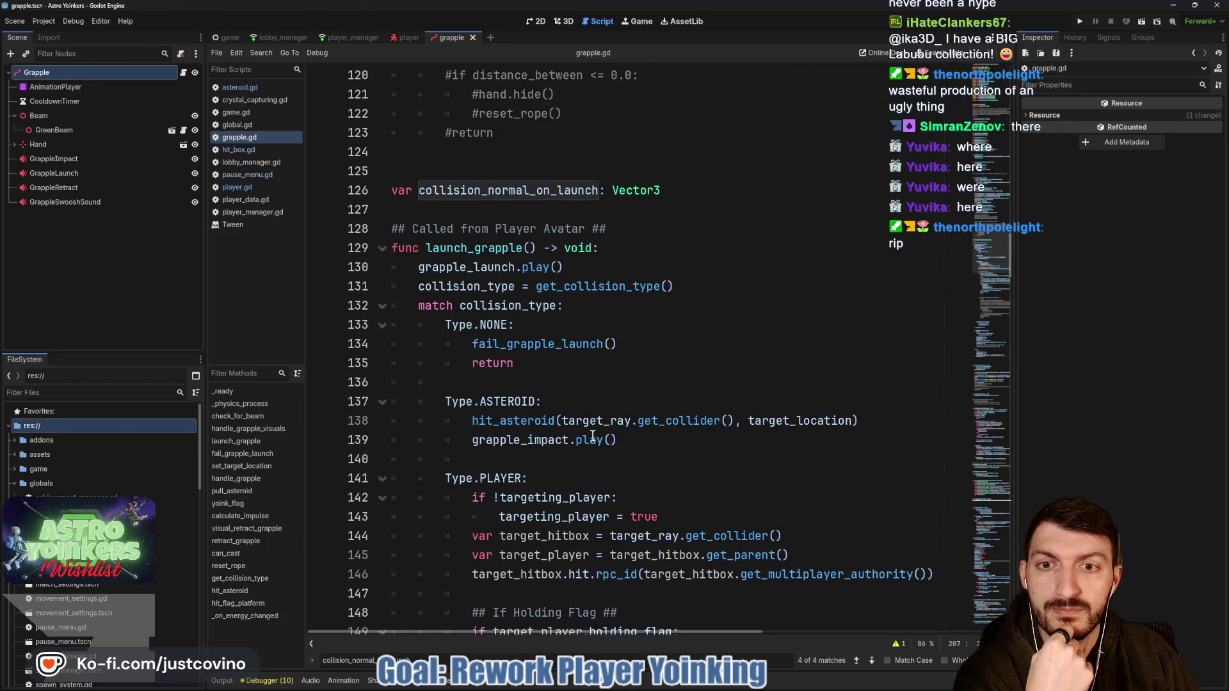
scroll(593, 436, down, 3)
scroll(589, 419, up, 2)
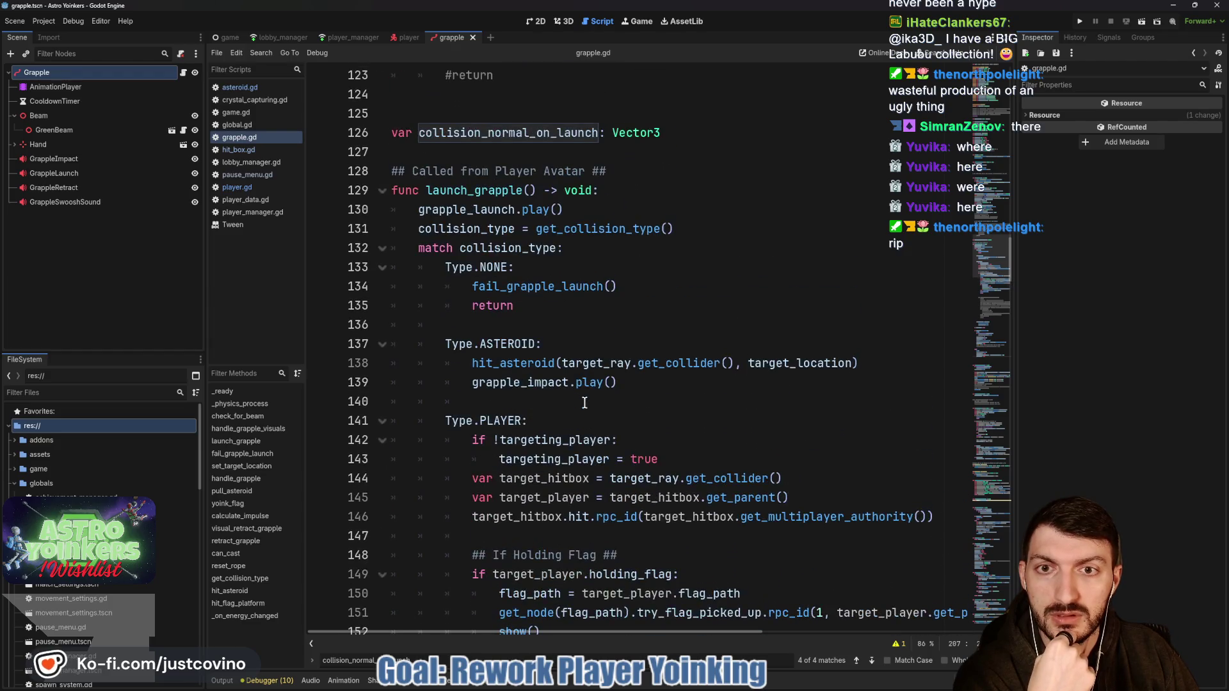
click(500, 288)
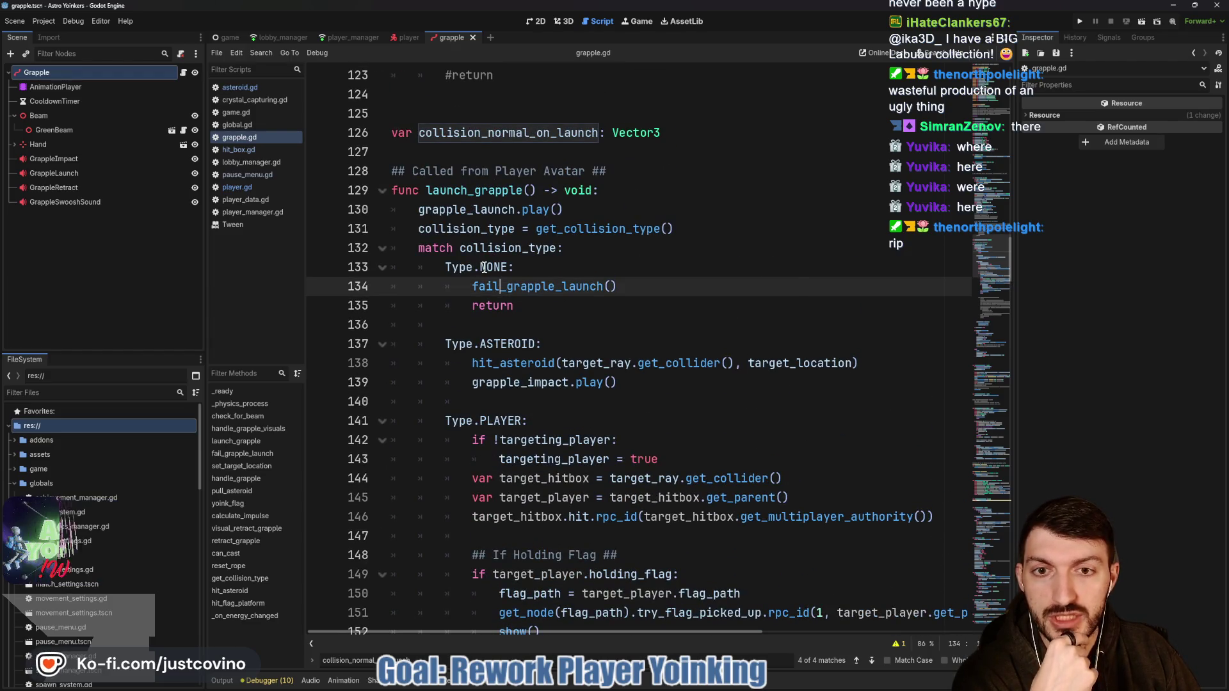
scroll(532, 291, down, 5)
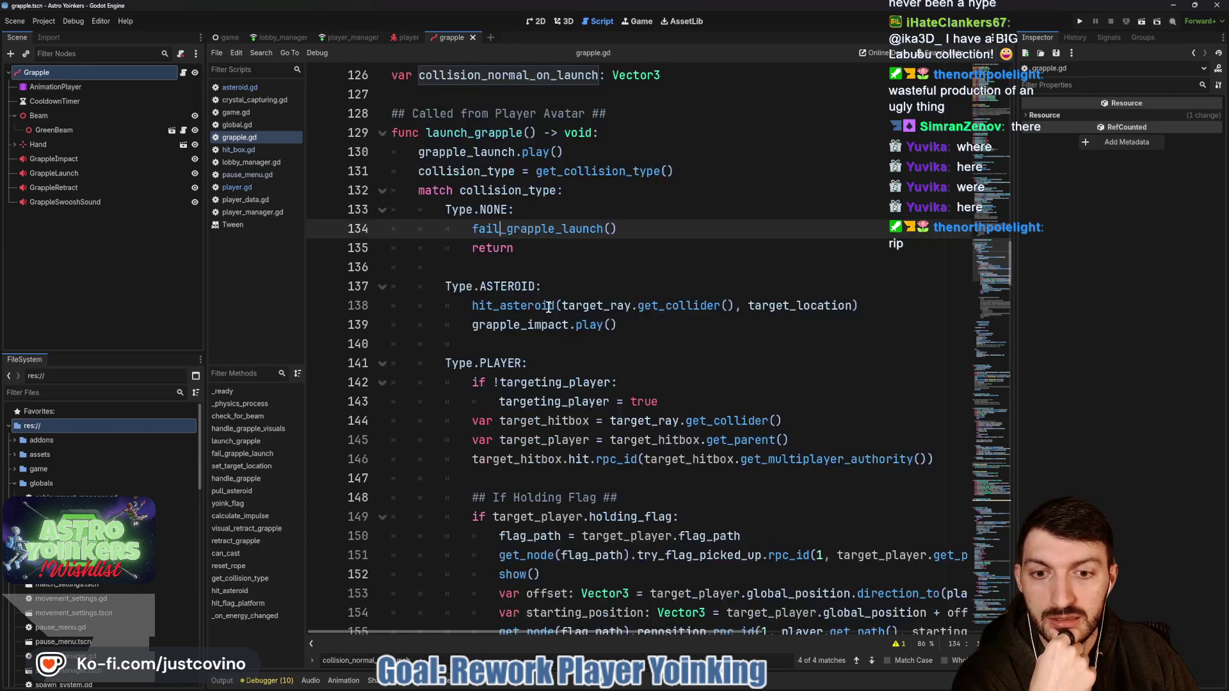
scroll(533, 336, down, 10)
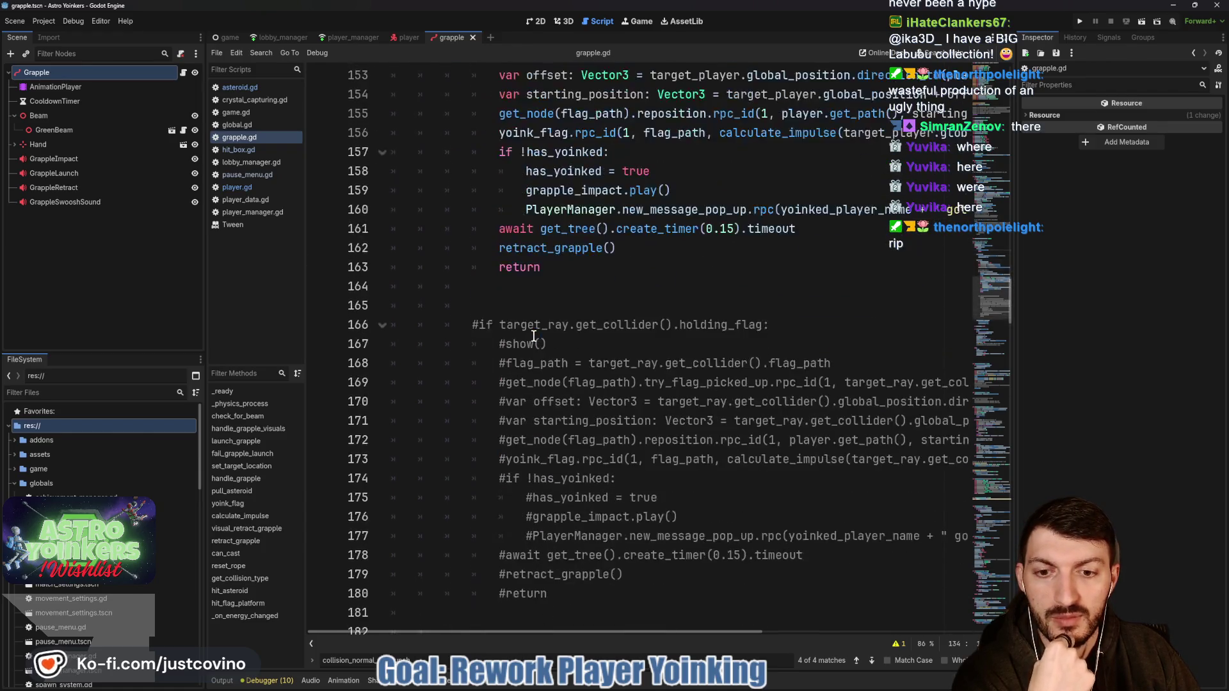
scroll(533, 336, down, 4)
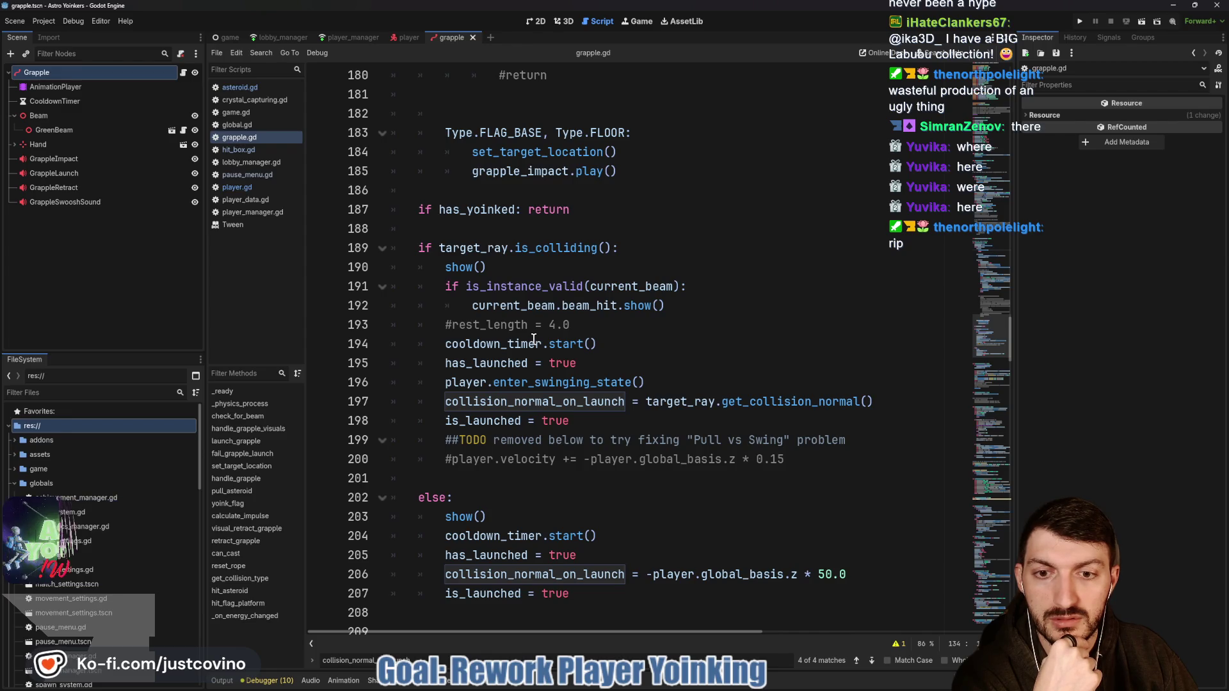
scroll(533, 336, up, 20)
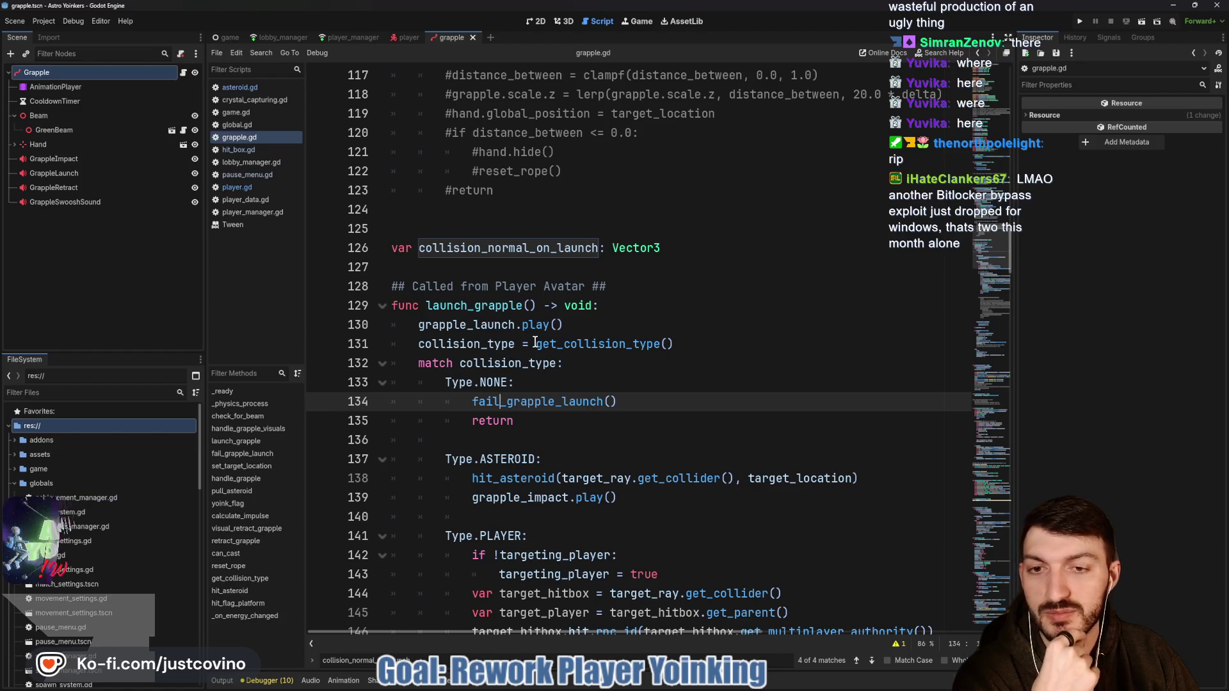
scroll(535, 344, up, 4)
scroll(535, 343, up, 5)
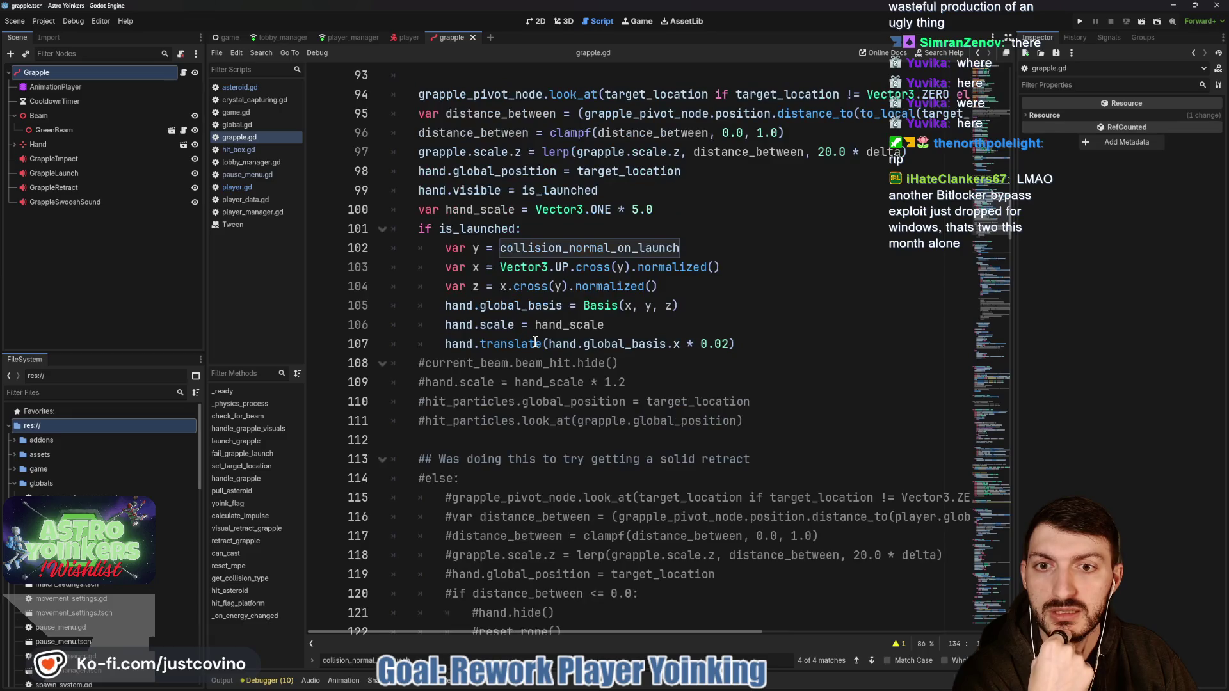
scroll(535, 344, up, 3)
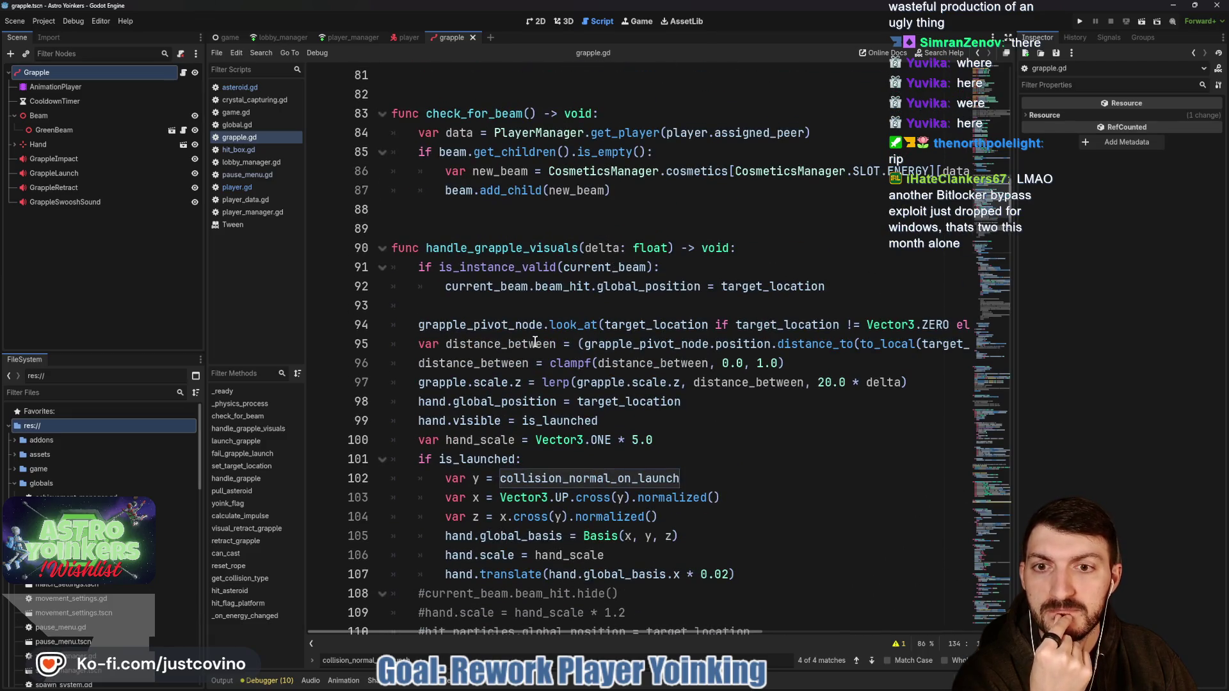
double_click(519, 247)
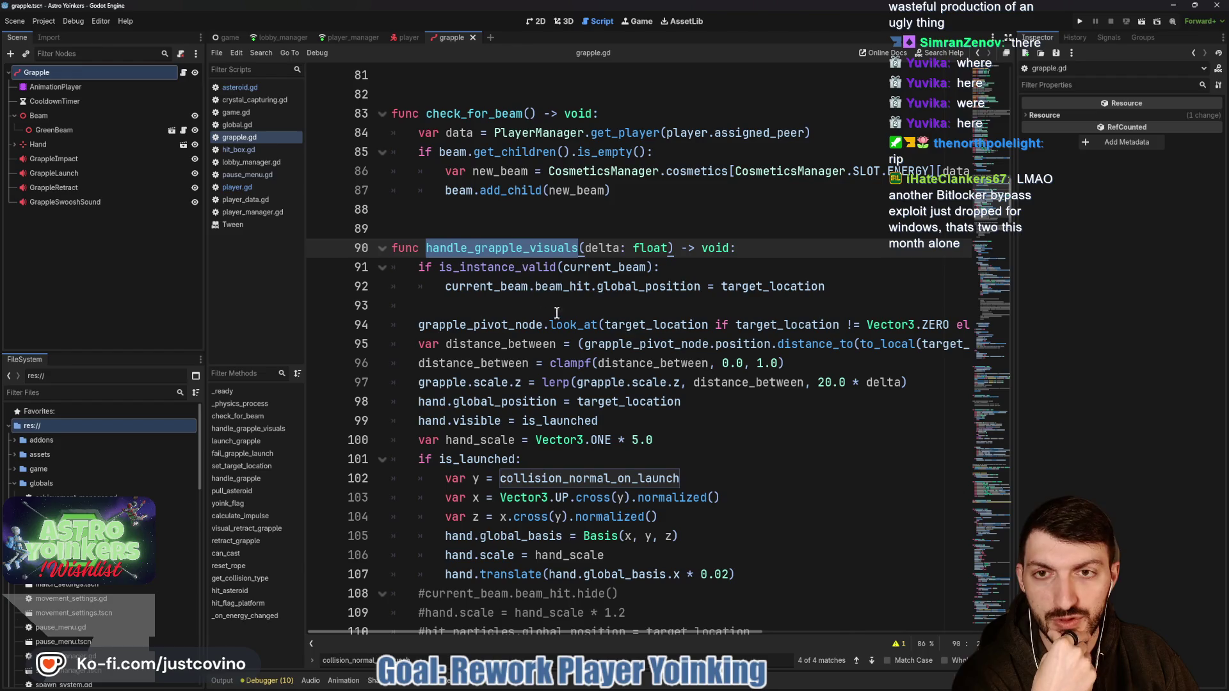
scroll(669, 366, down, 13)
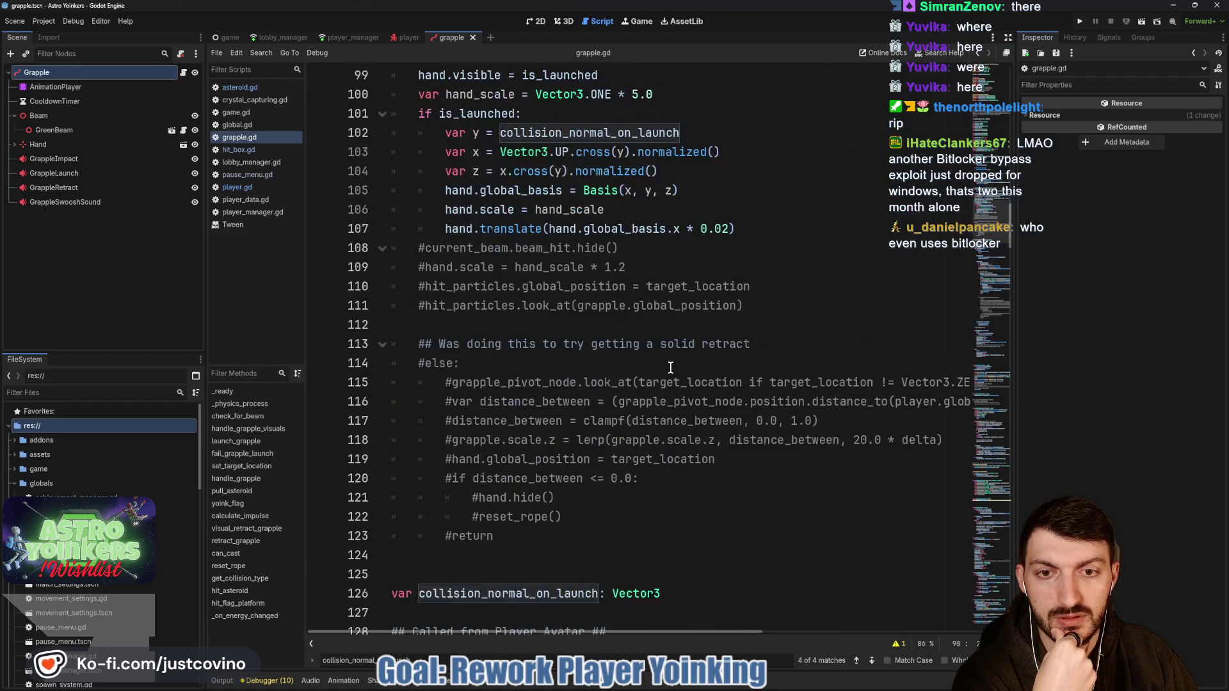
scroll(669, 368, down, 18)
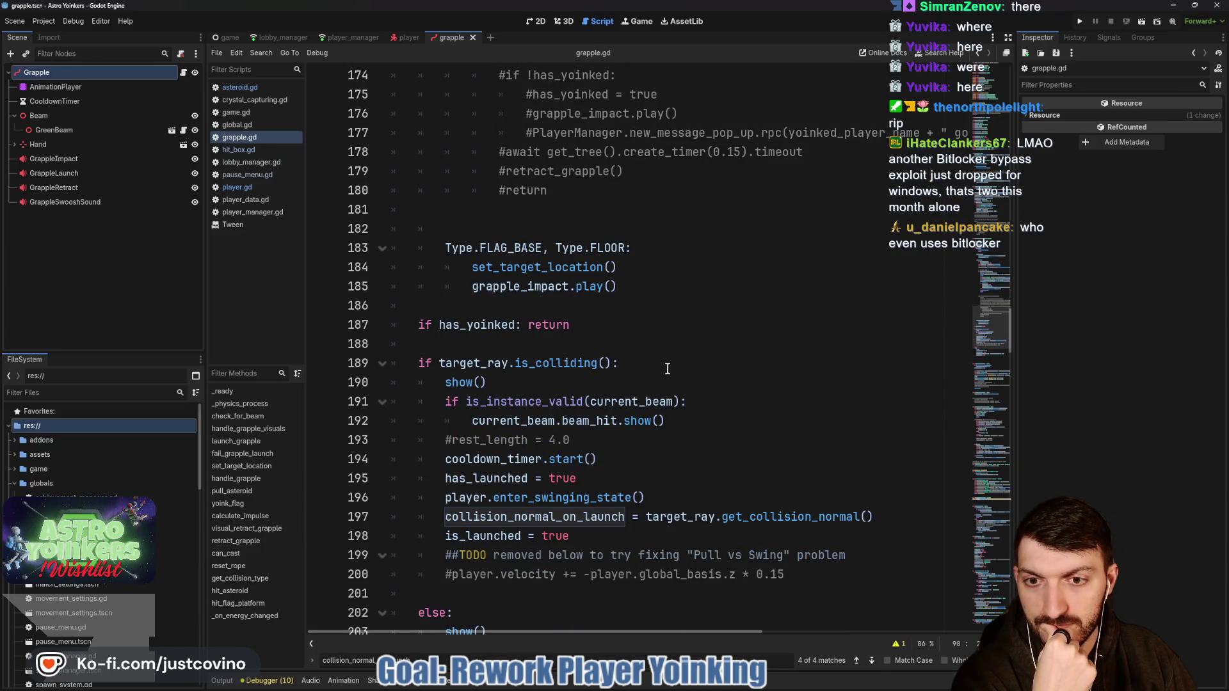
scroll(667, 369, down, 4)
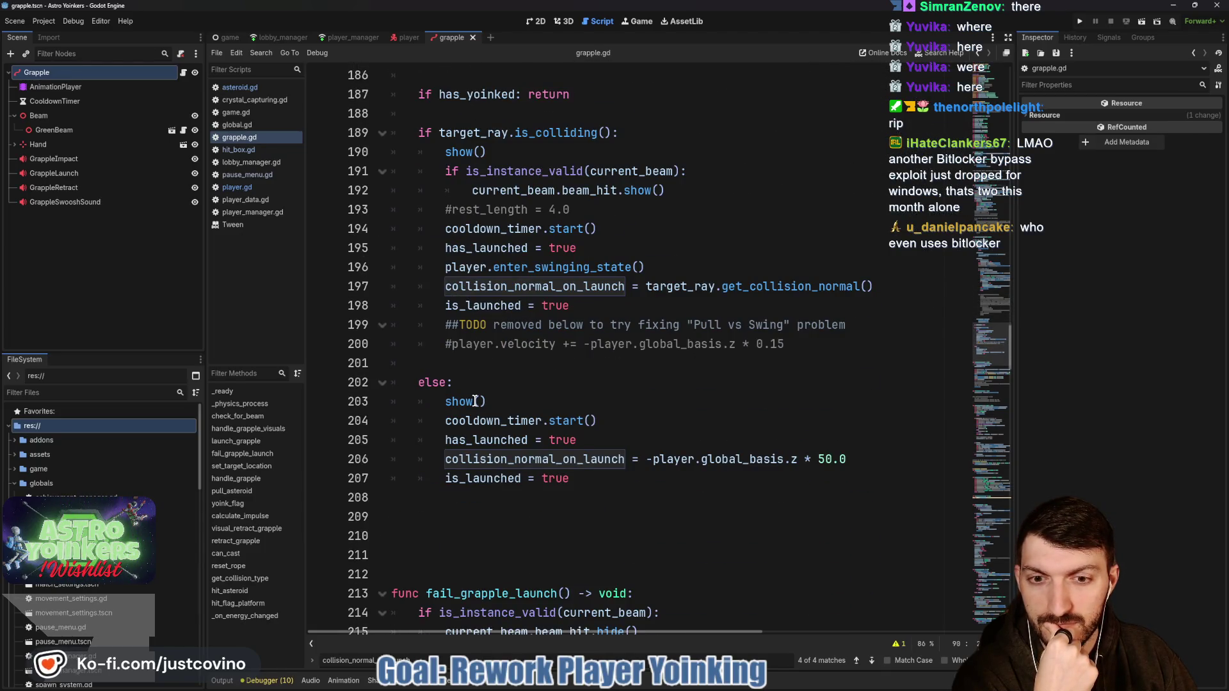
scroll(476, 400, up, 20)
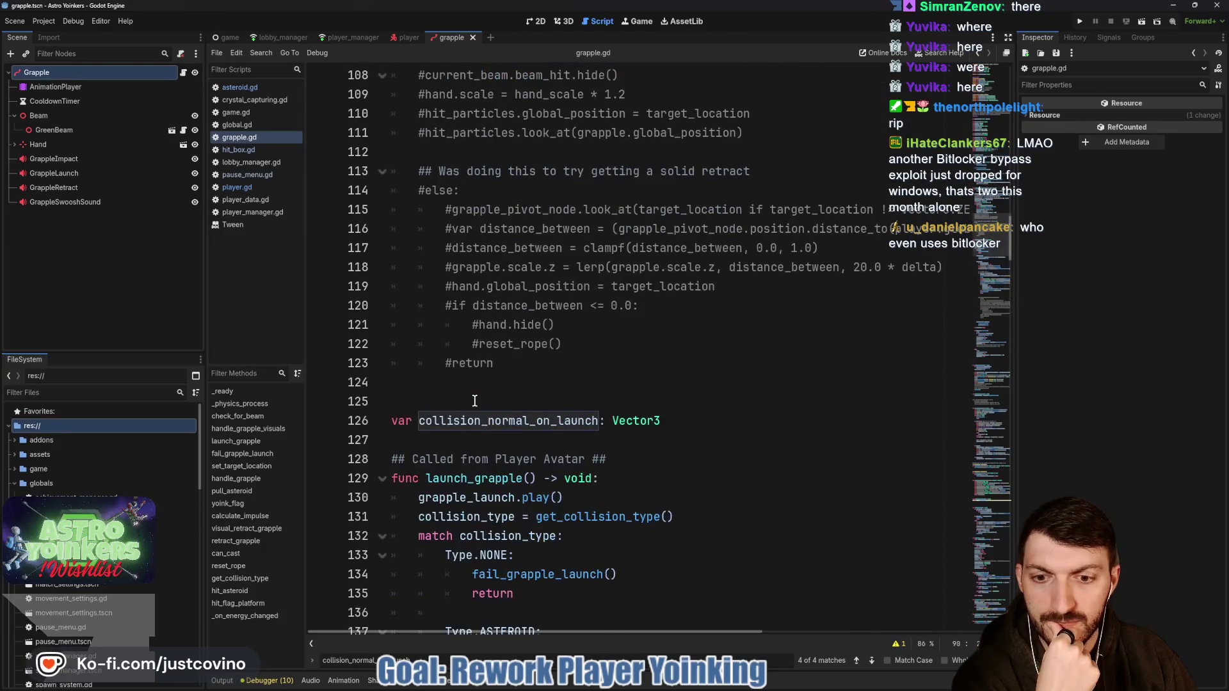
scroll(474, 401, down, 5)
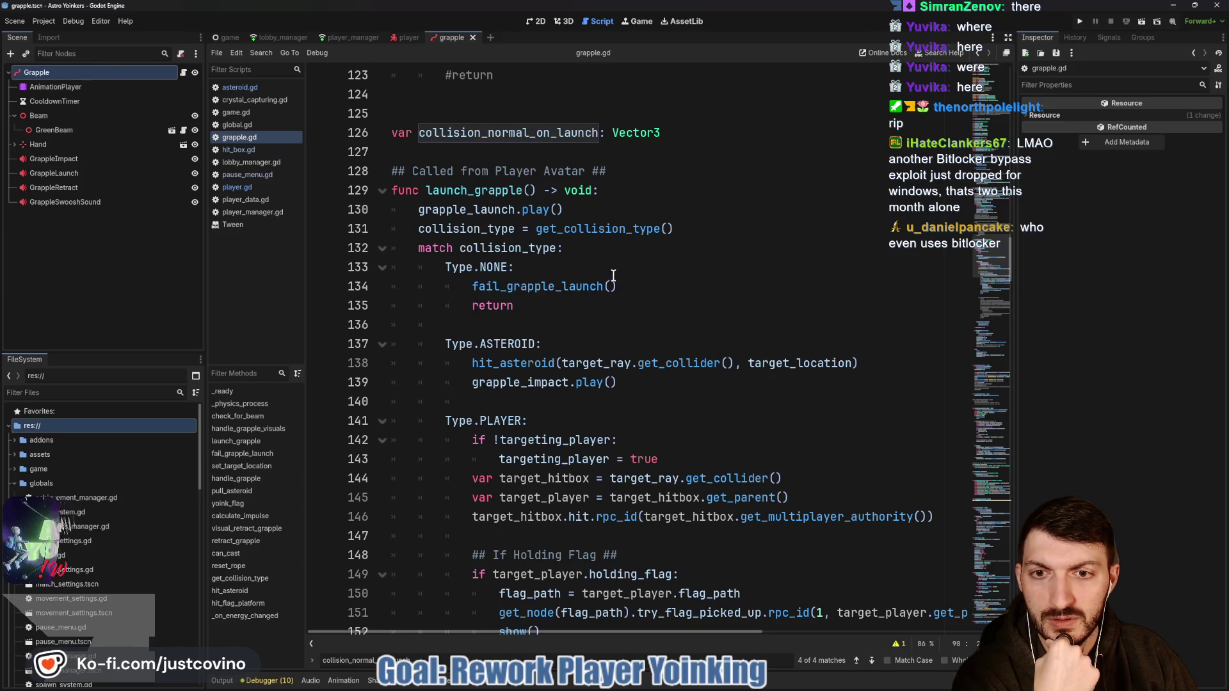
Step: Comment out the fail_grapple_launch() and return lines in the Type.NONE case
click(472, 286)
drag(472, 286, 565, 305)
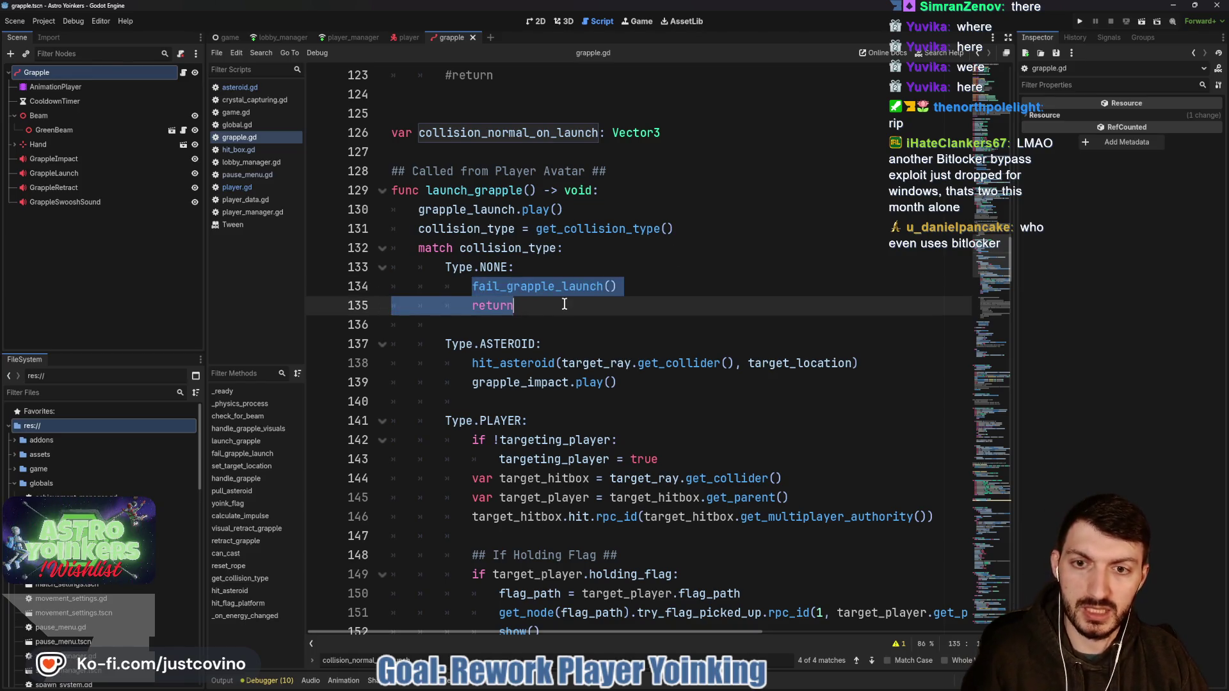
key(ctrl+k)
Step: Add pass under Type.NONE: and save grapple.gd
click(548, 269)
key(Return)
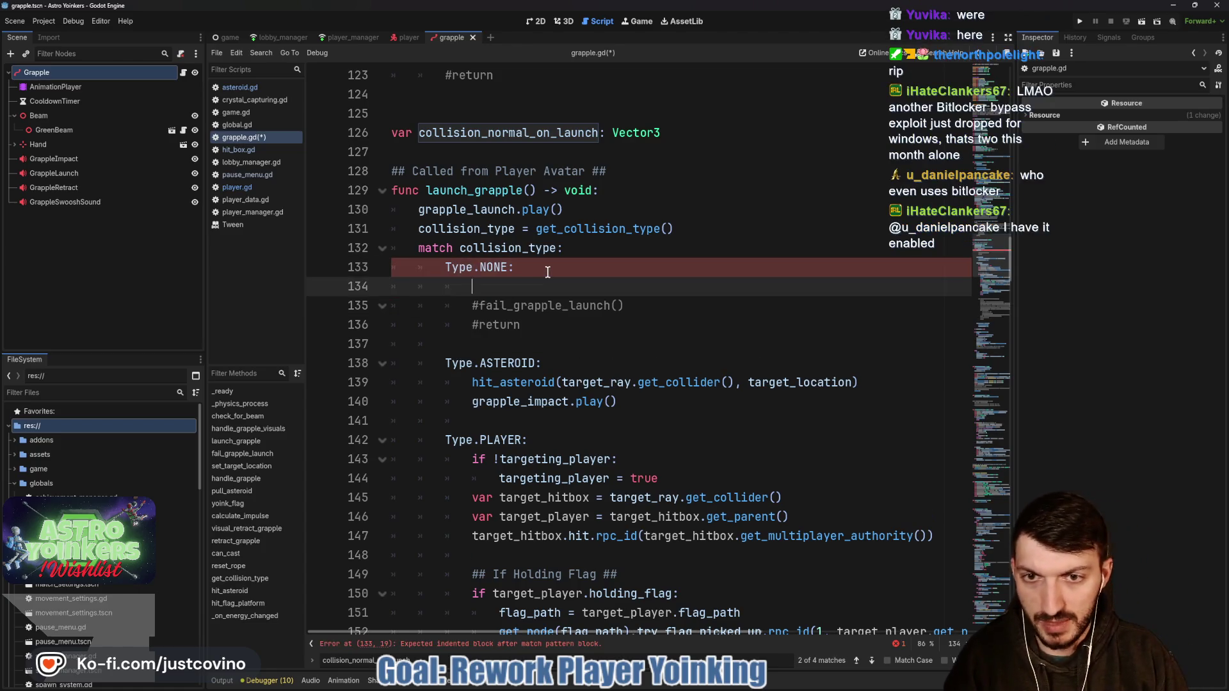
text(oap)
key(BackSpace)
key(BackSpace)
key(BackSpace)
text(pass)
key(Escape)
click(548, 268)
key(ctrl+s)
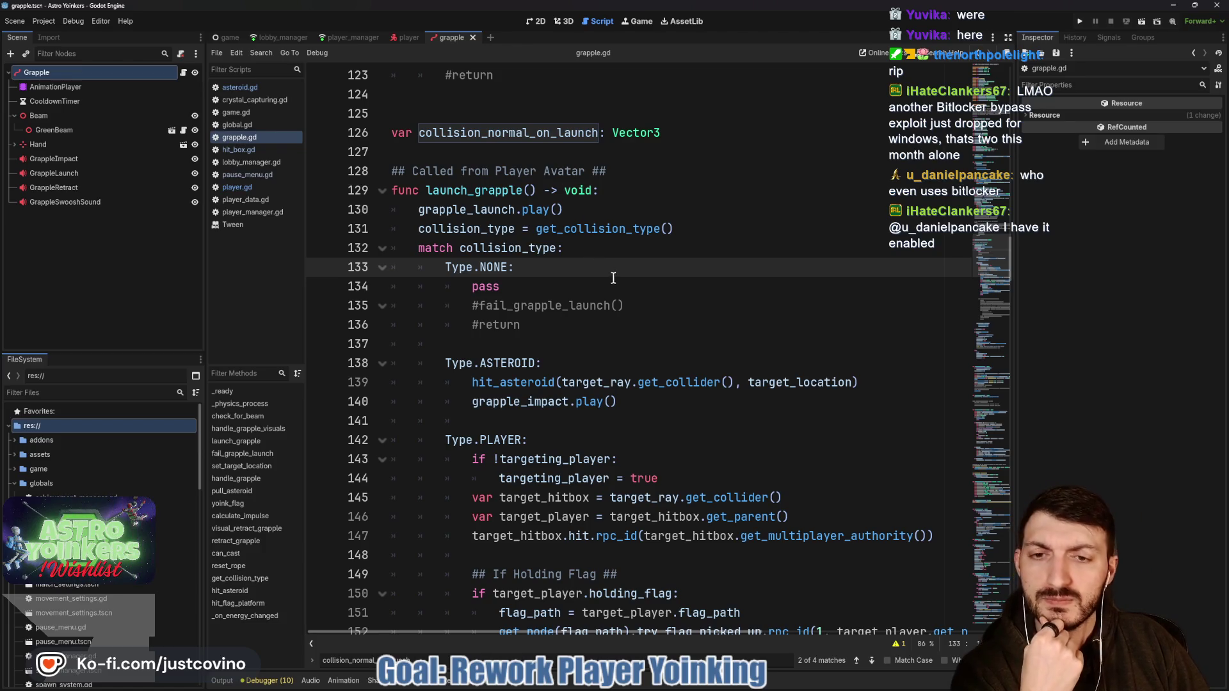
scroll(616, 283, down, 2)
Step: Read through handle_grapple_visuals in grapple.gd, then launch the Astro Yoinkers debug instances
scroll(611, 272, down, 4)
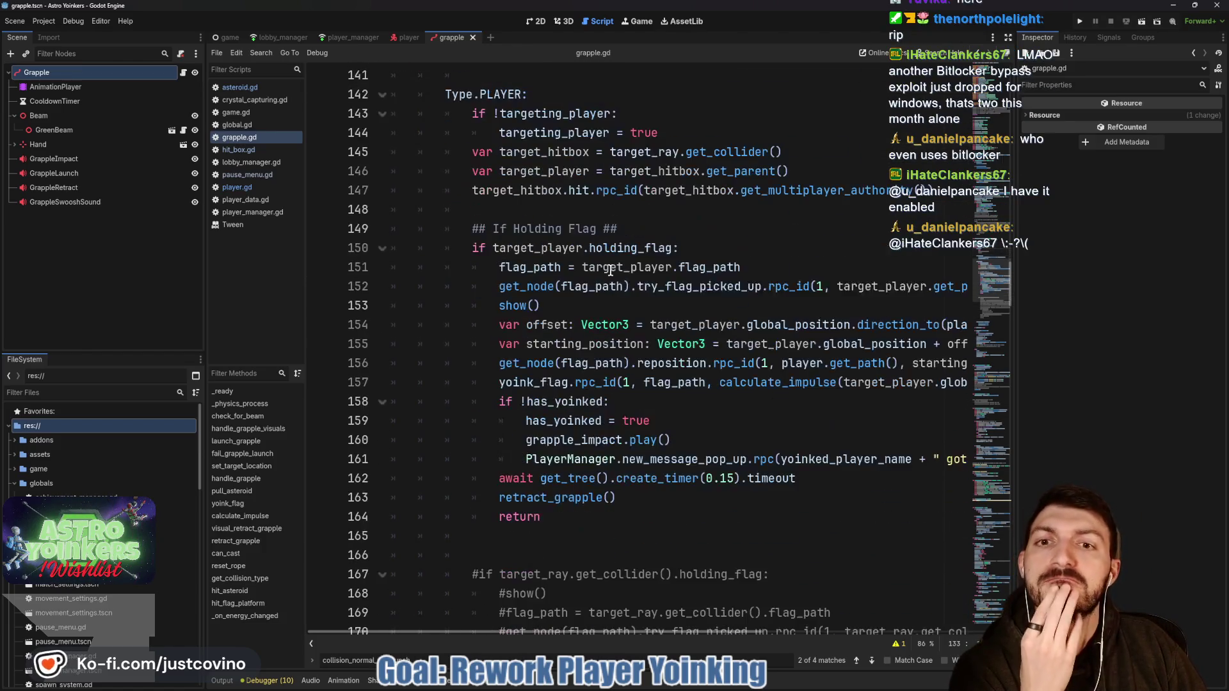
scroll(610, 271, up, 17)
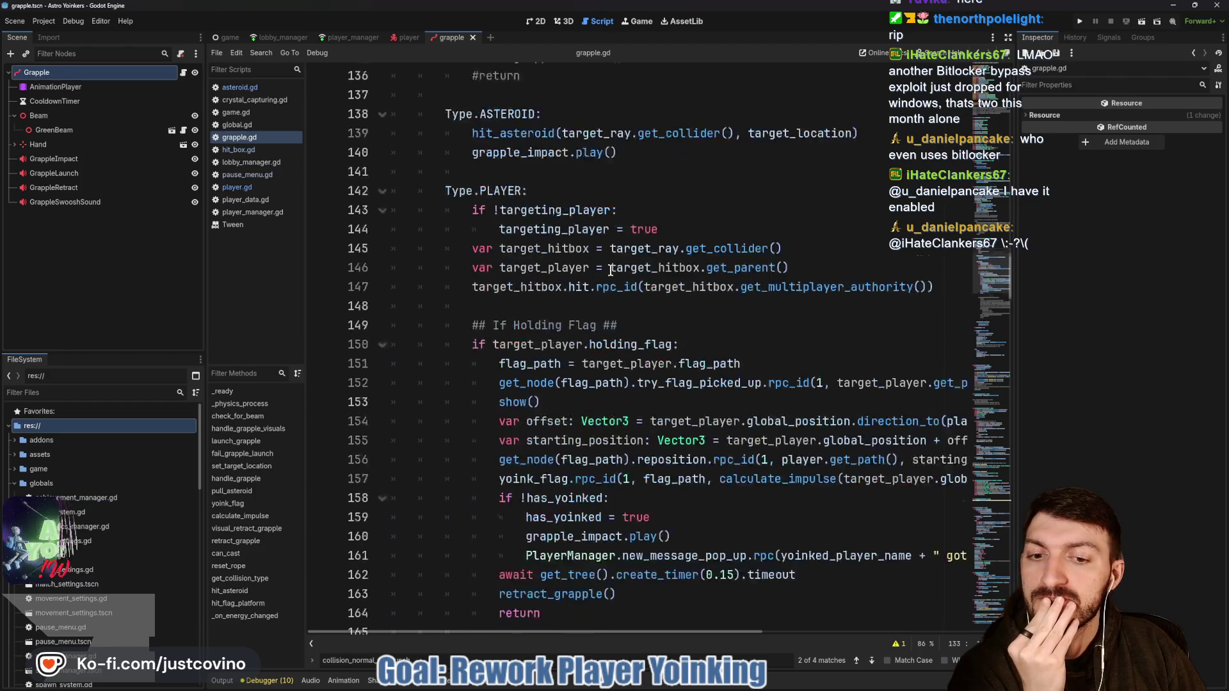
scroll(610, 270, up, 1)
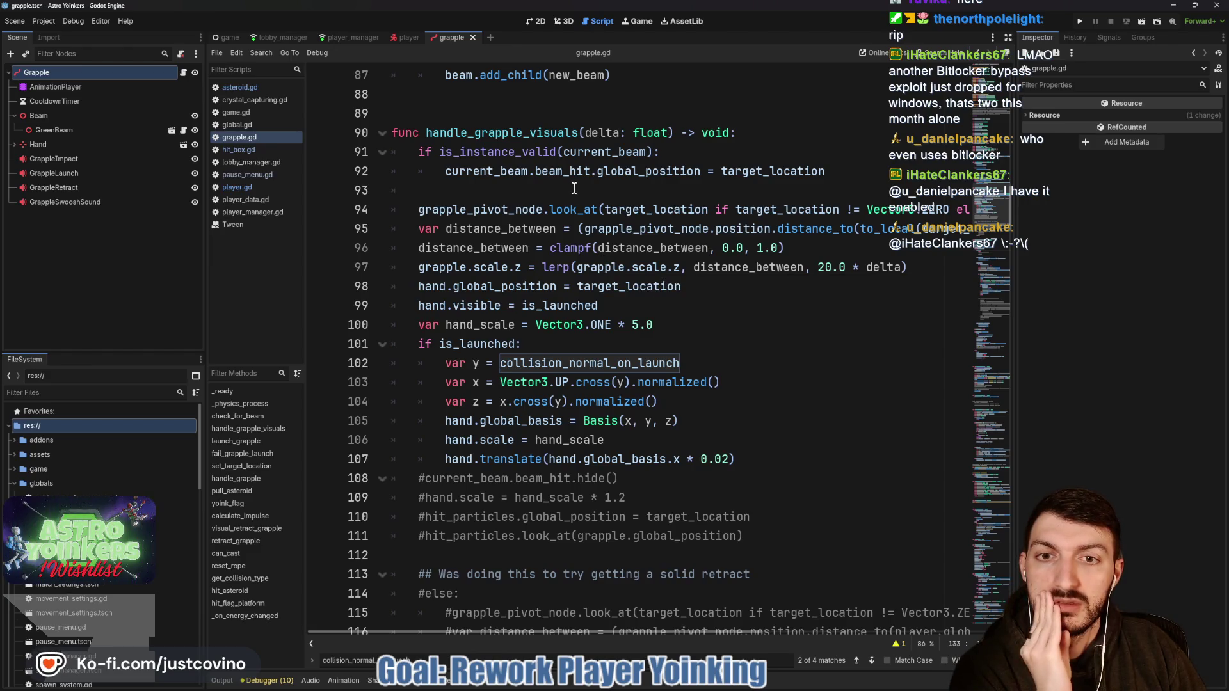
scroll(570, 188, down, 2)
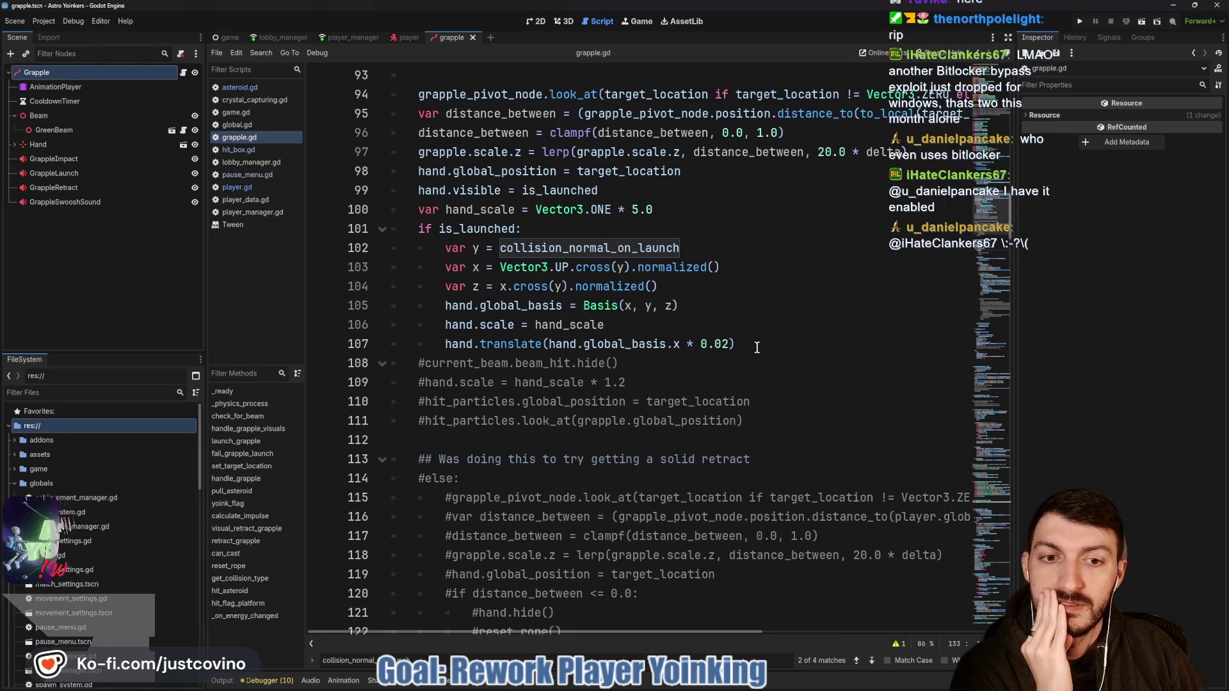
scroll(754, 348, down, 1)
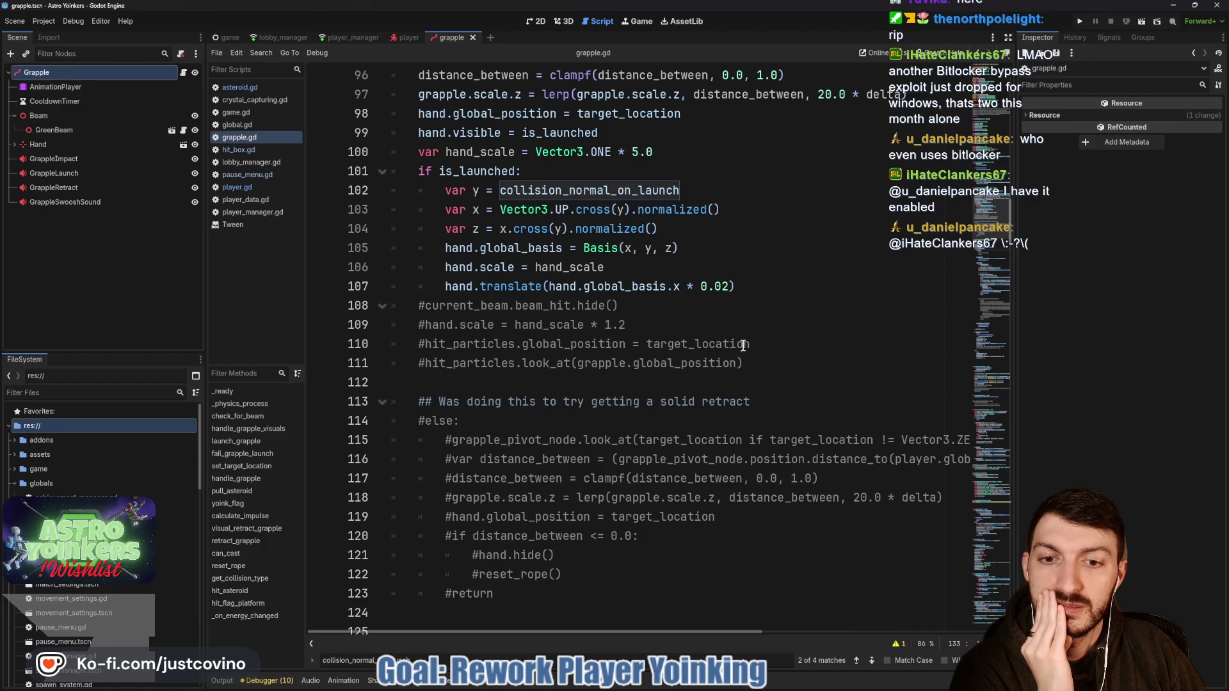
scroll(728, 342, down, 1)
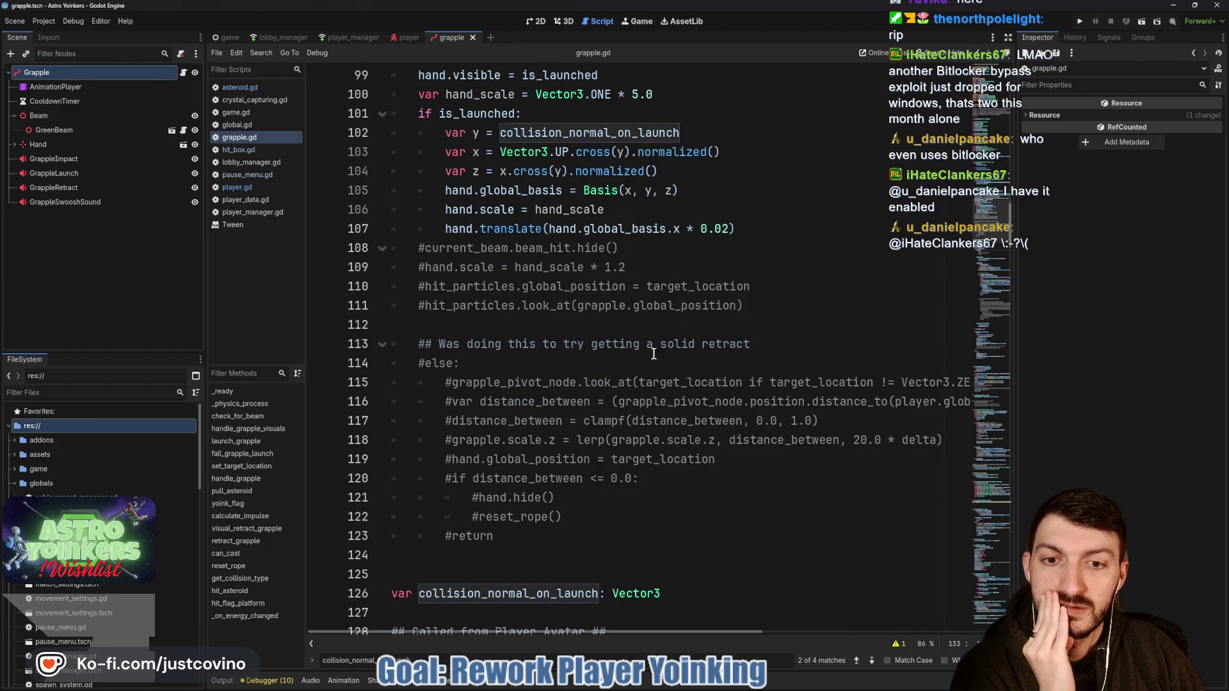
scroll(657, 354, up, 4)
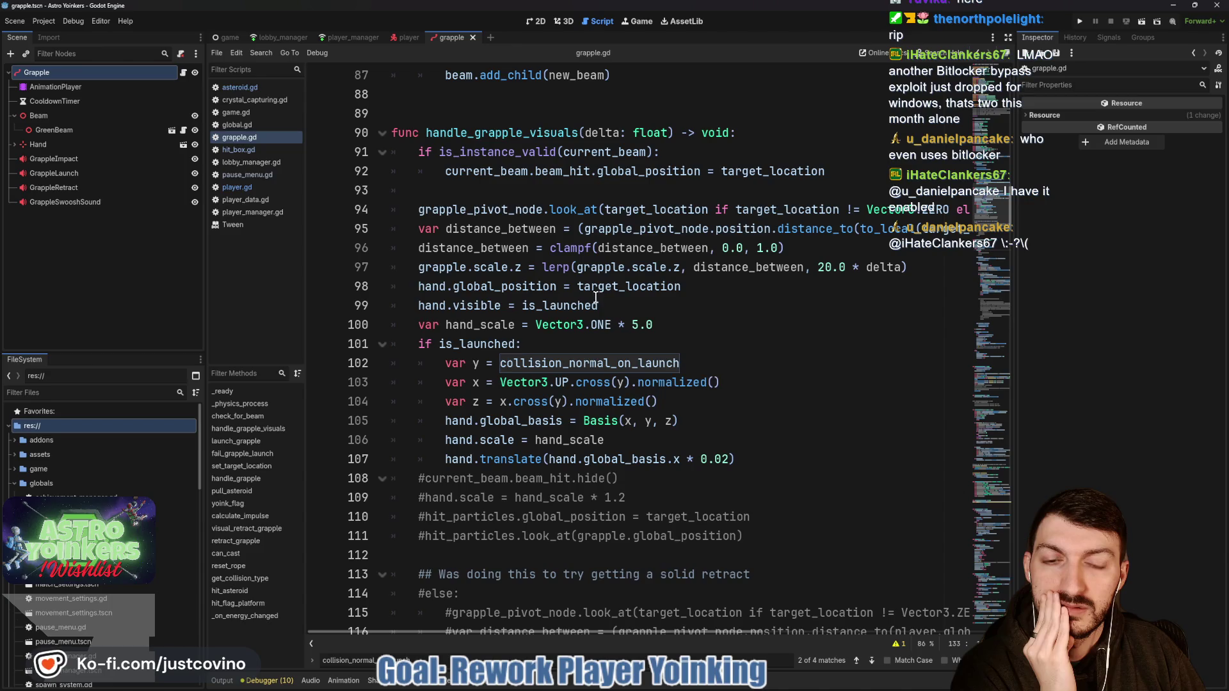
mouse_move(596, 298)
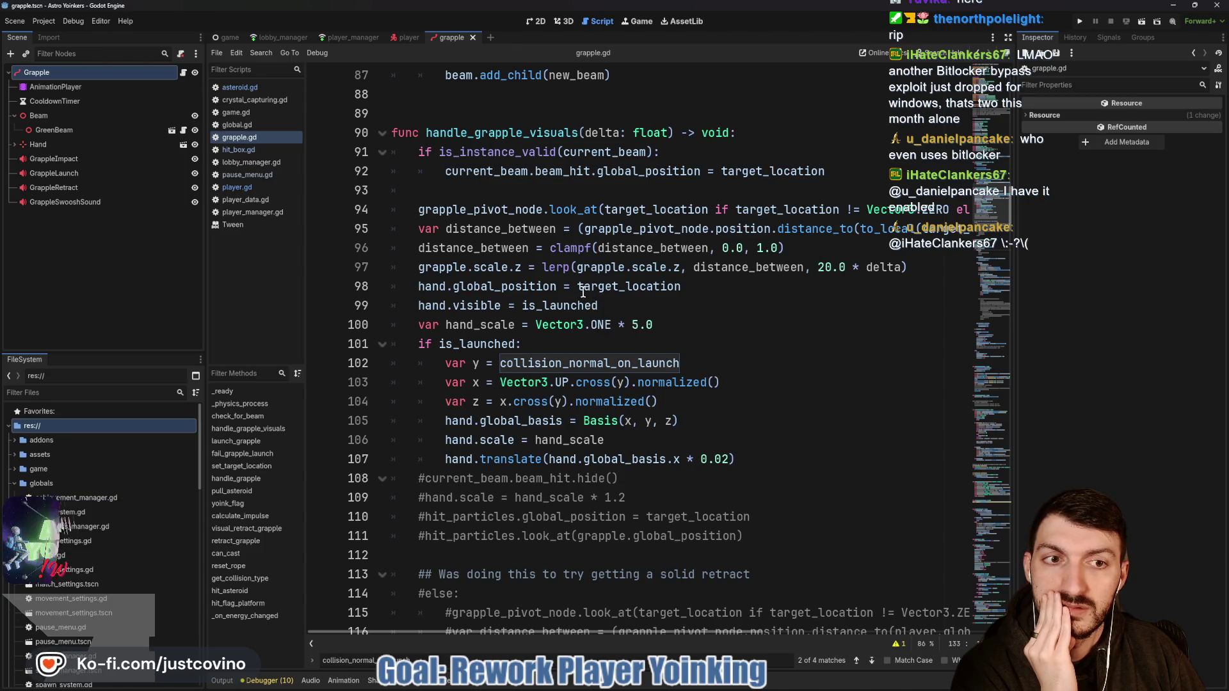
scroll(584, 292, down, 5)
scroll(583, 292, down, 1)
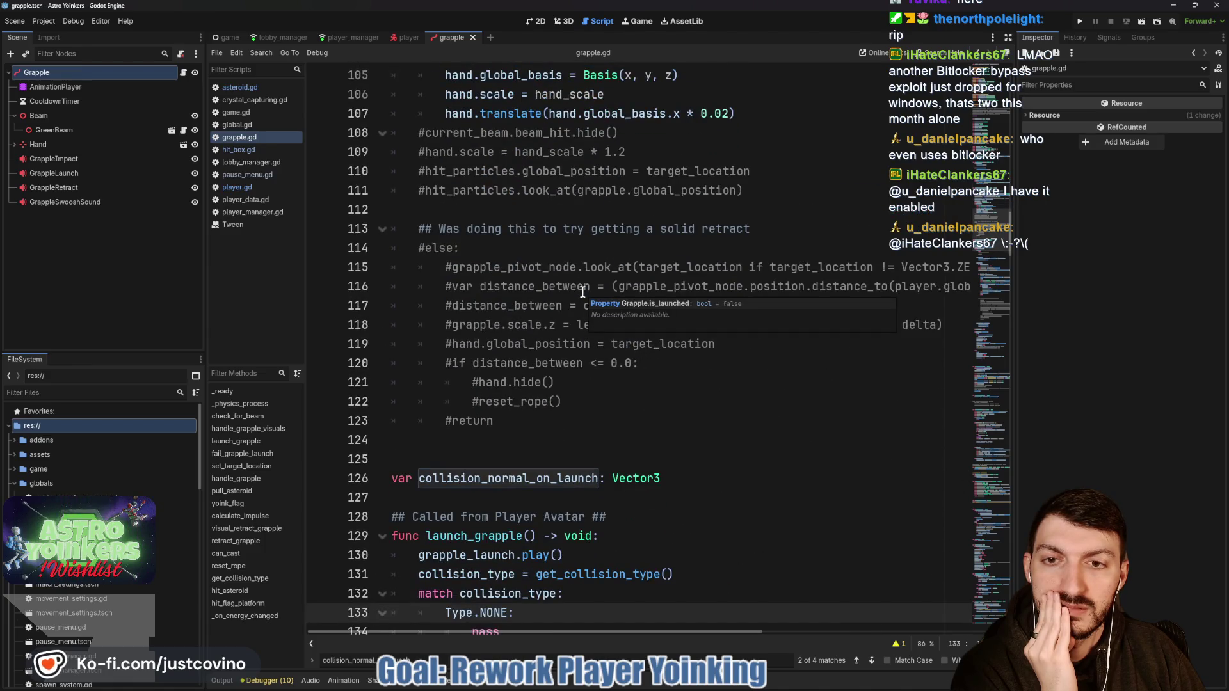
scroll(580, 292, down, 4)
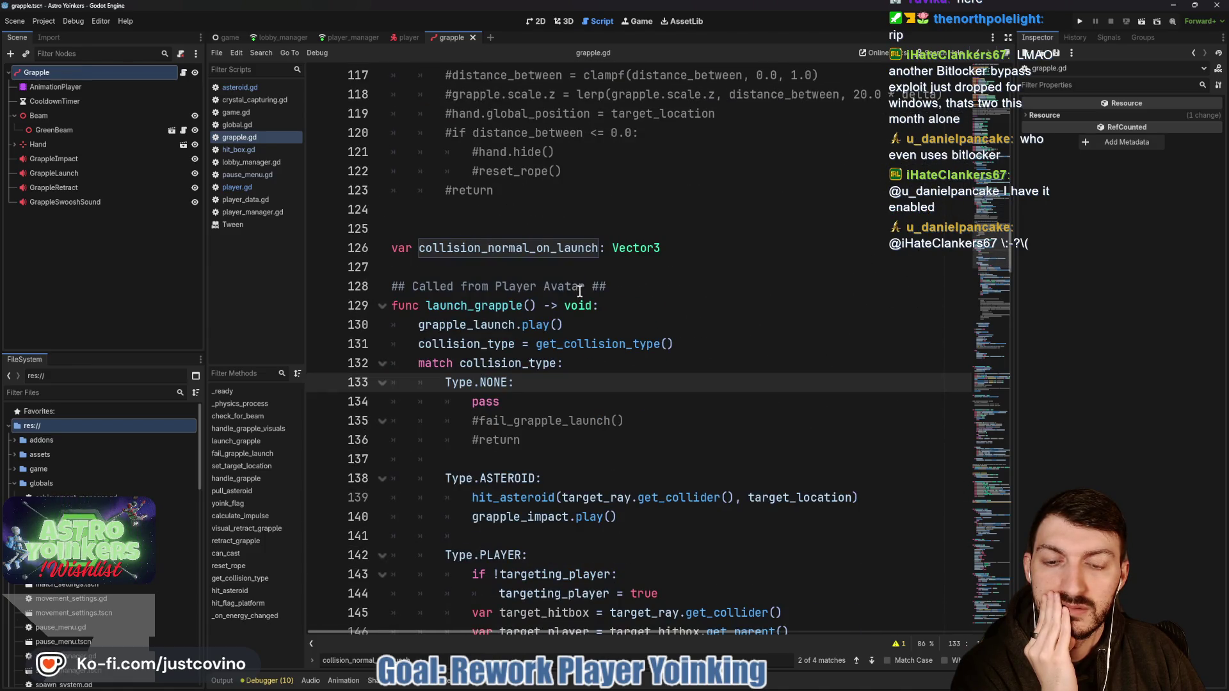
click(1082, 22)
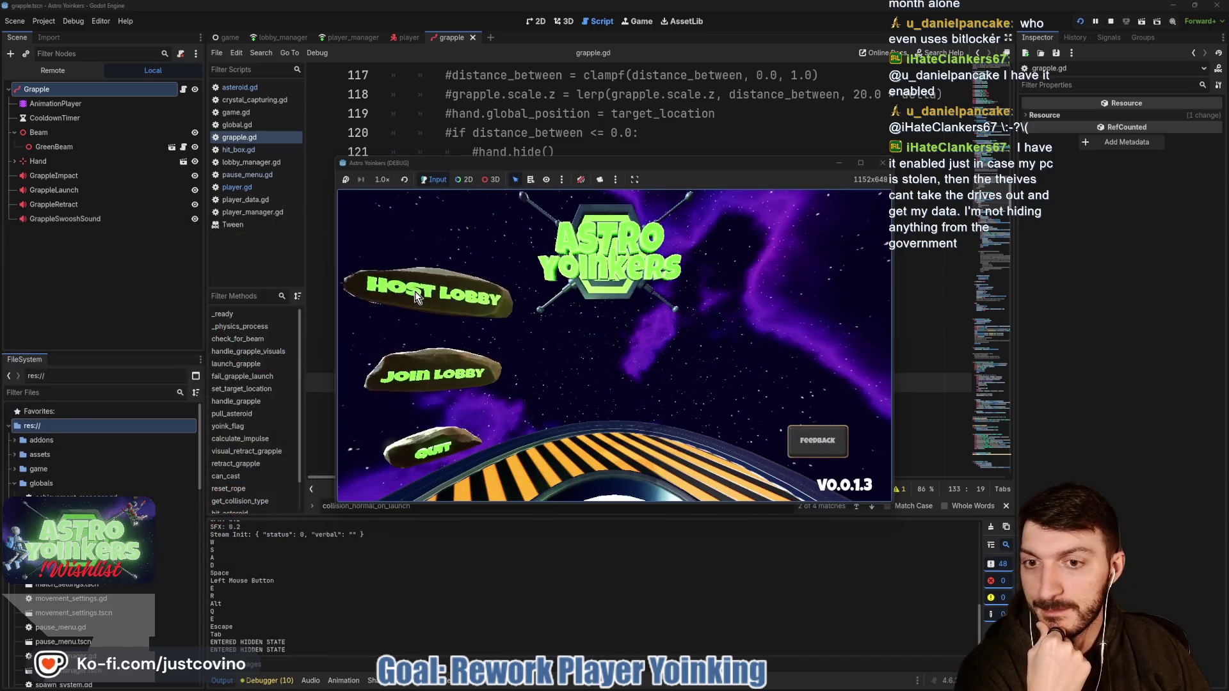
Step: Host a lobby and fire the grapple at the Asteroid Map display and wall poster
click(414, 291)
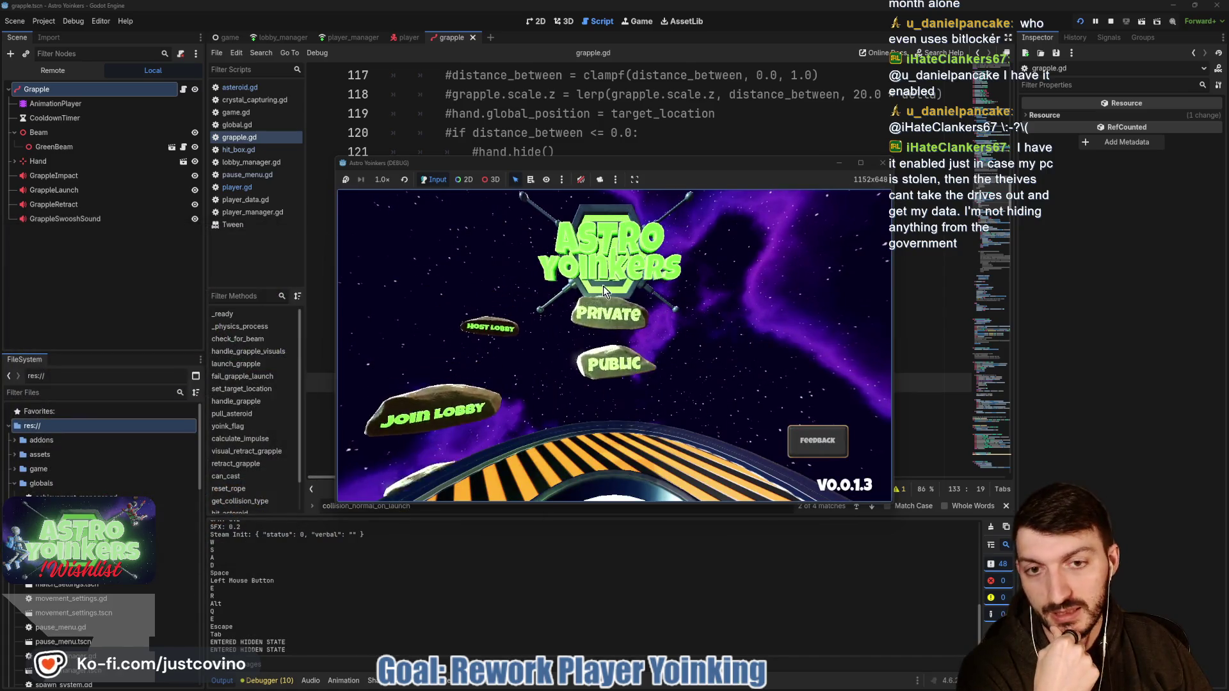
click(603, 286)
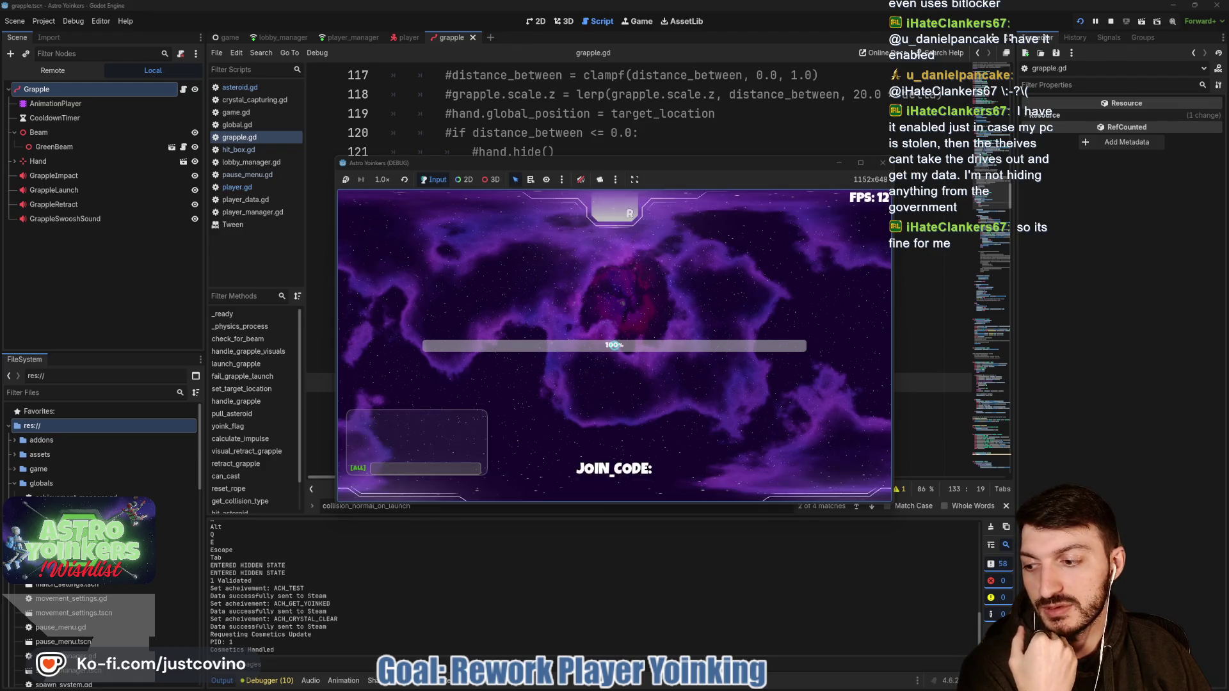
click(614, 346)
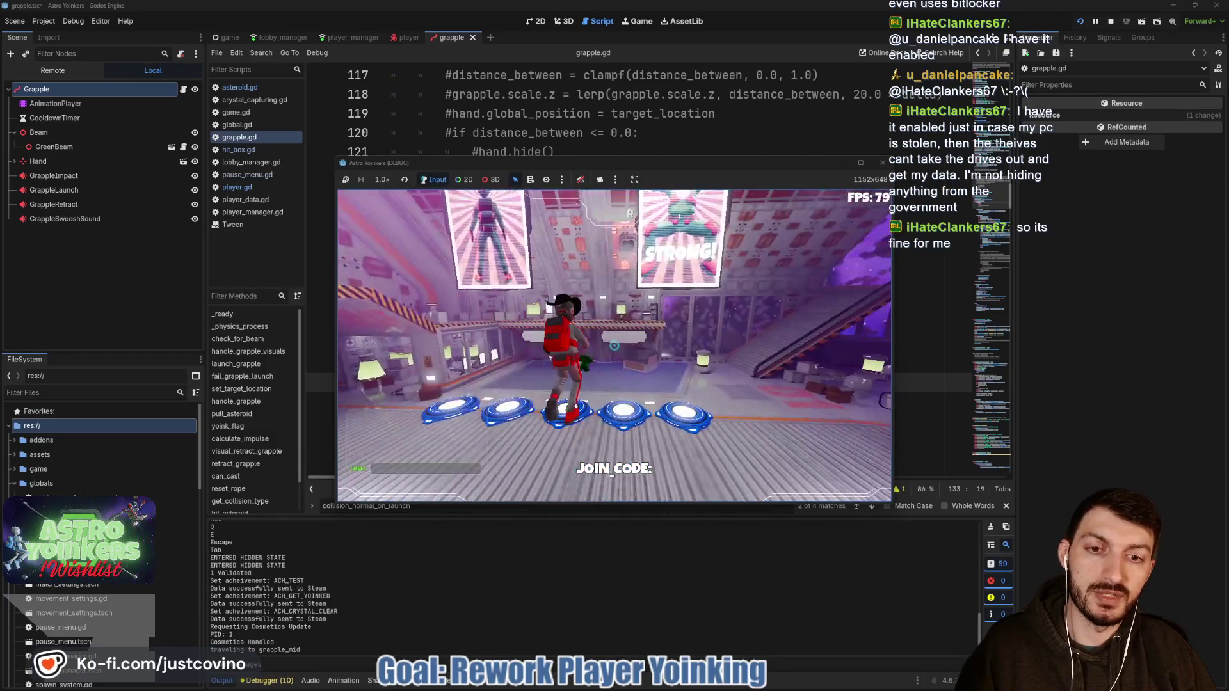
click(614, 346)
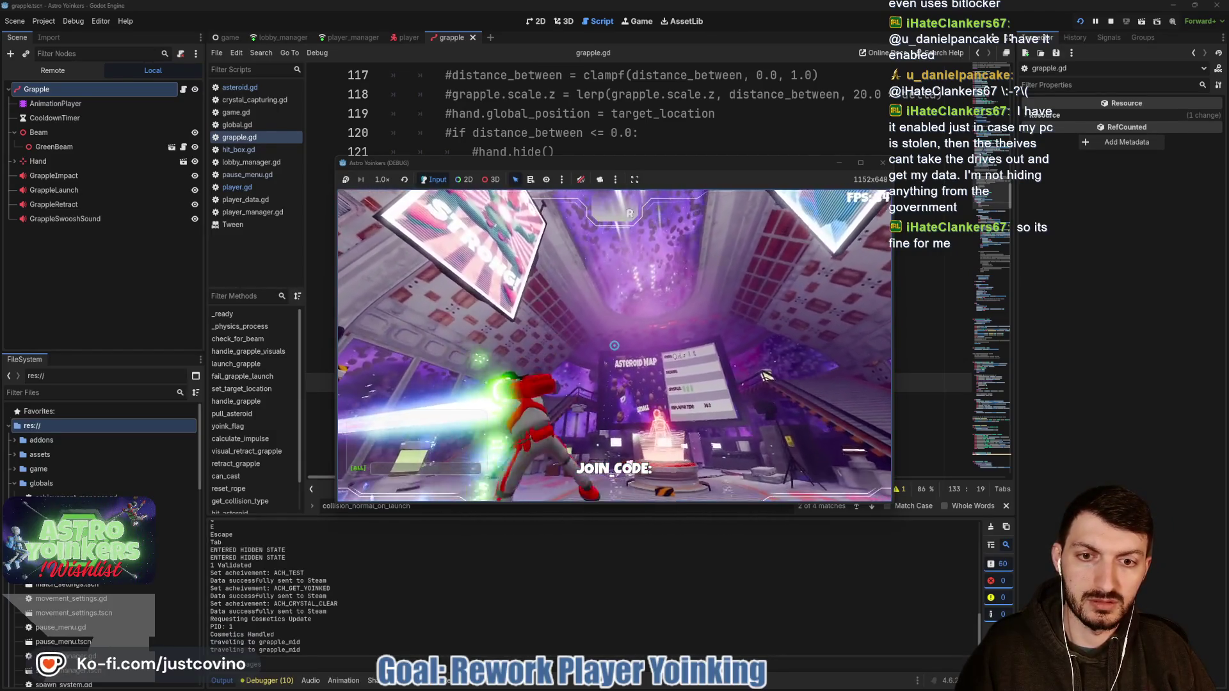
click(614, 346)
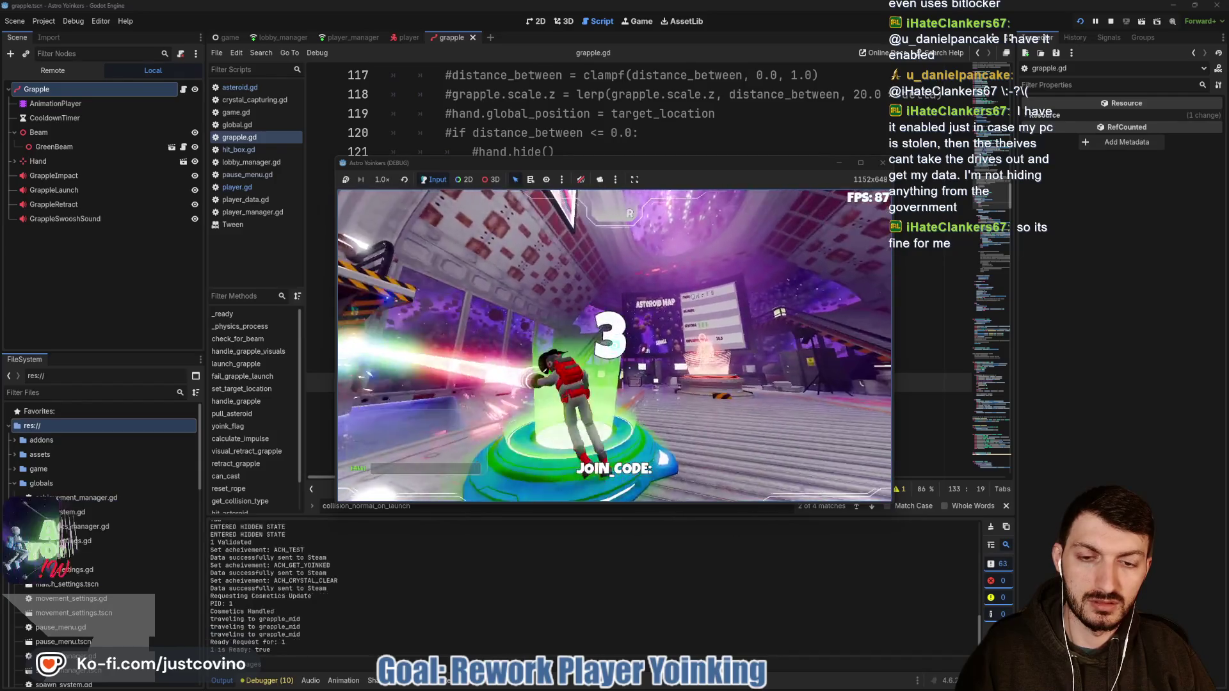
click(614, 346)
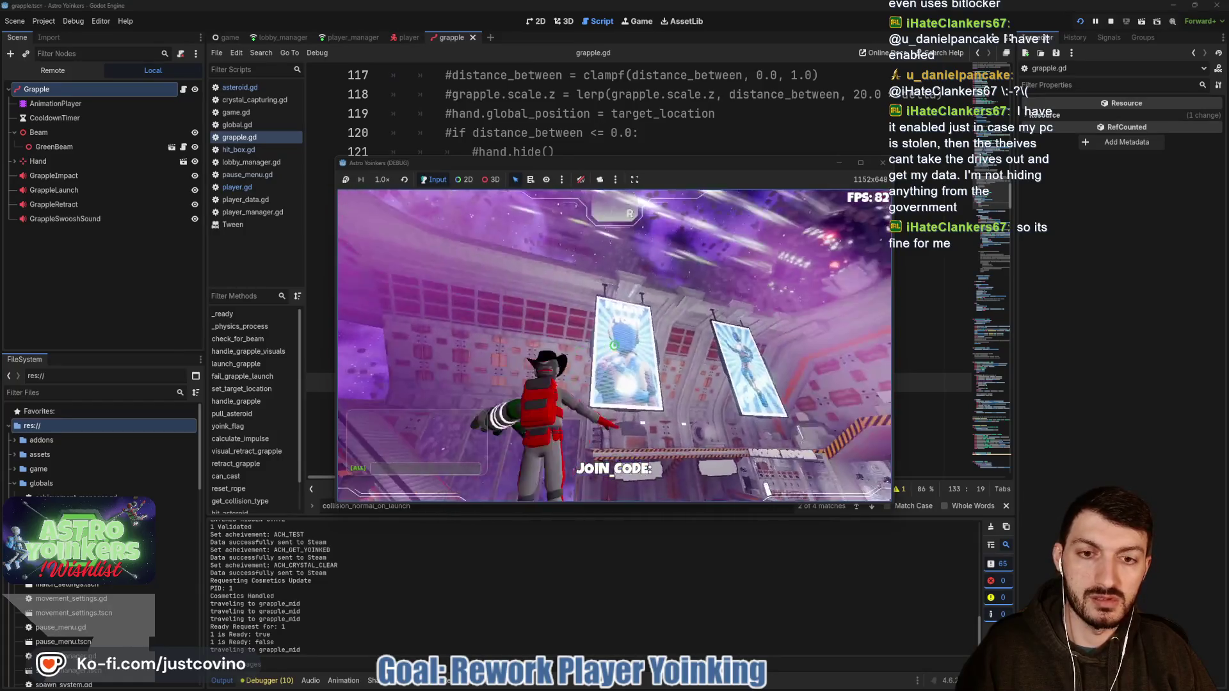
click(613, 346)
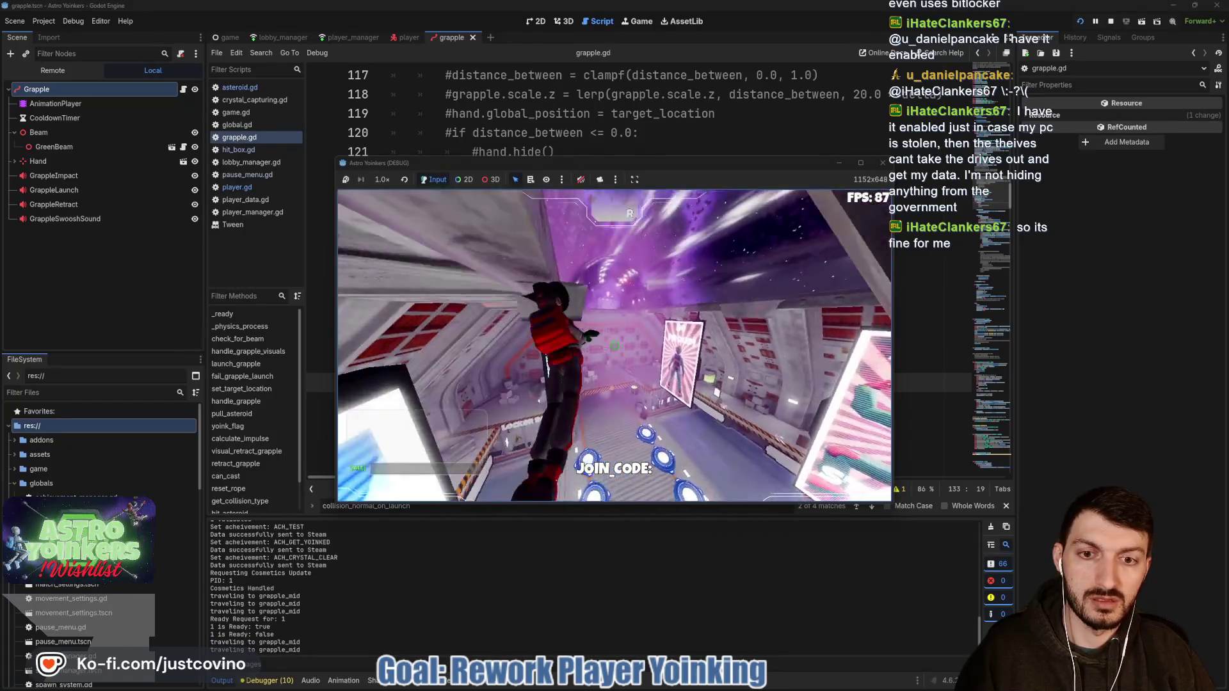
Step: Grapple at the floor, jump pads, upward and in and out of the station, then stop with F8
click(614, 346)
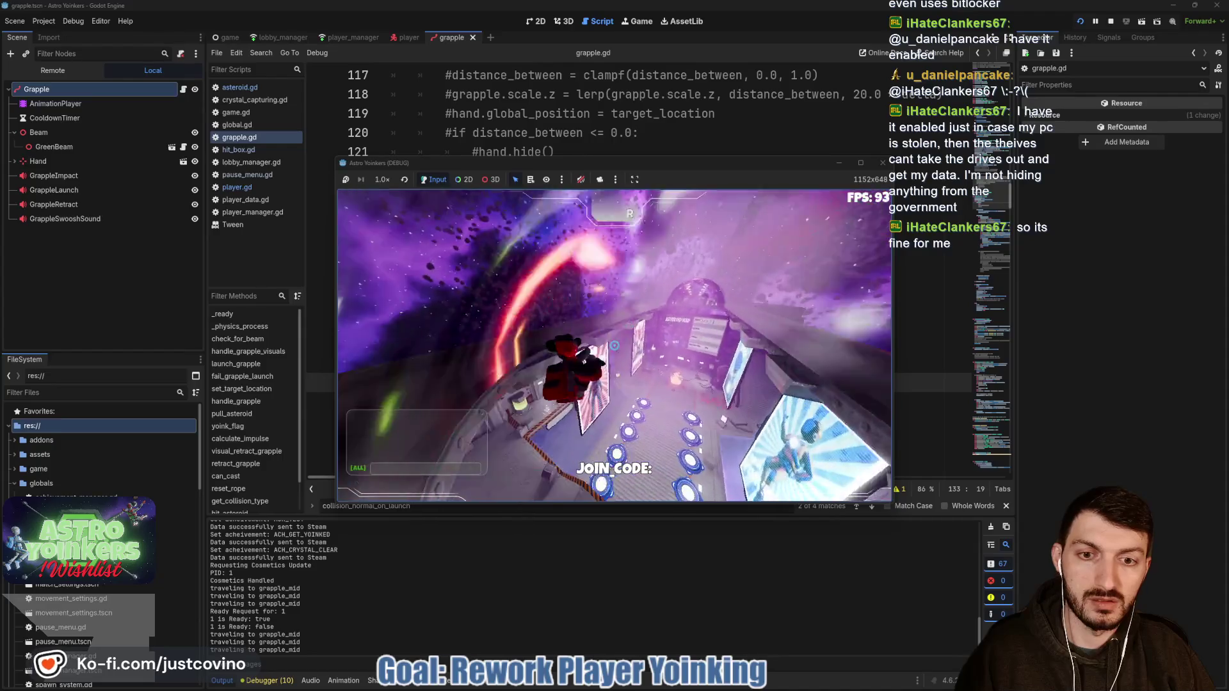
click(614, 345)
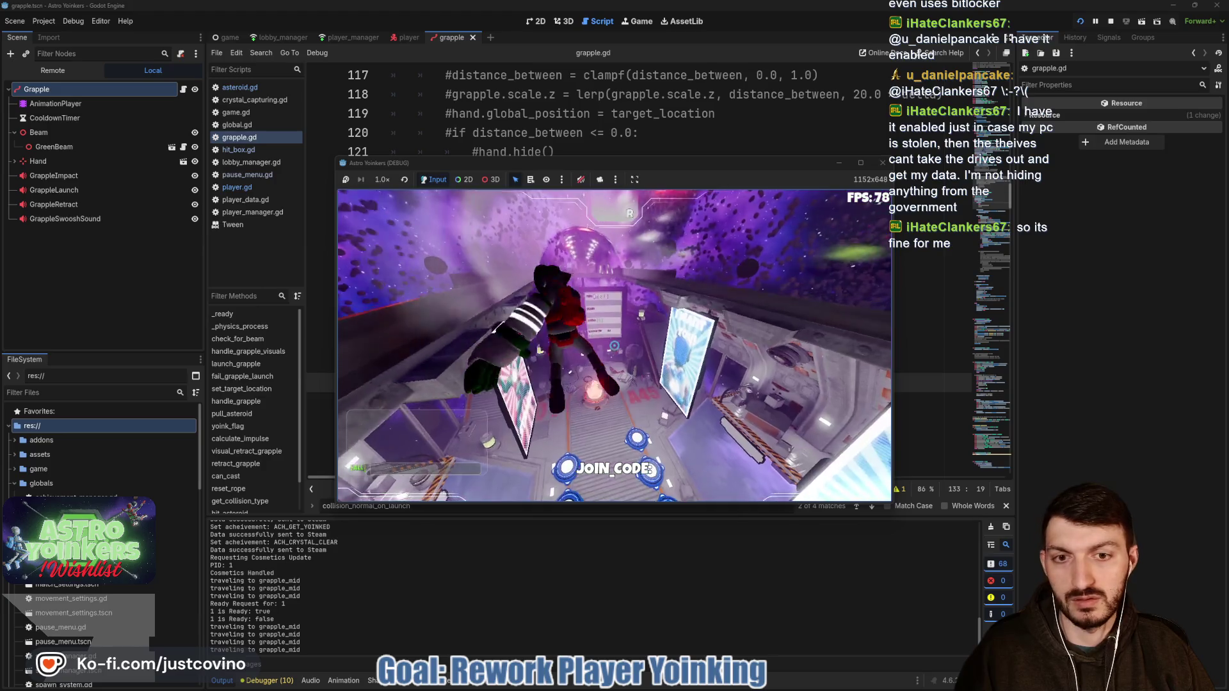
click(614, 345)
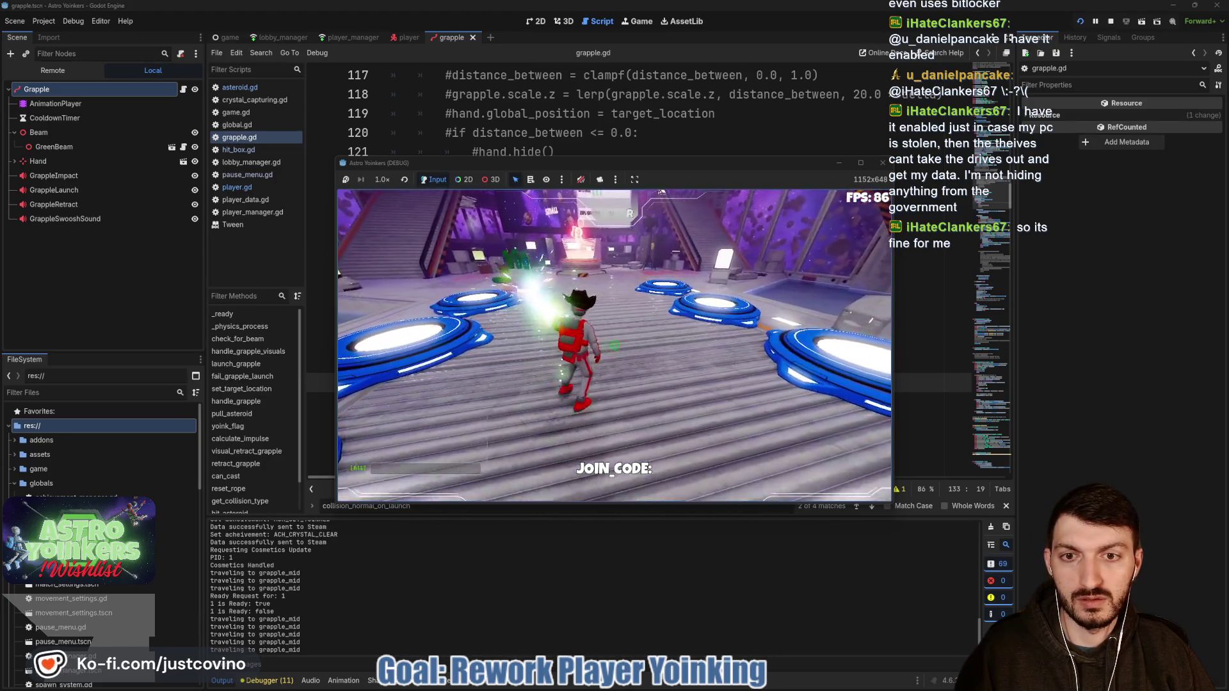
click(614, 346)
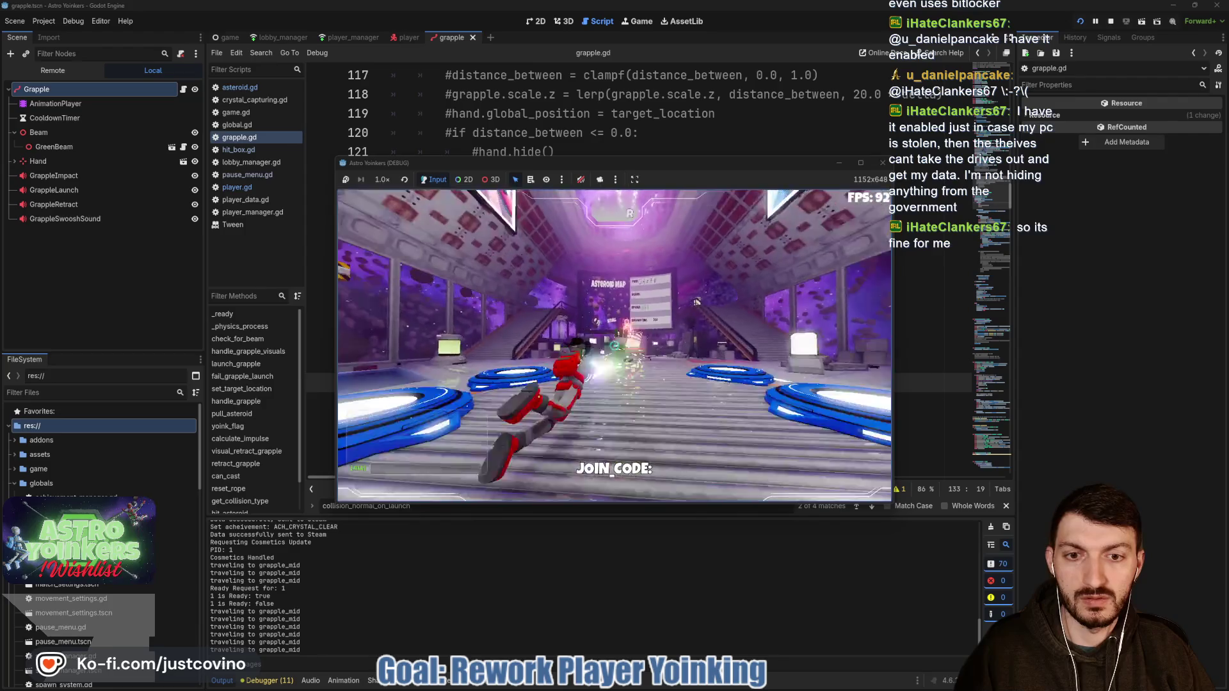
click(614, 346)
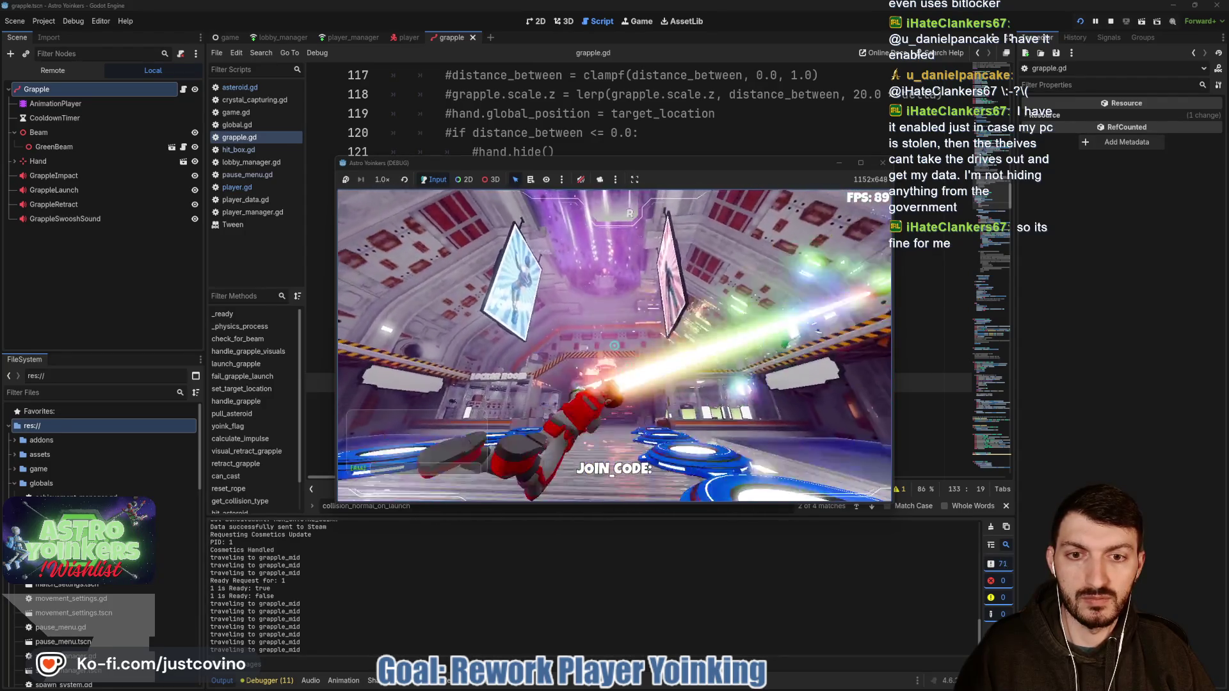
click(613, 346)
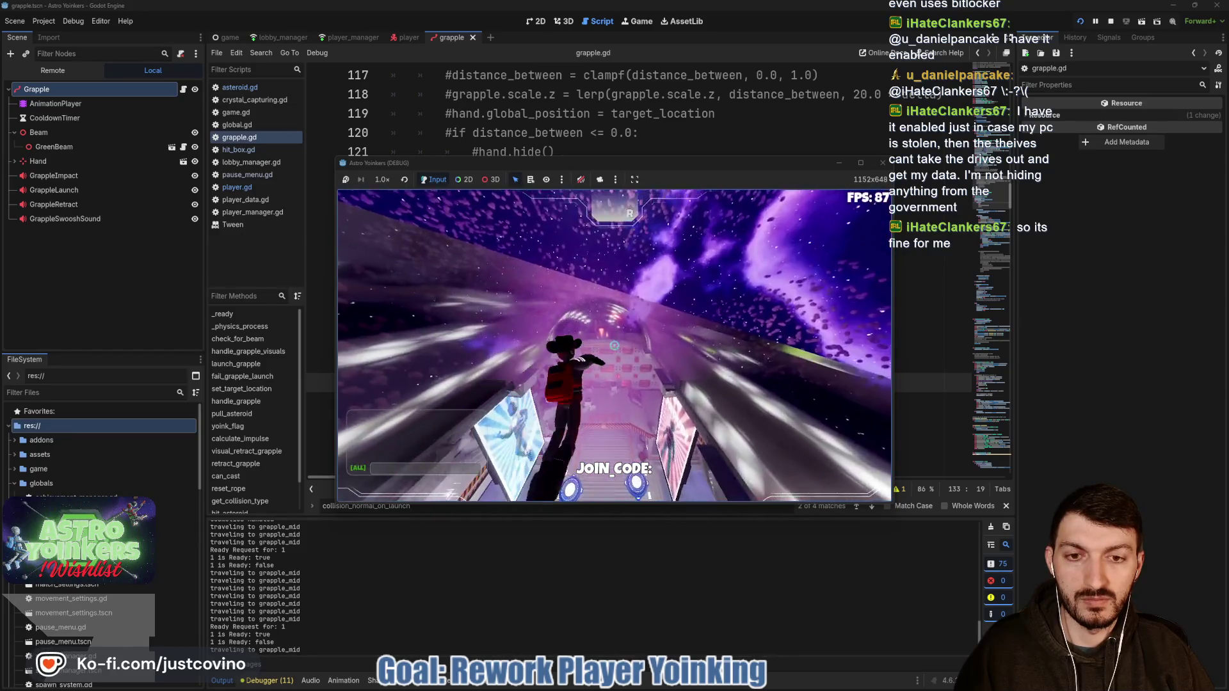
click(613, 346)
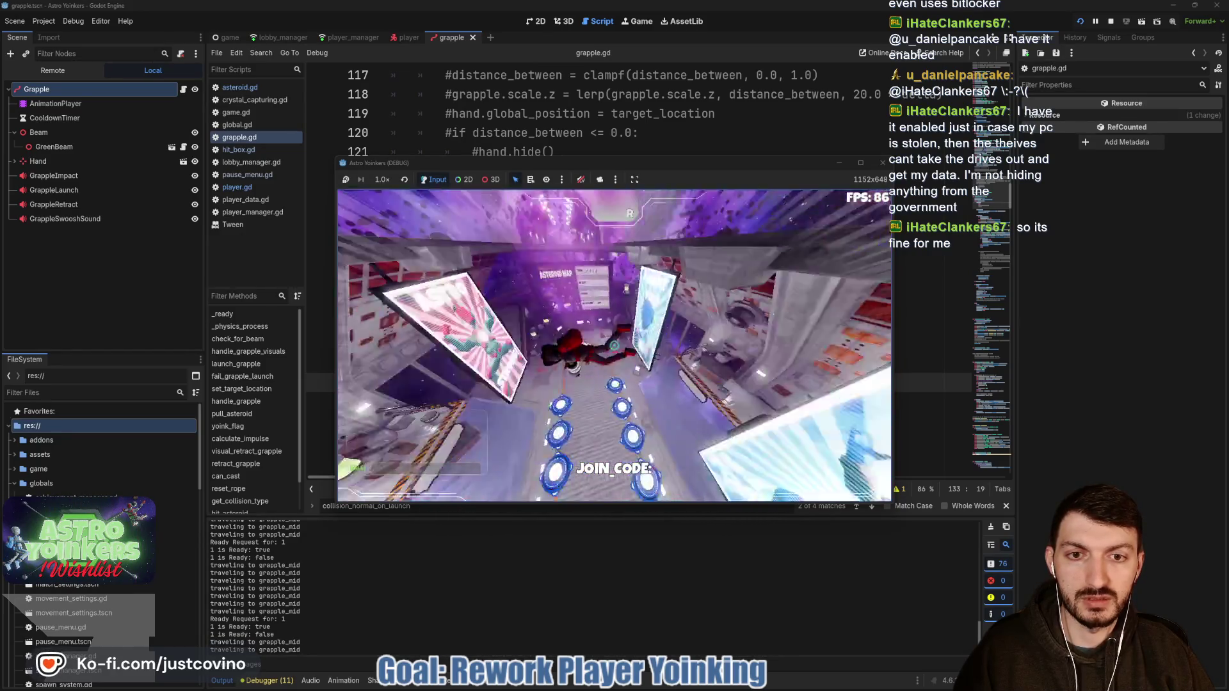
click(614, 345)
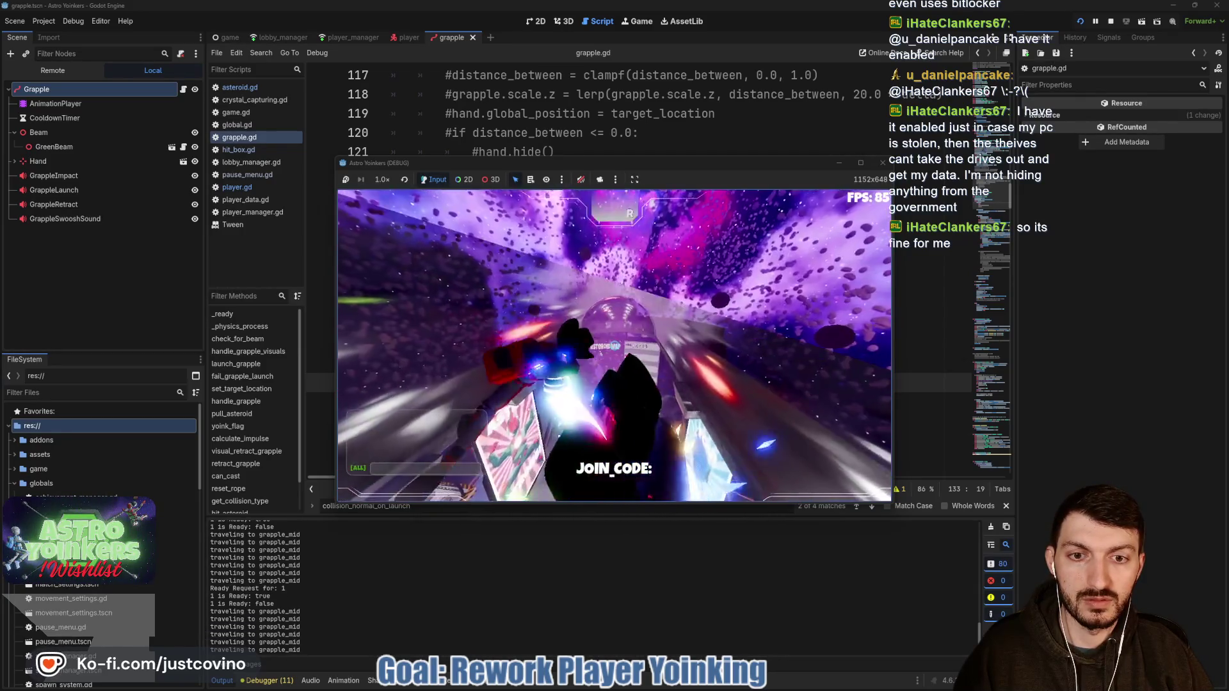
click(614, 346)
click(614, 345)
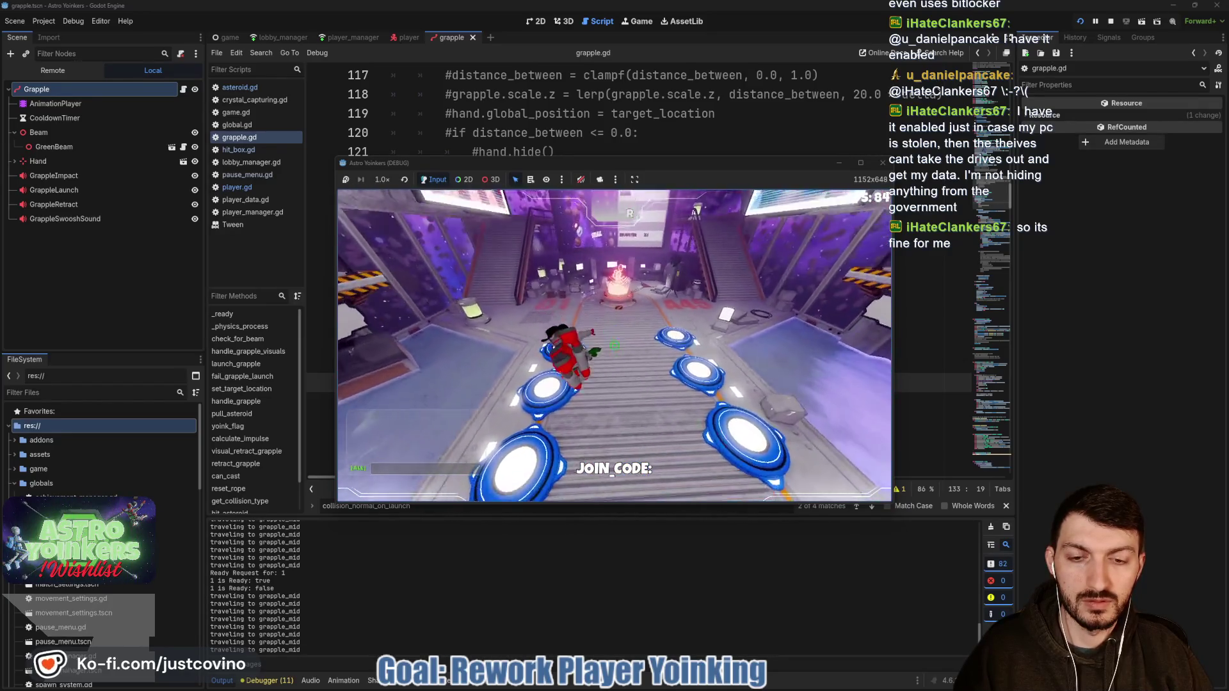
key(F8)
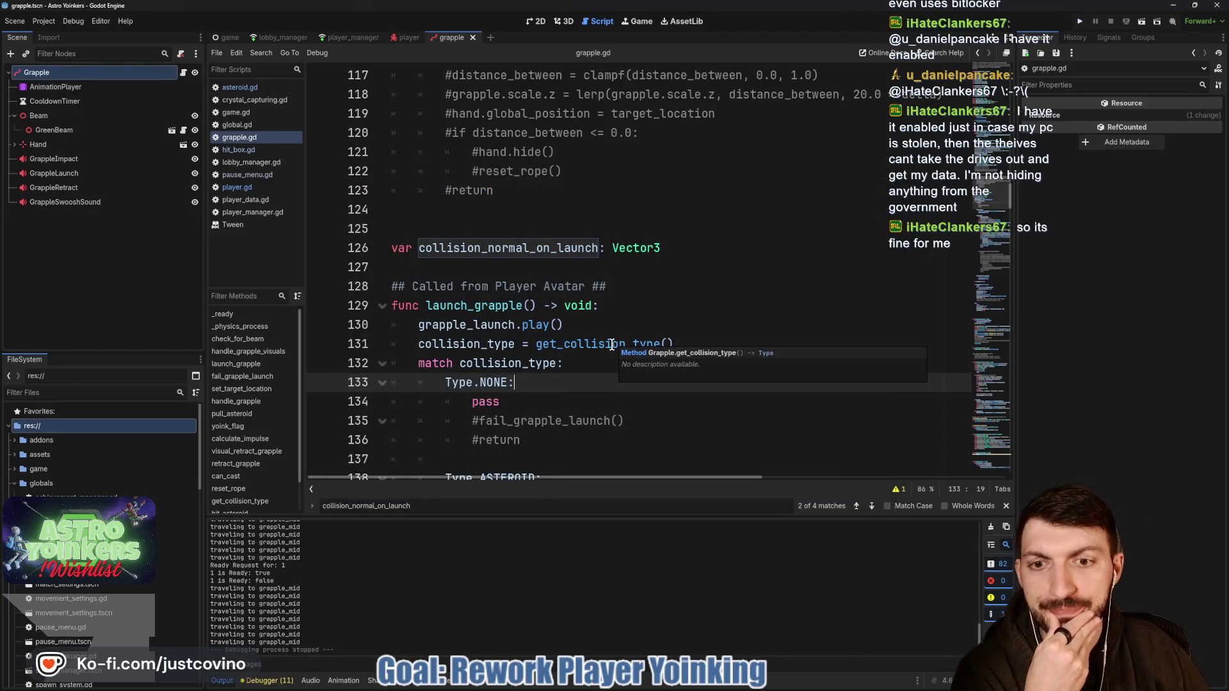
scroll(563, 375, down, 5)
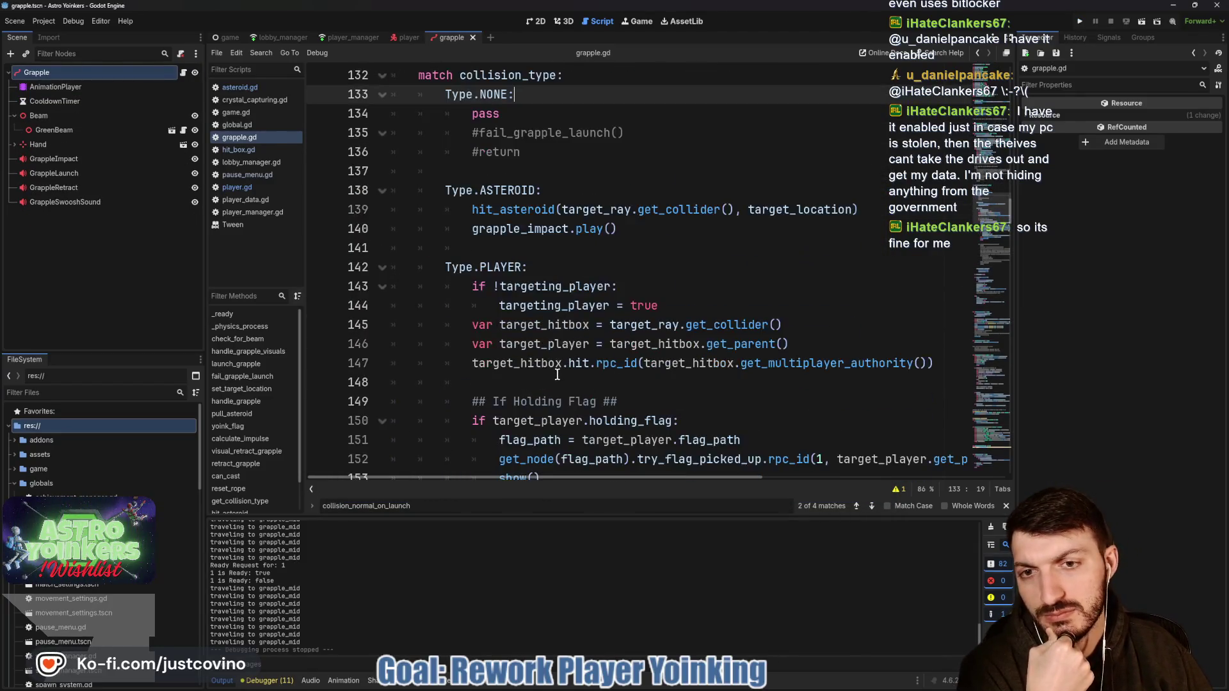
scroll(556, 374, down, 4)
scroll(557, 374, up, 5)
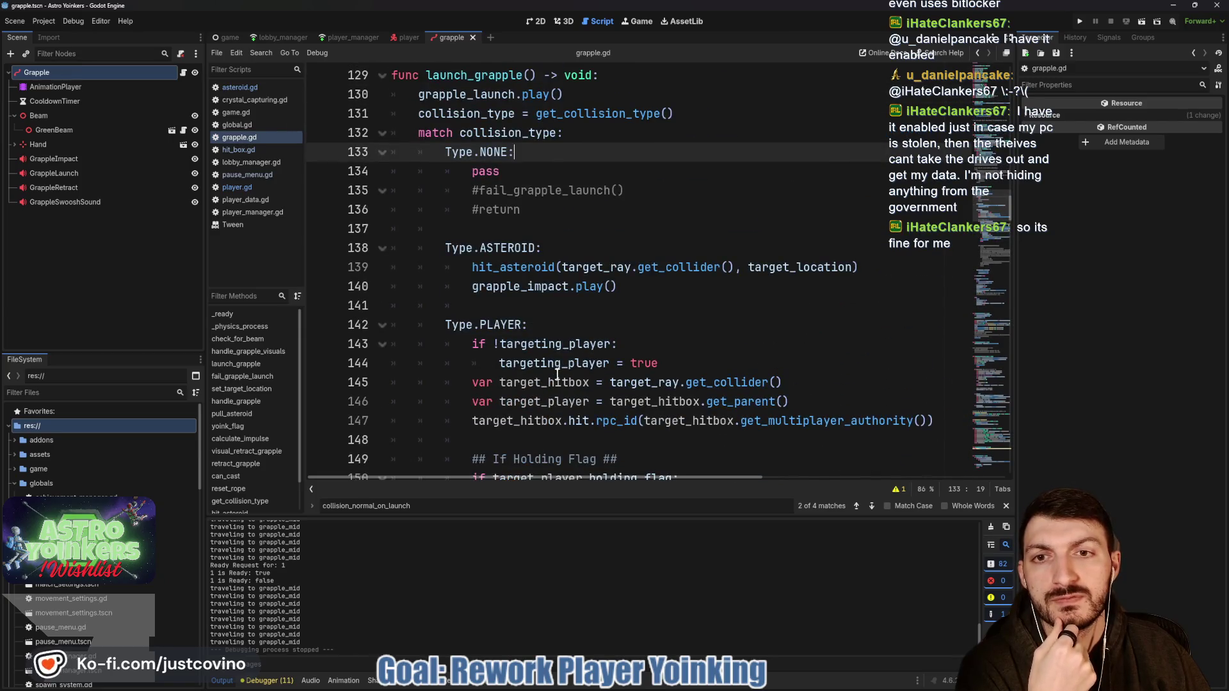
scroll(557, 375, down, 13)
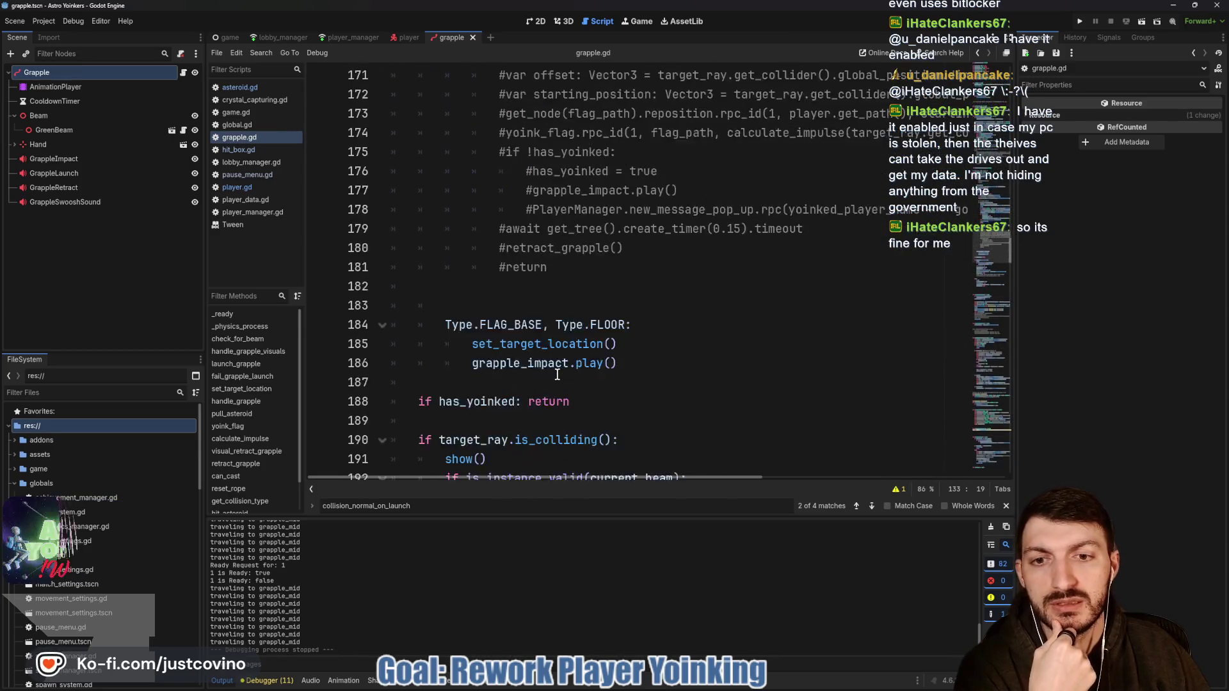
scroll(557, 375, down, 5)
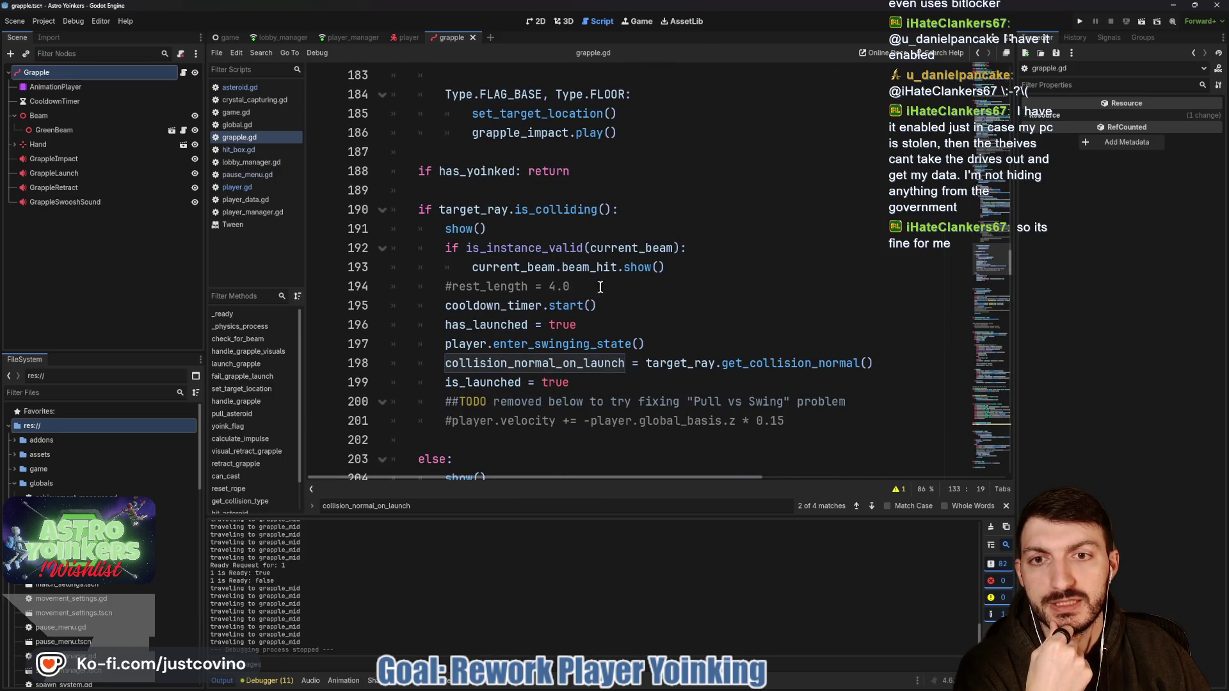
scroll(464, 222, down, 3)
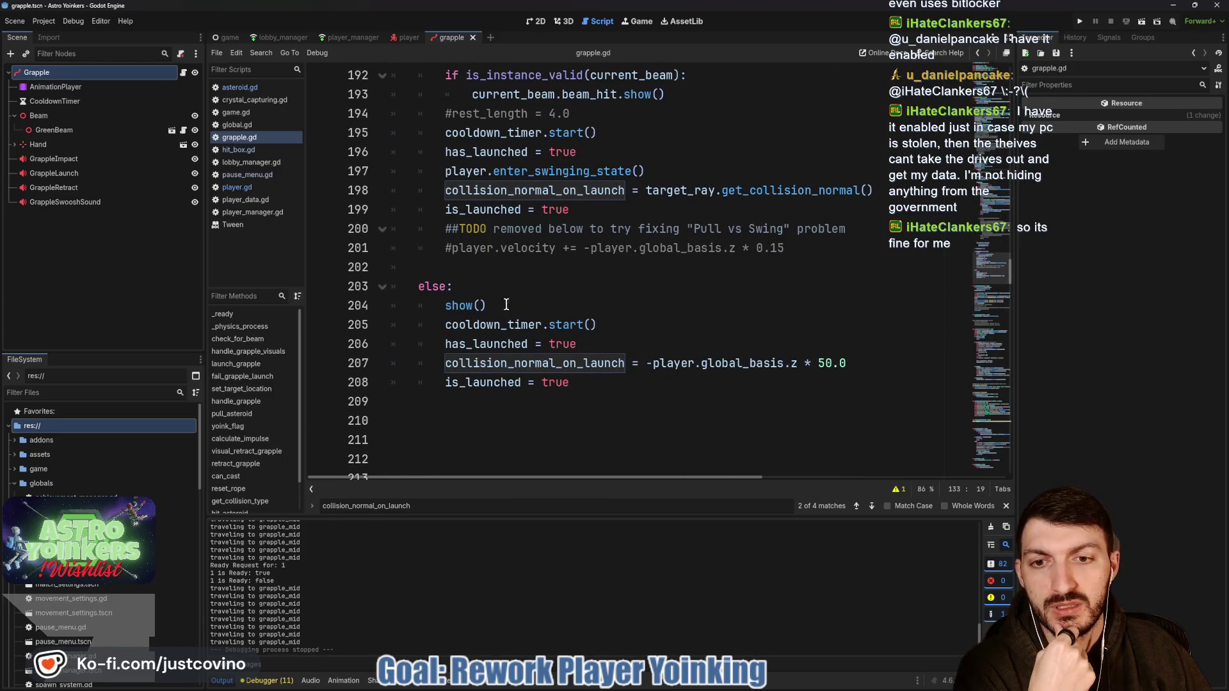
double_click(557, 344)
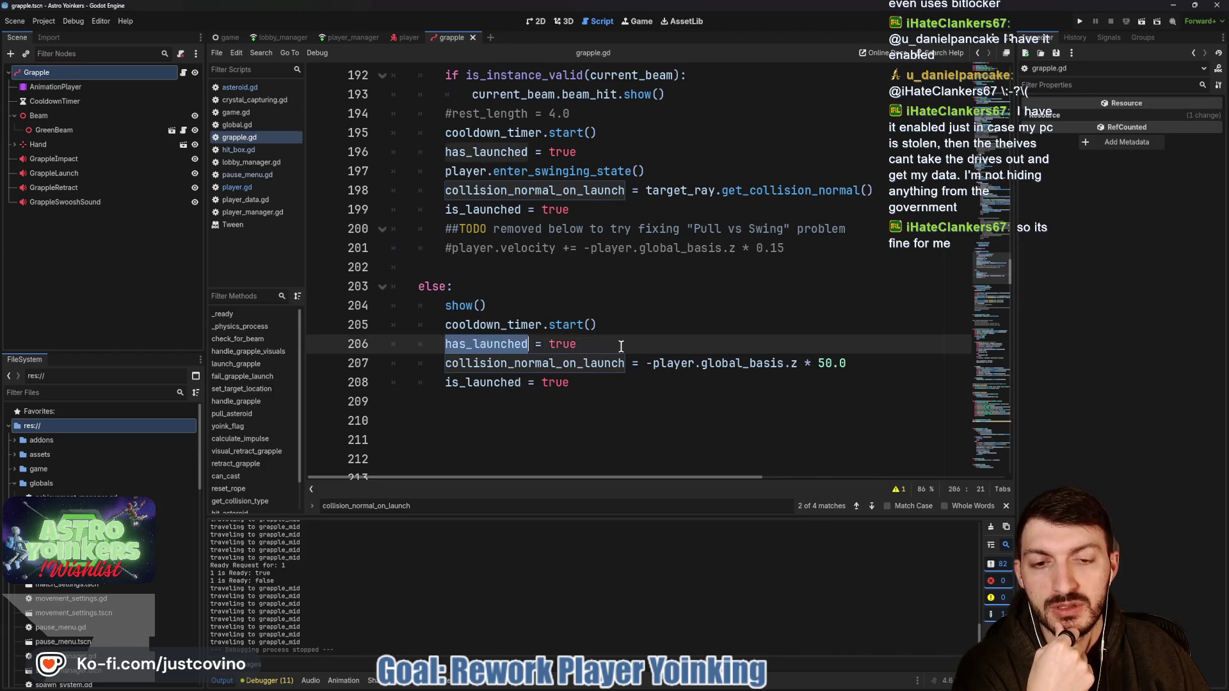
scroll(594, 340, up, 5)
scroll(594, 340, up, 4)
scroll(594, 339, down, 8)
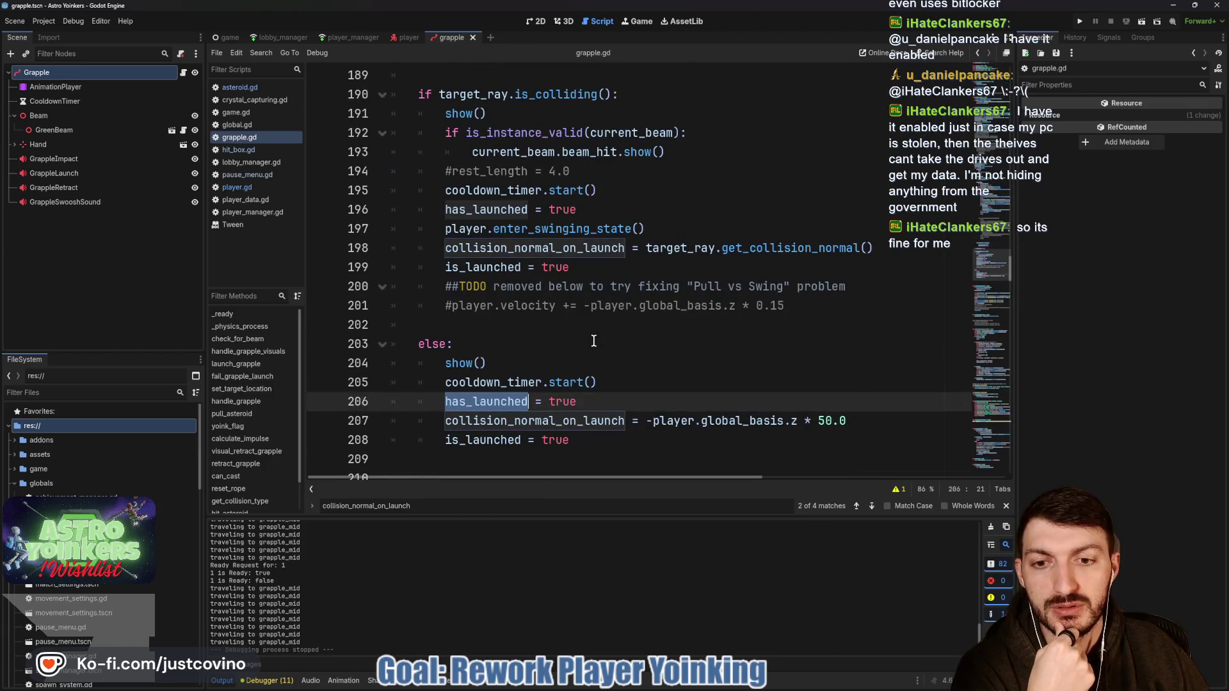
scroll(594, 341, up, 17)
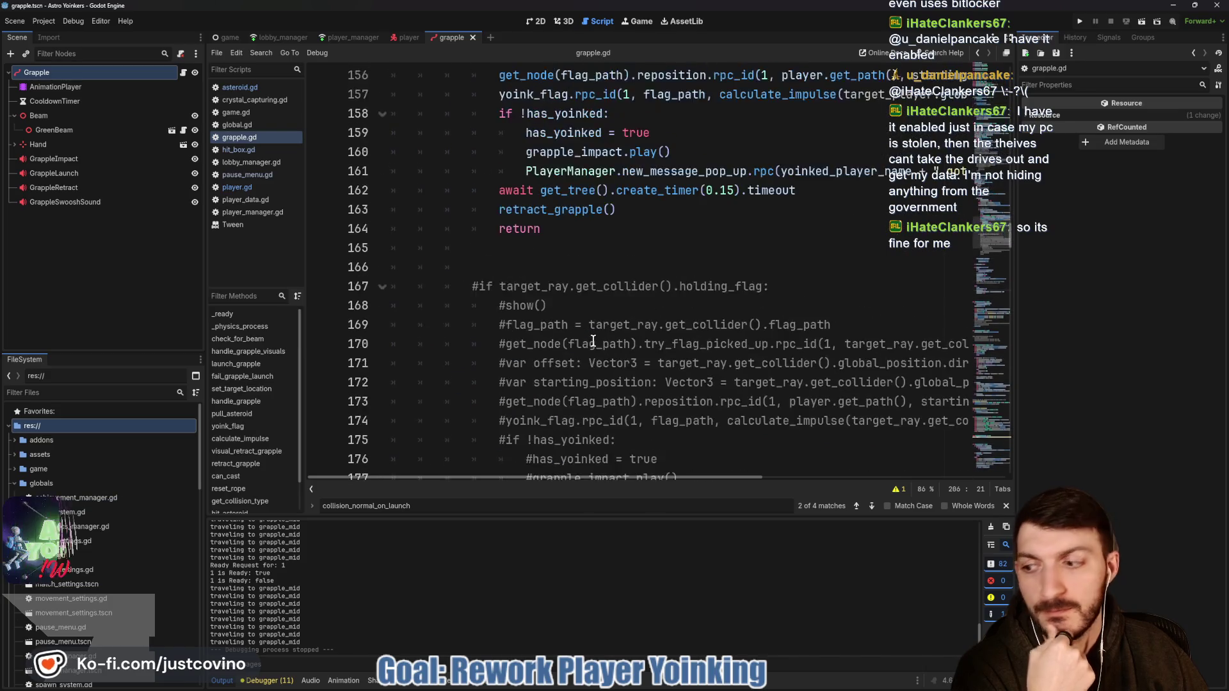
scroll(594, 342, up, 7)
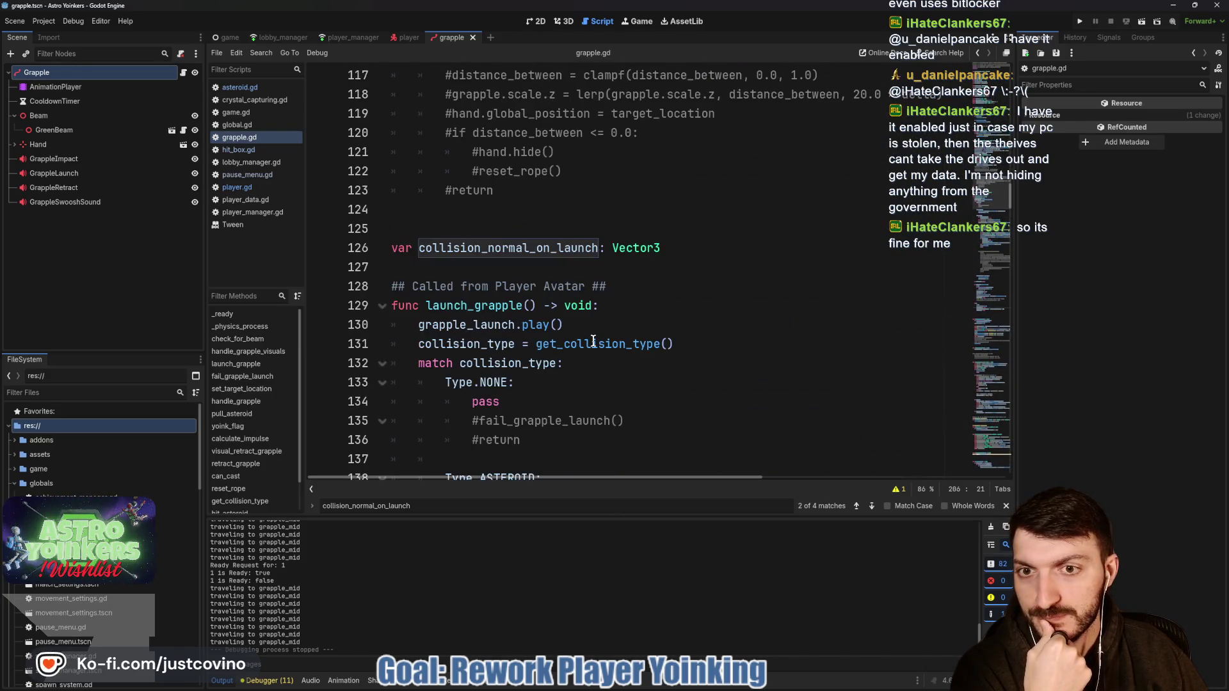
scroll(594, 341, up, 10)
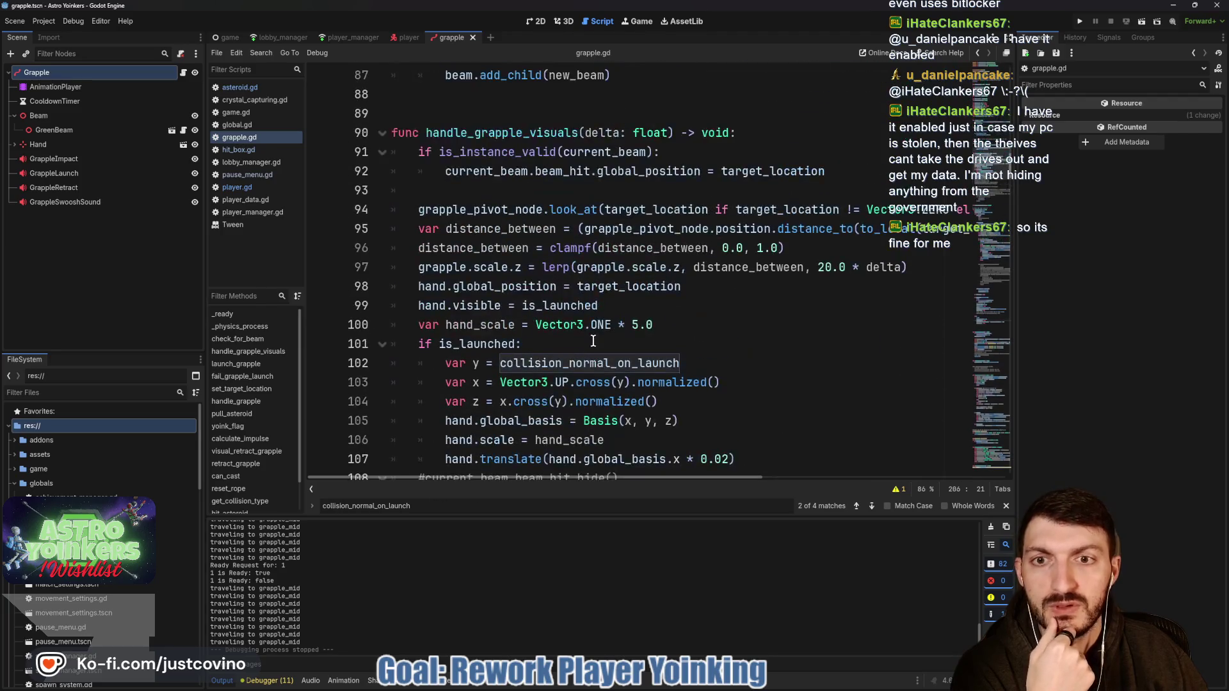
scroll(555, 328, up, 5)
scroll(555, 328, up, 3)
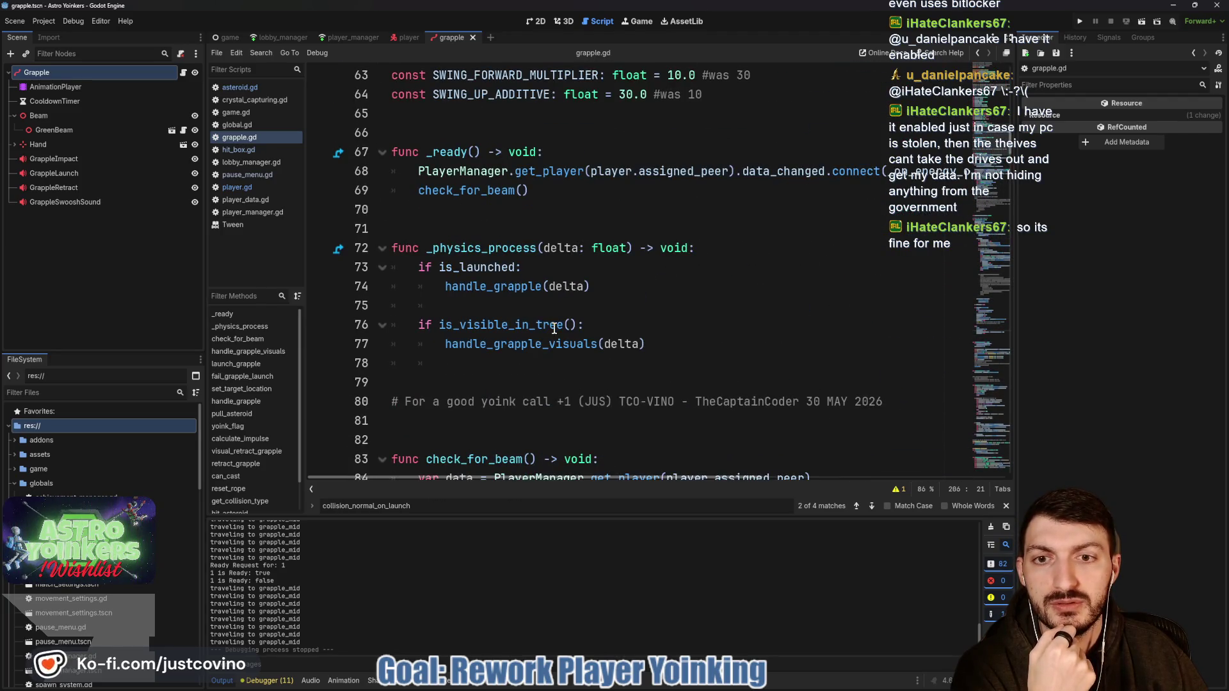
ctrl+click(481, 288)
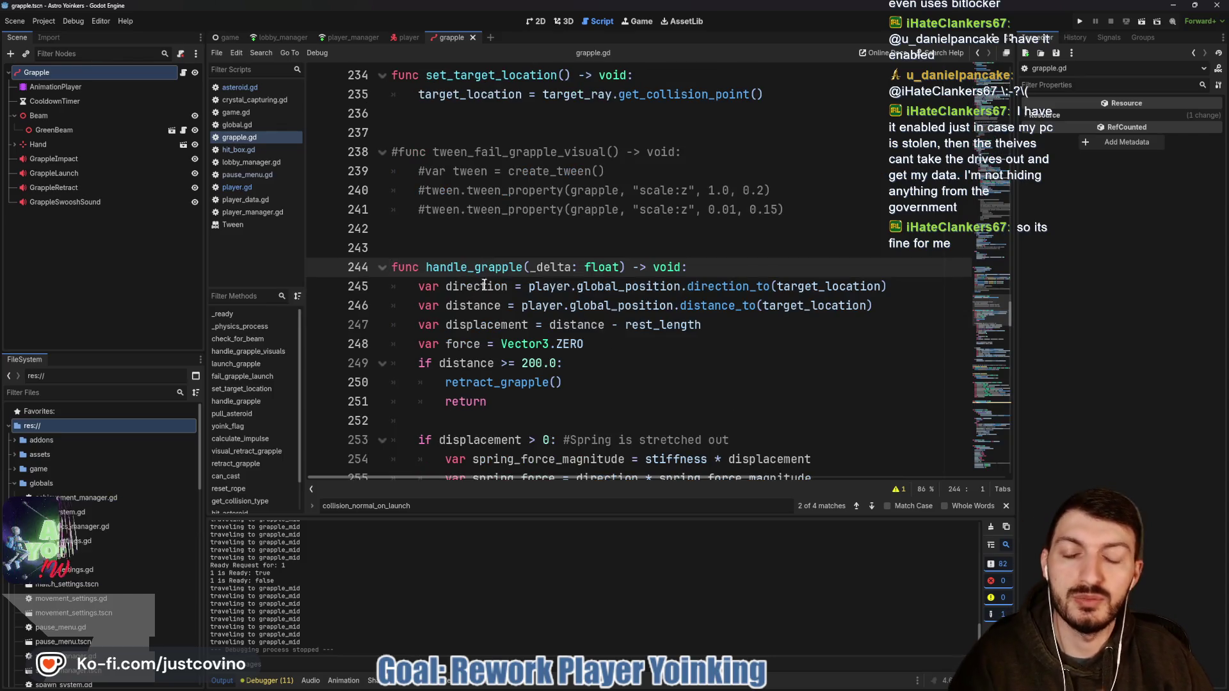
scroll(529, 281, down, 1)
mouse_move(690, 206)
double_click(829, 171)
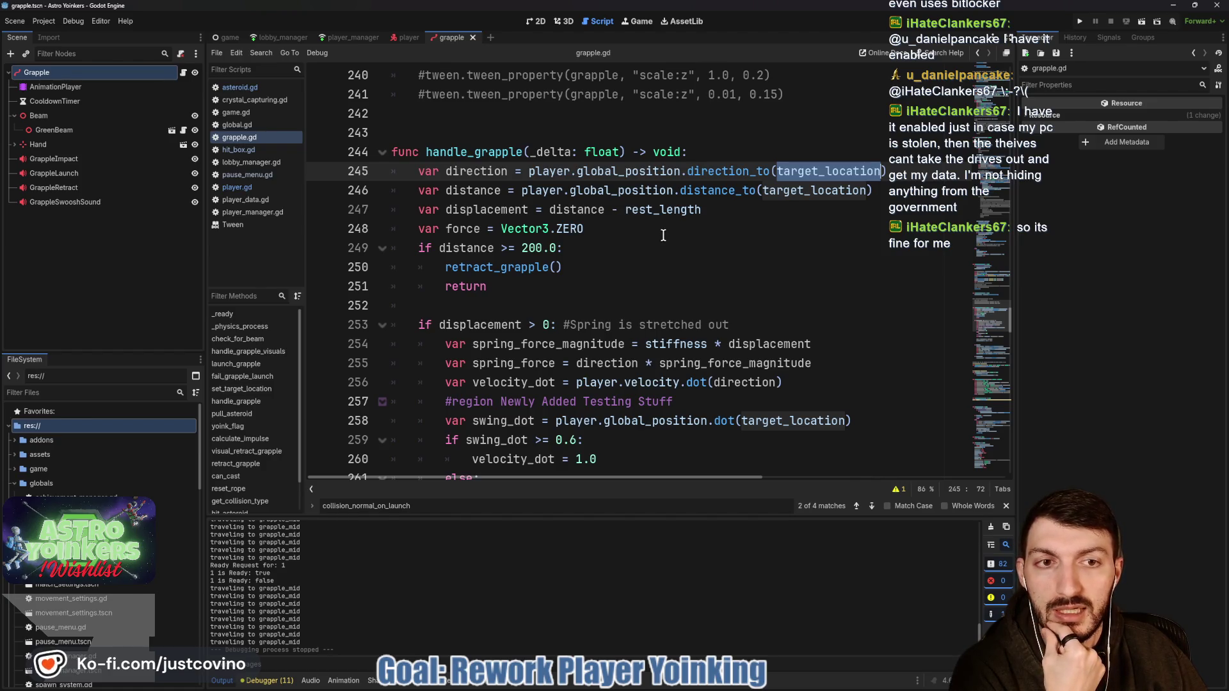
scroll(663, 235, up, 4)
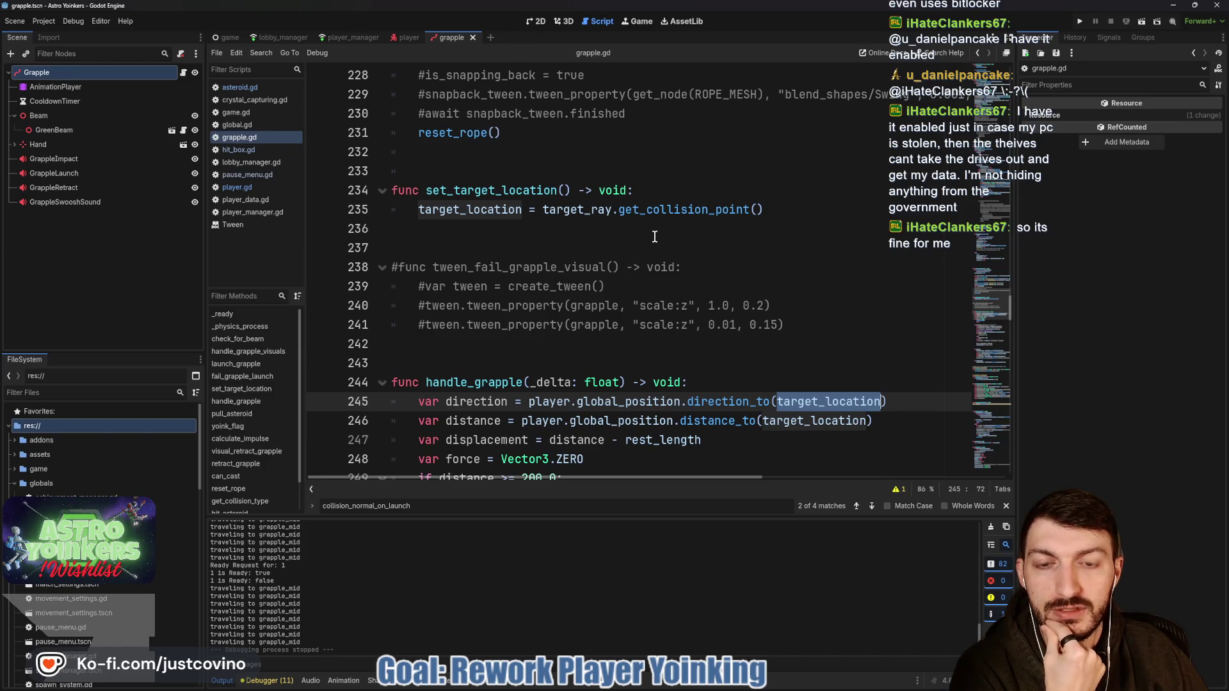
scroll(654, 237, up, 5)
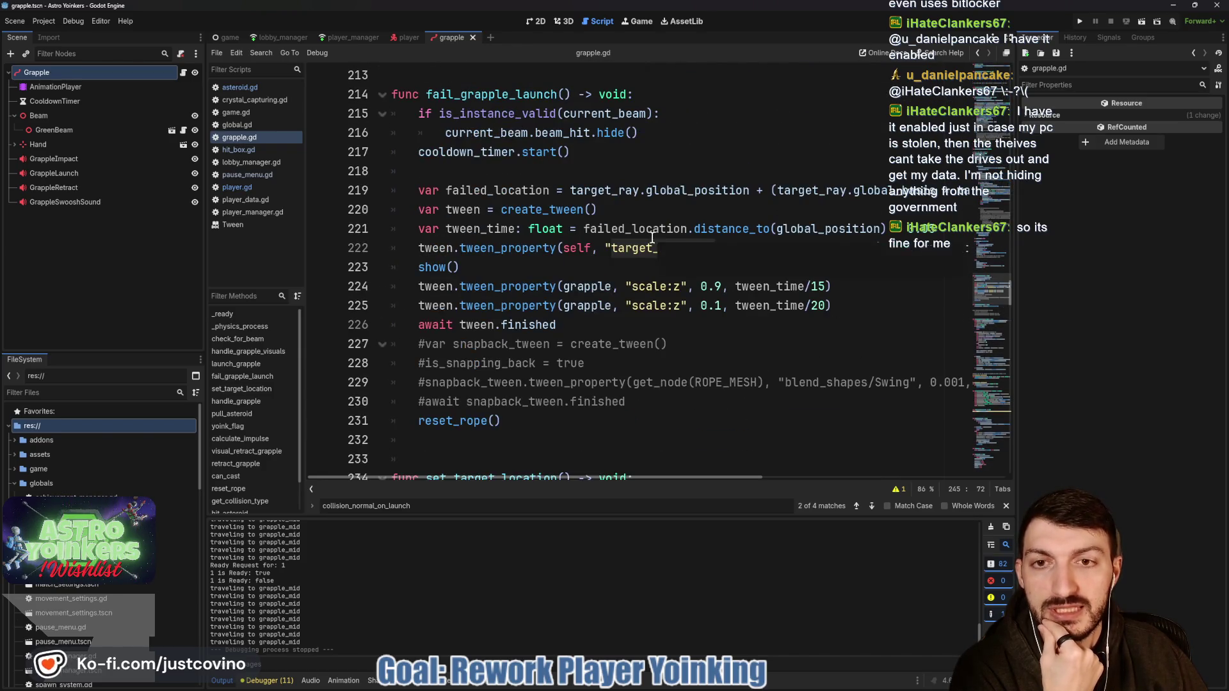
scroll(634, 269, up, 5)
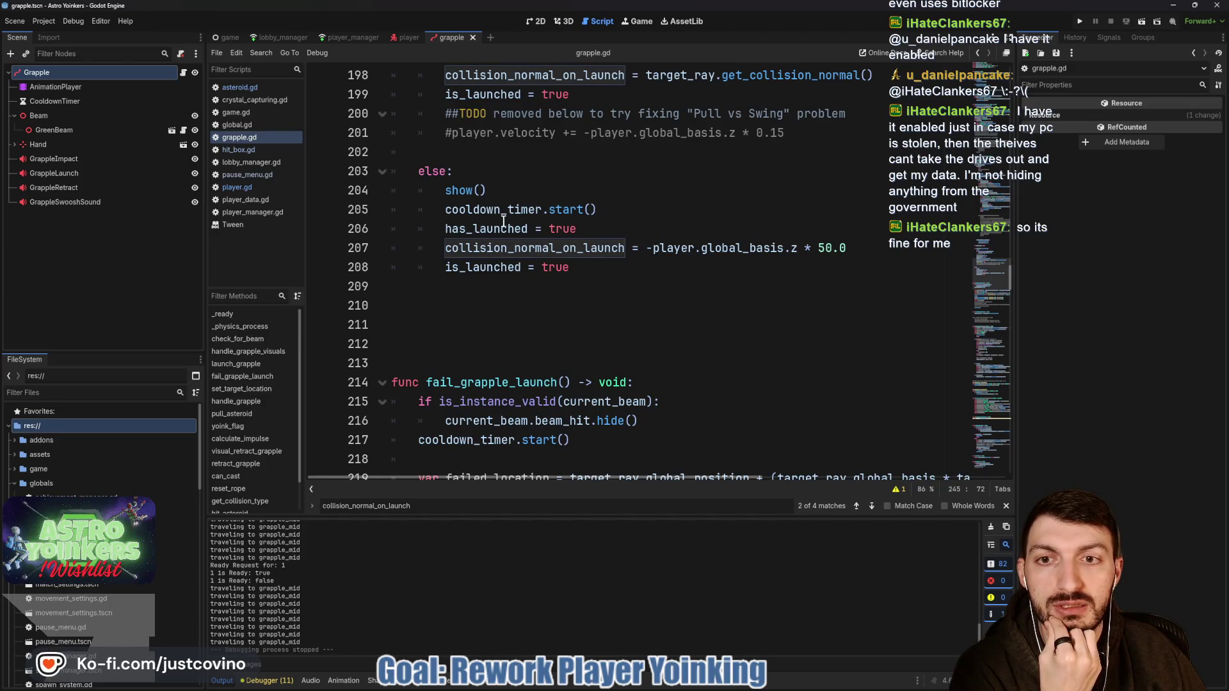
scroll(629, 220, up, 2)
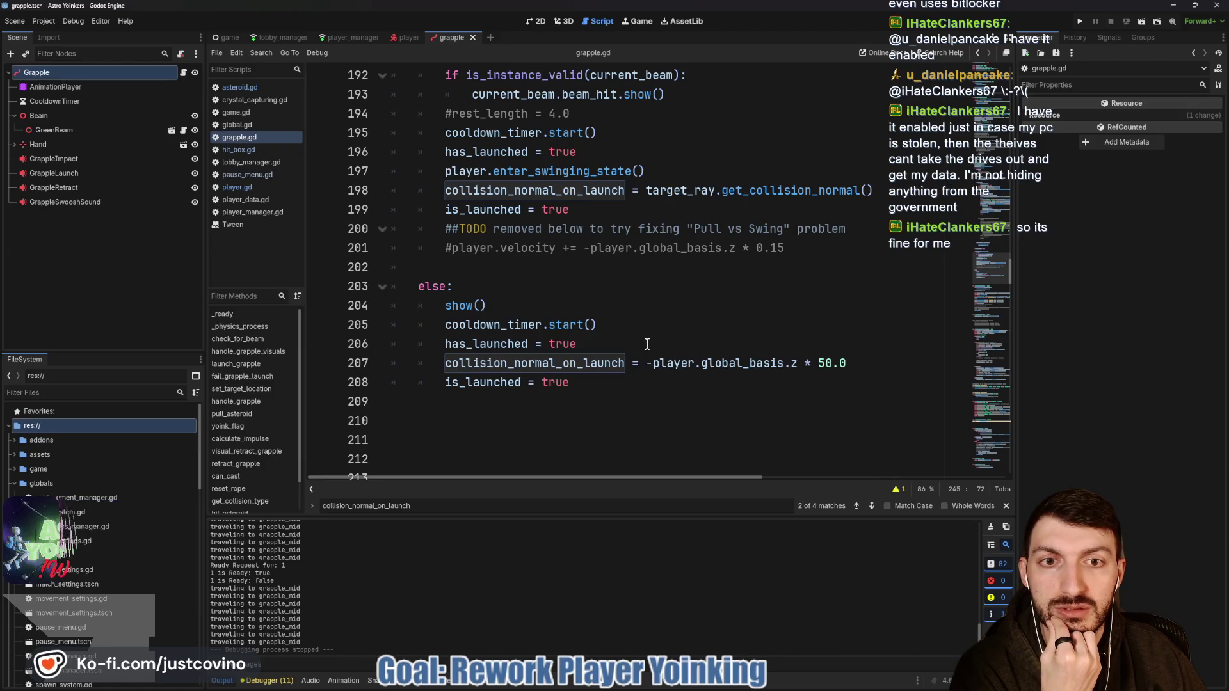
scroll(651, 345, up, 3)
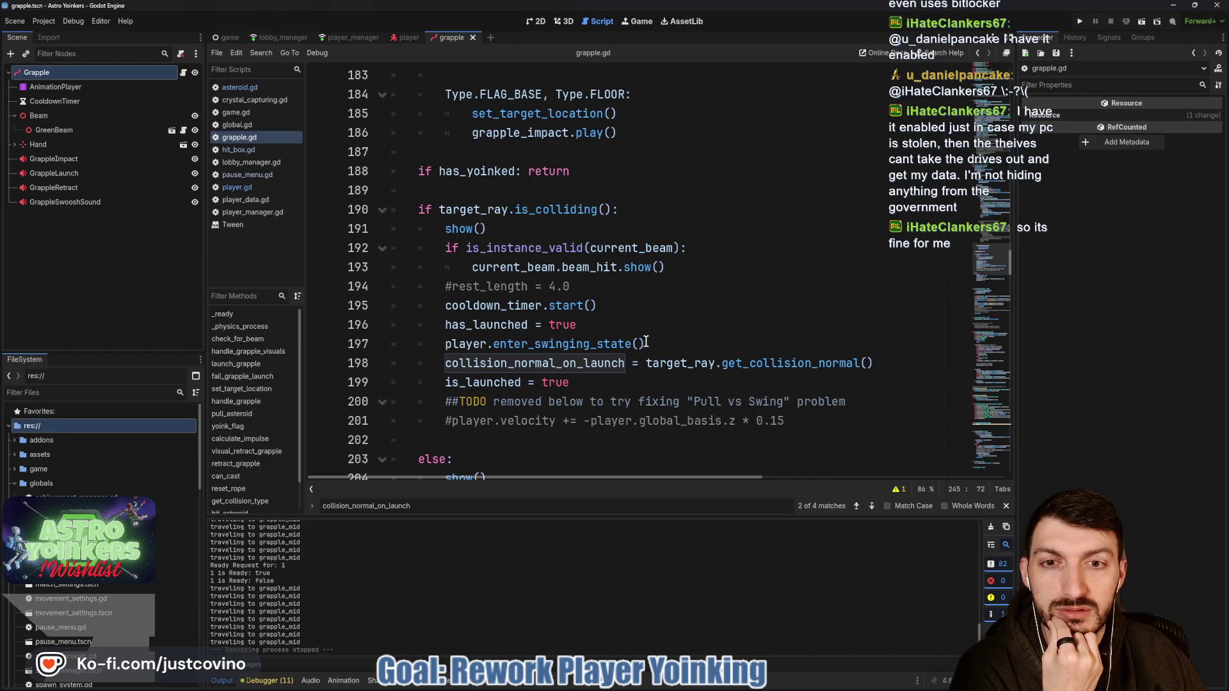
scroll(645, 341, up, 3)
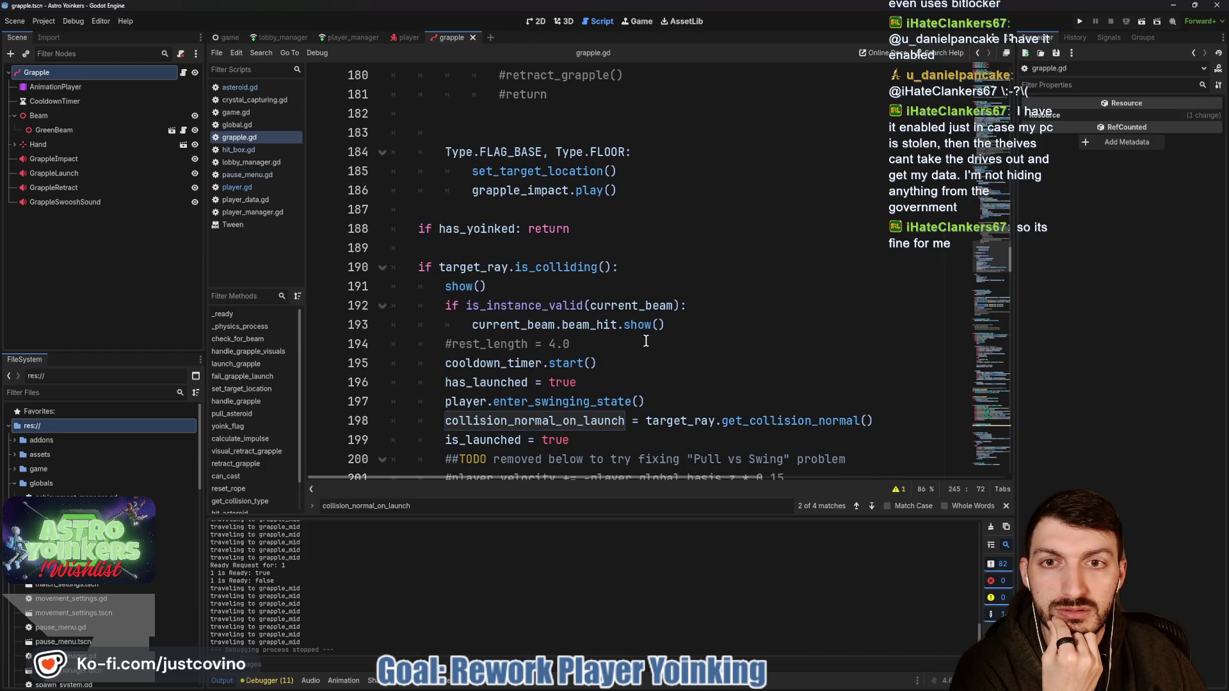
scroll(646, 341, down, 7)
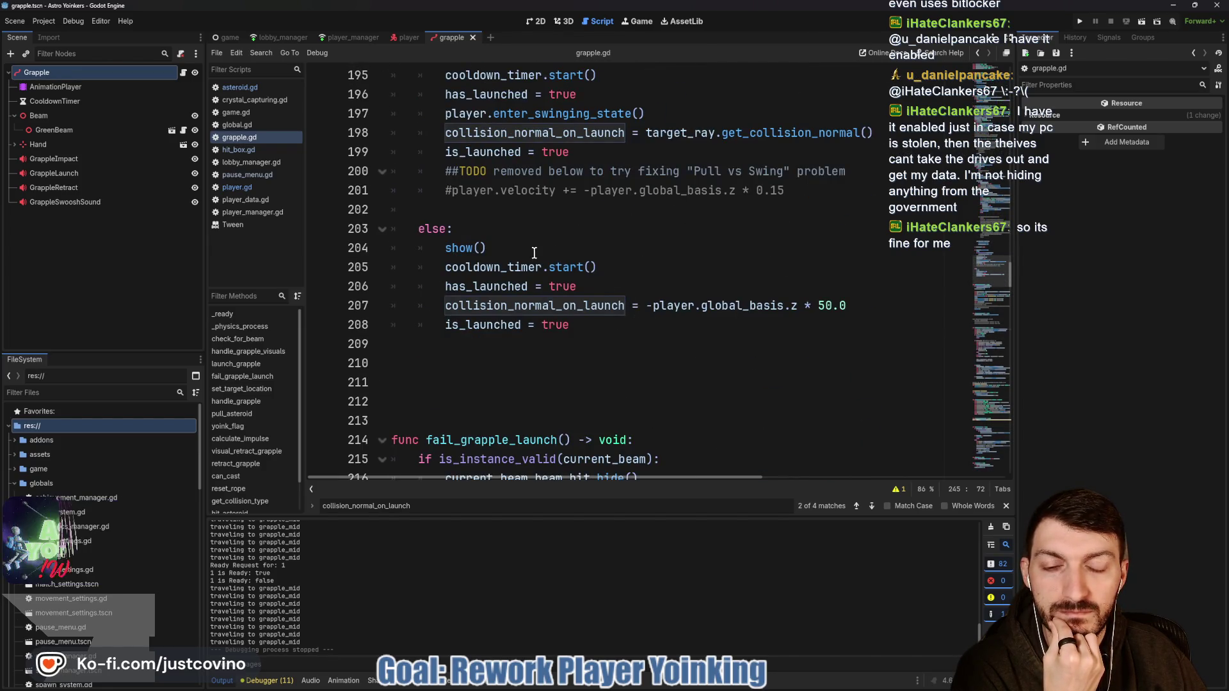
click(628, 272)
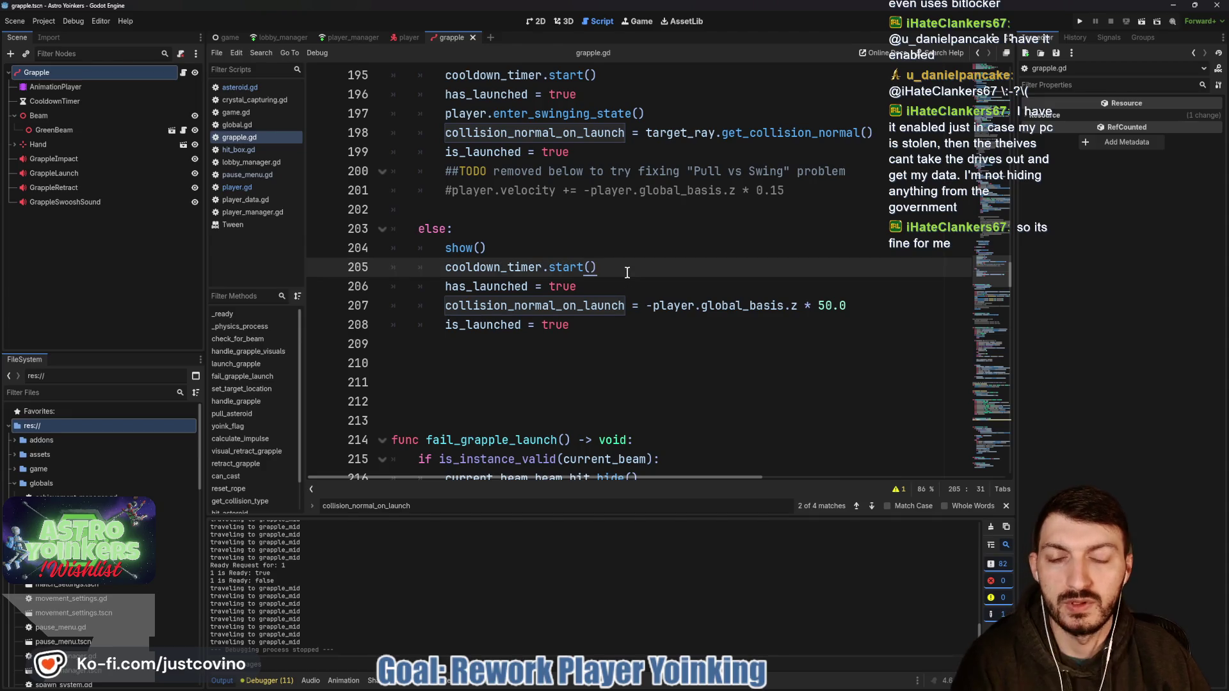
key(Return)
text(target)
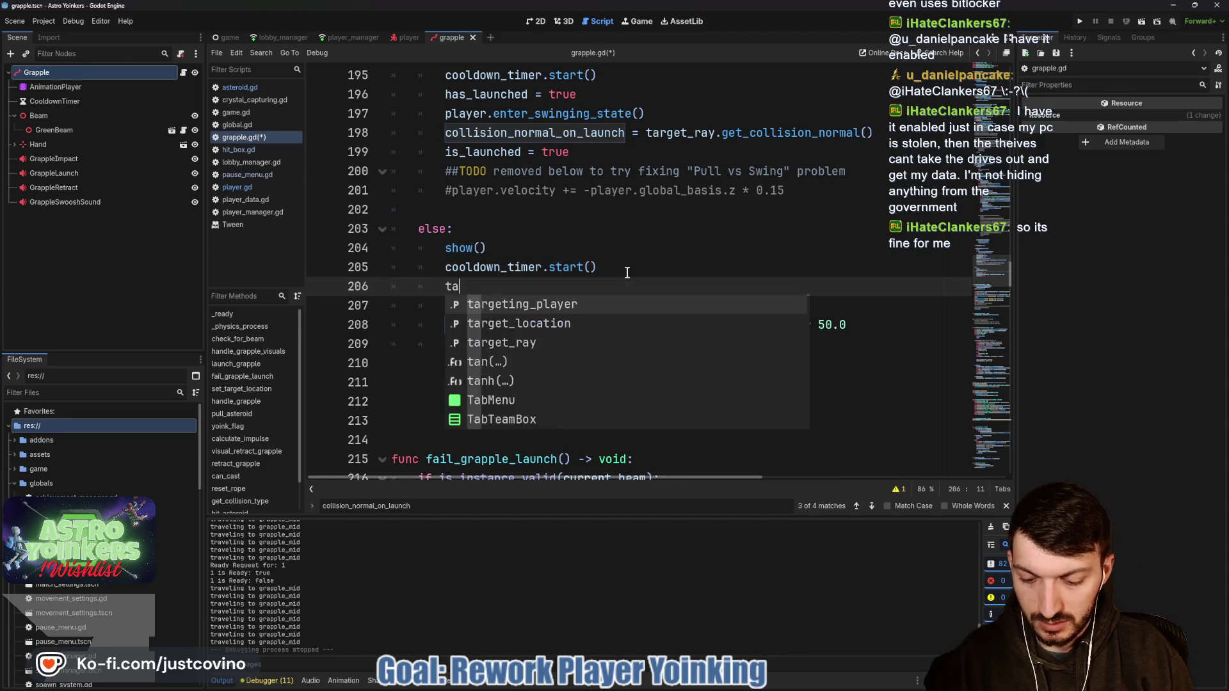
key(Return)
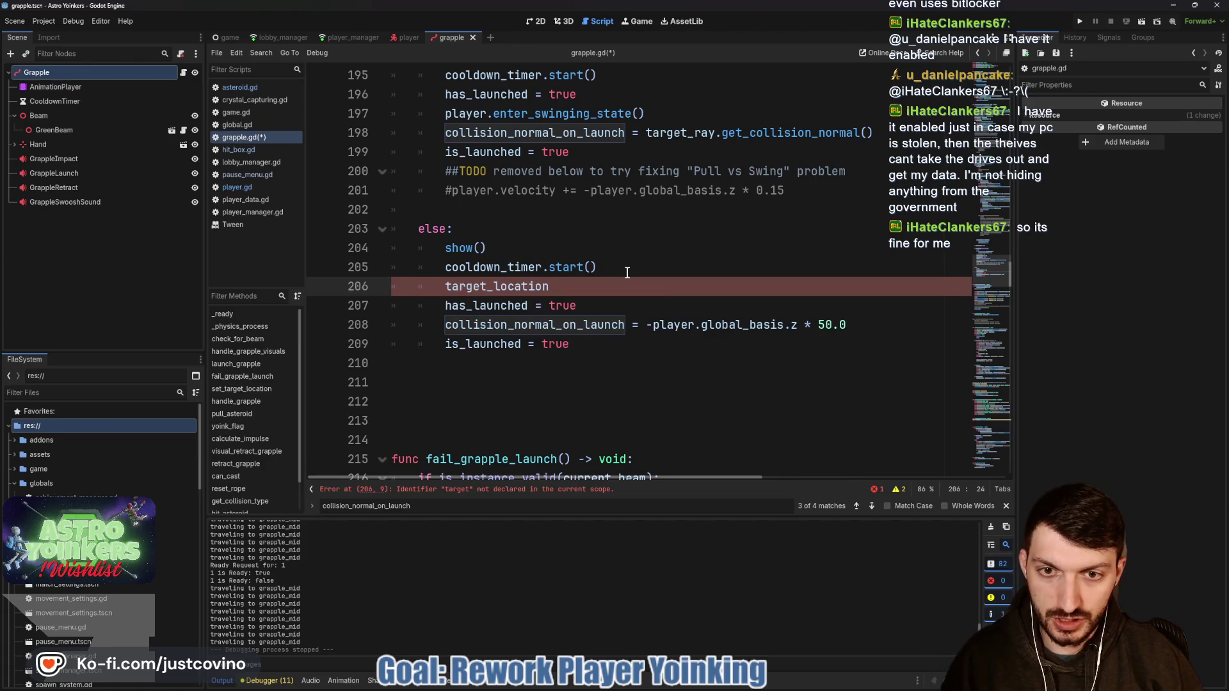
text( = )
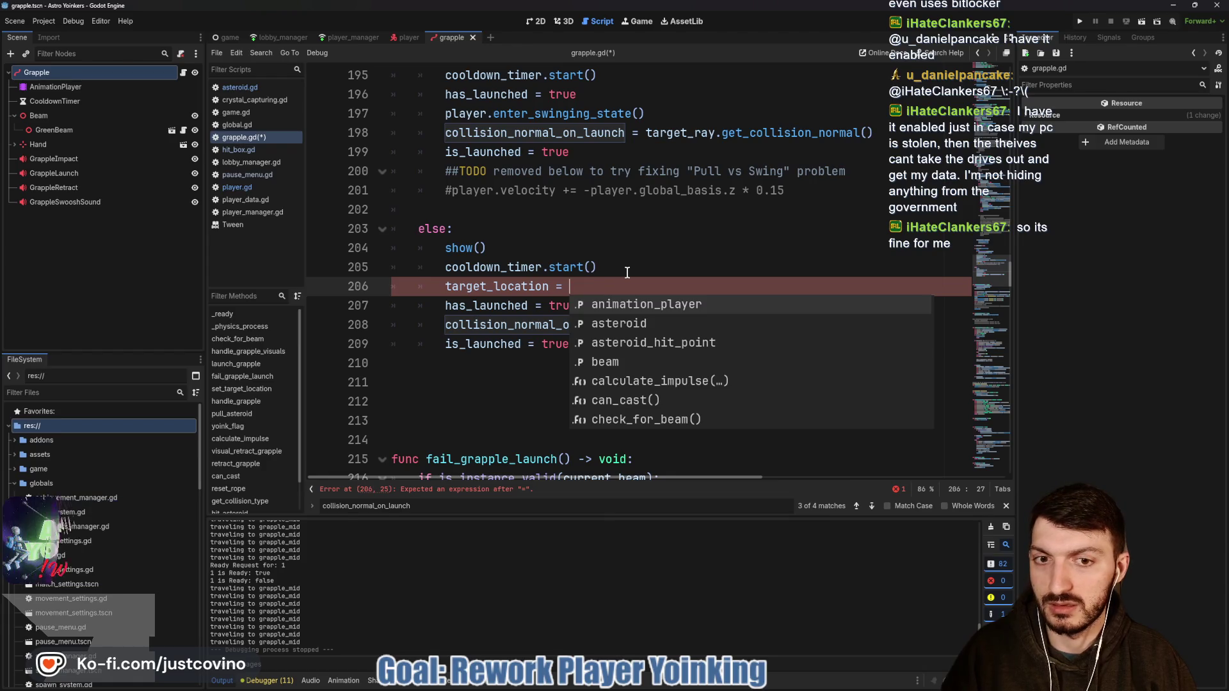
text(target)
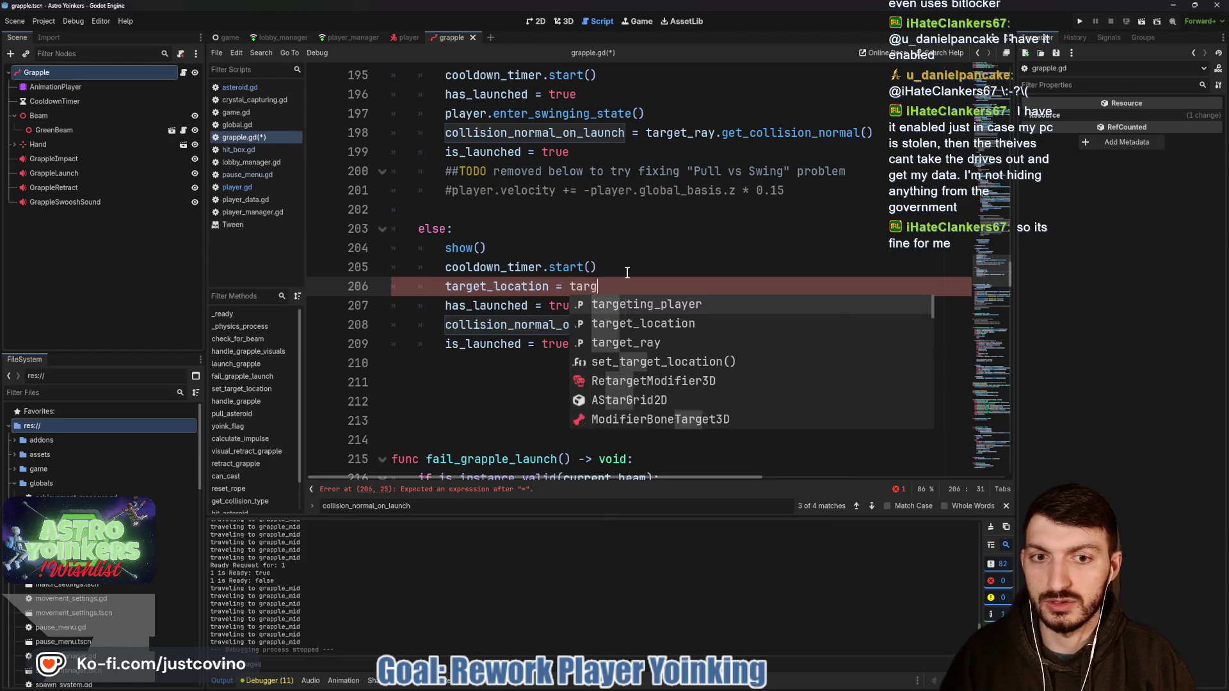
key(Down)
key(Return)
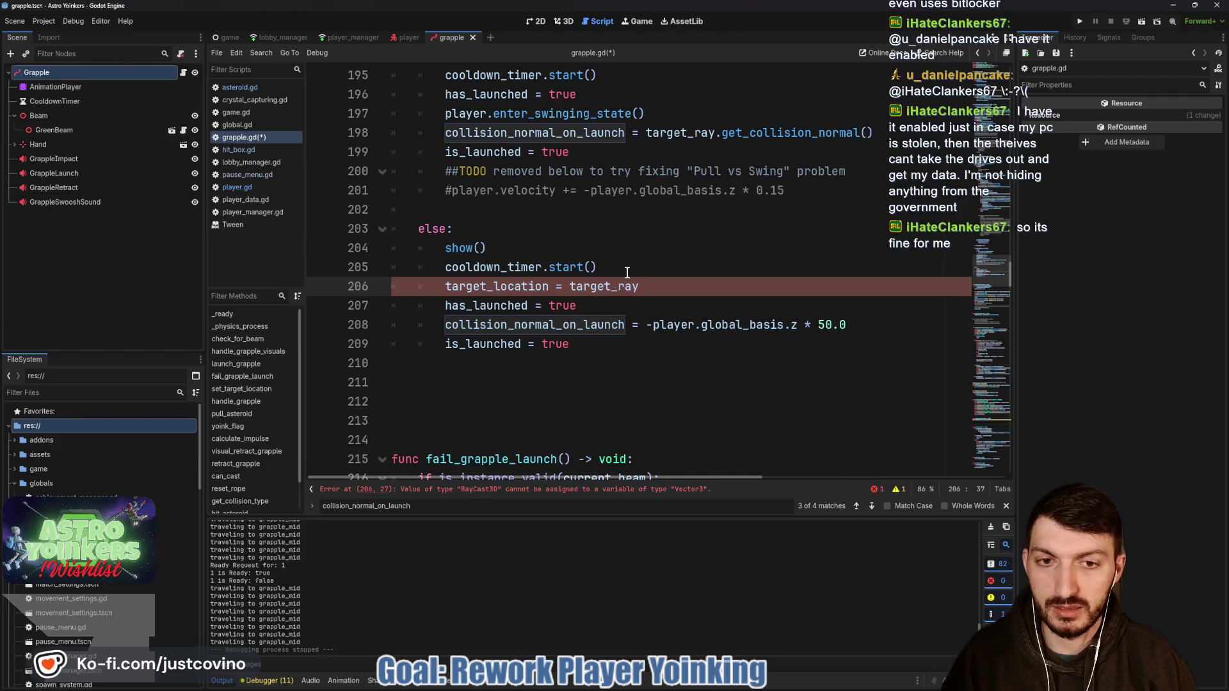
text(.)
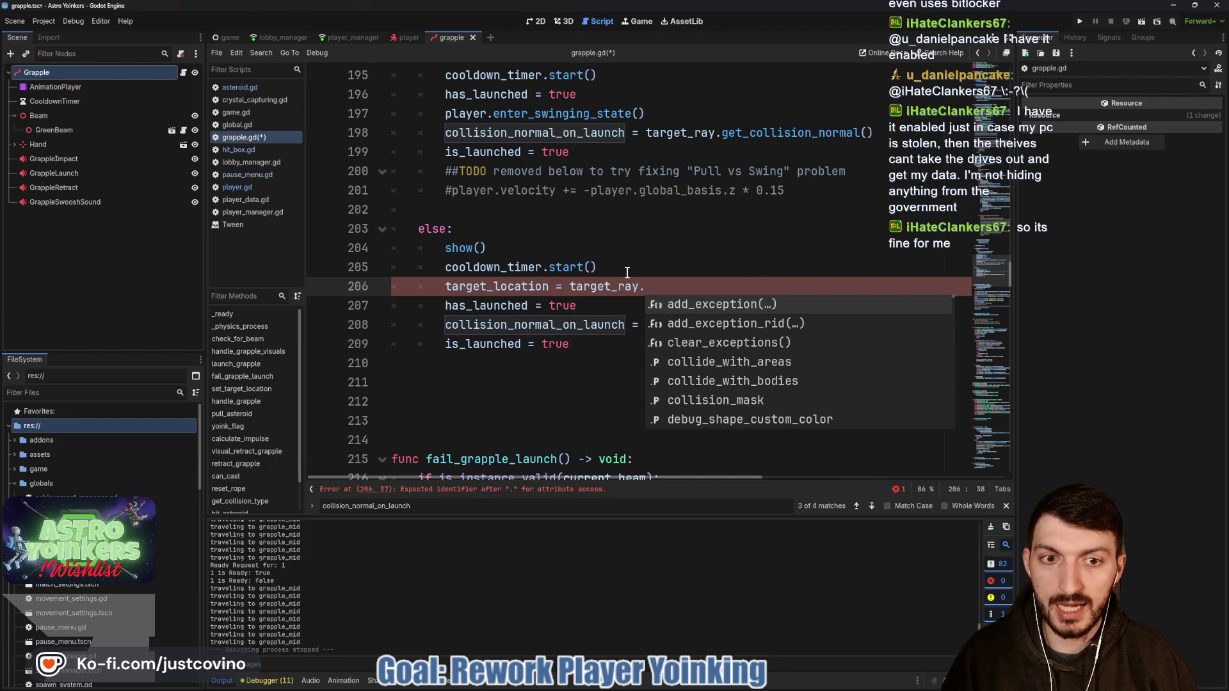
text(get)
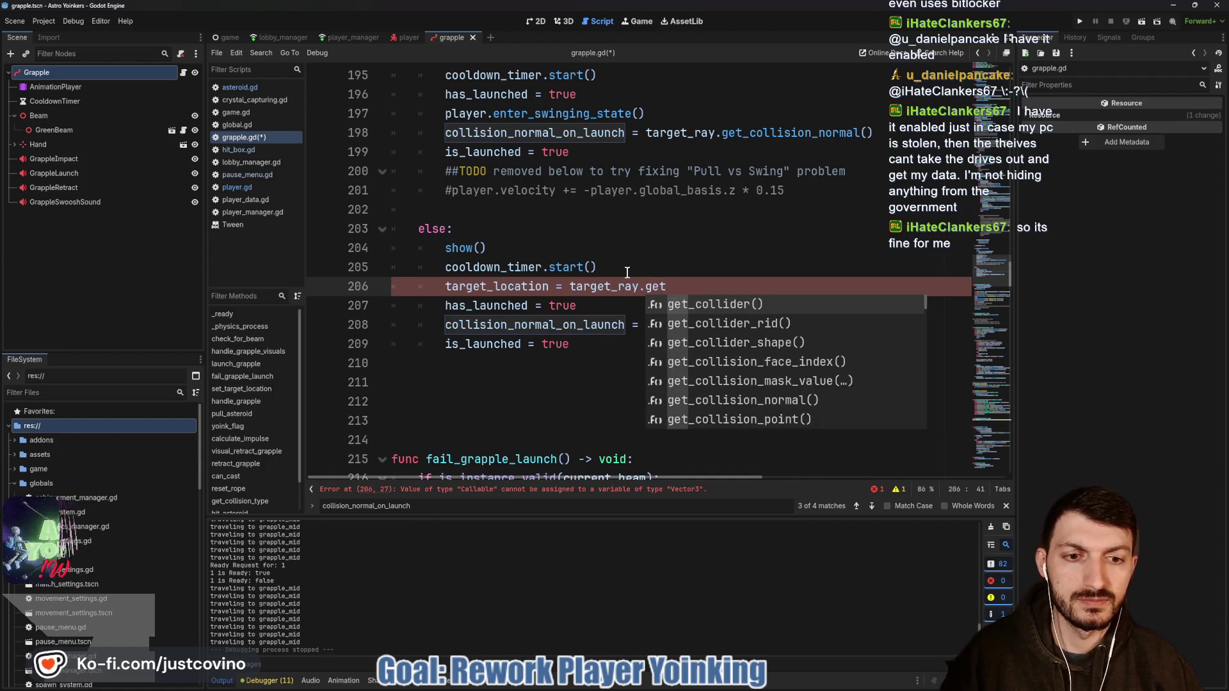
key(Down)
key(Down)
key(Down)
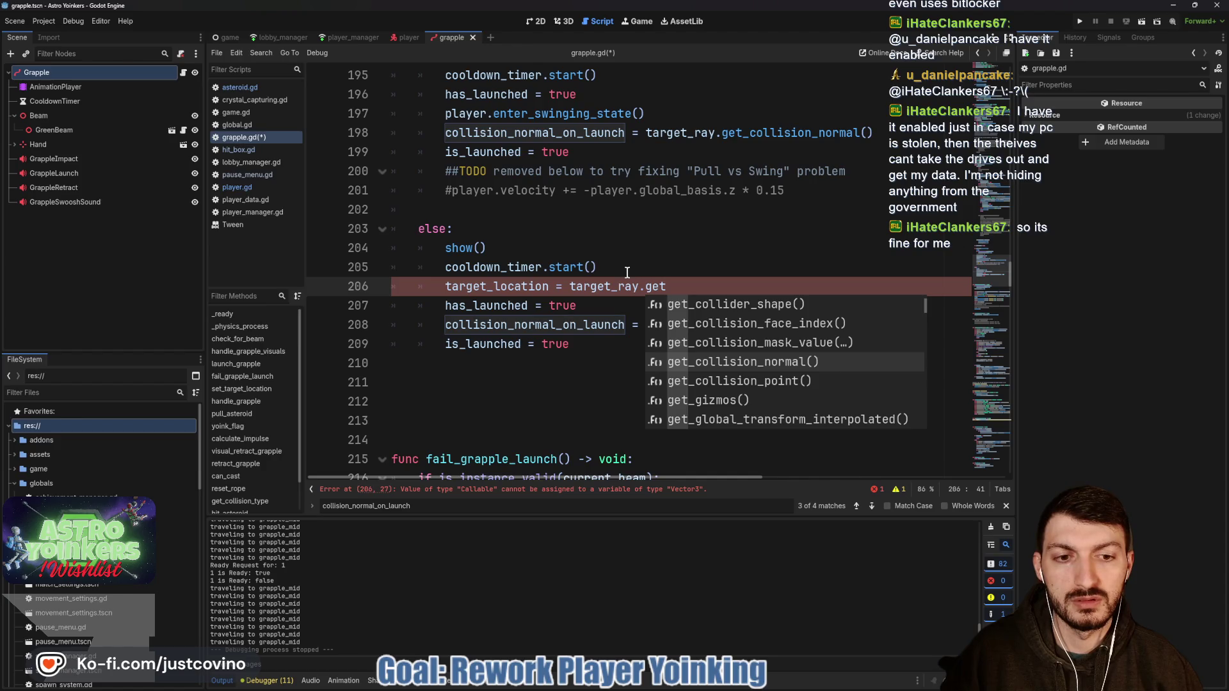
key(Return)
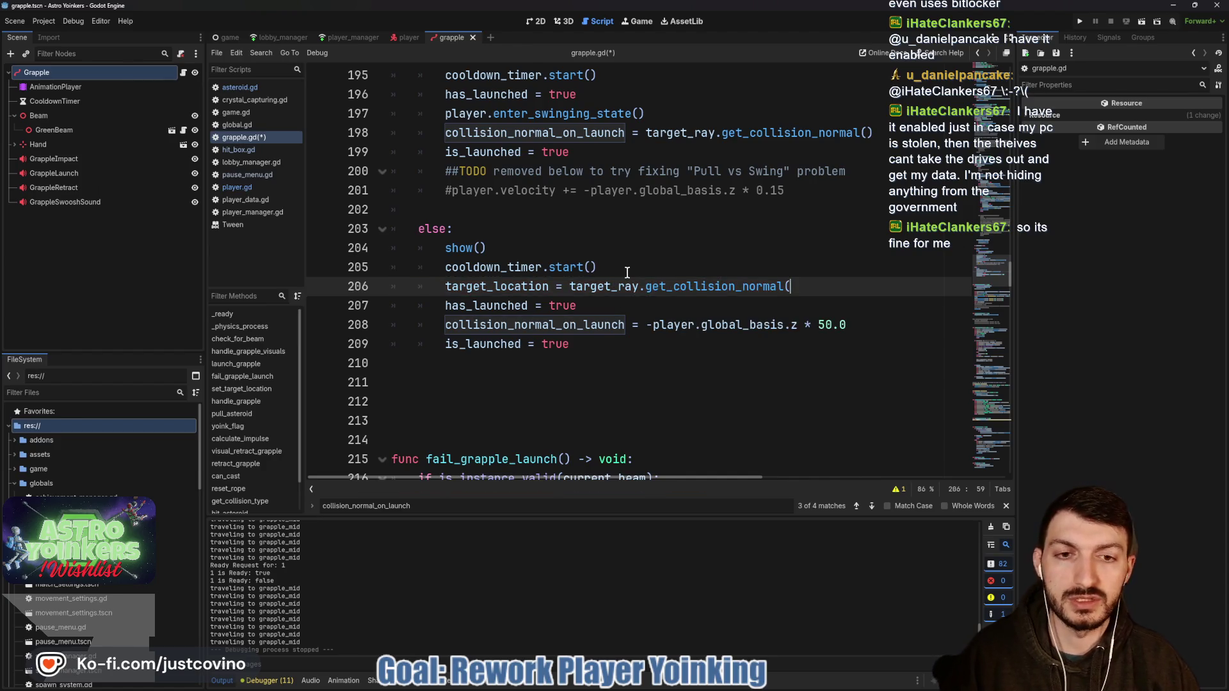
key(BackSpace)
key(BackSpace)
key(BackSpace)
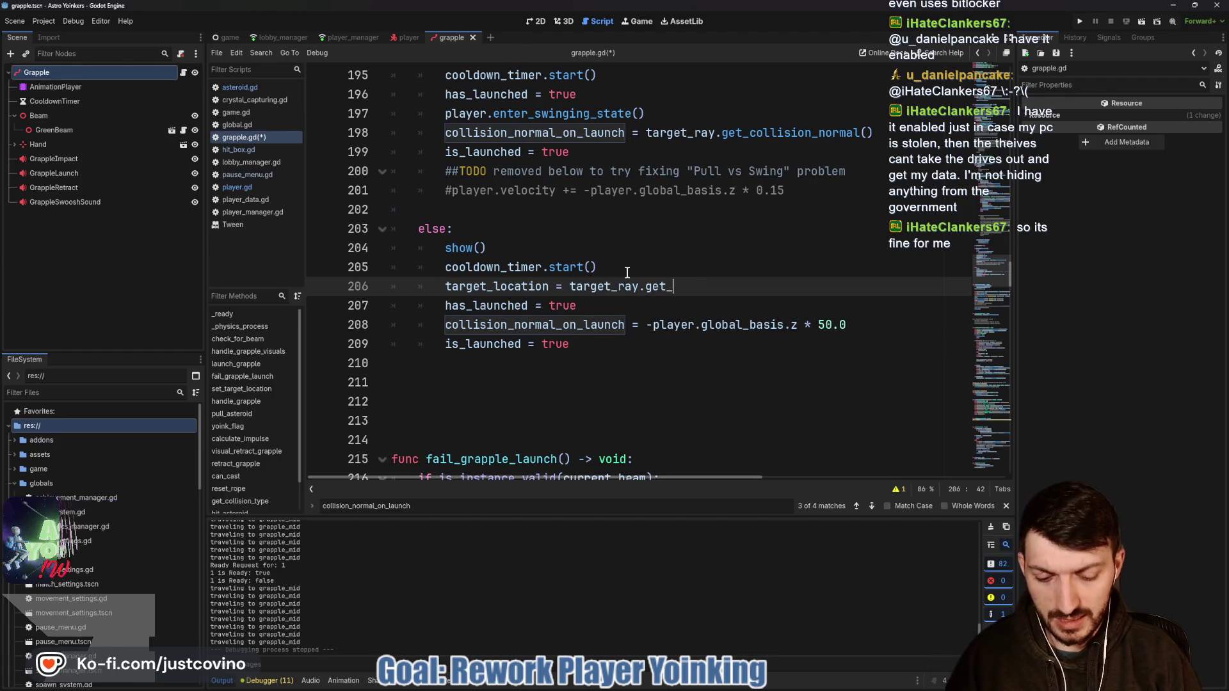
key(ctrl+space)
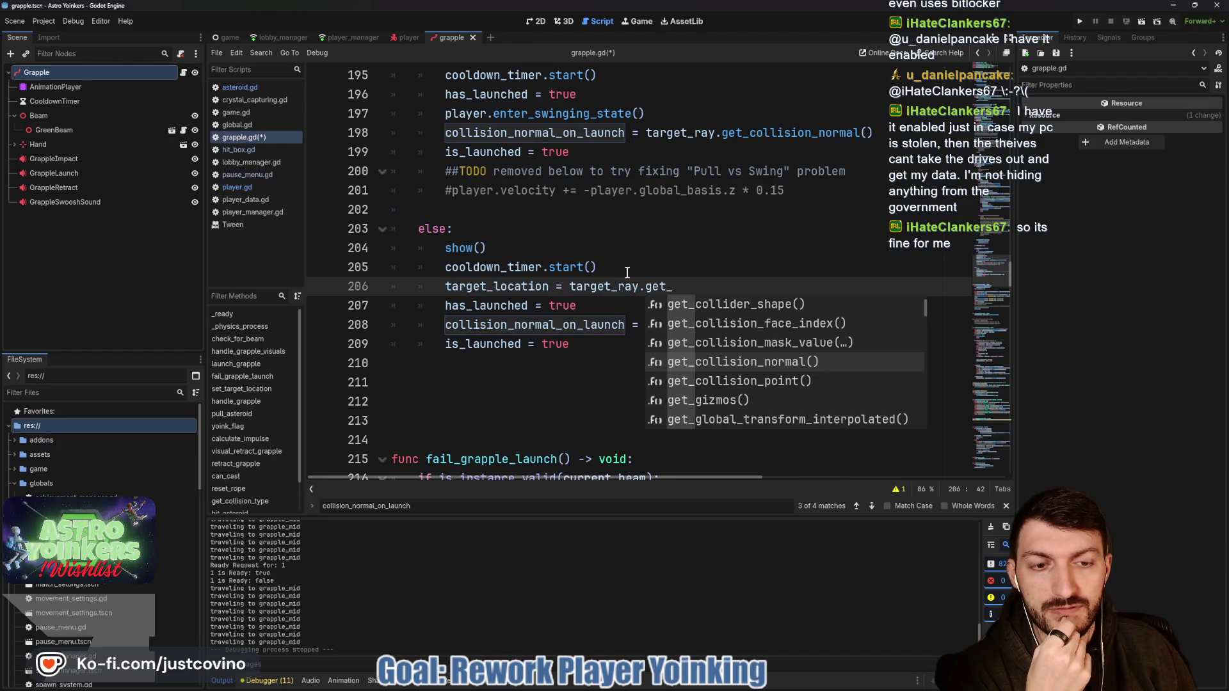
key(Down)
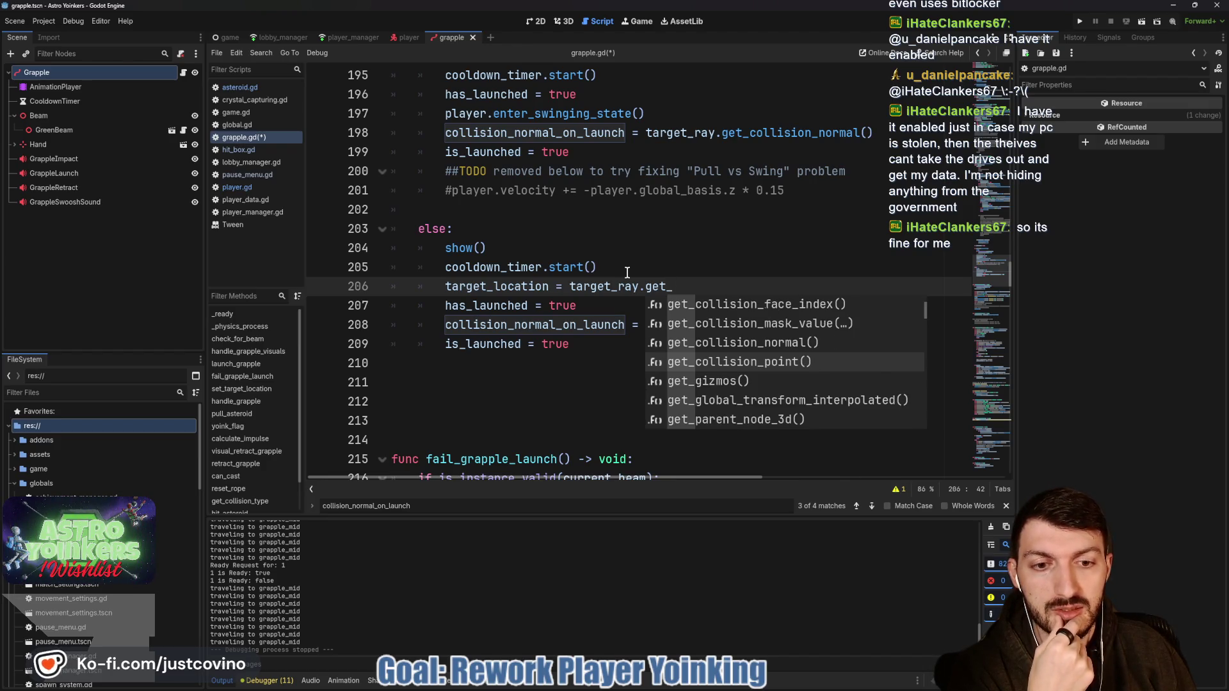
key(Down)
key(Down)
key(Down)
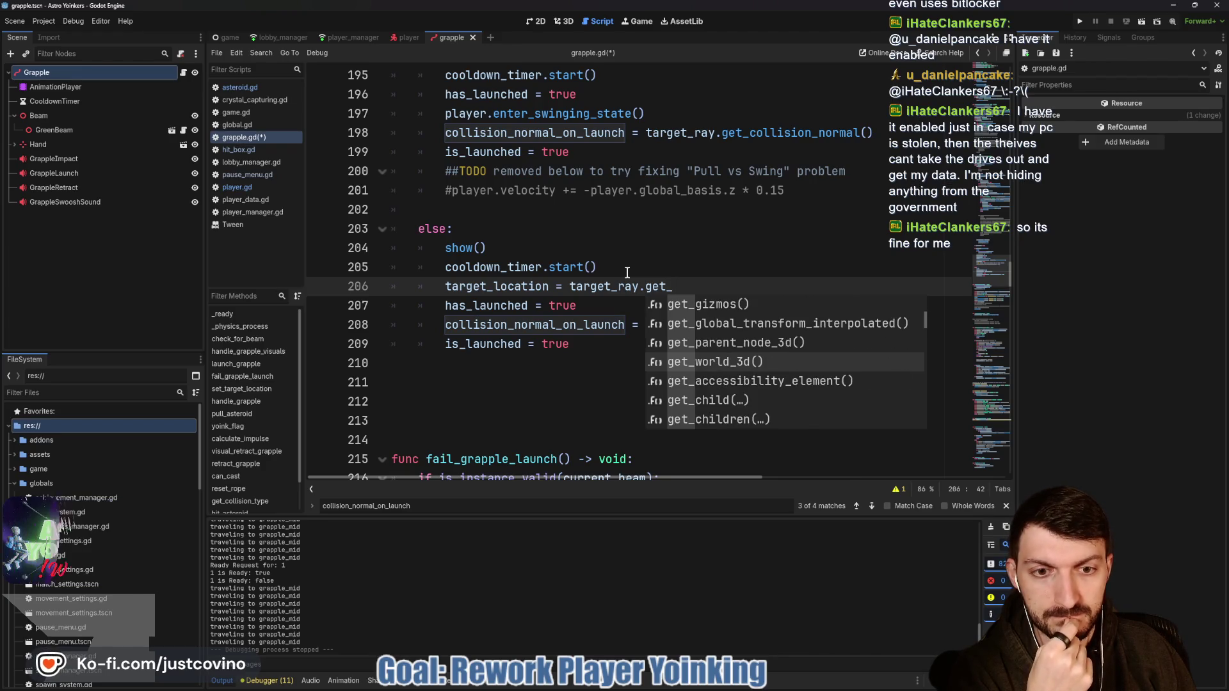
key(Down)
key(Down)
key(Down)
key(Down)
key(Down)
key(Down)
key(Up)
key(Up)
key(Up)
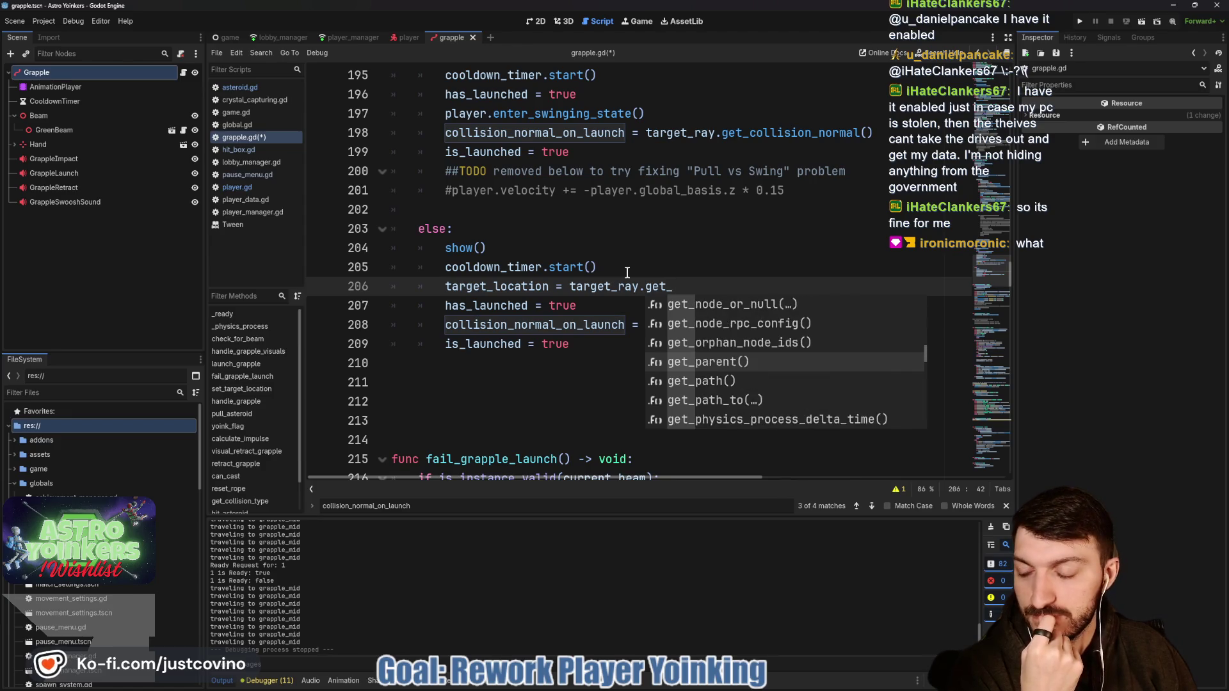
key(Up)
key(Up)
key(Up)
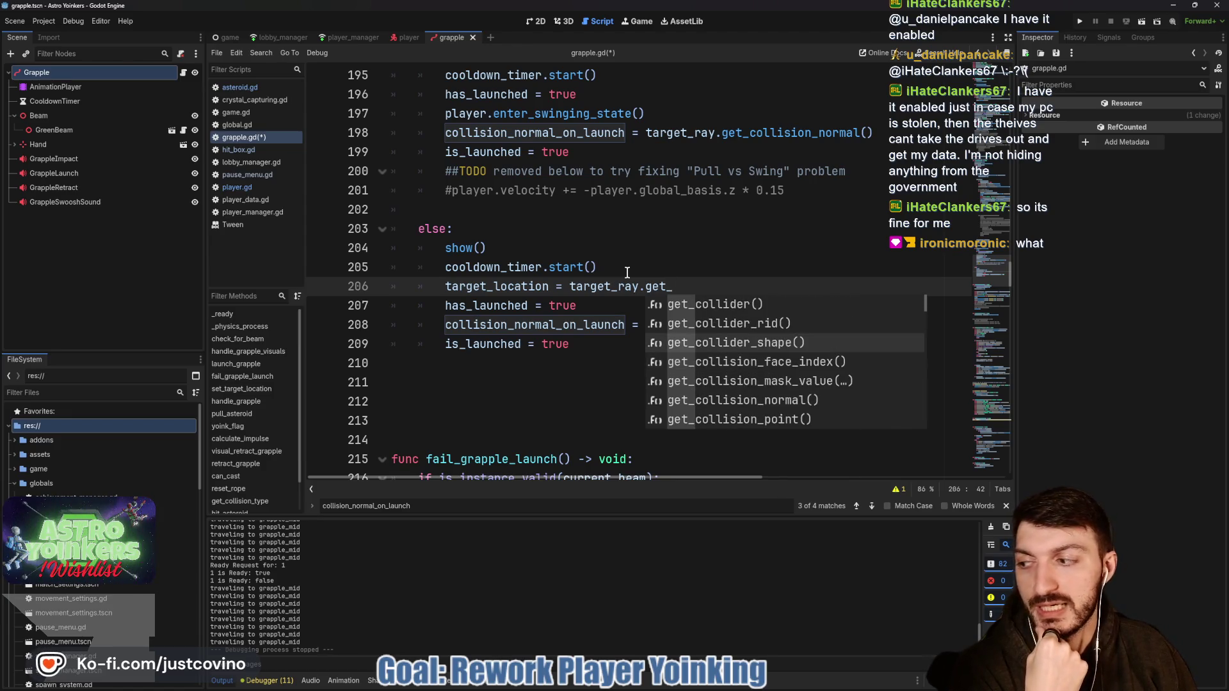
key(Up)
key(Up)
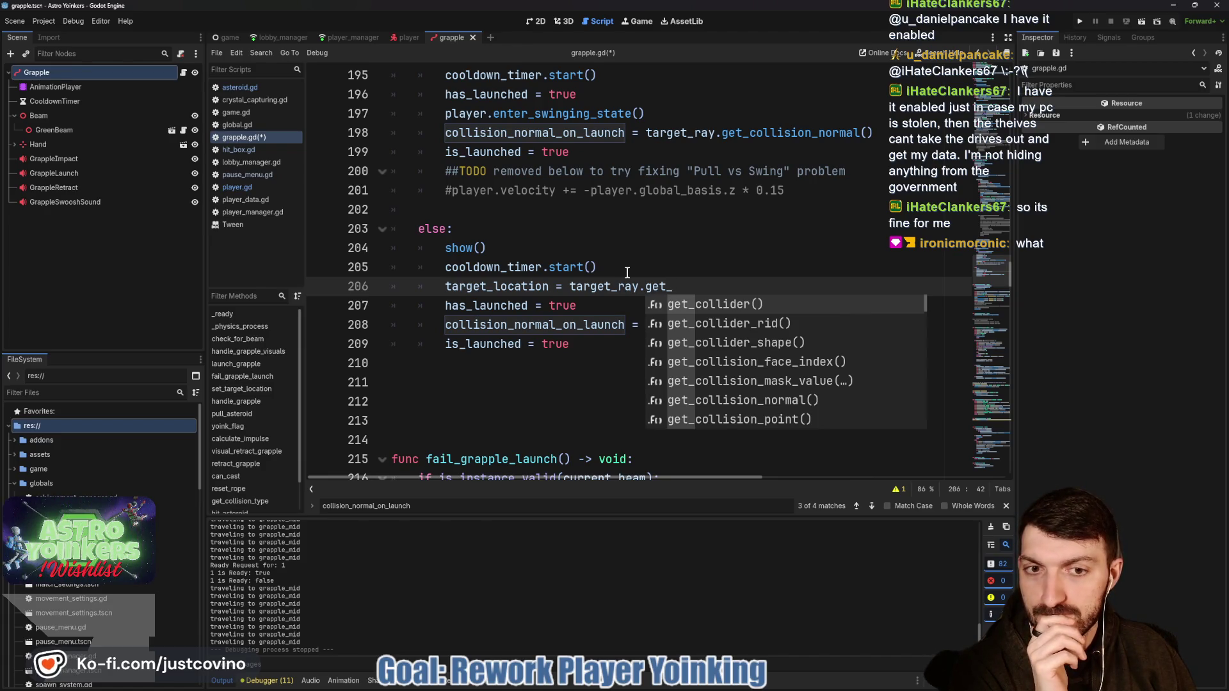
key(Up)
key(Down)
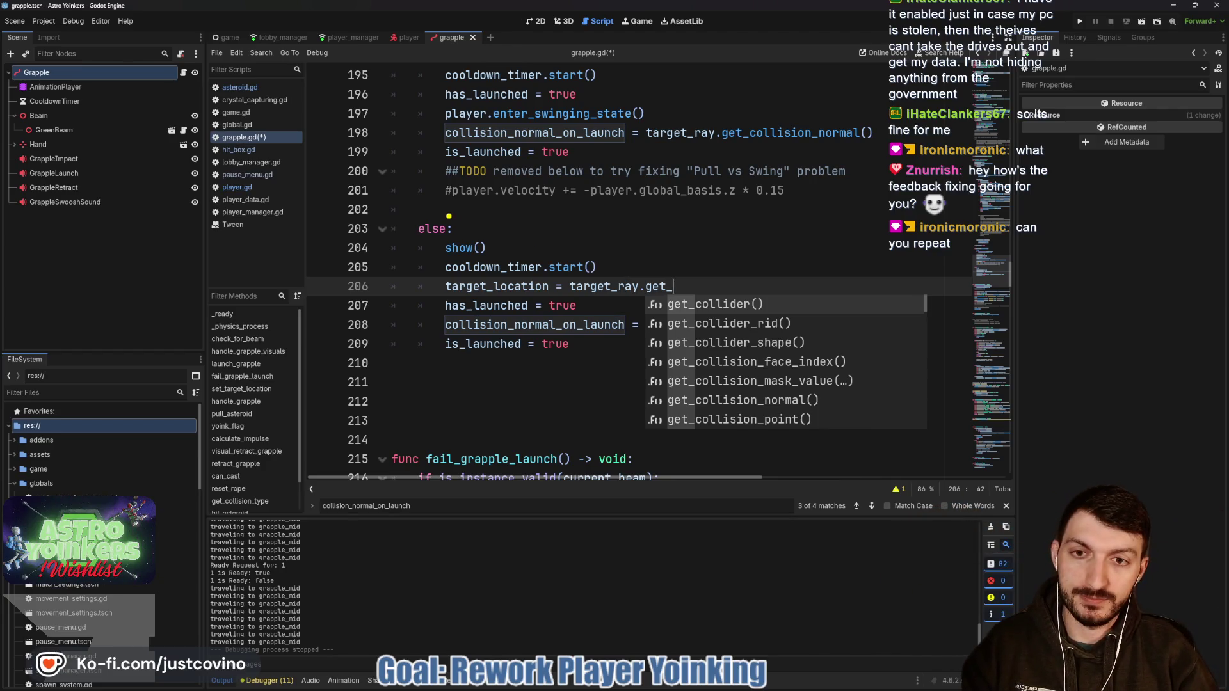
Step: Strip the get_end attempt from line 206, leaving target_ray. to build on
drag(652, 223, 349, 223)
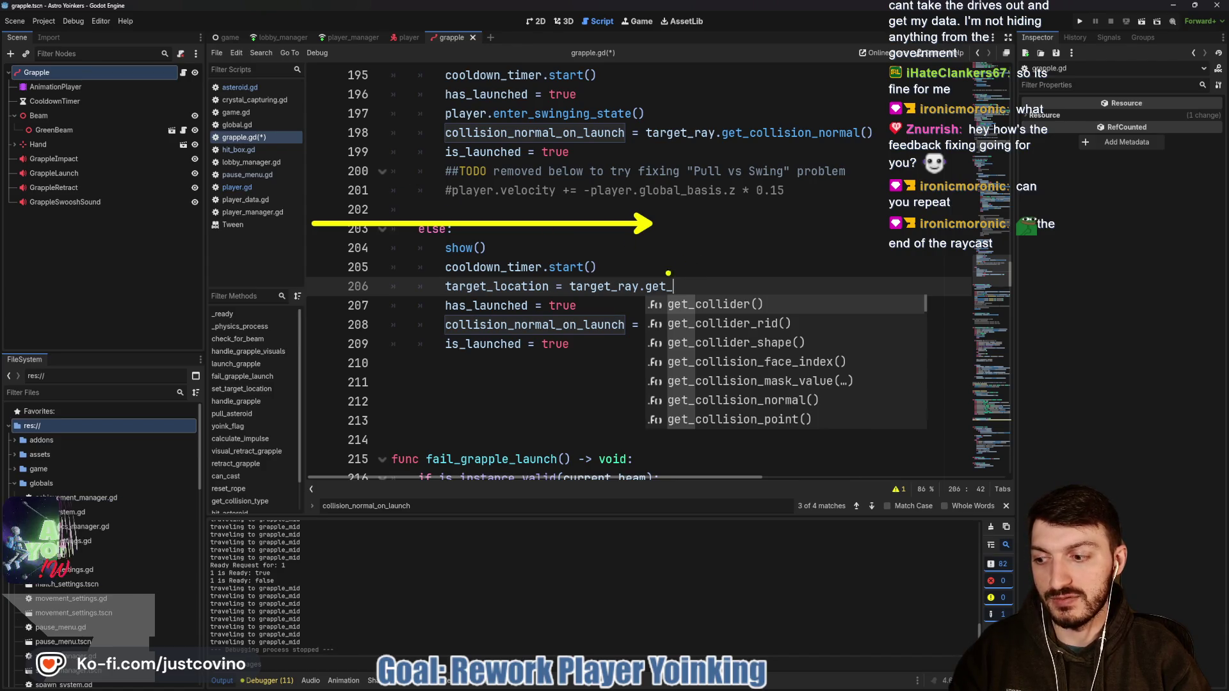
text(end)
key(BackSpace)
key(BackSpace)
key(BackSpace)
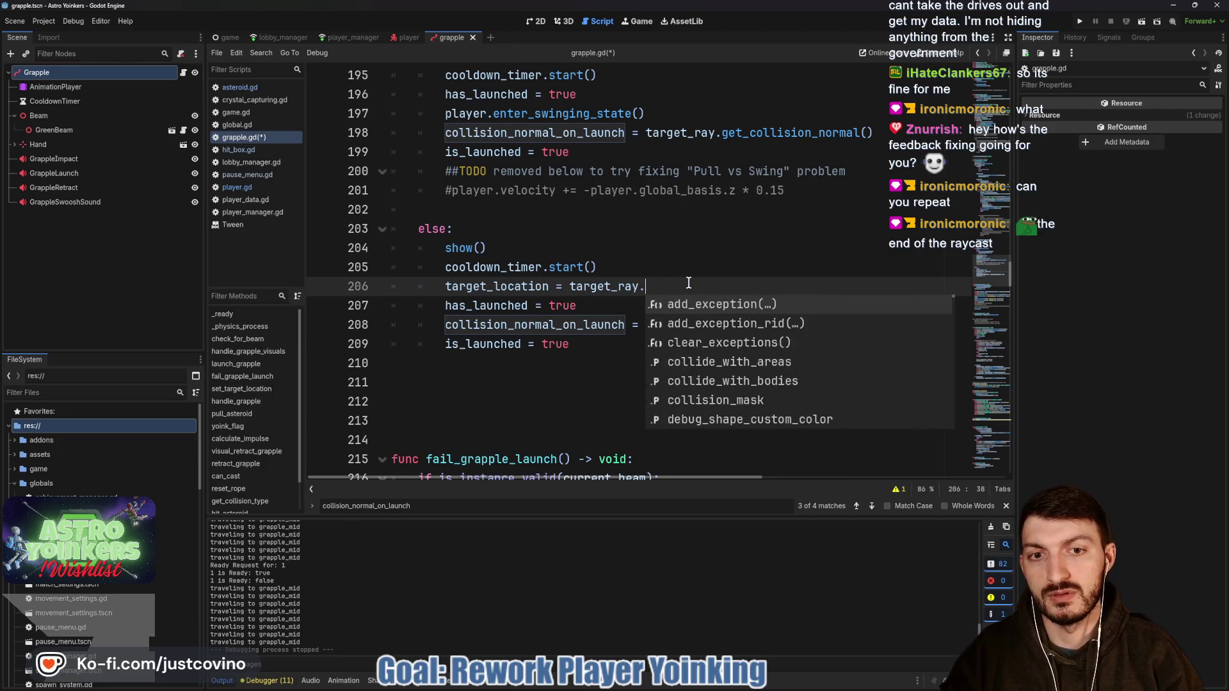
text(end)
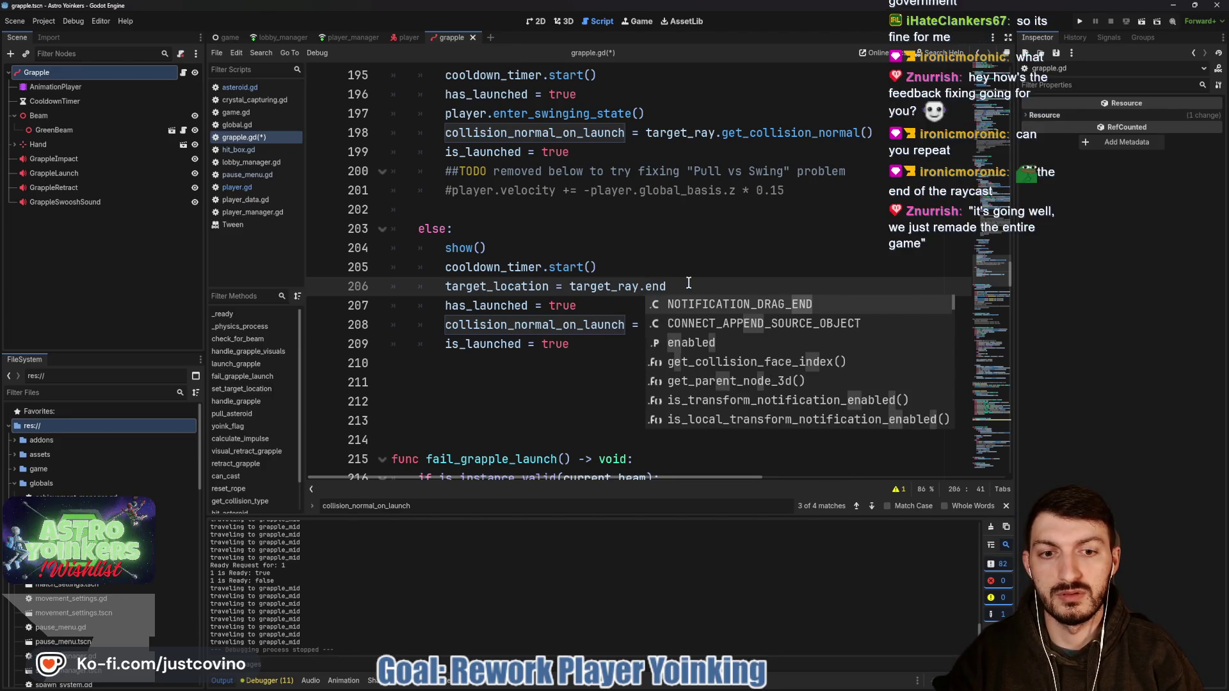
key(BackSpace)
key(BackSpace)
key(BackSpace)
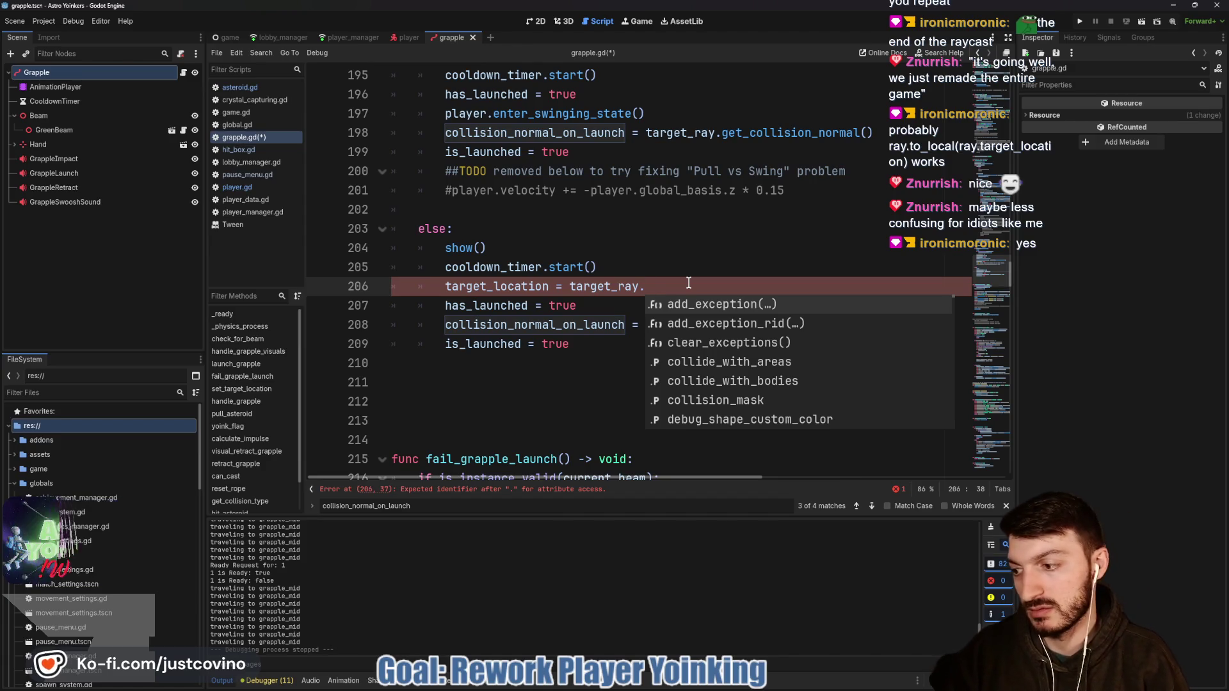
Step: Complete line 206 as target_ray.to_local(target_ray.target_location) and save grapple.gd
text(to_)
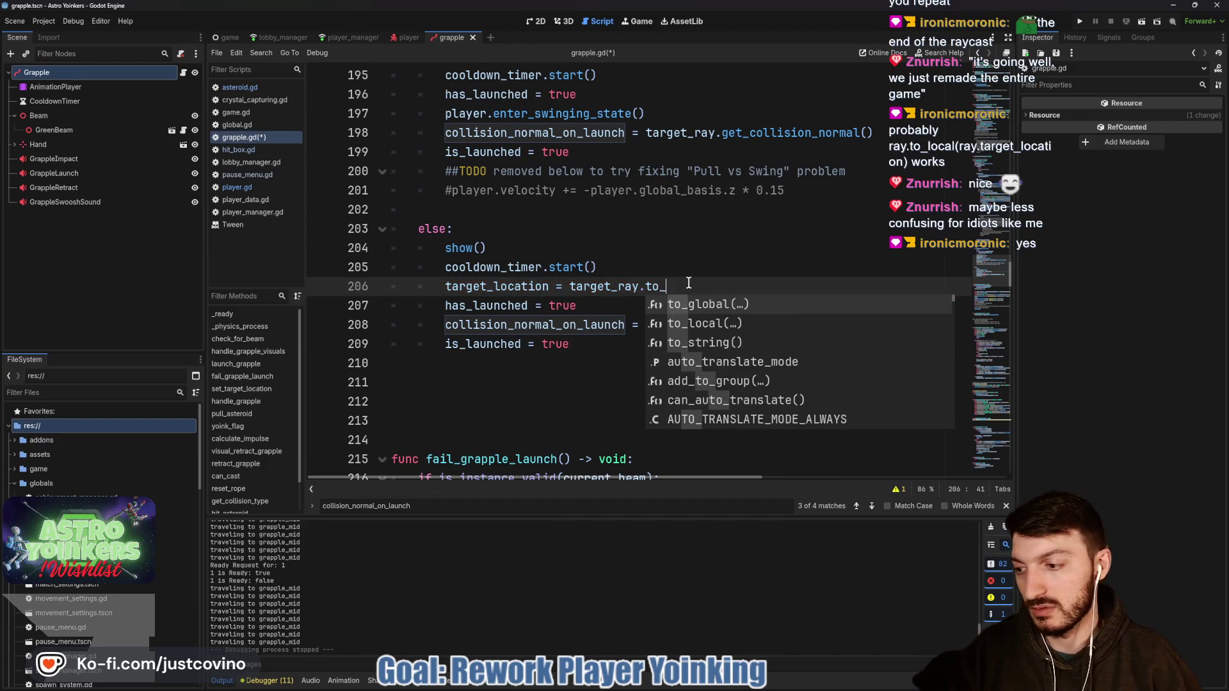
key(Down)
key(Return)
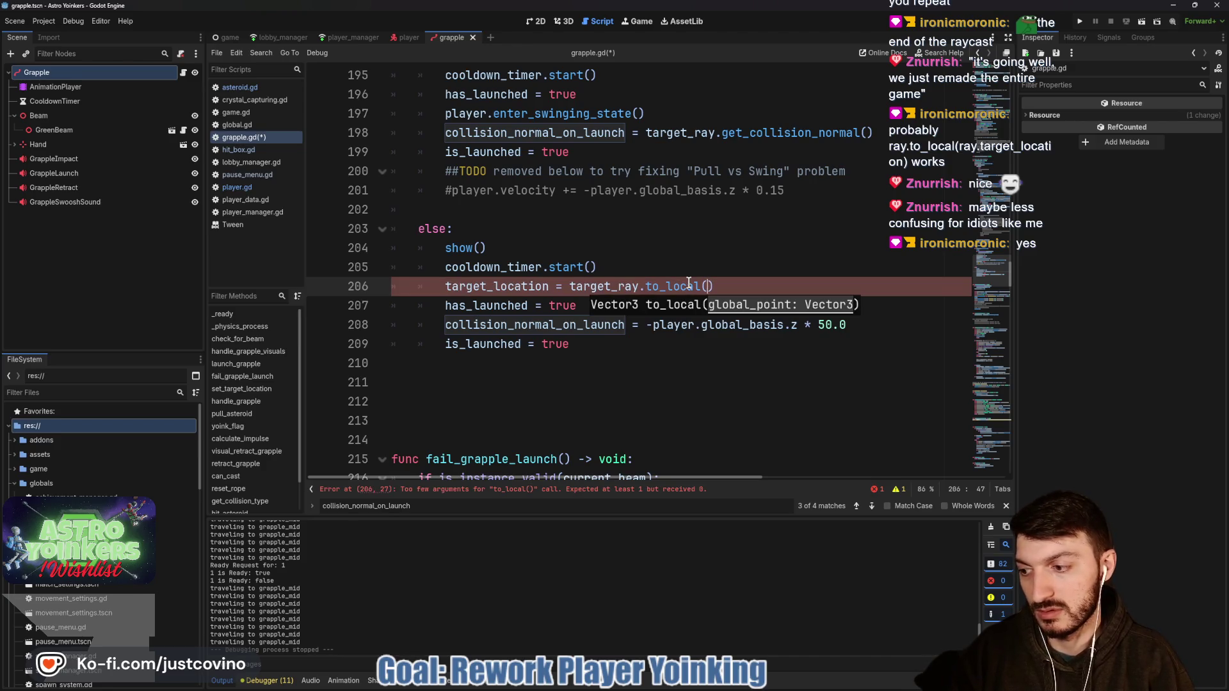
text(target)
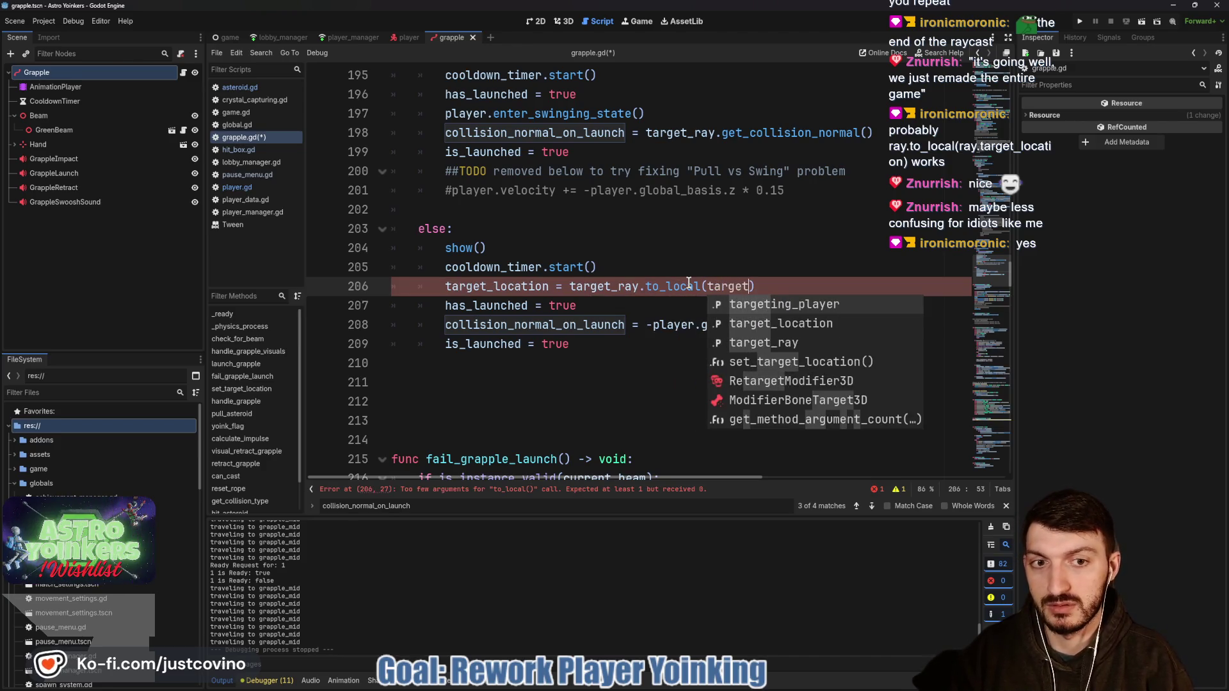
key(Down)
key(Down)
key(Return)
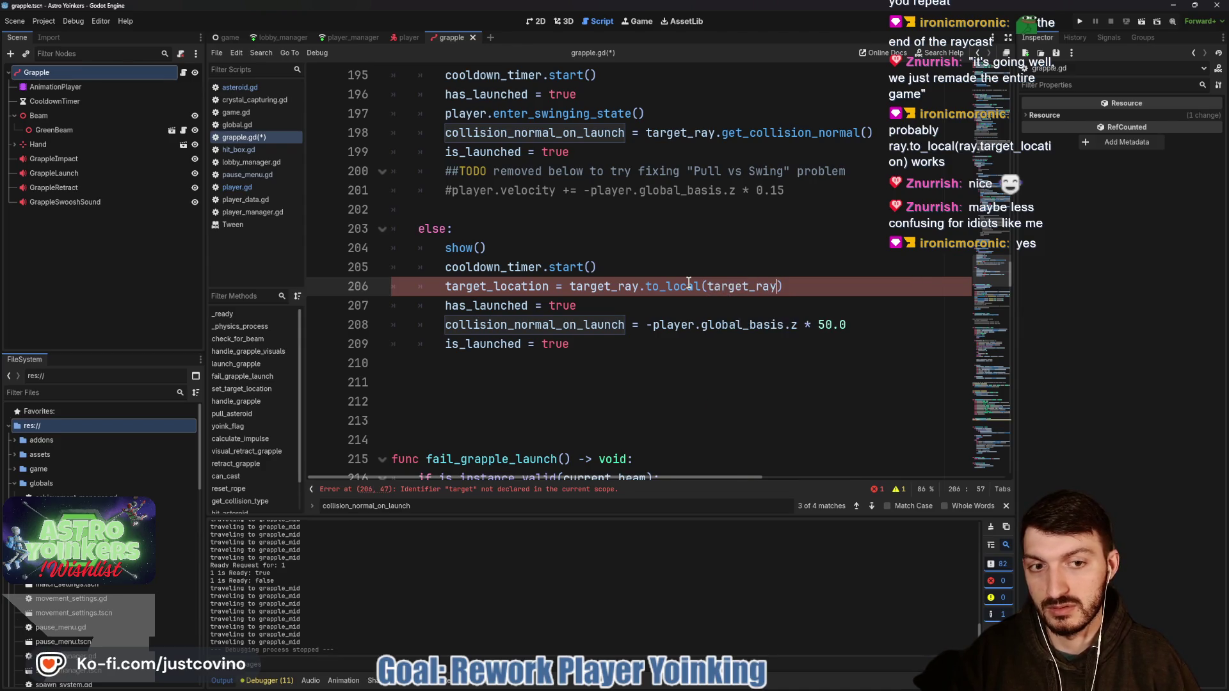
text(.target)
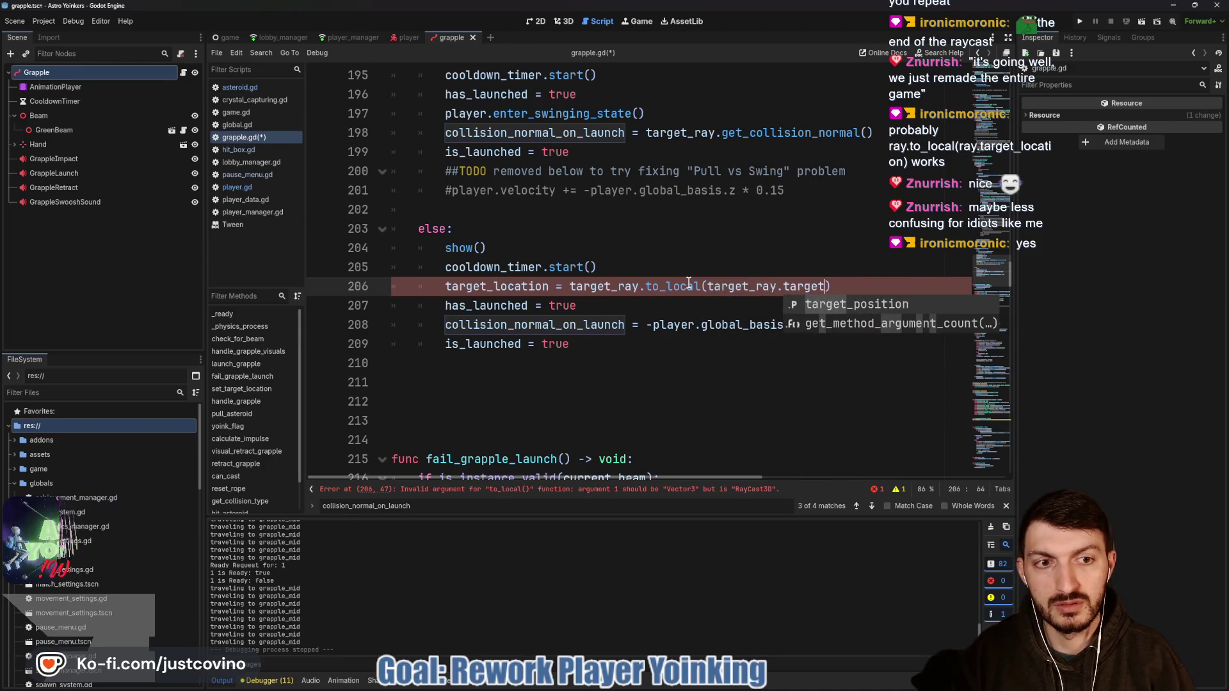
text(_location)
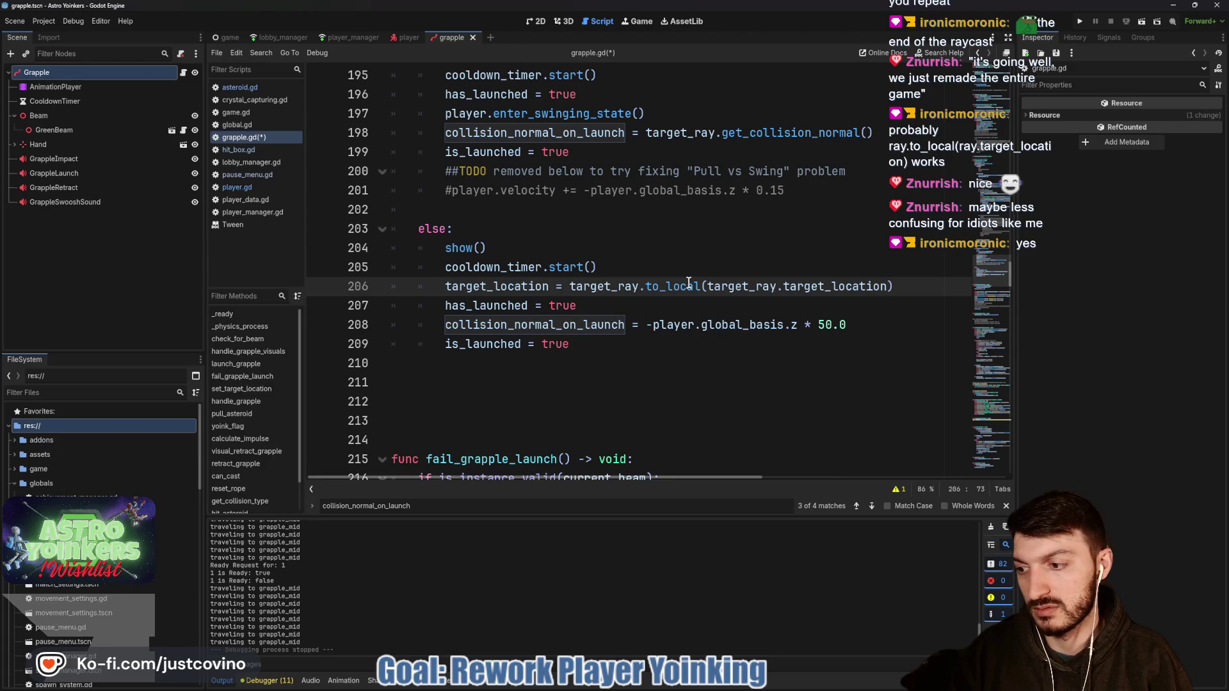
text())
key(ctrl+s)
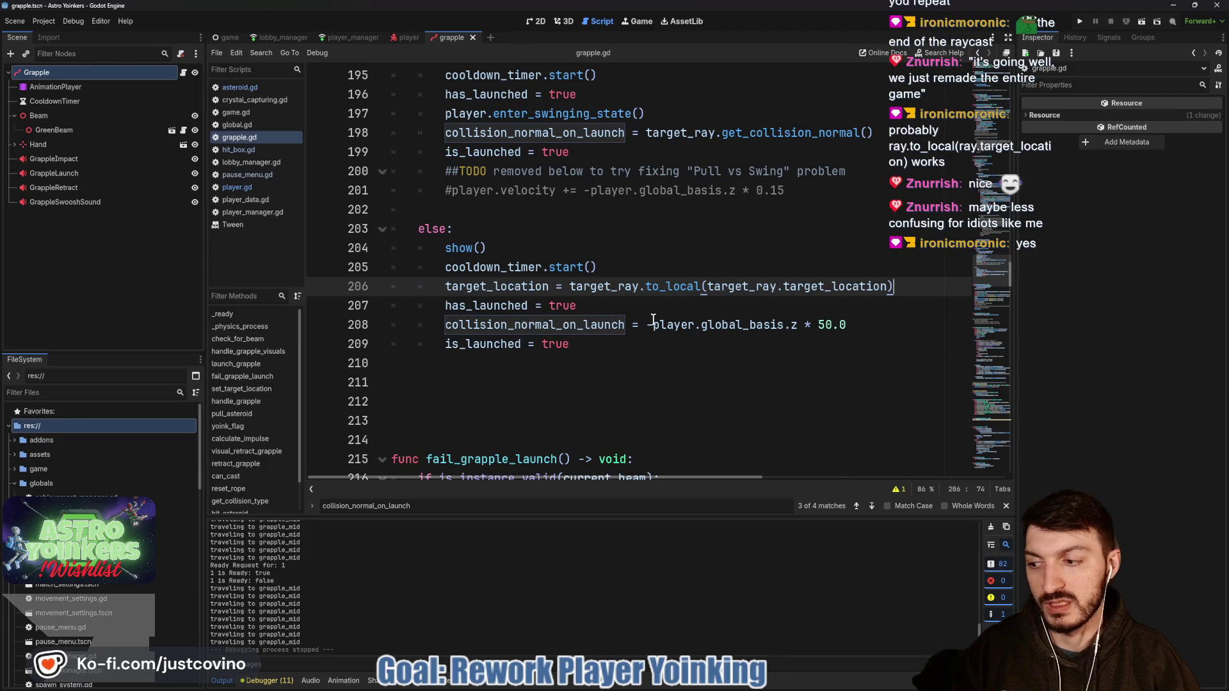
click(693, 305)
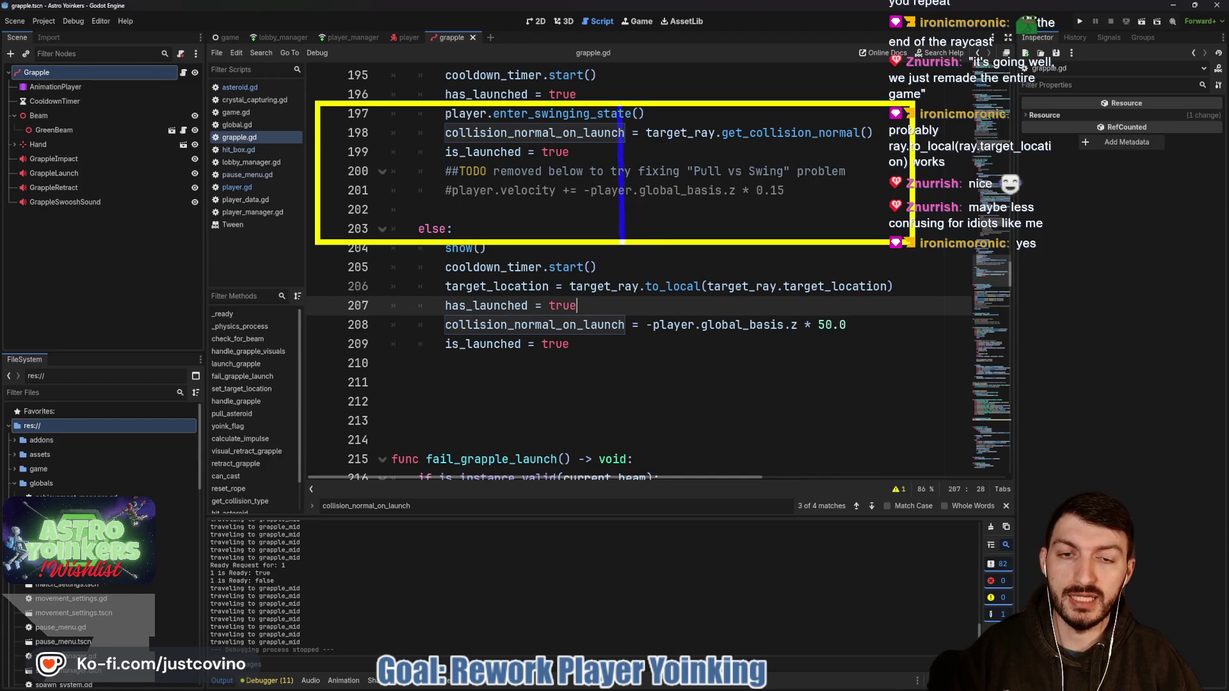
mouse_move(375, 137)
mouse_down()
mouse_move(421, 206)
mouse_move(456, 179)
mouse_move(472, 209)
mouse_up()
drag(509, 150, 500, 202)
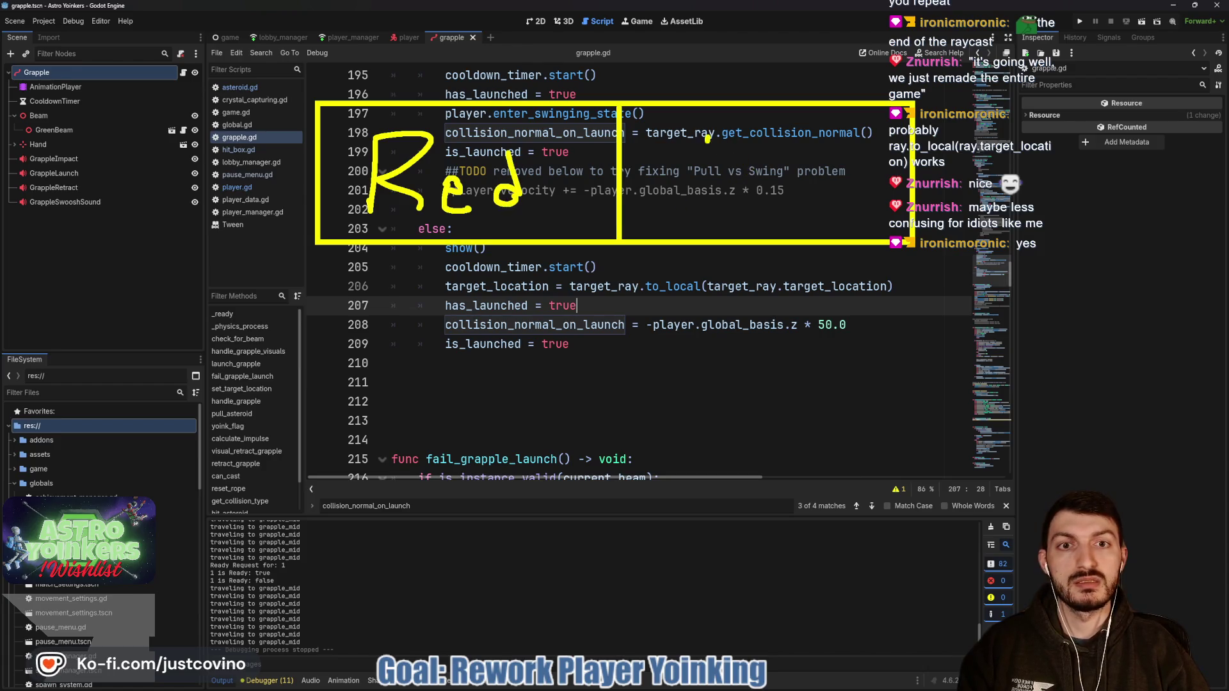
mouse_move(771, 177)
mouse_down()
mouse_move(789, 205)
mouse_move(827, 205)
mouse_up()
drag(531, 346, 569, 344)
mouse_move(487, 437)
mouse_down()
mouse_move(368, 572)
mouse_move(415, 535)
mouse_up()
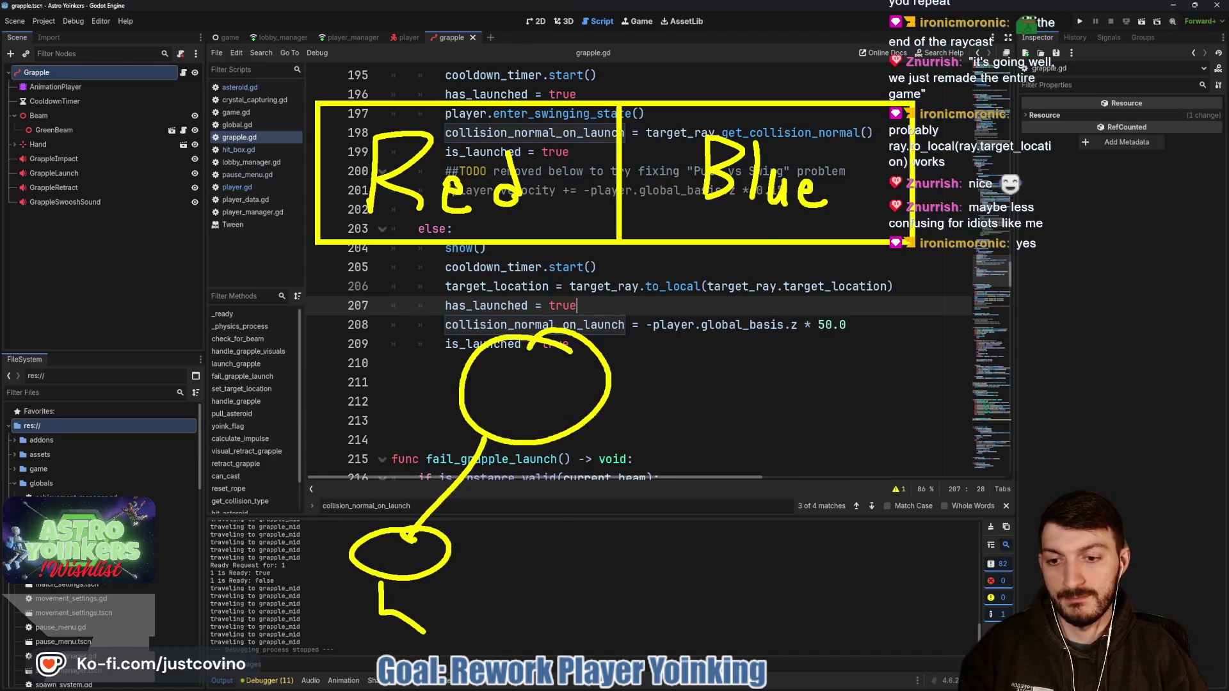
drag(384, 592, 407, 590)
drag(569, 268, 394, 267)
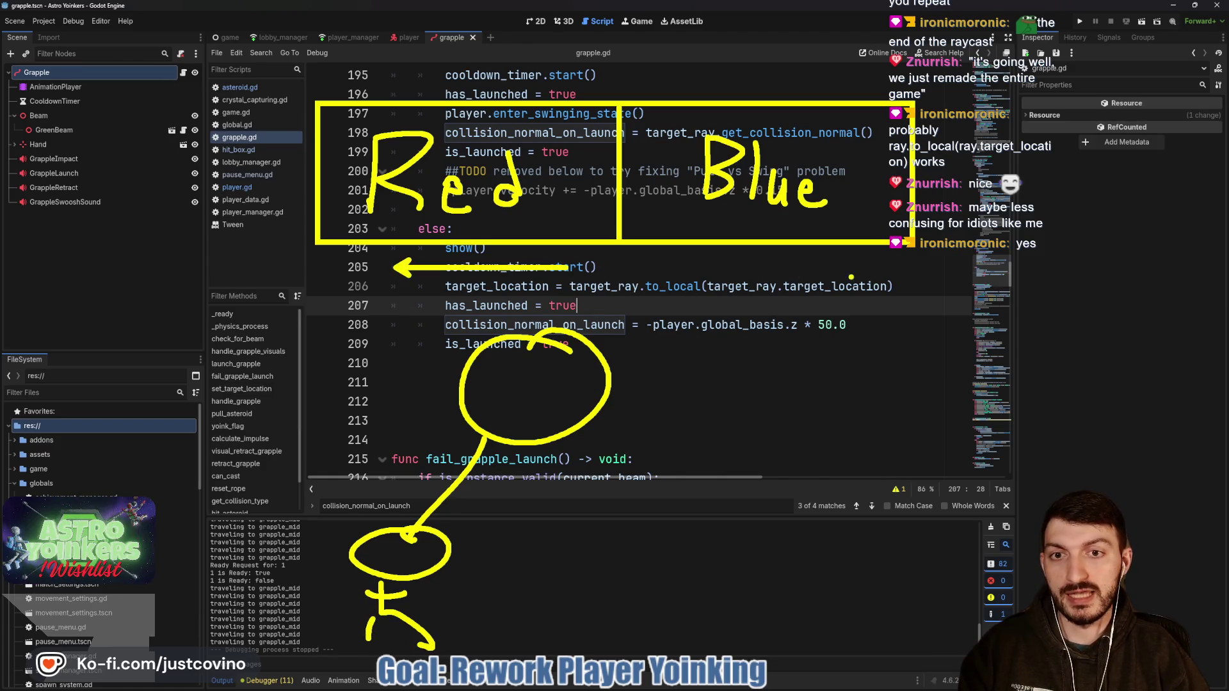
drag(653, 274, 855, 274)
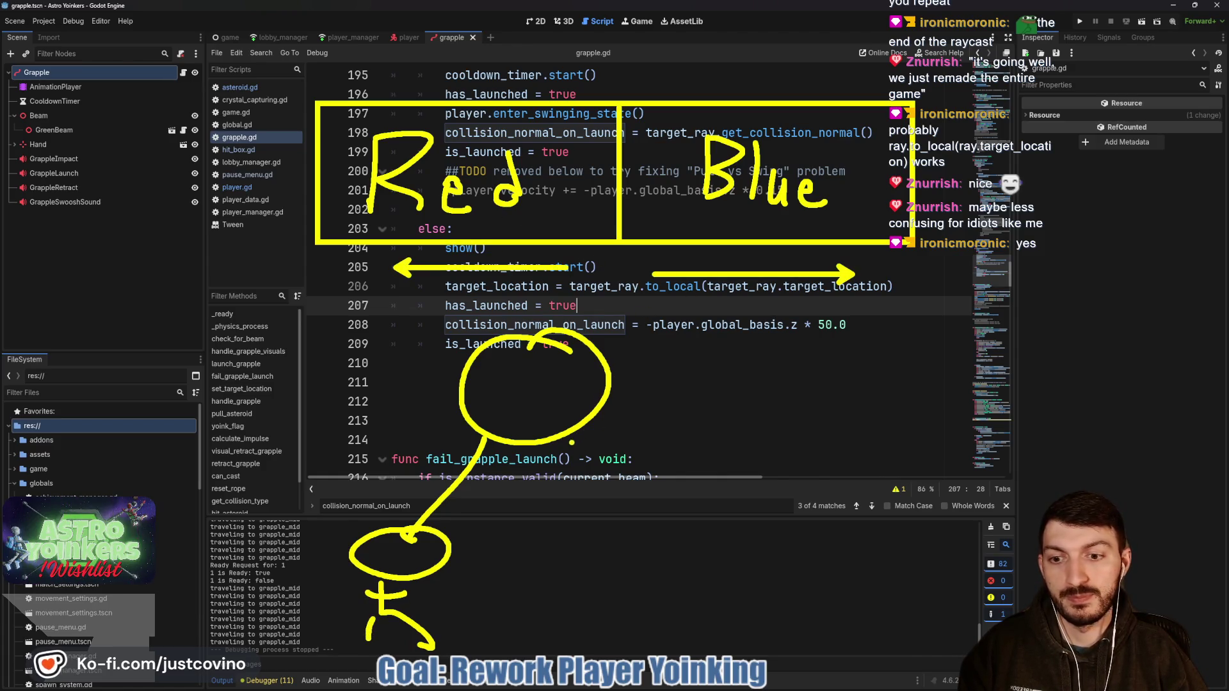
key(Escape)
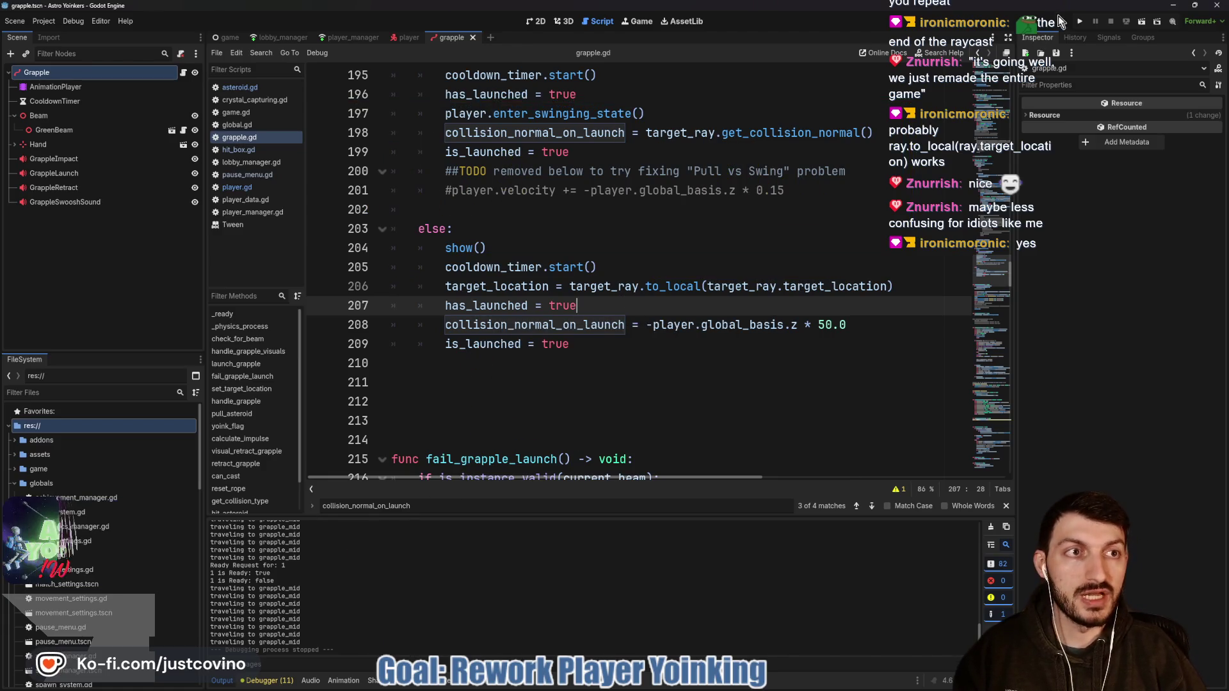
Step: Run the game briefly, stop it with F8, and select the to_local expression on line 206
click(1080, 22)
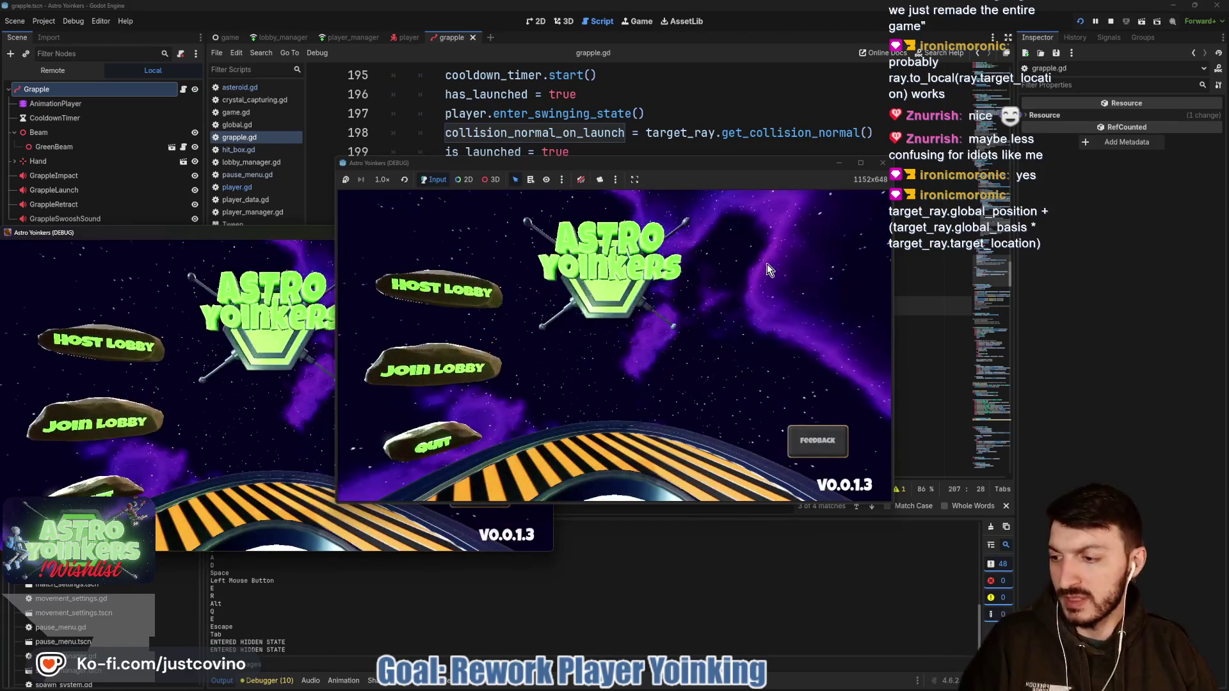
key(F8)
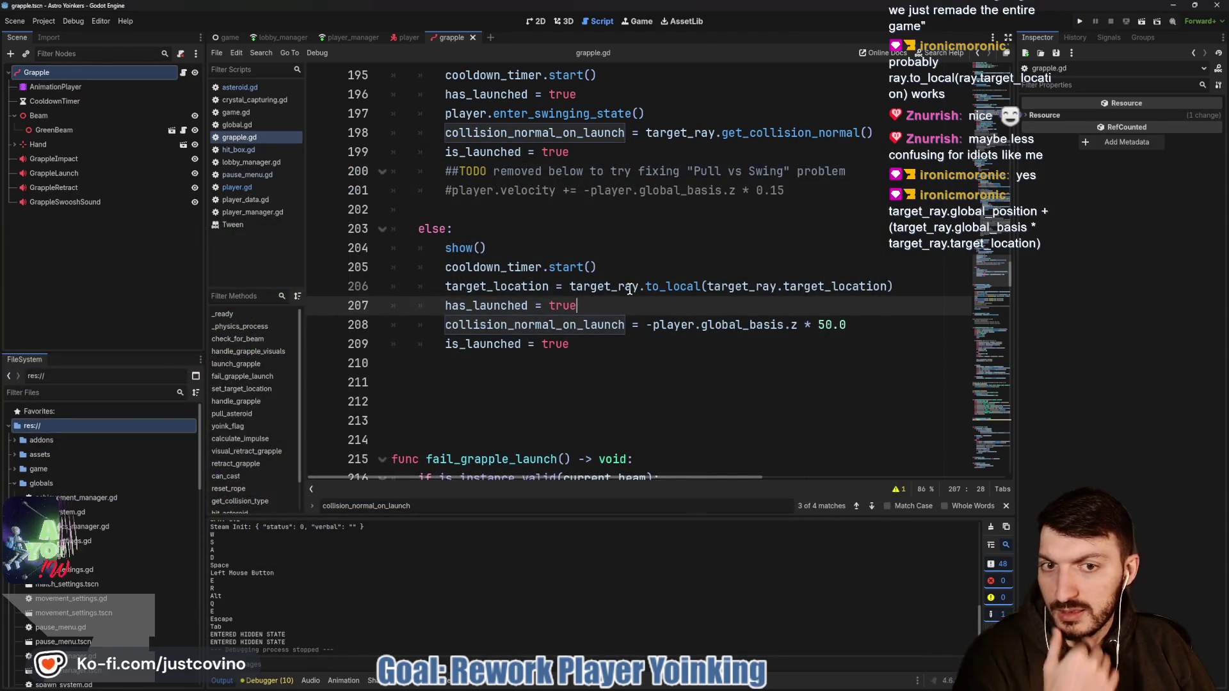
click(629, 288)
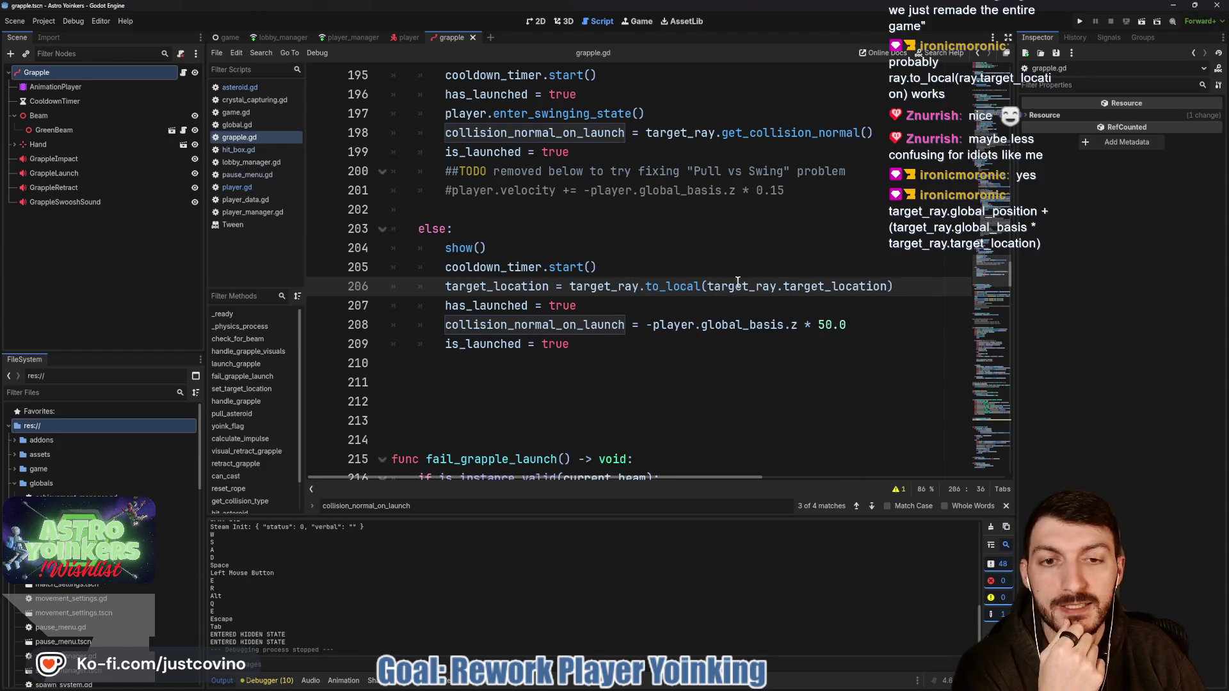
drag(907, 287, 570, 288)
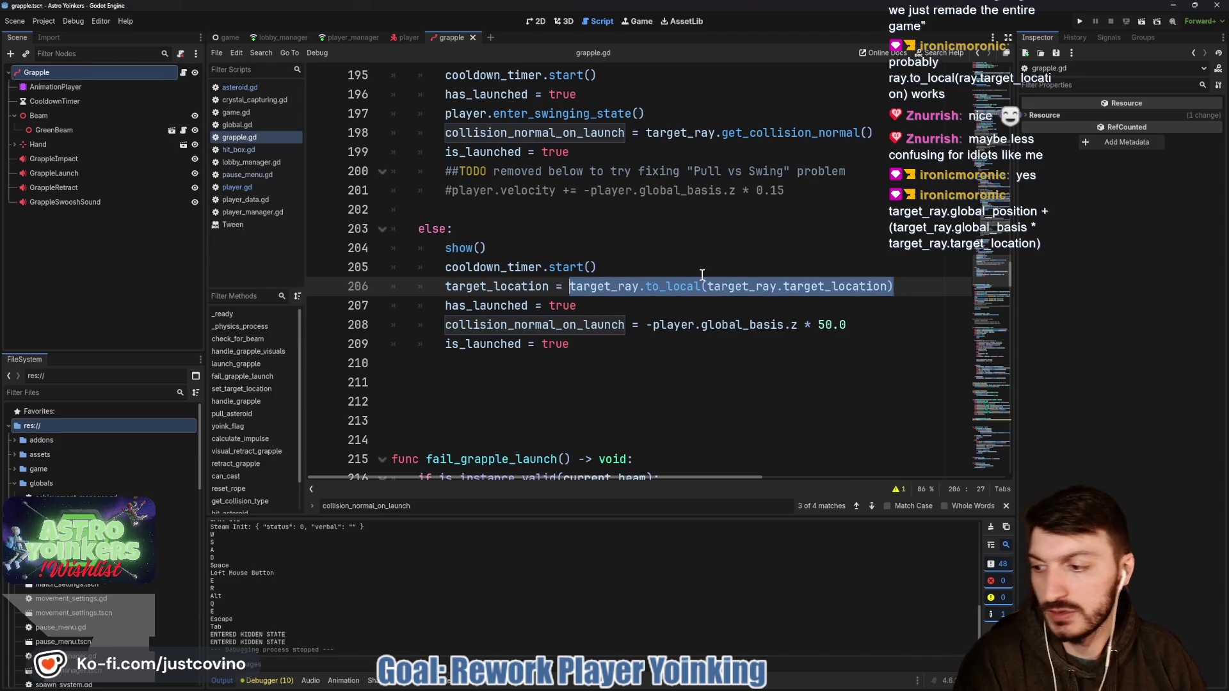
Step: Rewrite line 206 as target_ray.global_position + (target_ray.global_basis * target_ray.target_location) and save
text(target_location = target_)
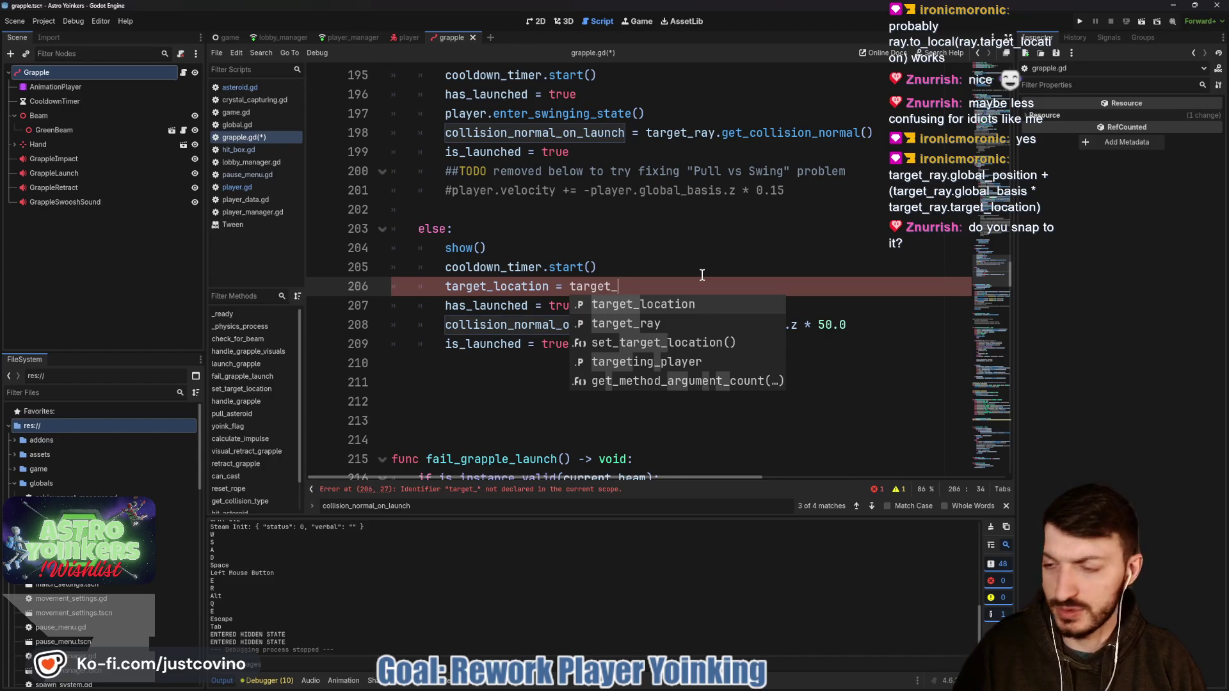
key(Down)
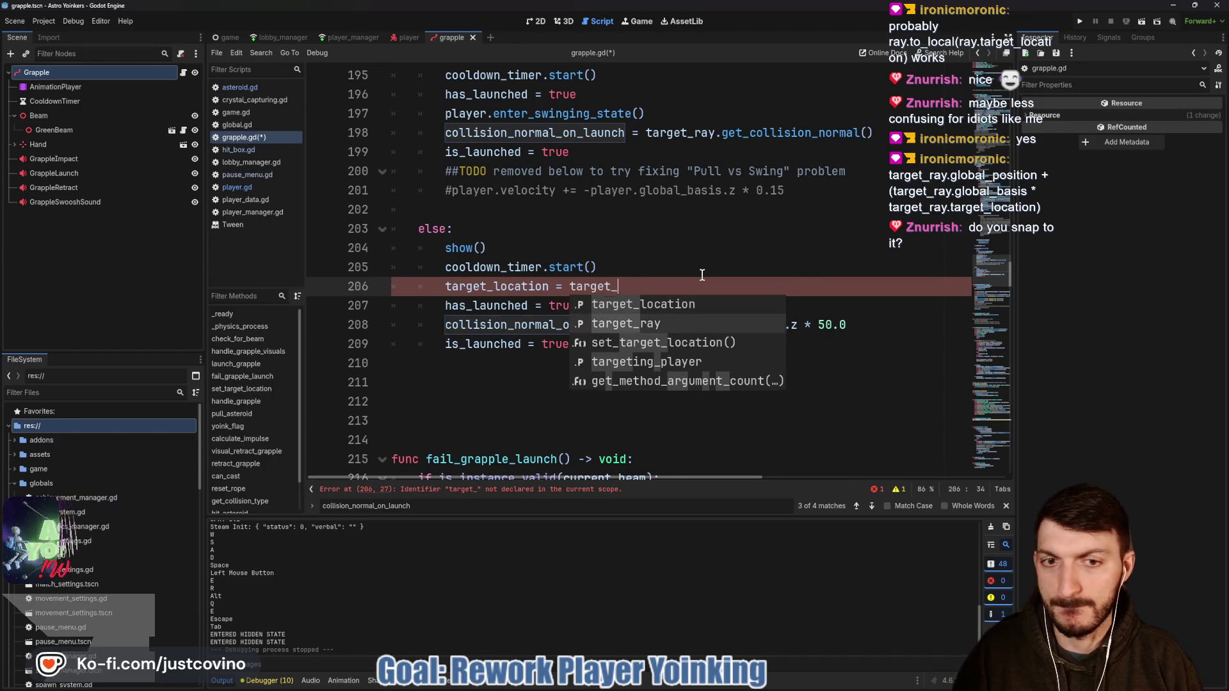
key(Return)
text(.global_p)
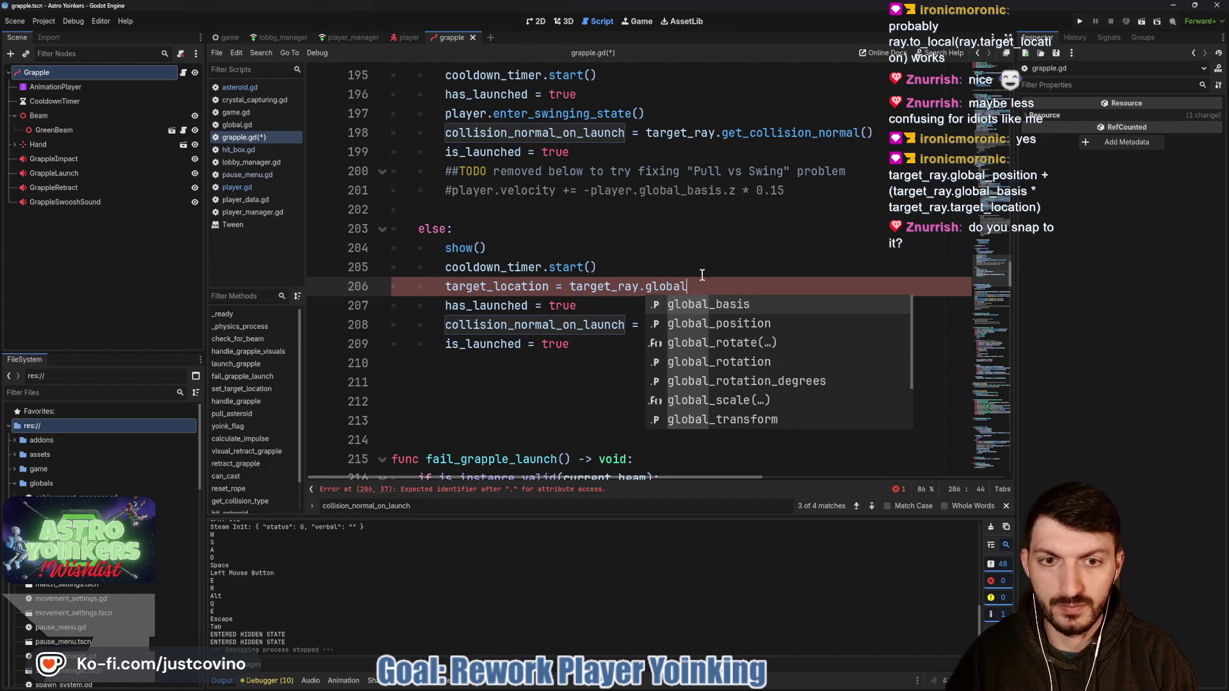
key(Return)
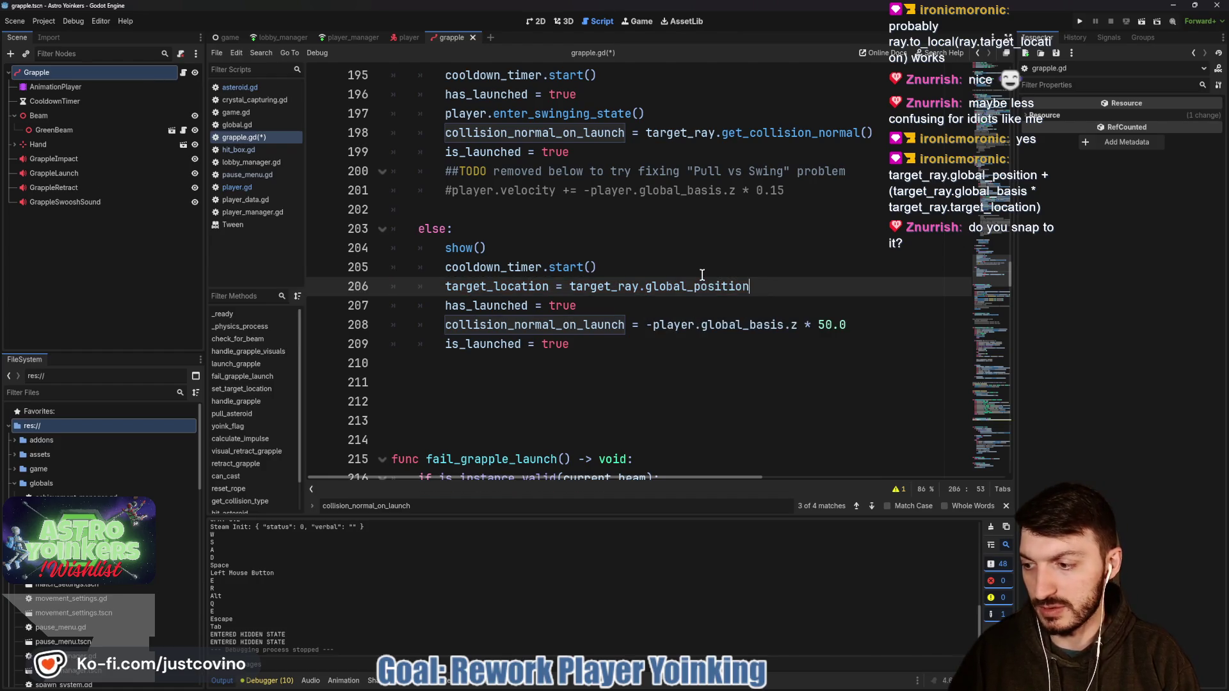
text( + (ta)
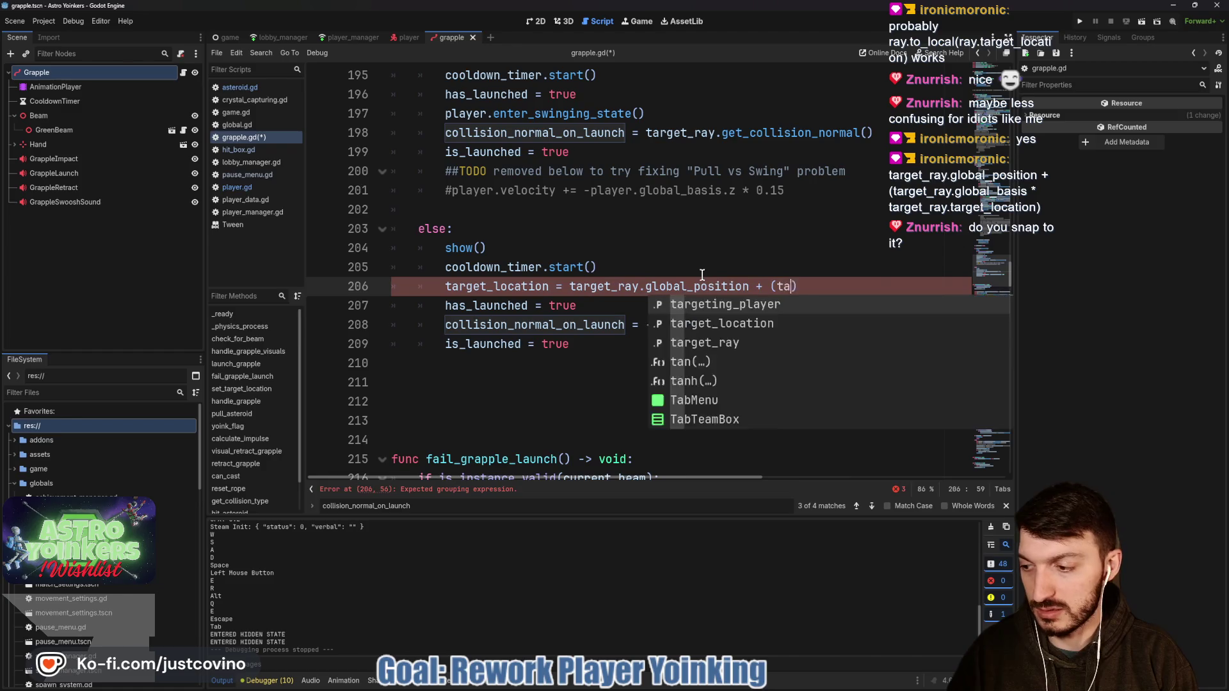
text(rget_ray)
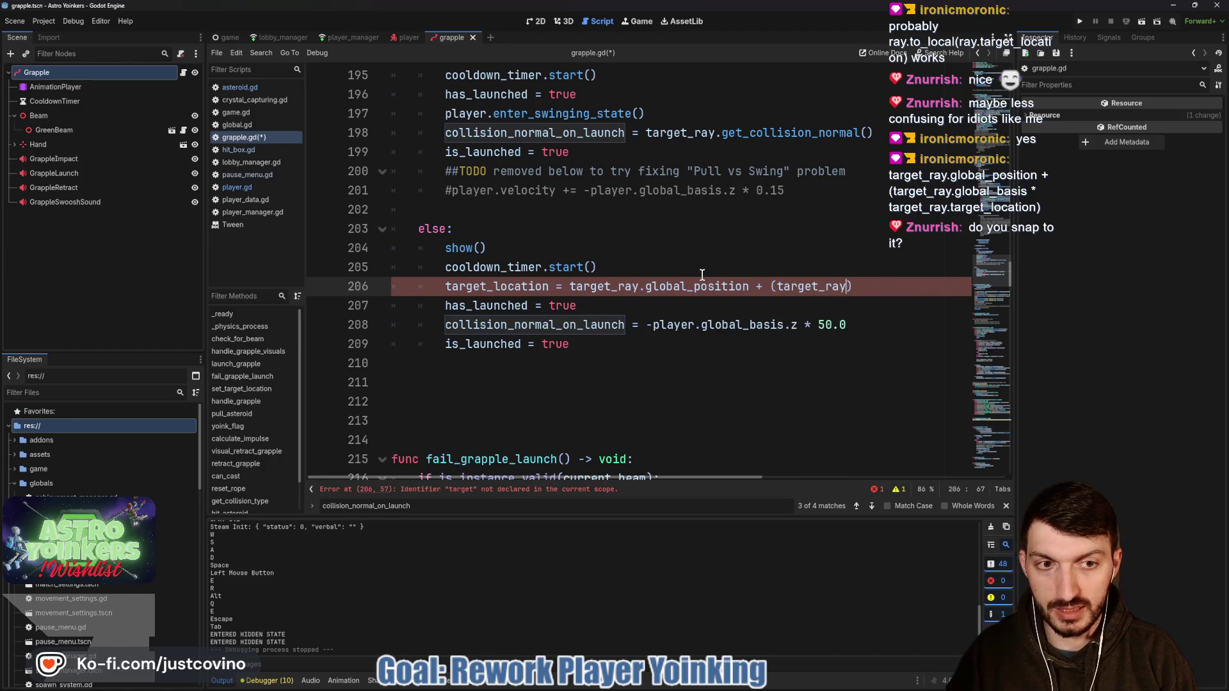
text(.global)
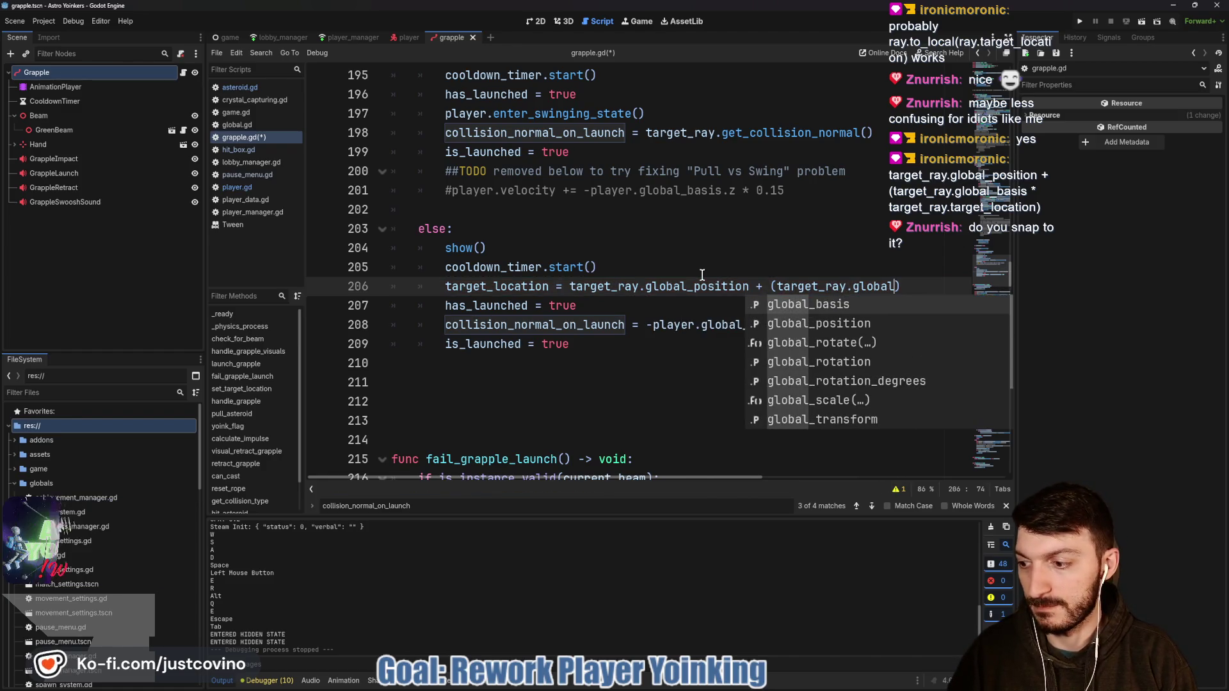
text(_basis)
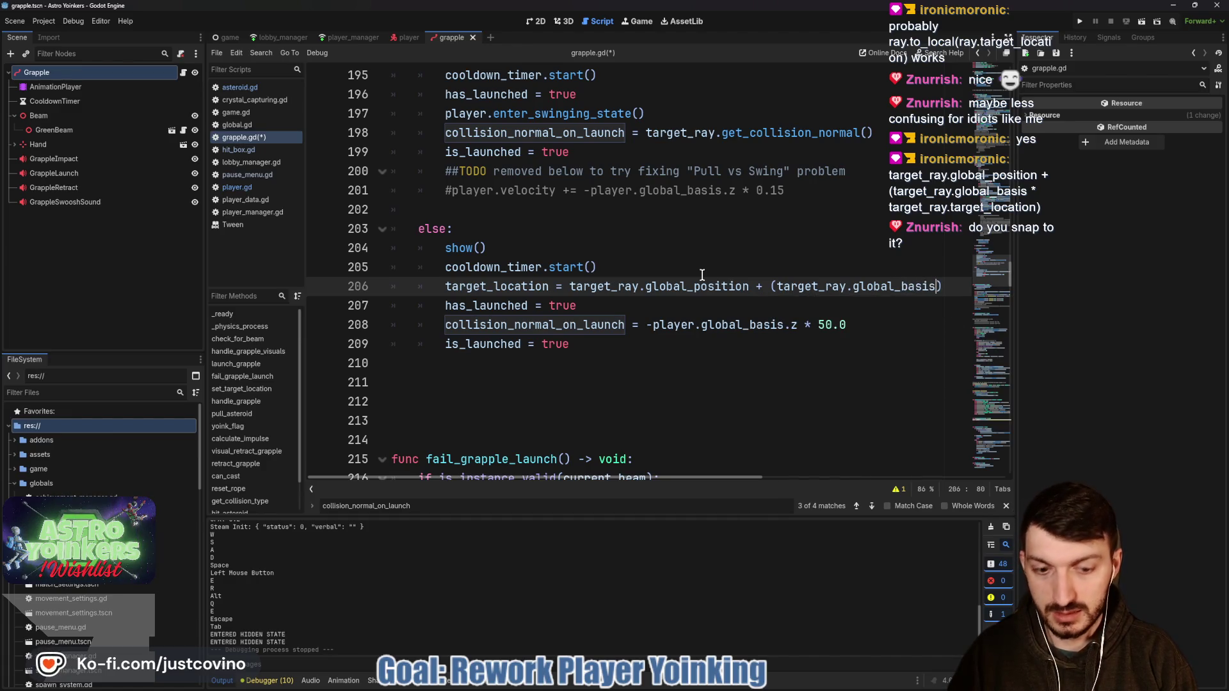
text( * )
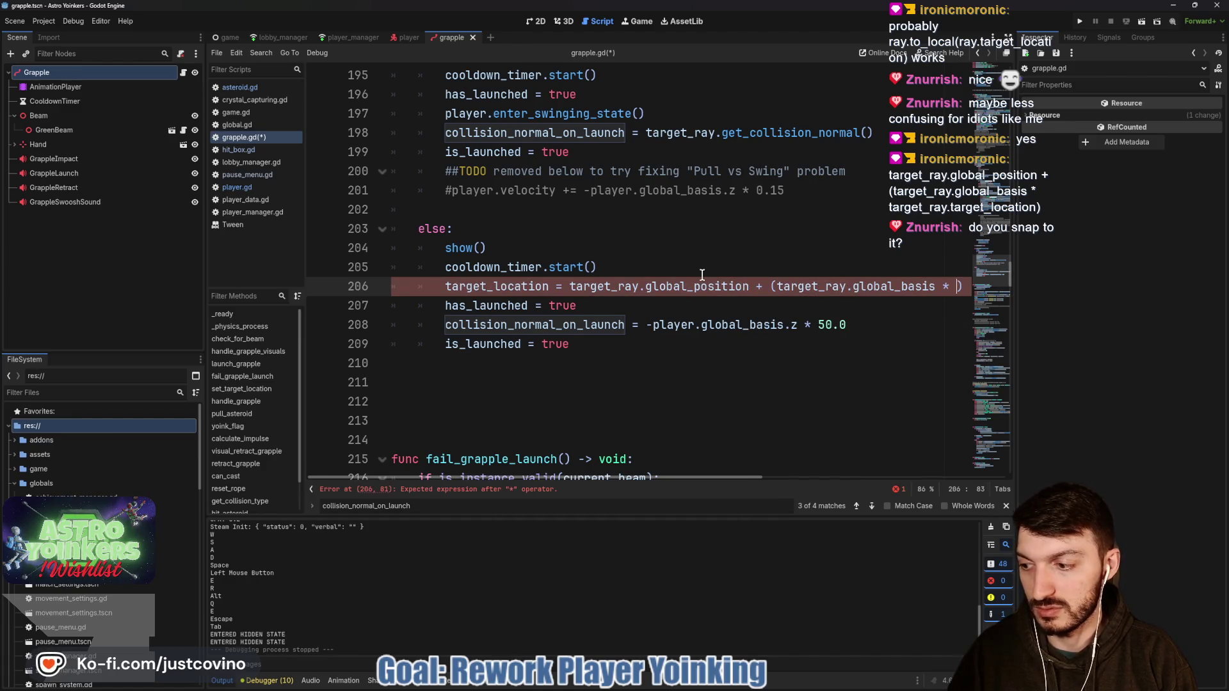
text(target_ray)
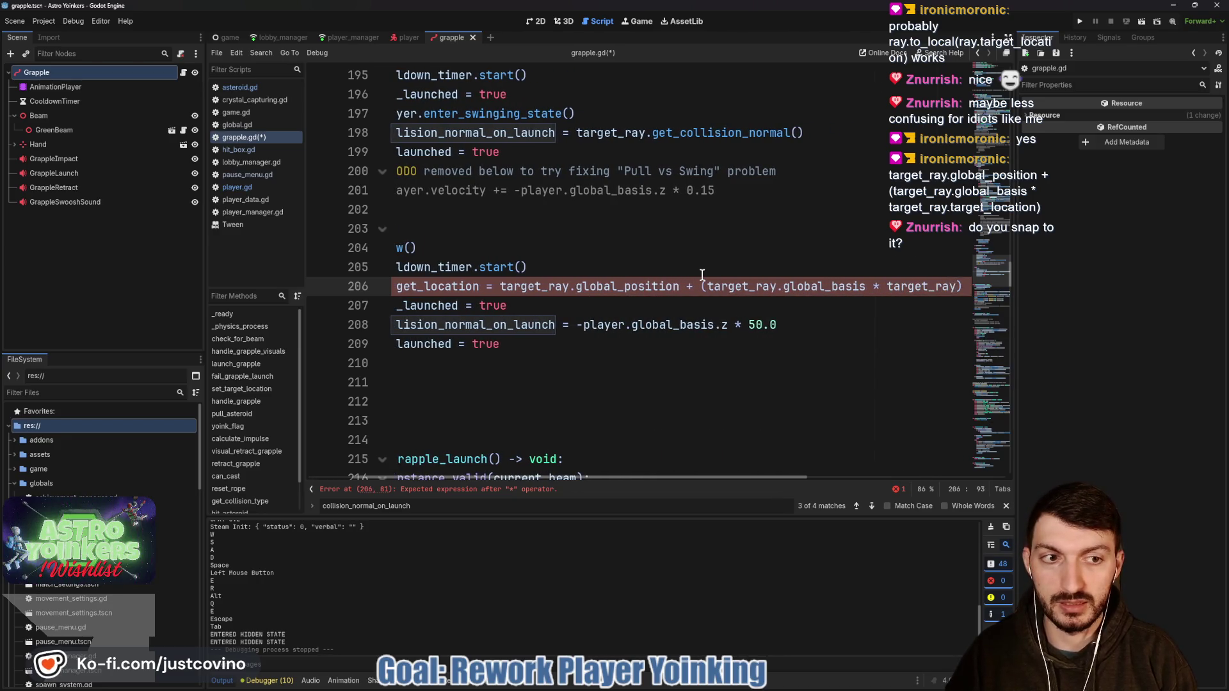
text(.global)
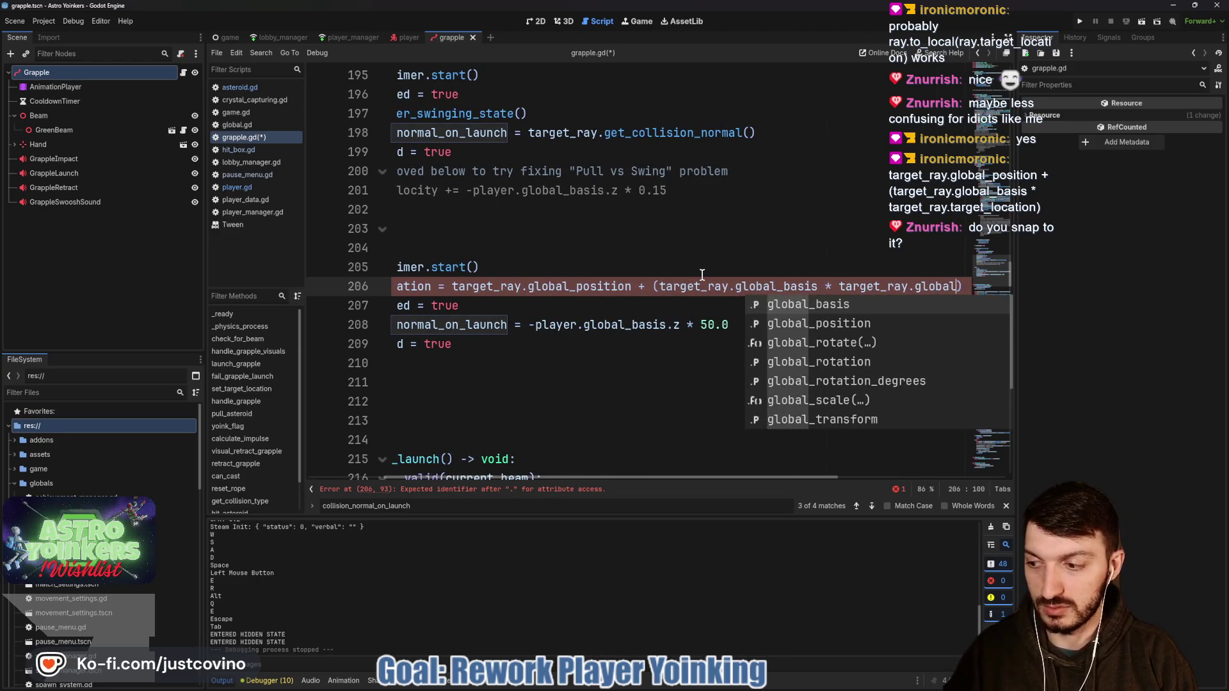
key(BackSpace)
key(BackSpace)
key(BackSpace)
text(target_)
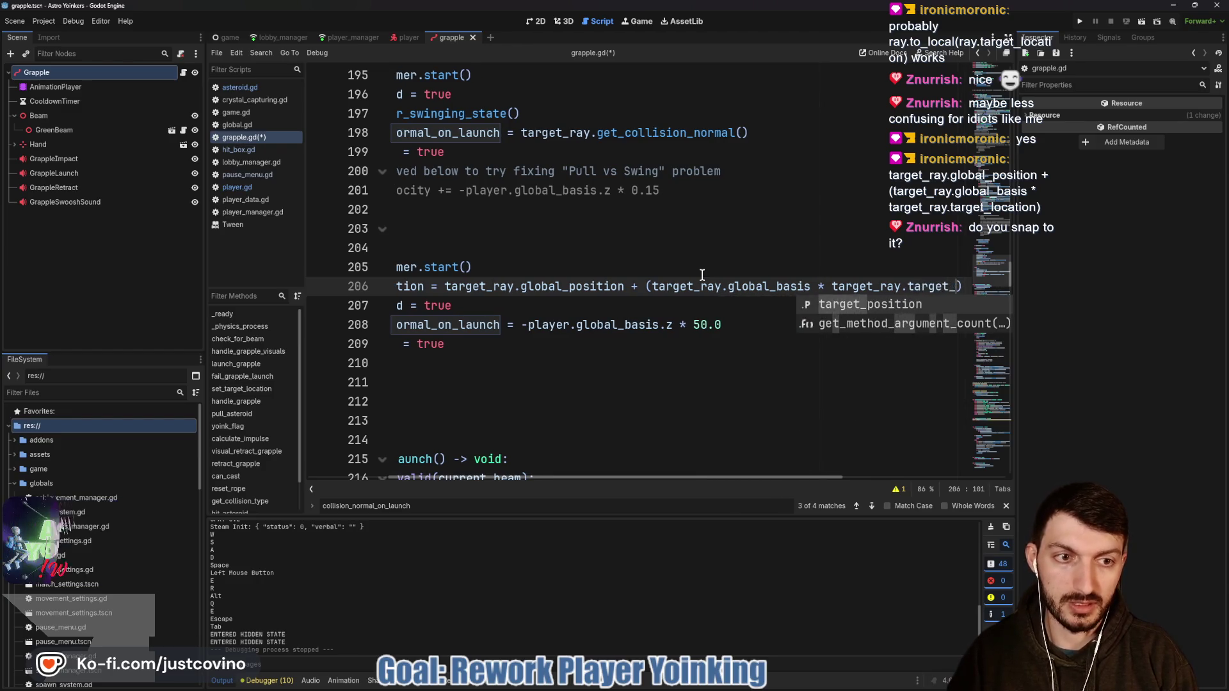
text(location)
key(ctrl+s)
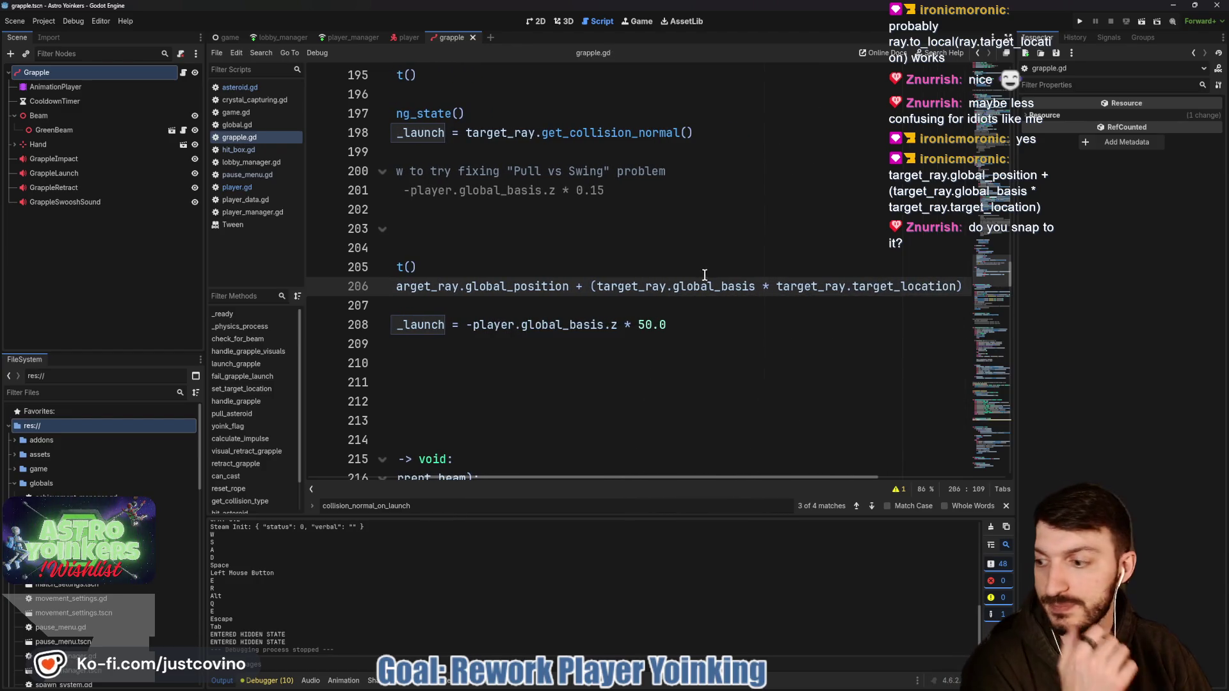
scroll(690, 349, down, 2)
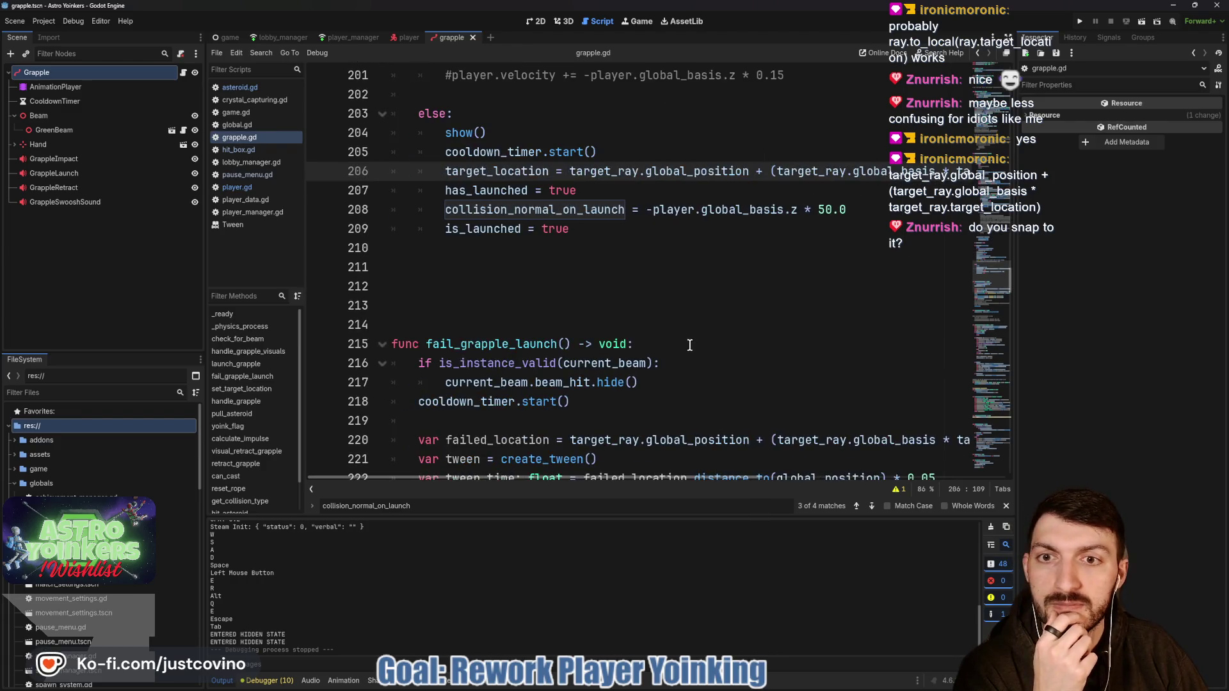
click(669, 282)
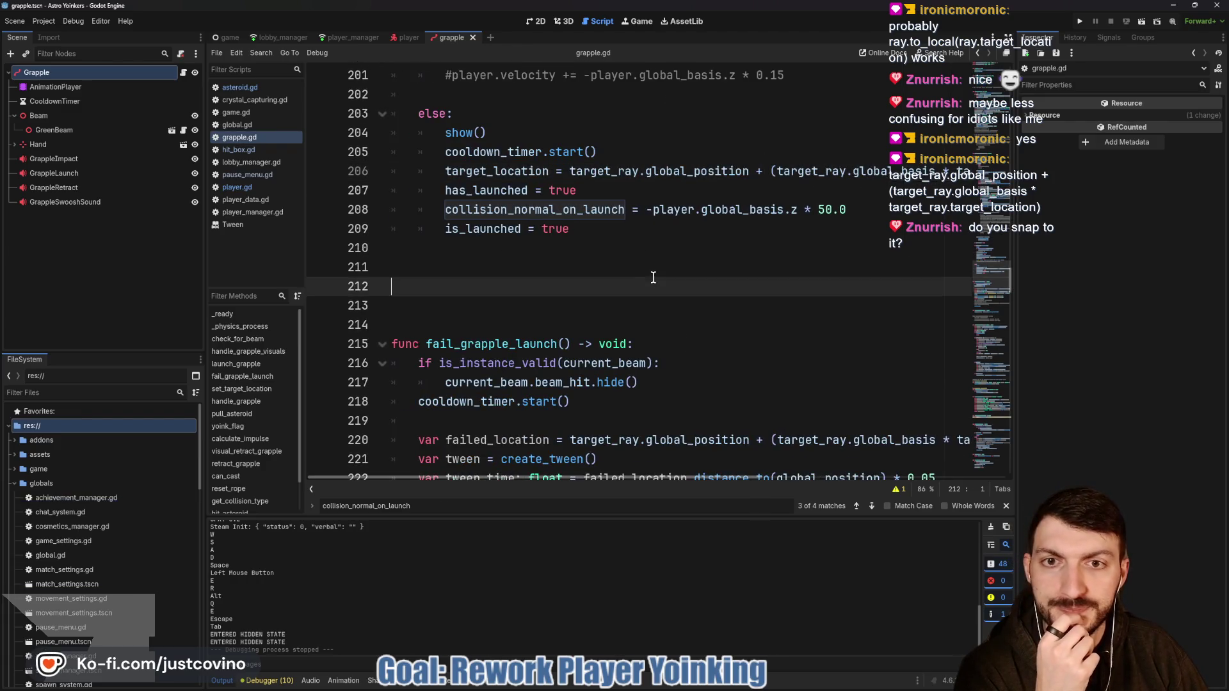
Step: Launch the game, close the extra instance, host a private lobby, and fire the grapple until line 206 errors
click(1081, 19)
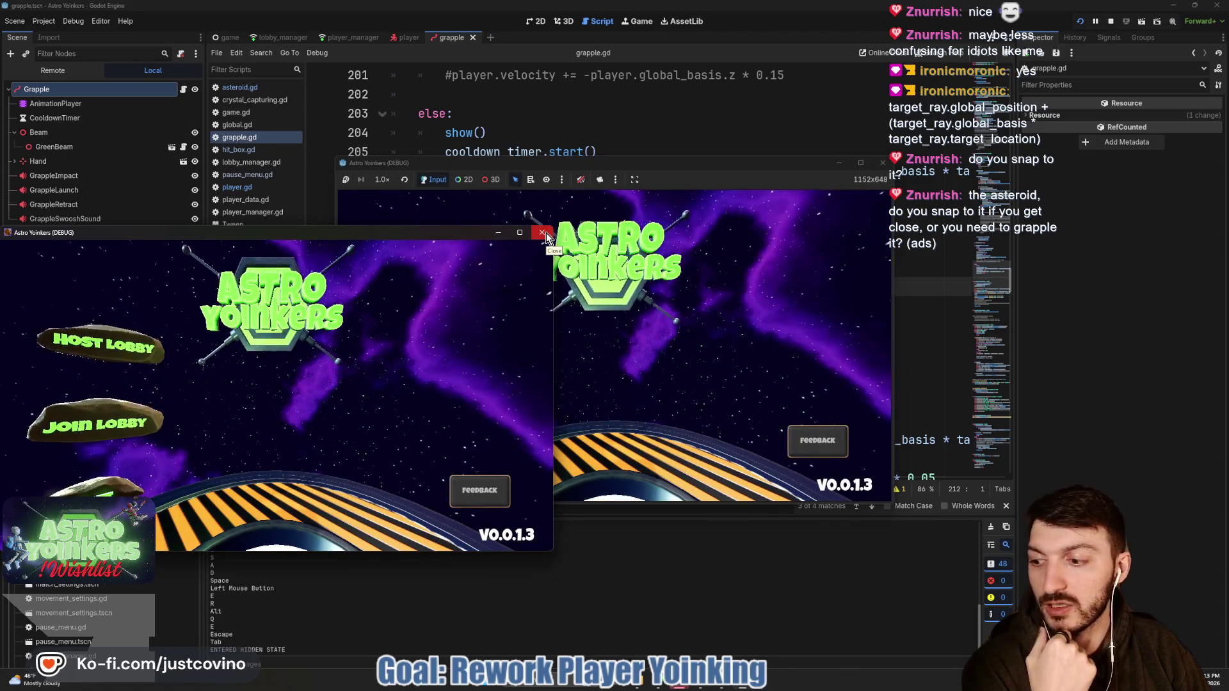
click(545, 233)
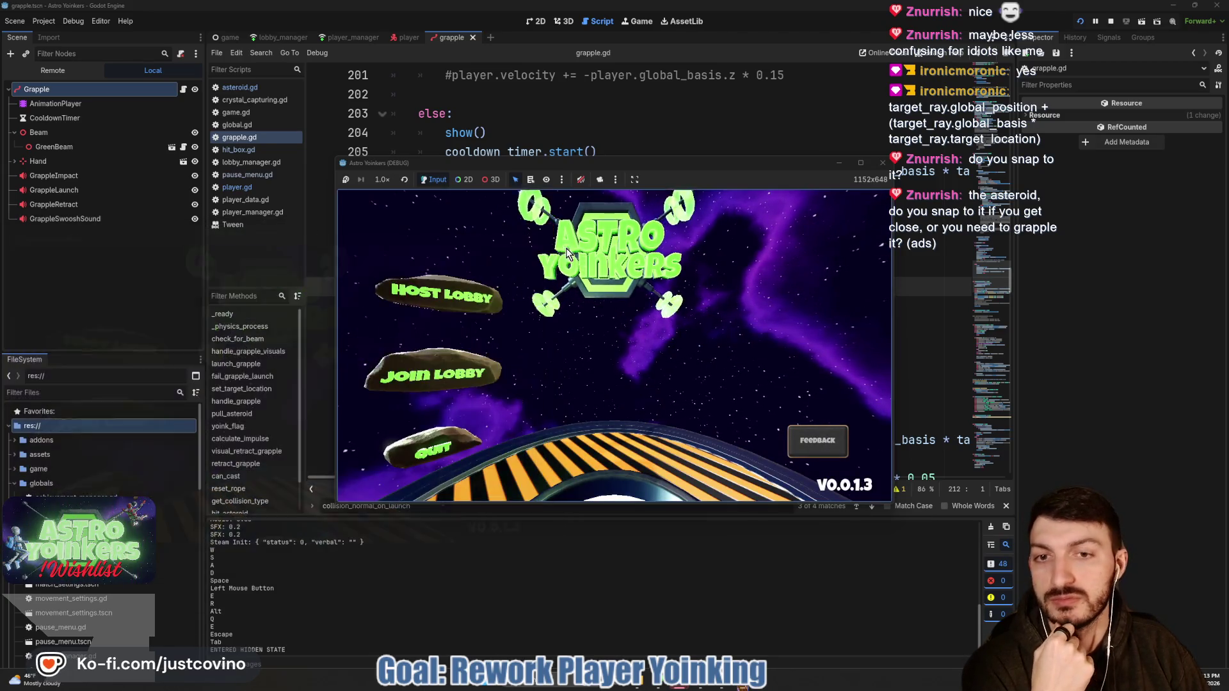
click(438, 288)
click(585, 294)
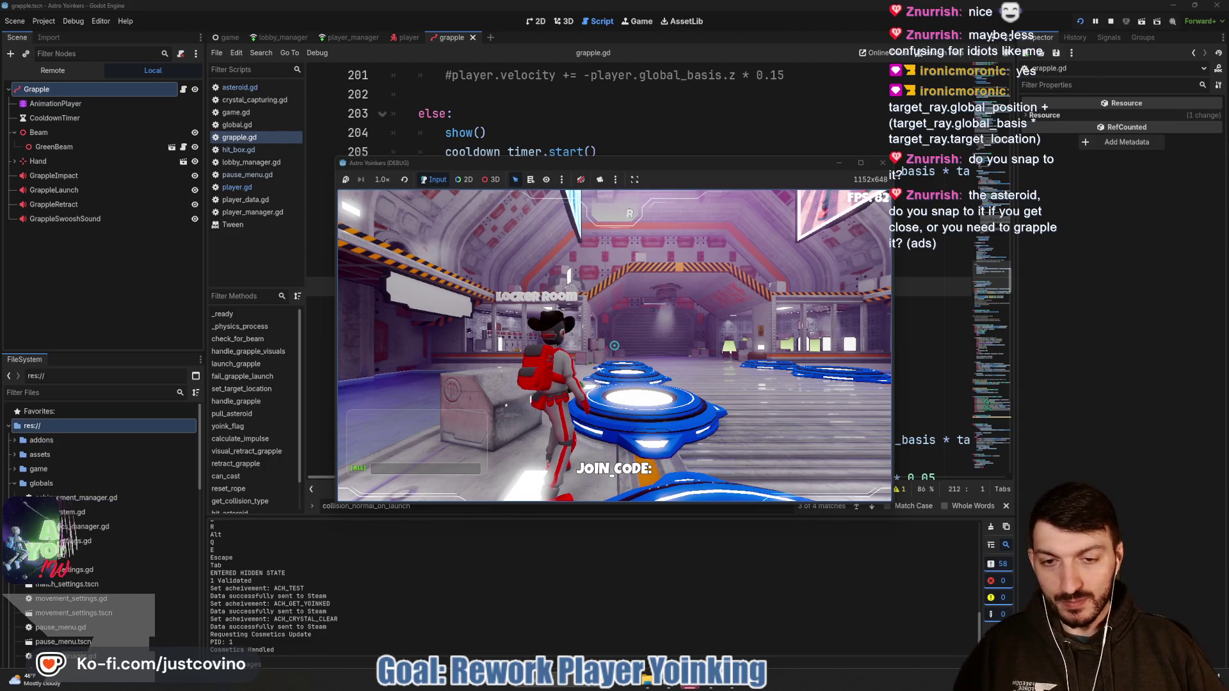
click(615, 346)
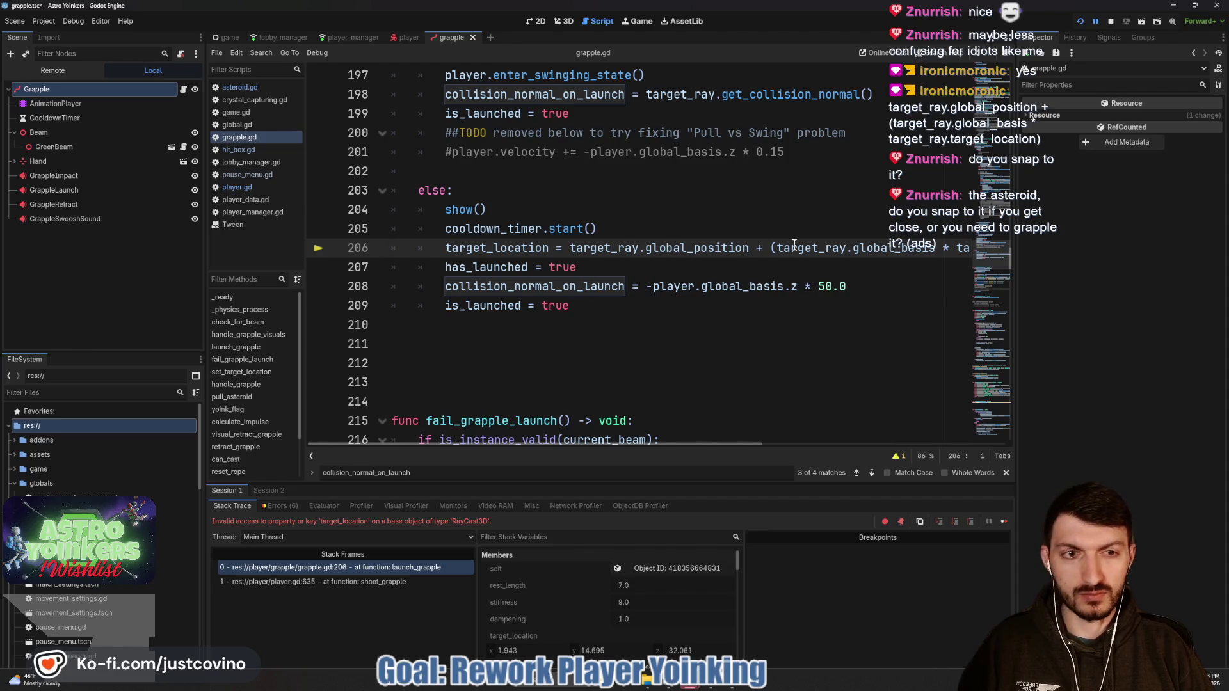
Step: Stop the crashed session, change target_location to target_position on line 206, and relaunch with F5
click(1110, 22)
scroll(625, 272, right, 3)
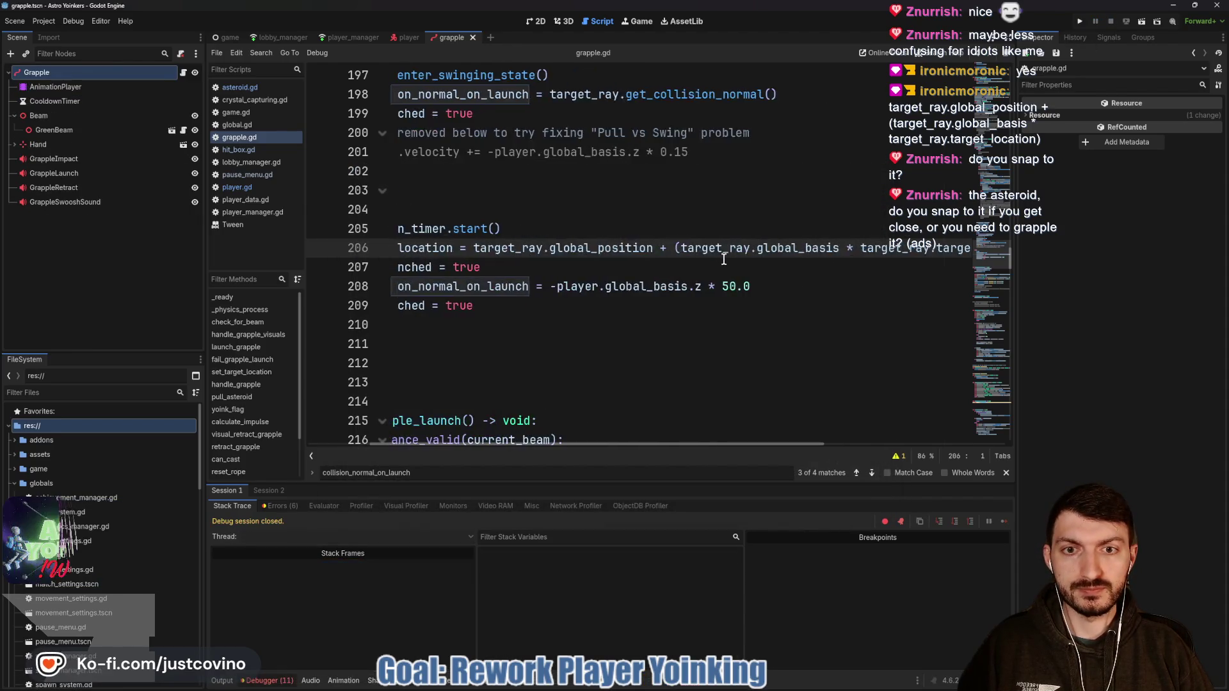
scroll(625, 272, left, 2)
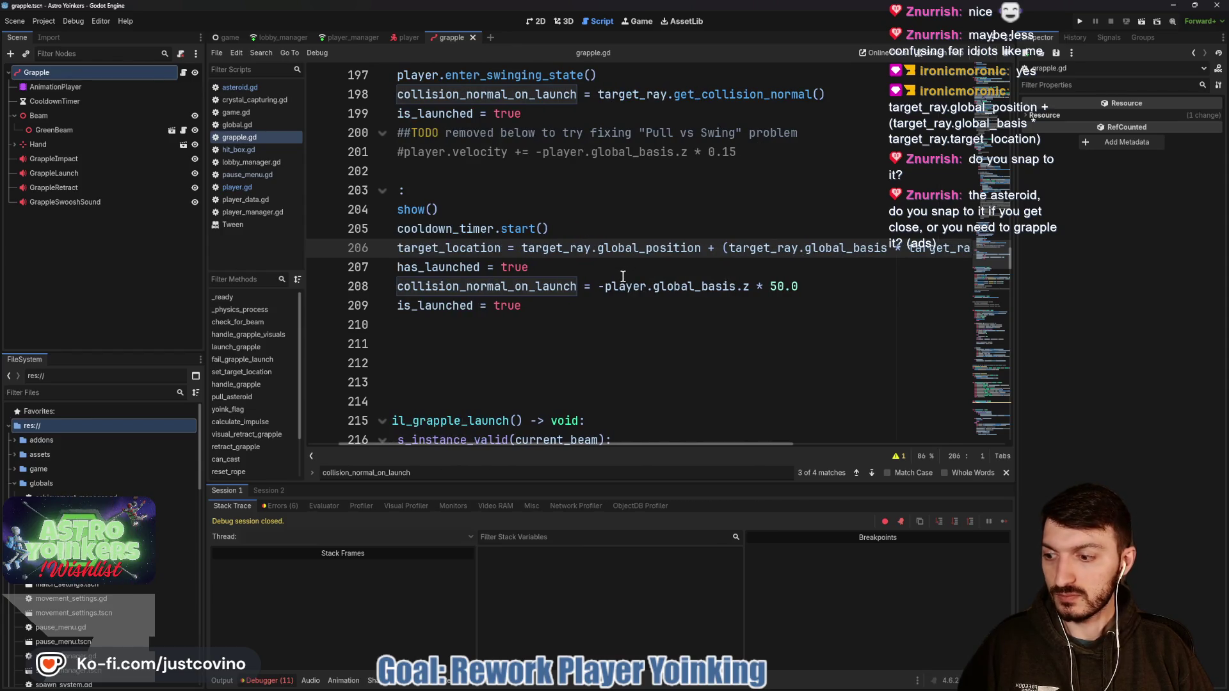
scroll(680, 280, right, 2)
scroll(682, 273, right, 2)
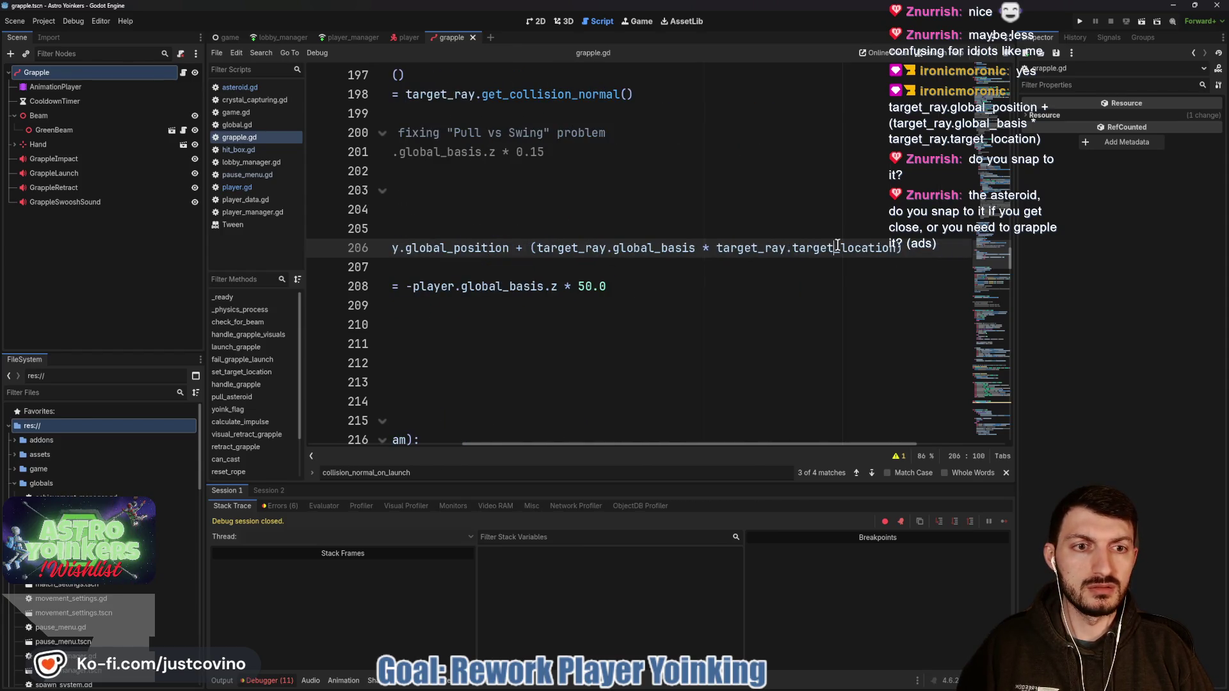
mouse_move(895, 248)
mouse_down()
mouse_move(824, 248)
mouse_move(840, 249)
mouse_up()
text(position)
key(F5)
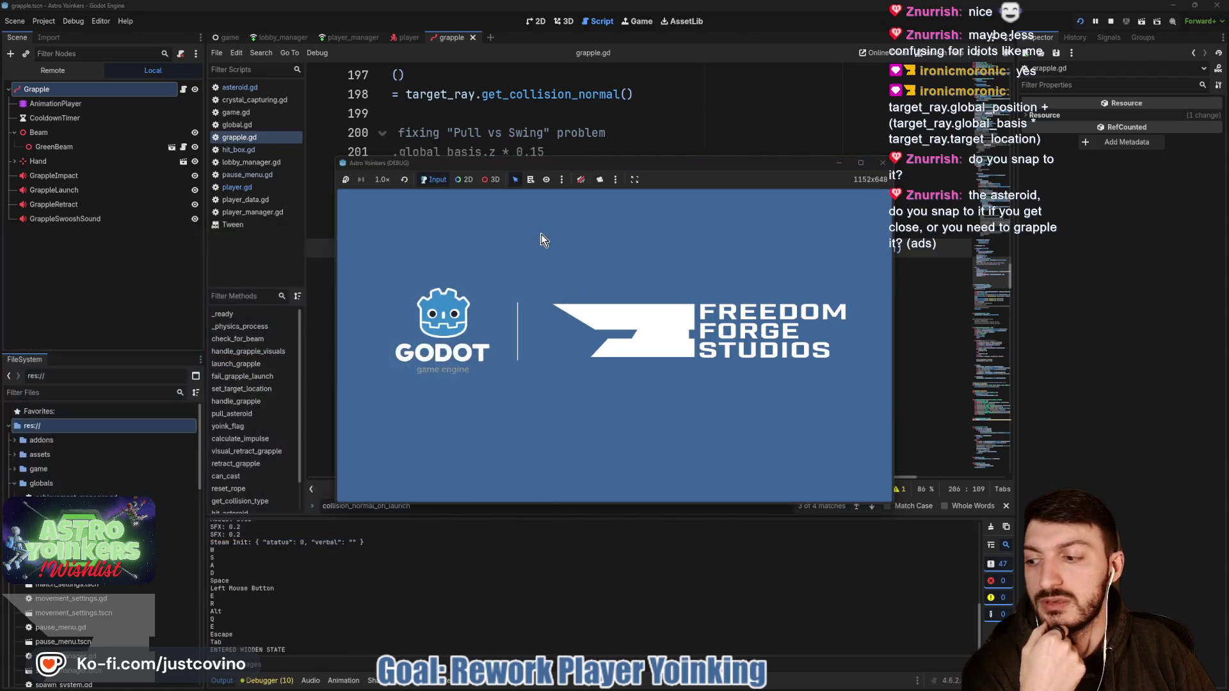
Step: Host a private lobby, grapple around with the target_position fix, then stop the game with F8
click(441, 283)
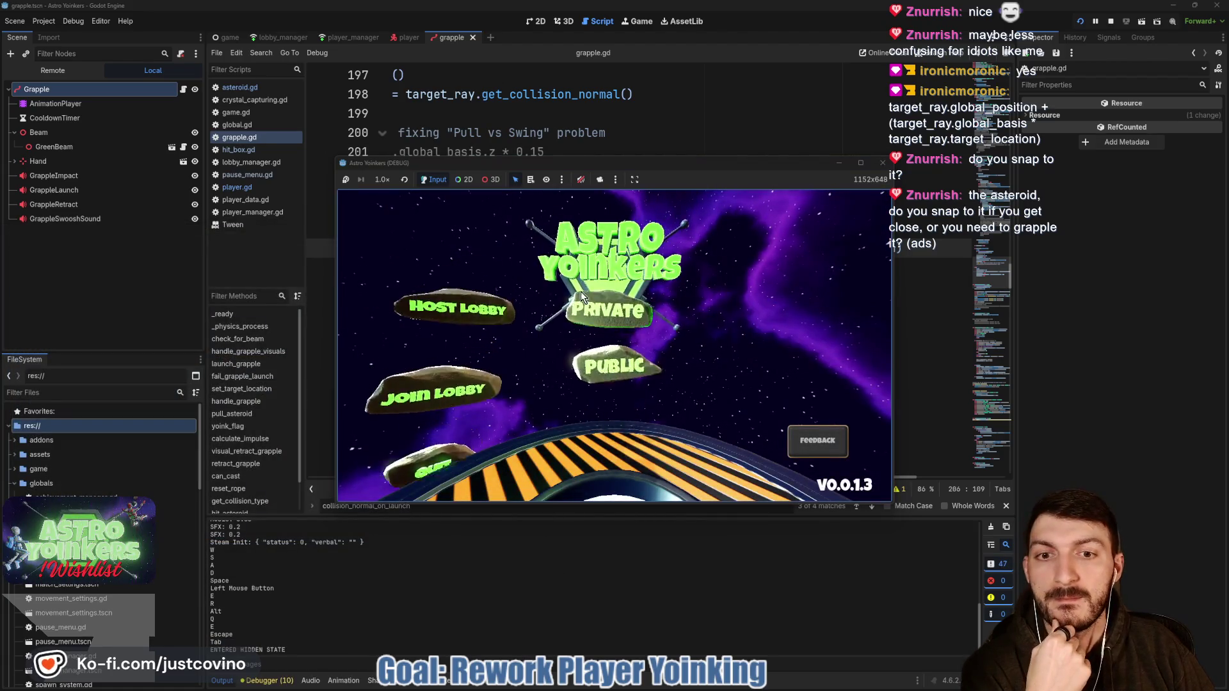
click(591, 294)
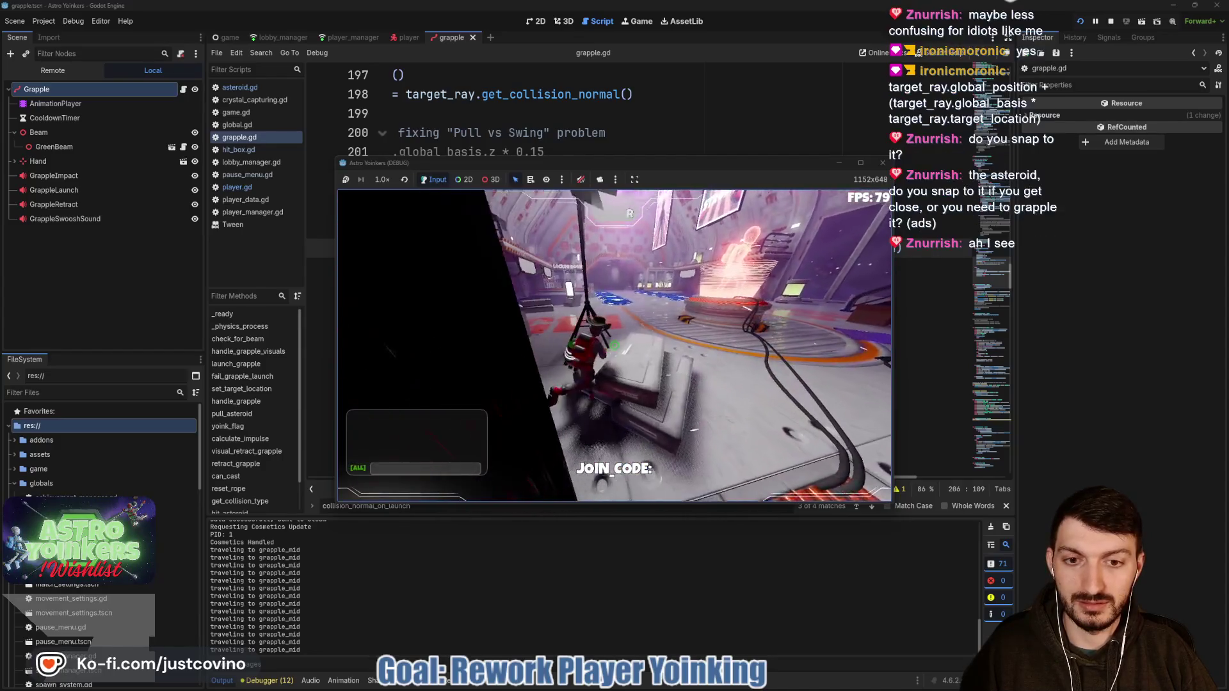
key(F8)
scroll(606, 305, left, 5)
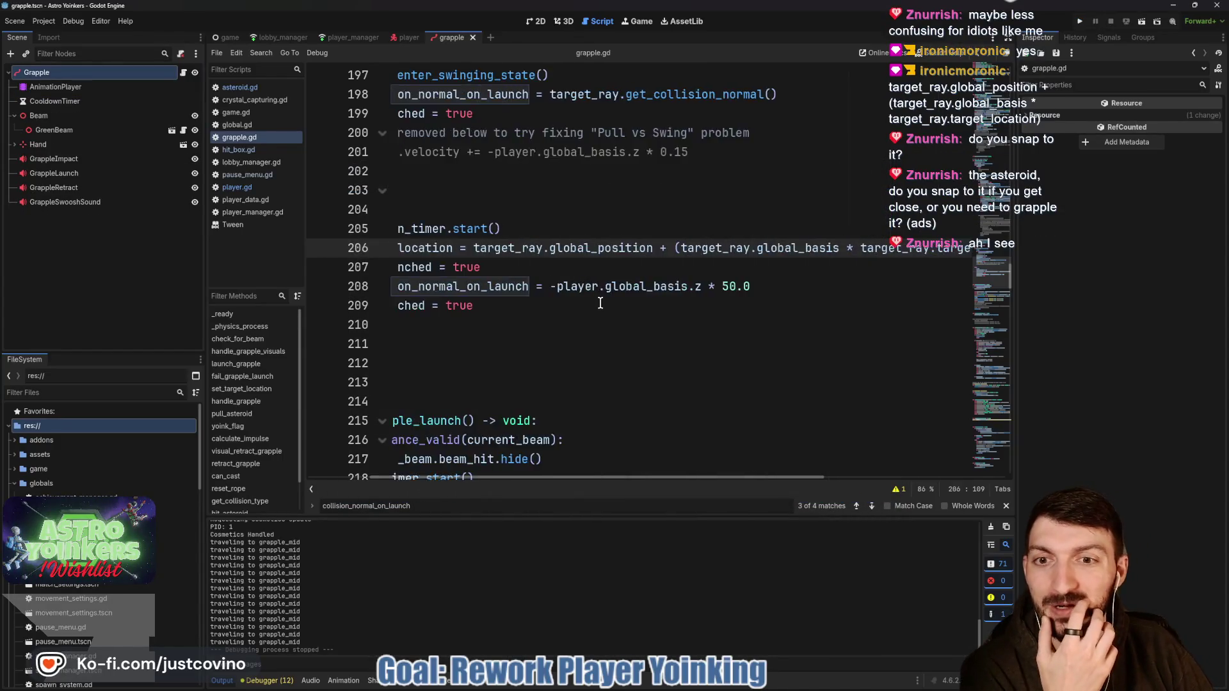